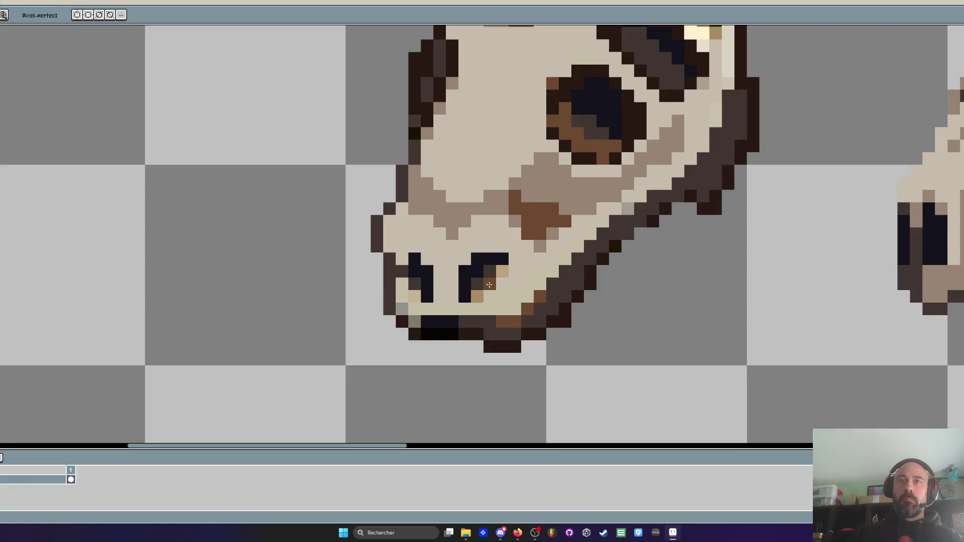
Sample the skull's brown and add brown accent pixels beside both nostrils
{"action": "scroll", "coordinate": [576, 158], "scroll_direction": "down", "scroll_amount": 1}
{"action": "left_click", "coordinate": [578, 144]}
{"action": "scroll", "coordinate": [517, 233], "scroll_direction": "up", "scroll_amount": 3}
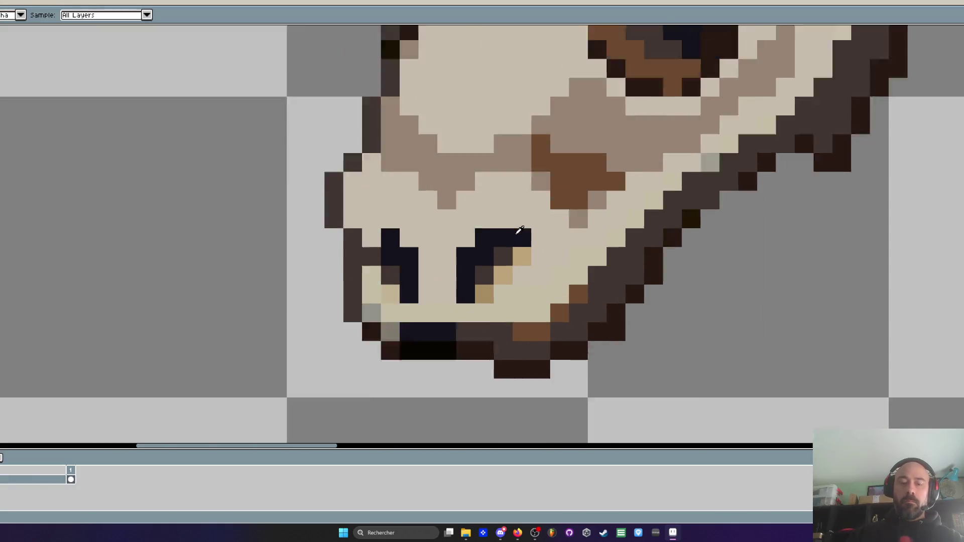
{"action": "key", "text": "b"}
{"action": "mouse_move", "coordinate": [454, 316]}
{"action": "left_mouse_down"}
{"action": "mouse_move", "coordinate": [486, 318]}
{"action": "mouse_move", "coordinate": [529, 277]}
{"action": "left_mouse_up"}
{"action": "left_click", "coordinate": [369, 320]}
{"action": "left_click", "coordinate": [266, 351]}
{"action": "left_click", "coordinate": [227, 315]}
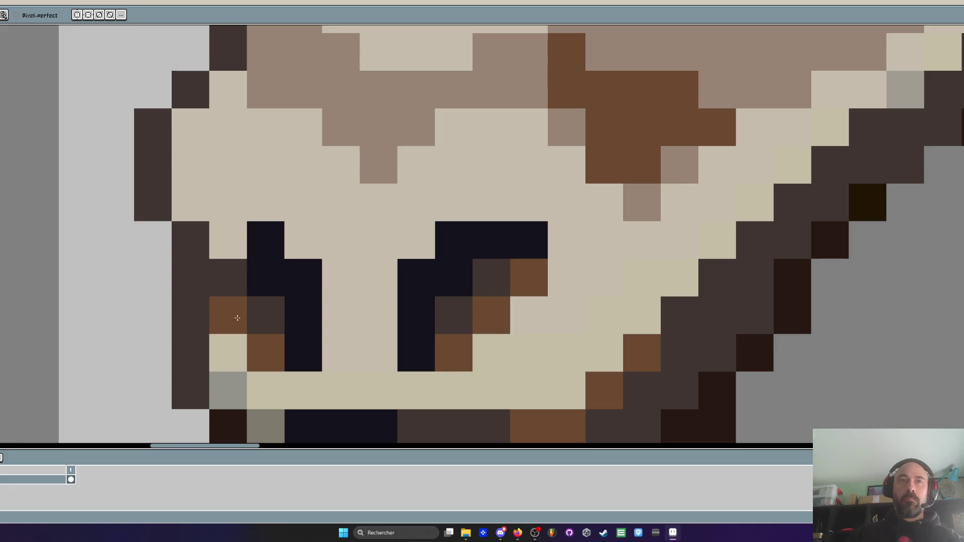
{"action": "scroll", "coordinate": [262, 359], "scroll_direction": "down", "scroll_amount": 5}
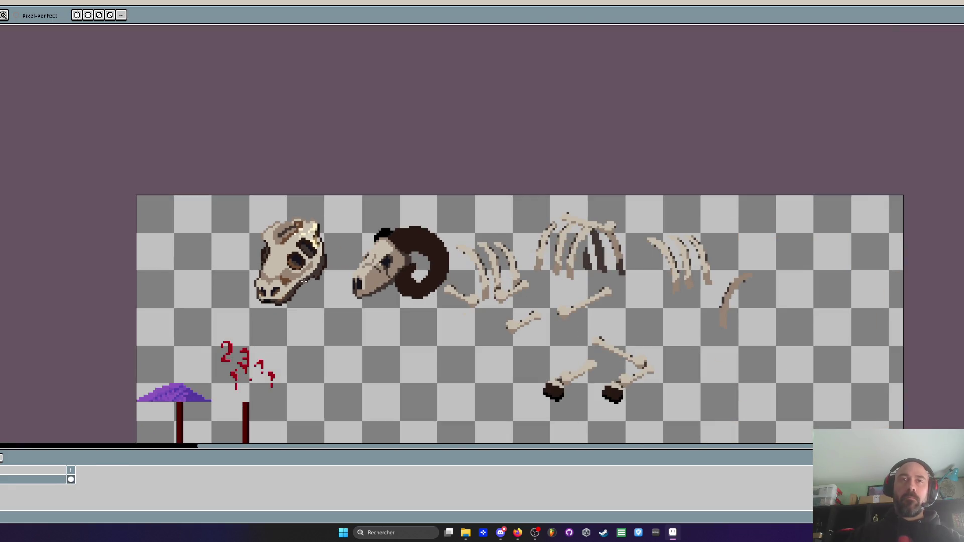
{"action": "scroll", "coordinate": [303, 281], "scroll_direction": "up", "scroll_amount": 4}
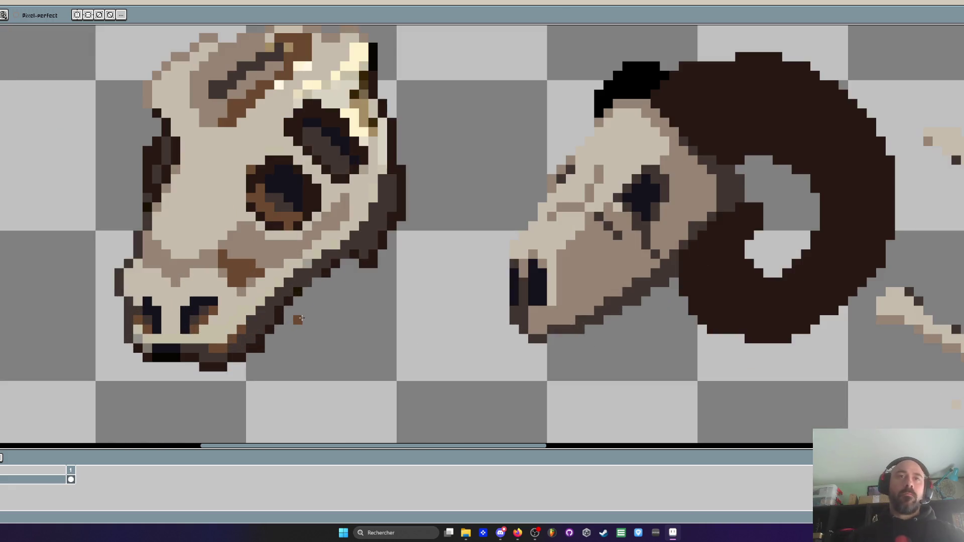
Repaint the lower jaw's diagonal black outline in a medium-dark brown-grey
{"action": "key", "text": "i"}
{"action": "key", "text": "b"}
{"action": "scroll", "coordinate": [263, 328], "scroll_direction": "up", "scroll_amount": 2}
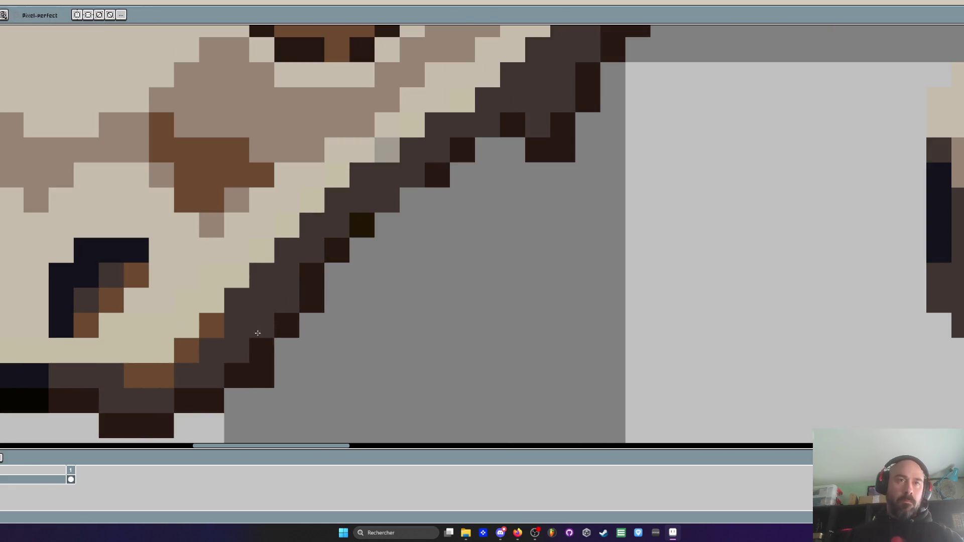
{"action": "mouse_move", "coordinate": [231, 377]}
{"action": "left_mouse_down"}
{"action": "mouse_move", "coordinate": [344, 243]}
{"action": "mouse_move", "coordinate": [318, 293]}
{"action": "left_mouse_up"}
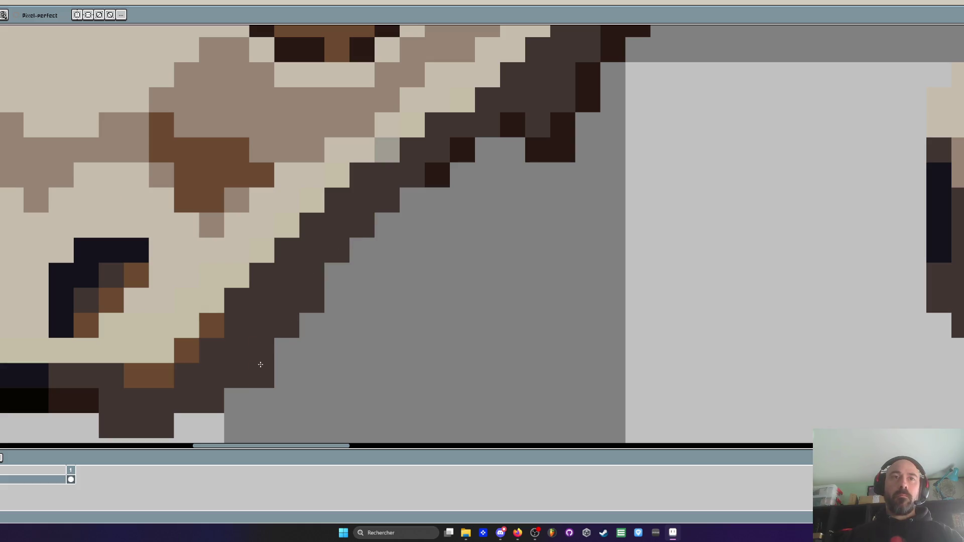
{"action": "scroll", "coordinate": [359, 301], "scroll_direction": "down", "scroll_amount": 4}
{"action": "scroll", "coordinate": [315, 293], "scroll_direction": "up", "scroll_amount": 3}
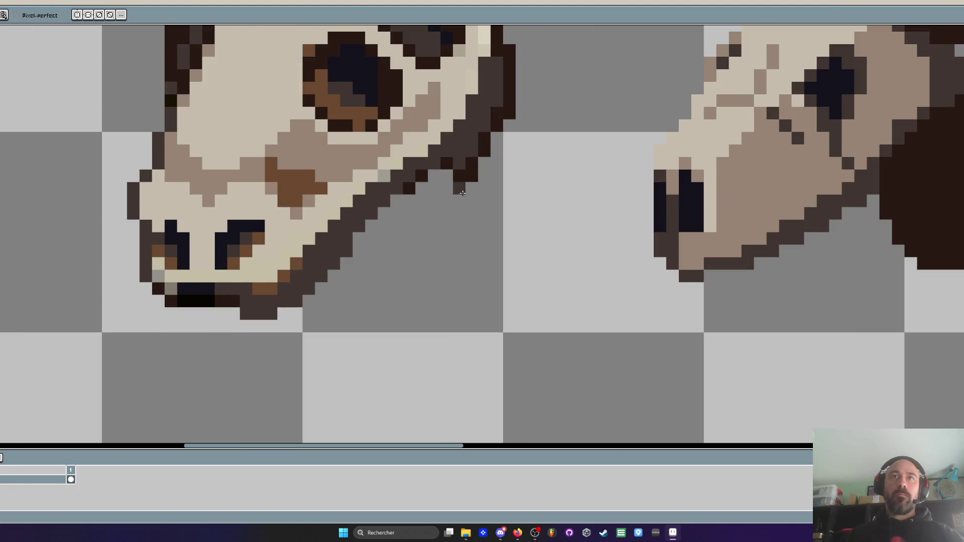
{"action": "left_click_drag", "start_coordinate": [453, 174], "coordinate": [369, 263]}
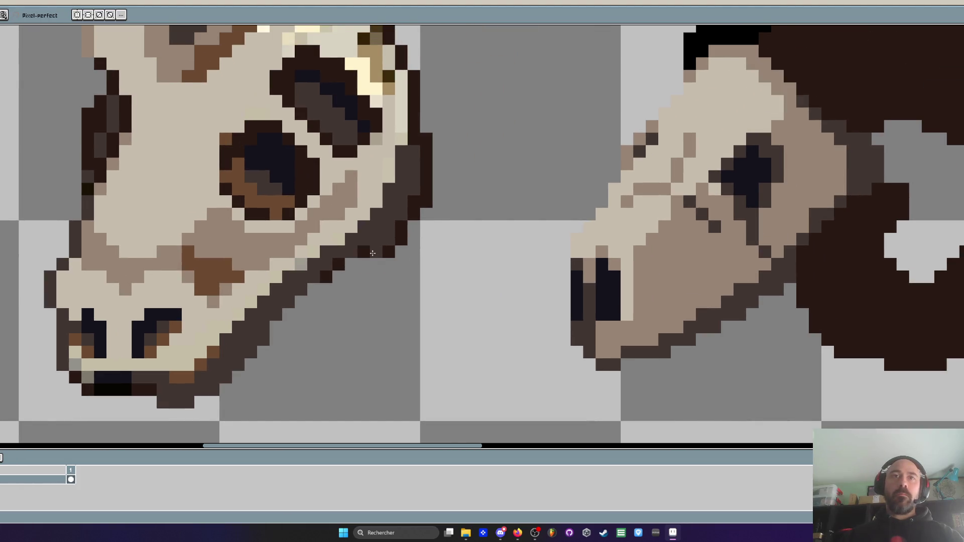
{"action": "scroll", "coordinate": [361, 256], "scroll_direction": "down", "scroll_amount": 4}
{"action": "scroll", "coordinate": [372, 250], "scroll_direction": "up", "scroll_amount": 4}
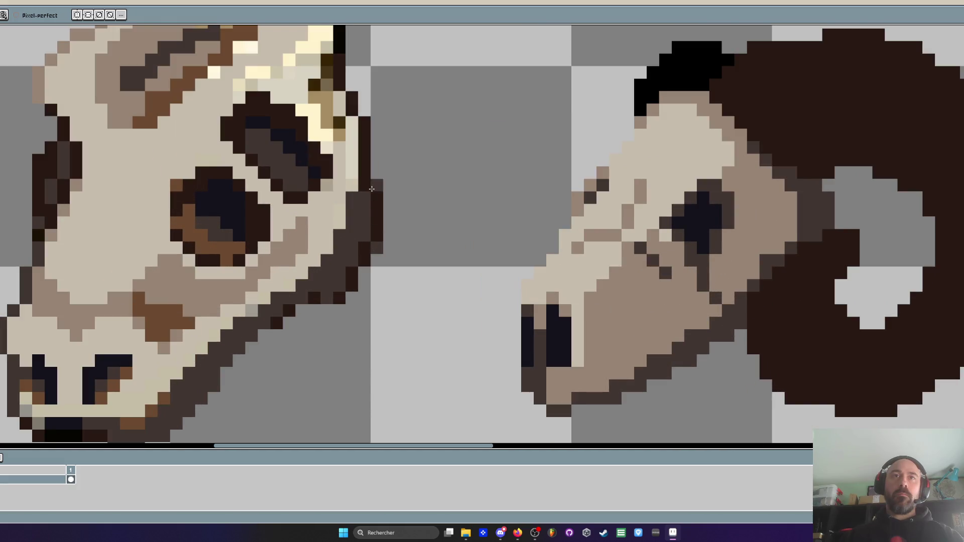
{"action": "scroll", "coordinate": [401, 248], "scroll_direction": "down", "scroll_amount": 2}
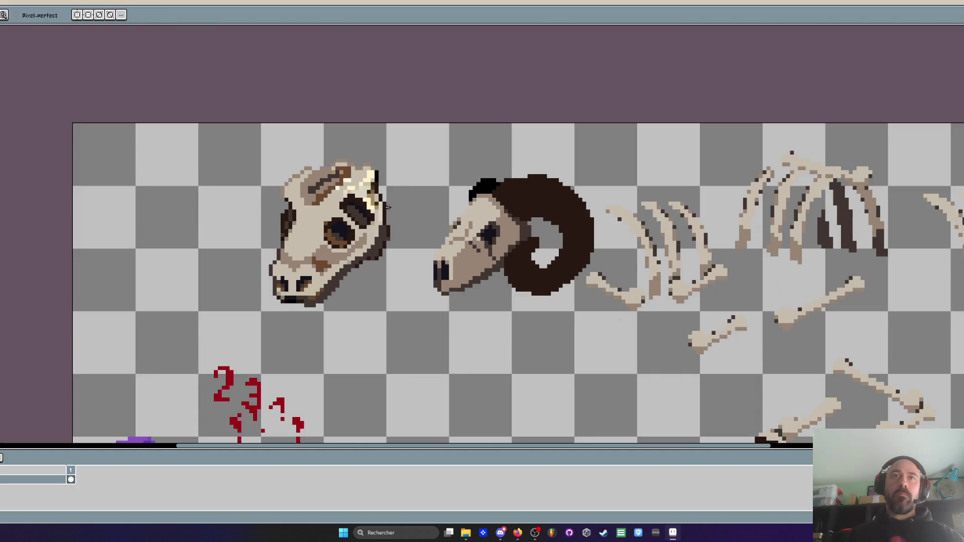
Draw a brown stepped crack line up the top of the skull
{"action": "scroll", "coordinate": [388, 208], "scroll_direction": "down", "scroll_amount": 1}
{"action": "scroll", "coordinate": [372, 173], "scroll_direction": "up", "scroll_amount": 3}
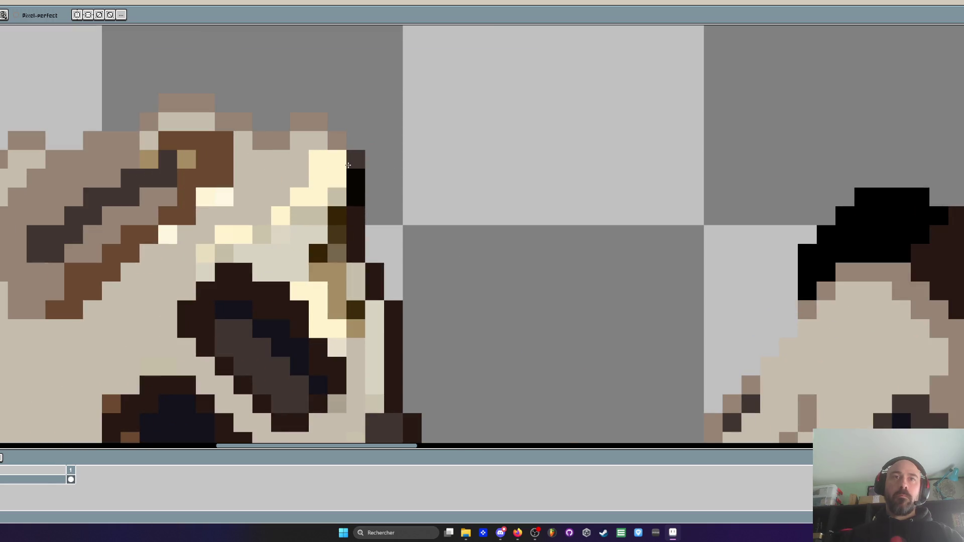
{"action": "left_click", "coordinate": [211, 167], "text": "alt"}
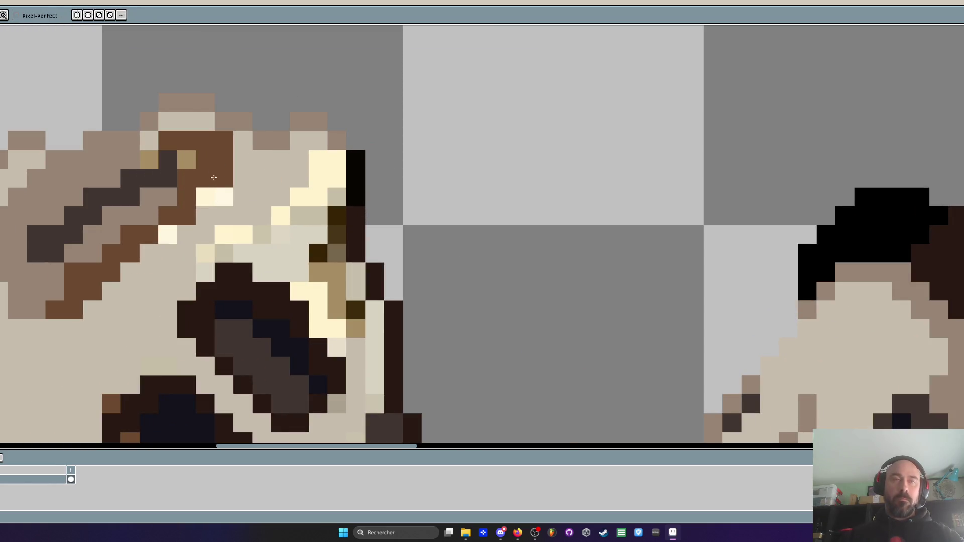
{"action": "mouse_move", "coordinate": [209, 248]}
{"action": "left_mouse_down"}
{"action": "mouse_move", "coordinate": [300, 197]}
{"action": "mouse_move", "coordinate": [318, 166]}
{"action": "mouse_move", "coordinate": [335, 175]}
{"action": "mouse_move", "coordinate": [318, 178]}
{"action": "left_mouse_up"}
Repaint the bright cream highlights beside the eye socket in beige
{"action": "key", "text": "alt"}
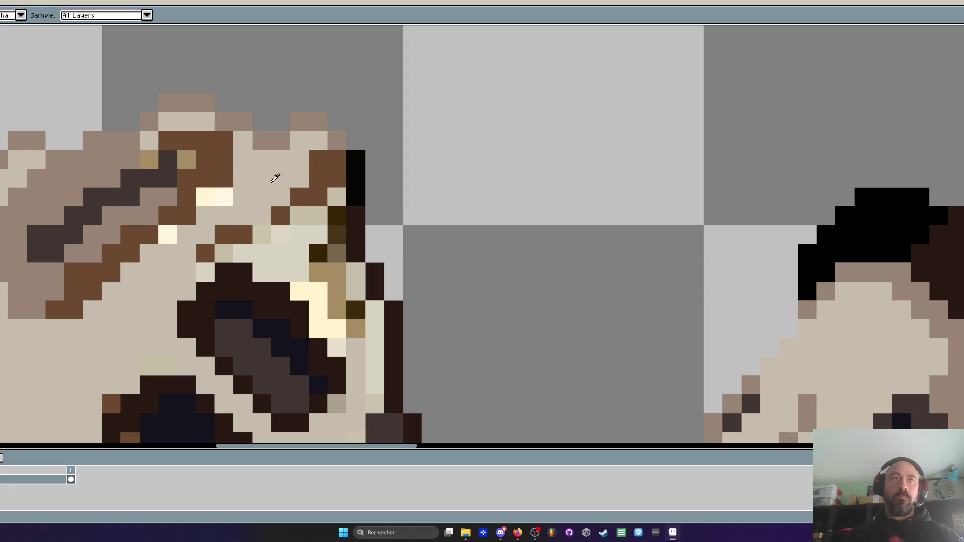
{"action": "left_click", "coordinate": [143, 208], "text": "alt"}
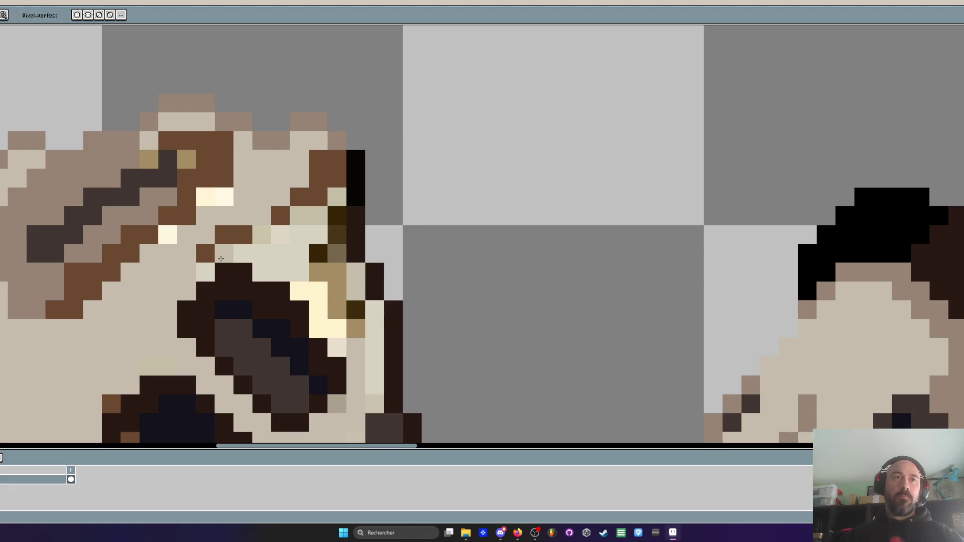
{"action": "mouse_move", "coordinate": [208, 272]}
{"action": "left_mouse_down"}
{"action": "mouse_move", "coordinate": [254, 237]}
{"action": "mouse_move", "coordinate": [256, 251]}
{"action": "mouse_move", "coordinate": [314, 231]}
{"action": "mouse_move", "coordinate": [337, 329]}
{"action": "mouse_move", "coordinate": [298, 290]}
{"action": "left_mouse_up"}
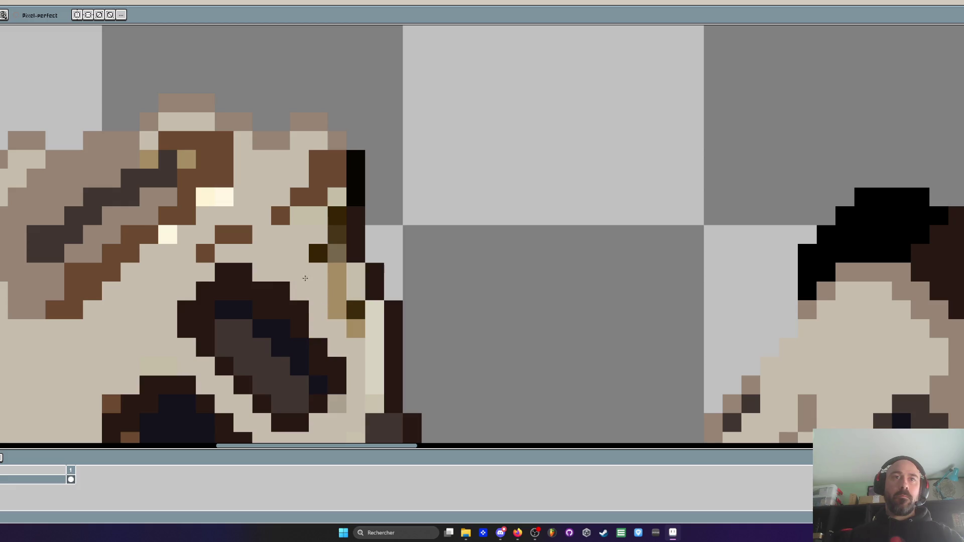
{"action": "scroll", "coordinate": [319, 274], "scroll_direction": "down", "scroll_amount": 5}
{"action": "scroll", "coordinate": [320, 274], "scroll_direction": "down", "scroll_amount": 2}
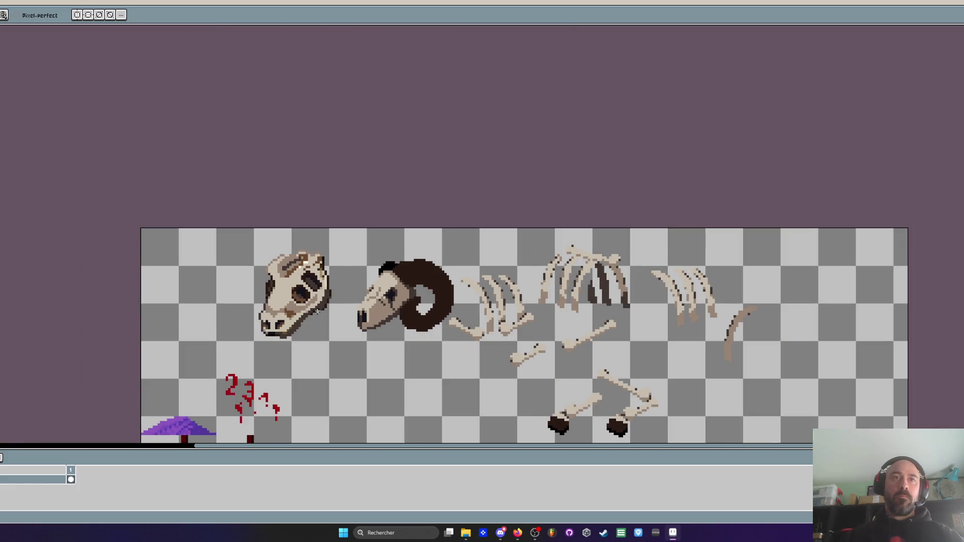
{"action": "scroll", "coordinate": [323, 307], "scroll_direction": "up", "scroll_amount": 5}
{"action": "scroll", "coordinate": [276, 306], "scroll_direction": "down", "scroll_amount": 3}
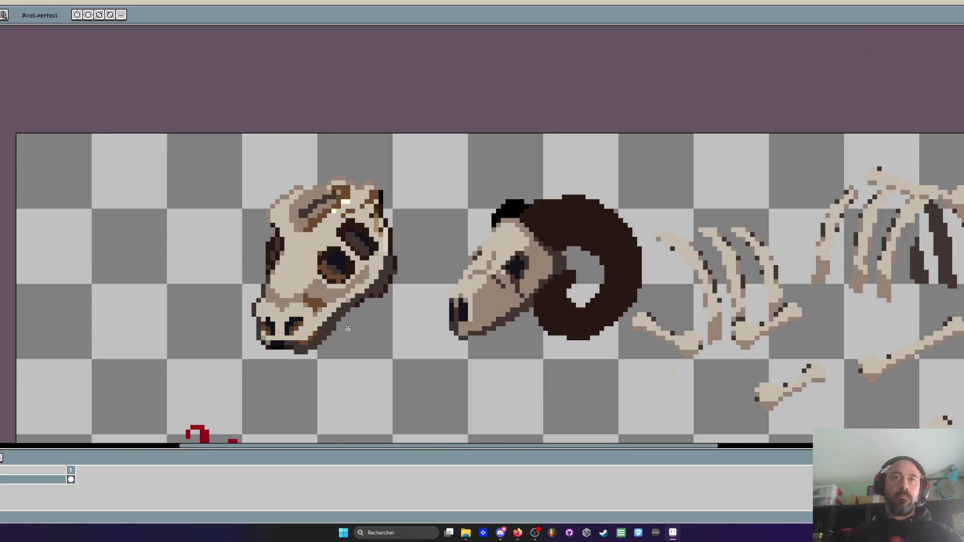
{"action": "scroll", "coordinate": [347, 327], "scroll_direction": "down", "scroll_amount": 2}
{"action": "scroll", "coordinate": [374, 253], "scroll_direction": "up", "scroll_amount": 2}
{"action": "scroll", "coordinate": [374, 253], "scroll_direction": "up", "scroll_amount": 3}
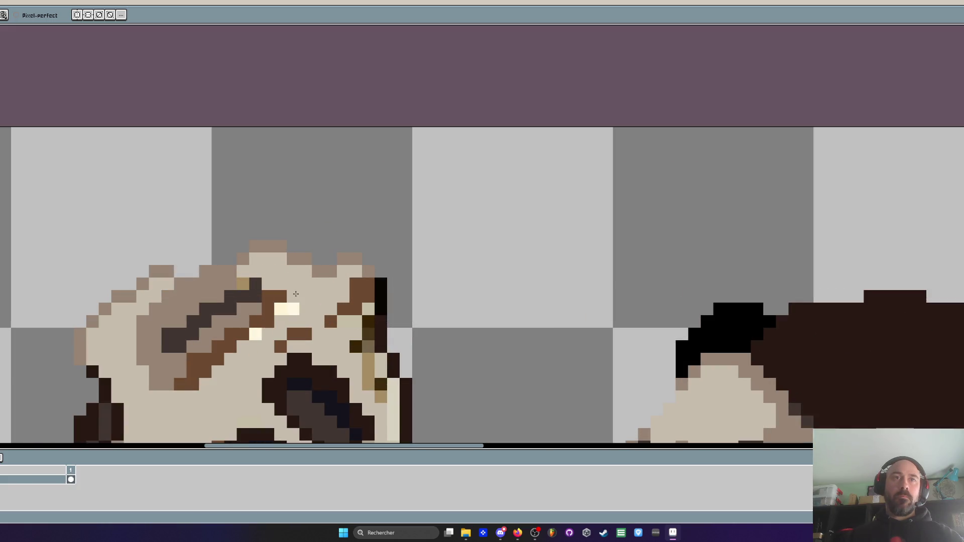
Sample a lighter tone and redraw the dark column on the skull's top-right edge
{"action": "scroll", "coordinate": [308, 282], "scroll_direction": "down", "scroll_amount": 2}
{"action": "left_click_drag", "start_coordinate": [296, 299], "coordinate": [351, 252]}
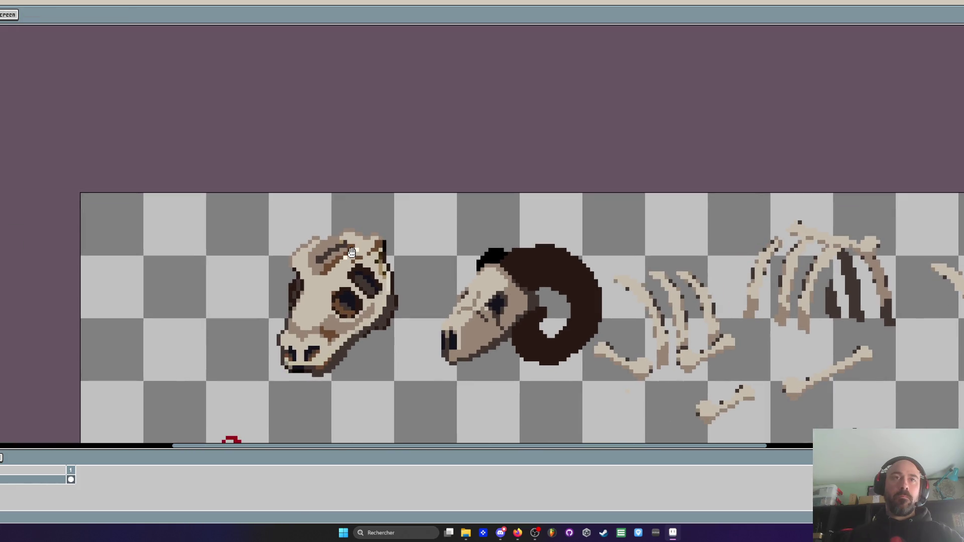
{"action": "scroll", "coordinate": [398, 250], "scroll_direction": "up", "scroll_amount": 2}
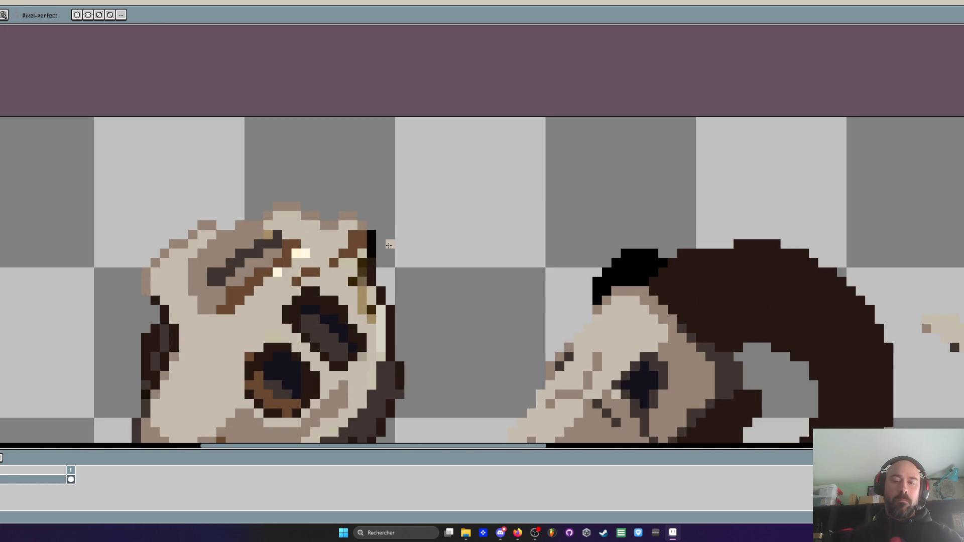
{"action": "key", "text": "i"}
{"action": "key", "text": "b"}
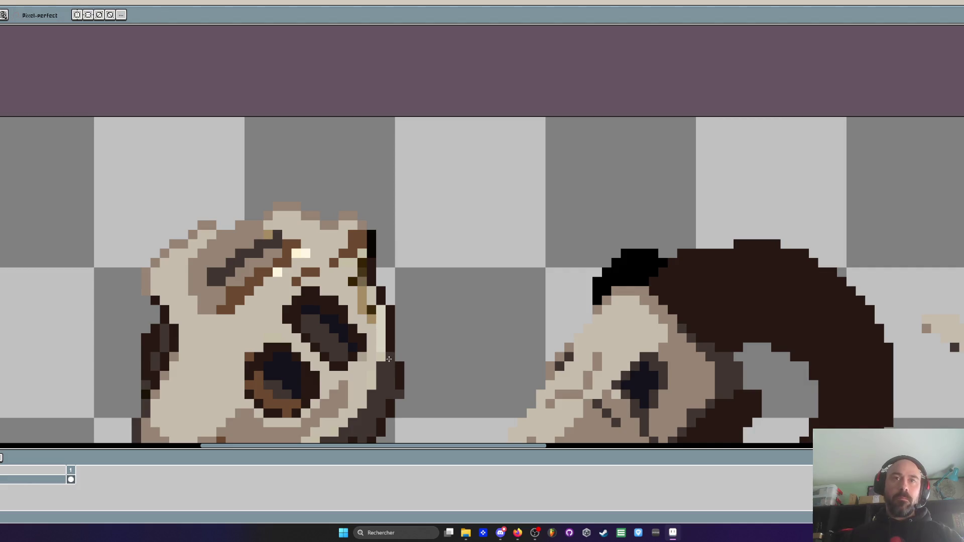
{"action": "scroll", "coordinate": [399, 366], "scroll_direction": "down", "scroll_amount": 2}
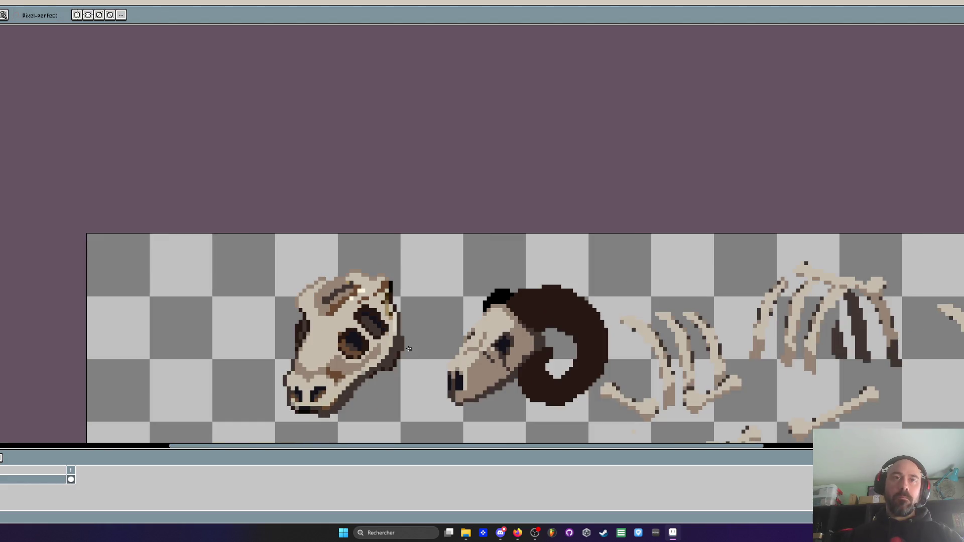
{"action": "scroll", "coordinate": [391, 368], "scroll_direction": "up", "scroll_amount": 1}
{"action": "scroll", "coordinate": [393, 225], "scroll_direction": "up", "scroll_amount": 2}
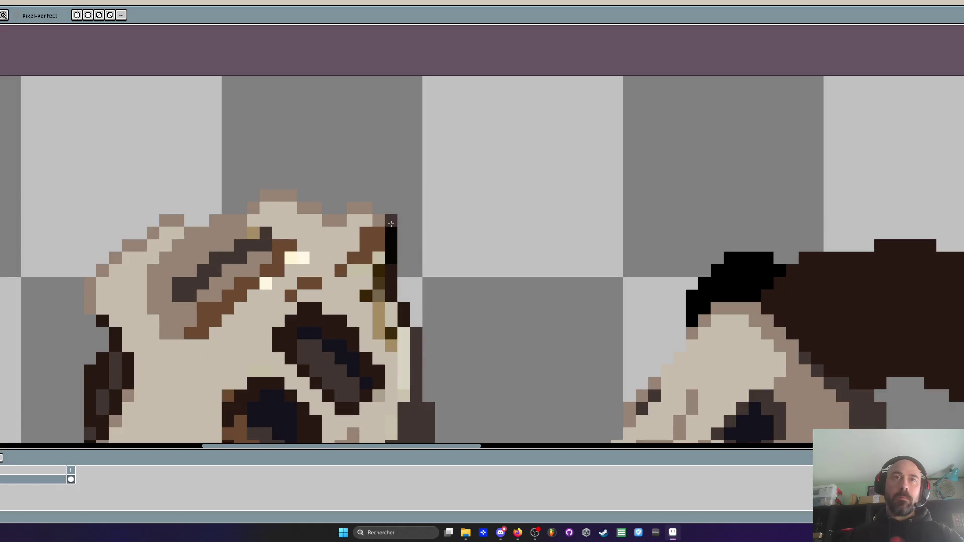
{"action": "key", "text": "i"}
{"action": "left_click", "coordinate": [384, 216]}
{"action": "key", "text": "b"}
{"action": "left_click_drag", "start_coordinate": [391, 232], "coordinate": [404, 327]}
Zoom around the skull's edge to check the lightened column
{"action": "scroll", "coordinate": [404, 326], "scroll_direction": "down", "scroll_amount": 3}
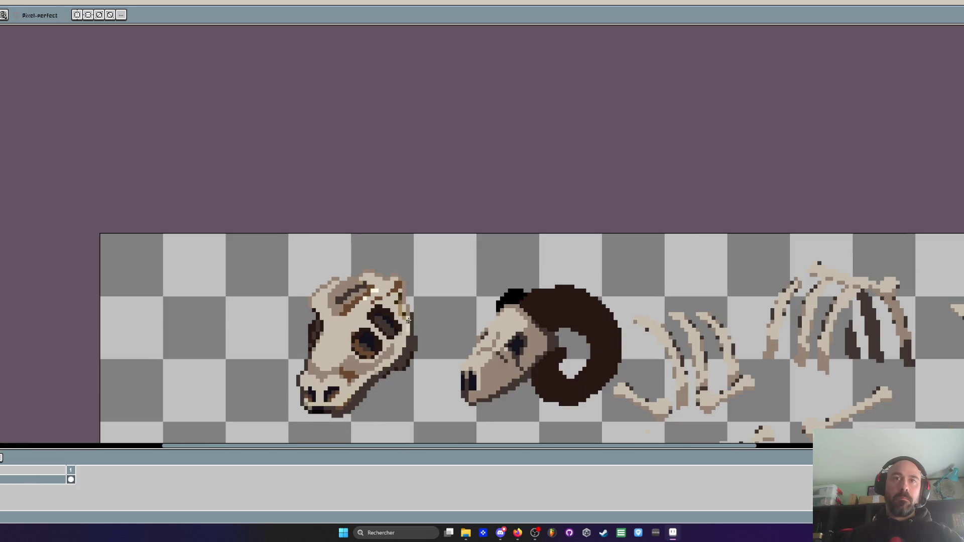
{"action": "scroll", "coordinate": [399, 291], "scroll_direction": "up", "scroll_amount": 2}
{"action": "scroll", "coordinate": [387, 282], "scroll_direction": "up", "scroll_amount": 2}
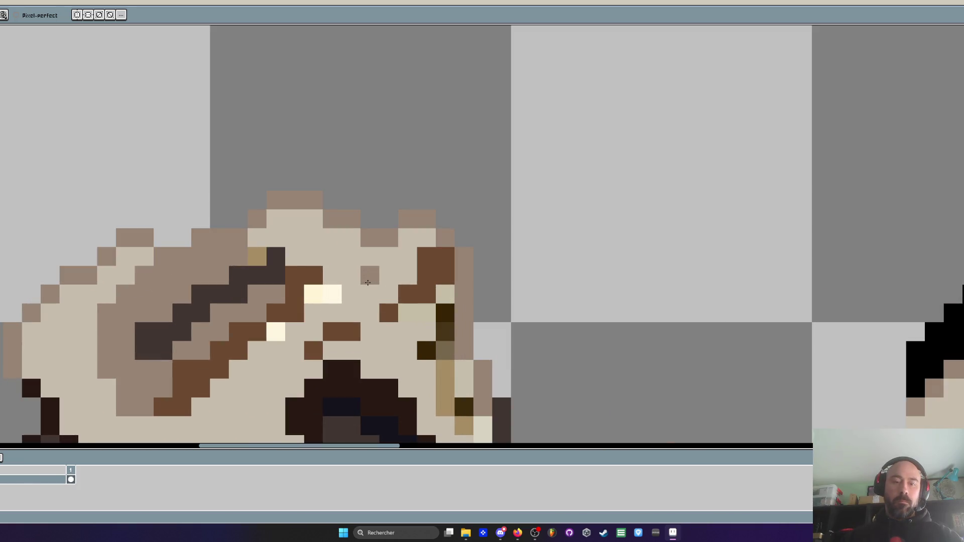
{"action": "key", "text": "i"}
{"action": "key", "text": "b"}
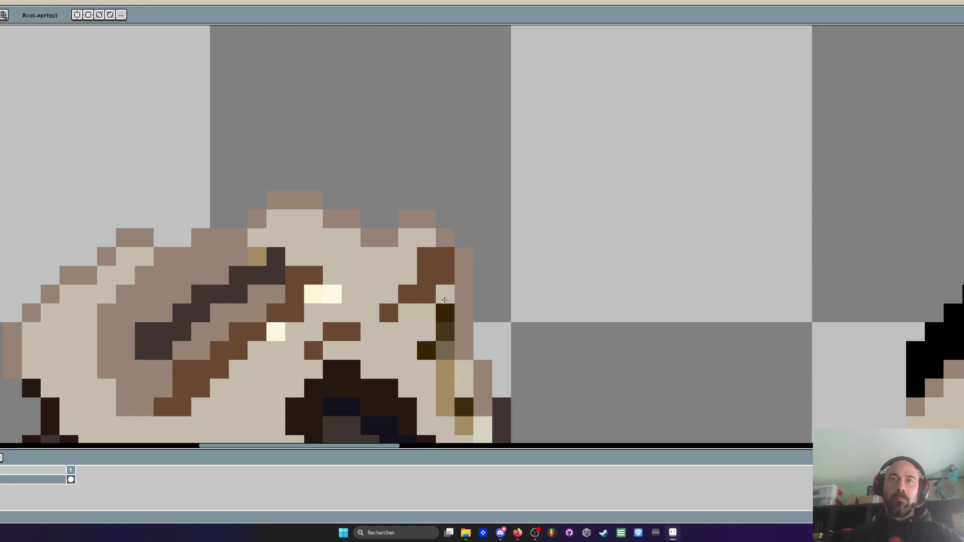
{"action": "scroll", "coordinate": [442, 254], "scroll_direction": "down", "scroll_amount": 3}
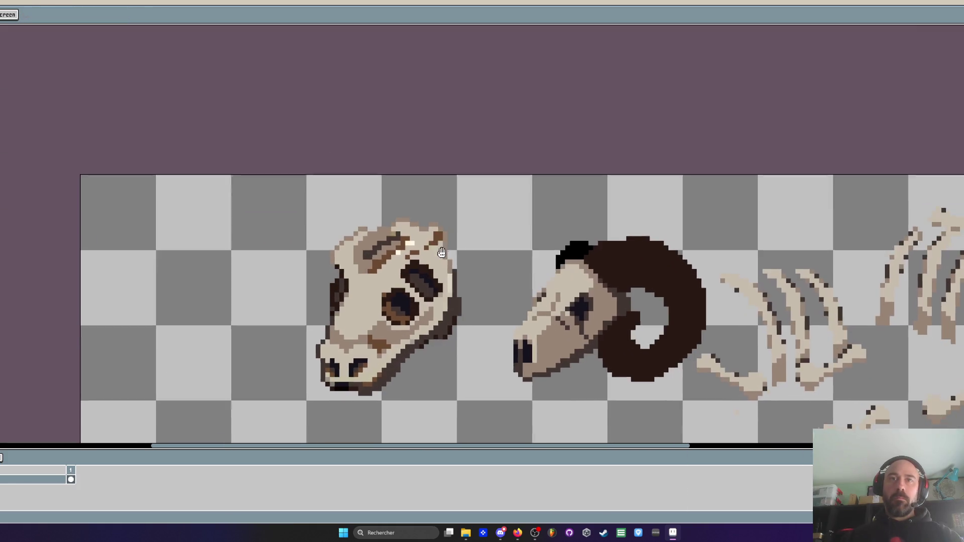
{"action": "scroll", "coordinate": [442, 255], "scroll_direction": "up", "scroll_amount": 1}
{"action": "key", "text": "space"}
{"action": "scroll", "coordinate": [434, 288], "scroll_direction": "down", "scroll_amount": 3}
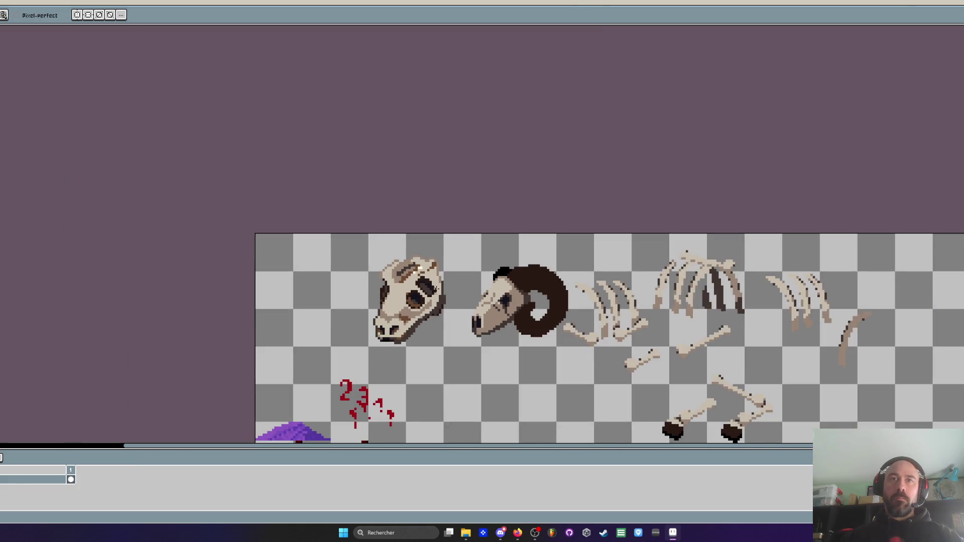
{"action": "scroll", "coordinate": [433, 318], "scroll_direction": "up", "scroll_amount": 2}
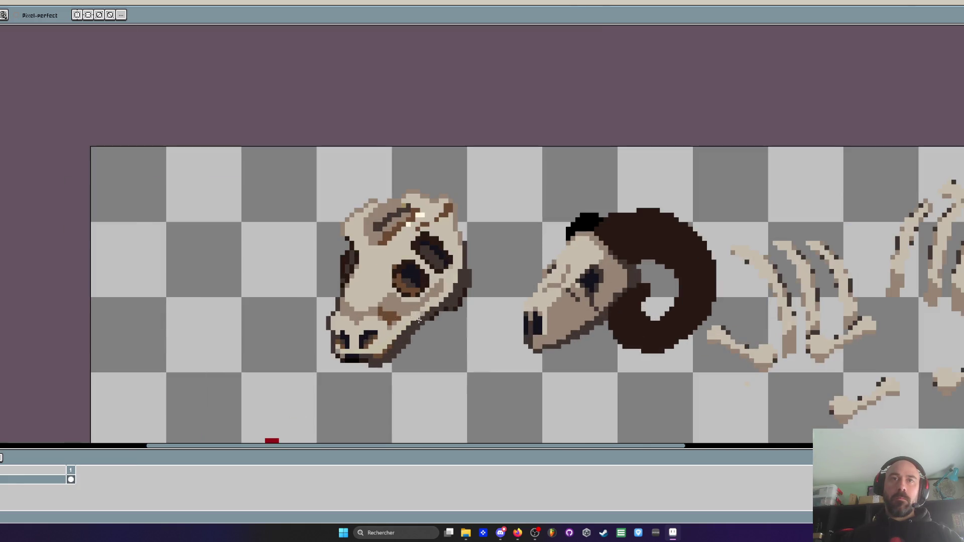
{"action": "scroll", "coordinate": [359, 351], "scroll_direction": "down", "scroll_amount": 1}
{"action": "scroll", "coordinate": [358, 350], "scroll_direction": "down", "scroll_amount": 1}
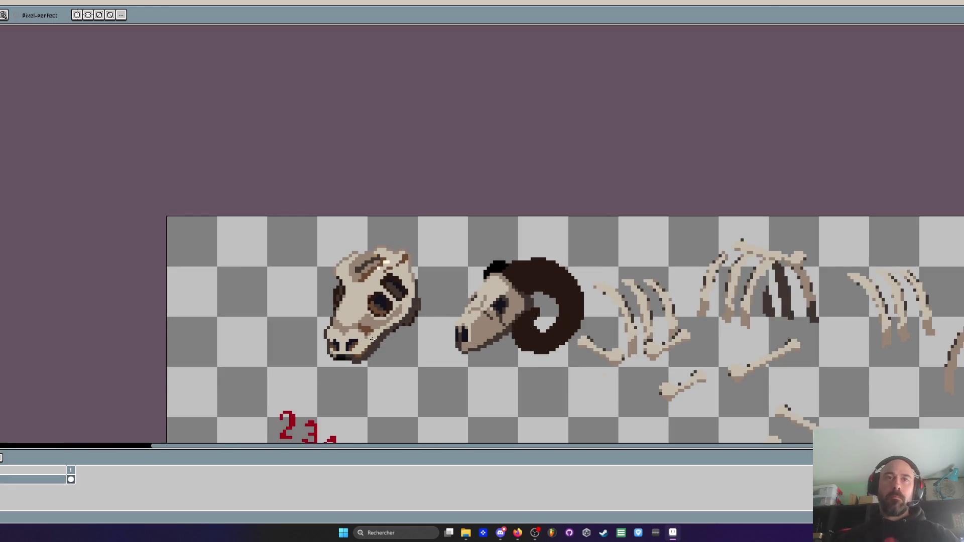
{"action": "scroll", "coordinate": [372, 332], "scroll_direction": "up", "scroll_amount": 1}
{"action": "key", "text": "alt"}
{"action": "scroll", "coordinate": [378, 325], "scroll_direction": "up", "scroll_amount": 1}
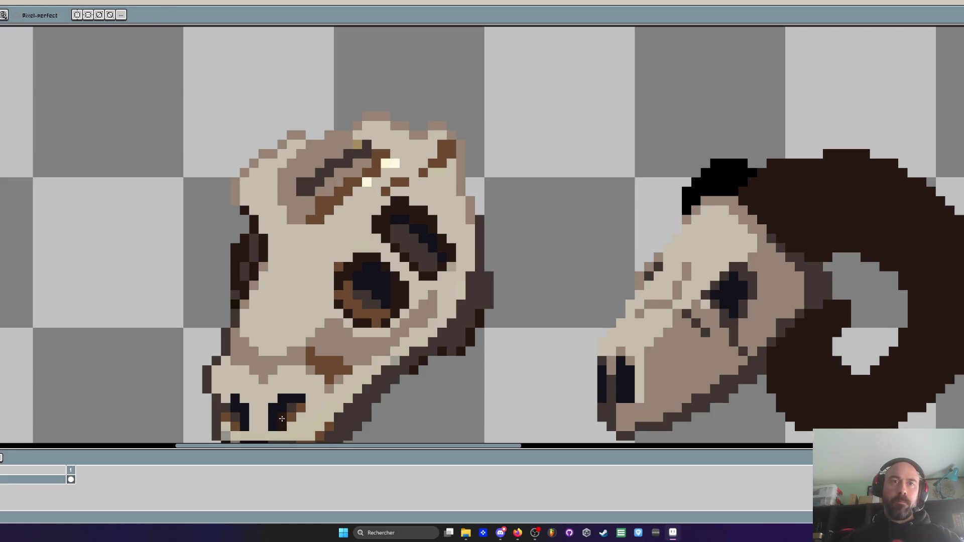
Add dark shading pixels near the first skull's eye and brow
{"action": "scroll", "coordinate": [292, 408], "scroll_direction": "down", "scroll_amount": 4}
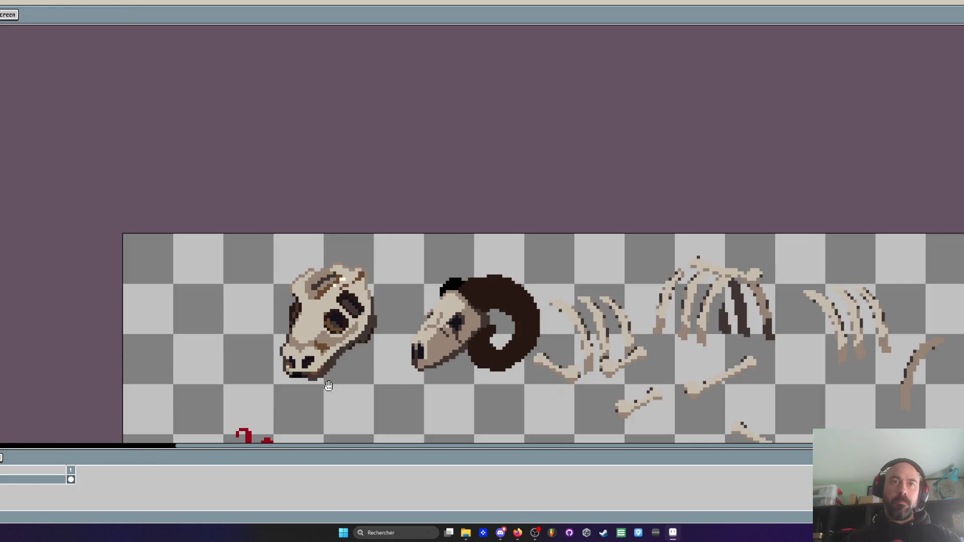
{"action": "left_click_drag", "start_coordinate": [329, 388], "coordinate": [355, 339]}
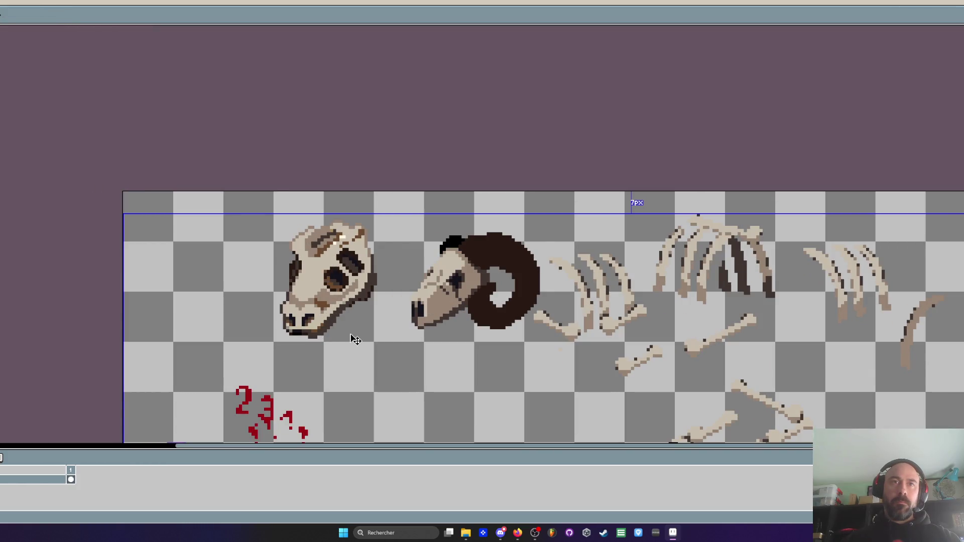
{"action": "scroll", "coordinate": [351, 337], "scroll_direction": "down", "scroll_amount": 2}
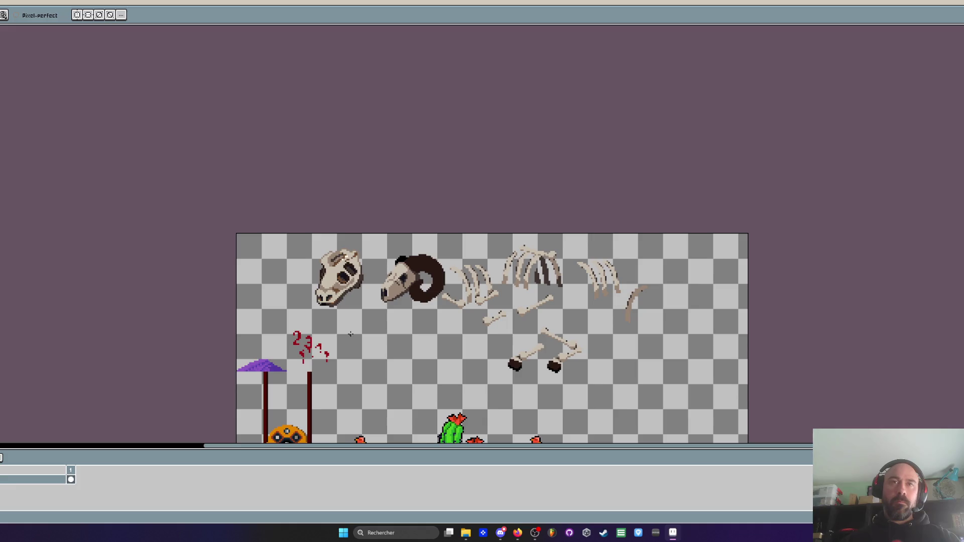
{"action": "scroll", "coordinate": [341, 259], "scroll_direction": "up", "scroll_amount": 5}
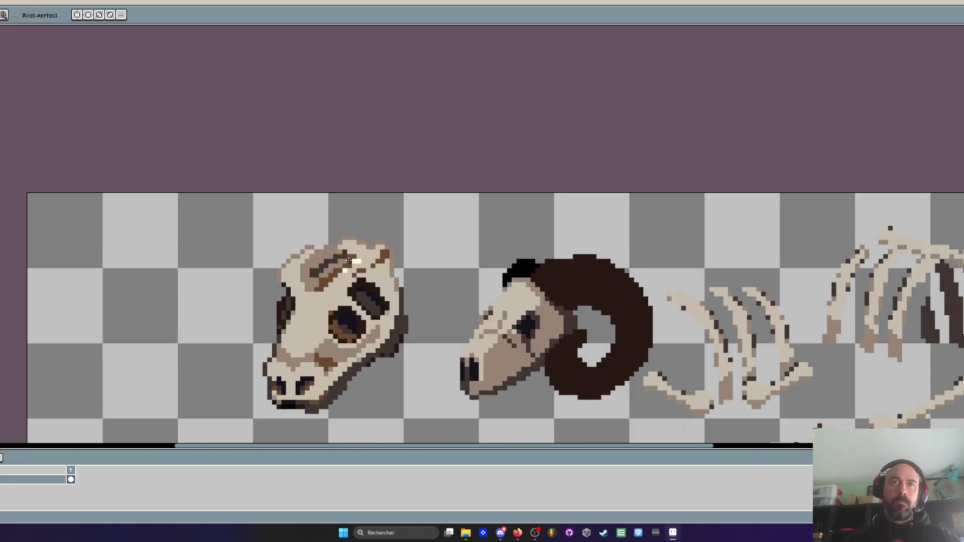
{"action": "left_click_drag", "start_coordinate": [361, 260], "coordinate": [376, 262]}
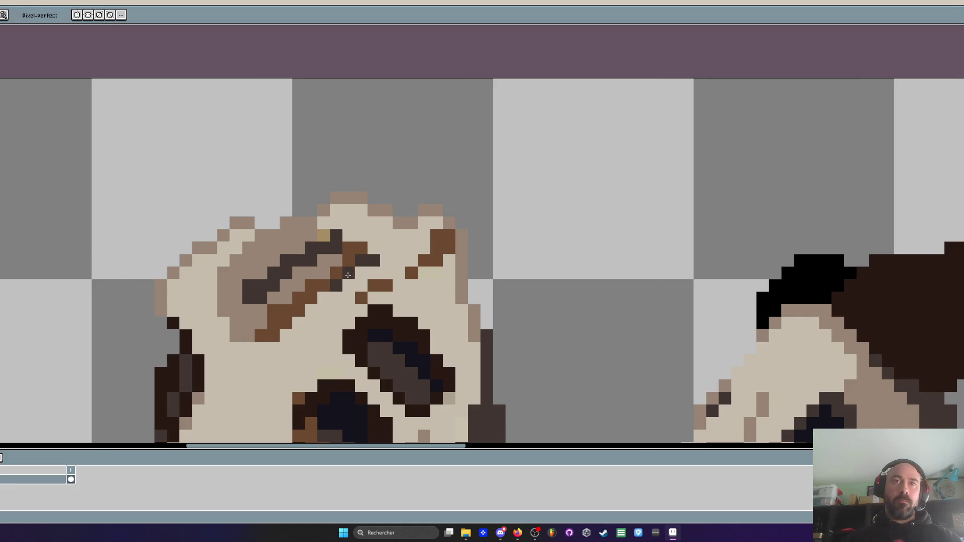
{"action": "left_click_drag", "start_coordinate": [360, 269], "coordinate": [321, 294]}
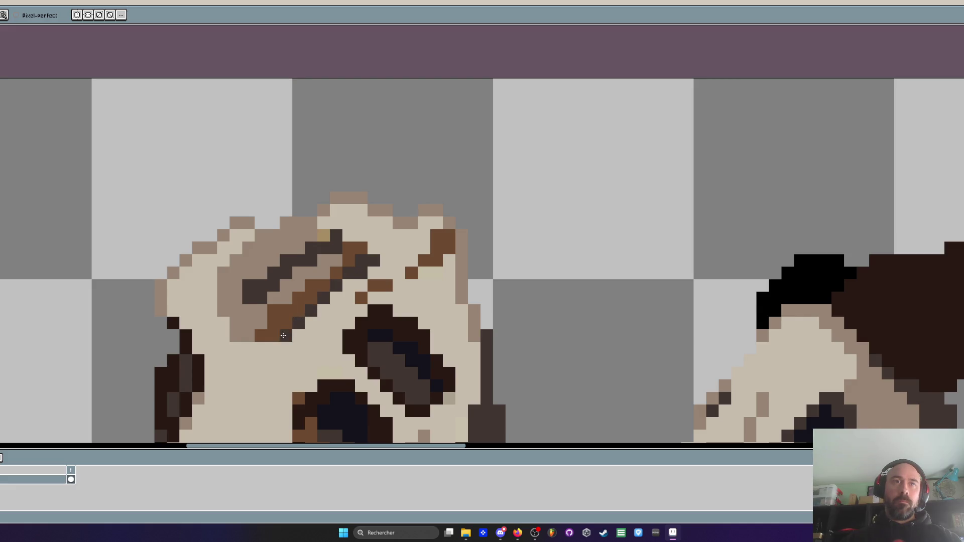
{"action": "scroll", "coordinate": [283, 335], "scroll_direction": "down", "scroll_amount": 5}
{"action": "scroll", "coordinate": [283, 335], "scroll_direction": "up", "scroll_amount": 5}
{"action": "left_click", "coordinate": [227, 298]}
{"action": "left_click", "coordinate": [253, 274]}
{"action": "key", "text": "ctrl+z"}
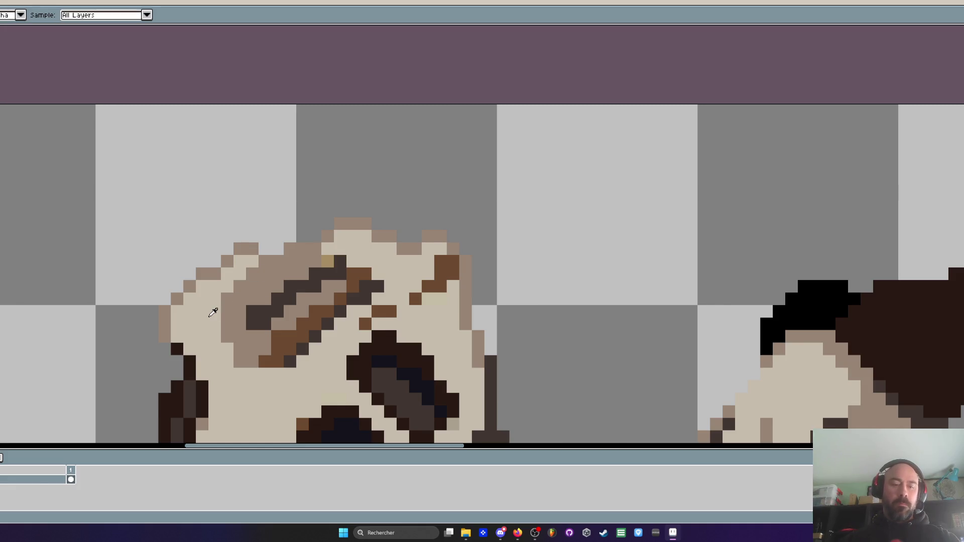
{"action": "scroll", "coordinate": [207, 317], "scroll_direction": "up", "scroll_amount": 1}
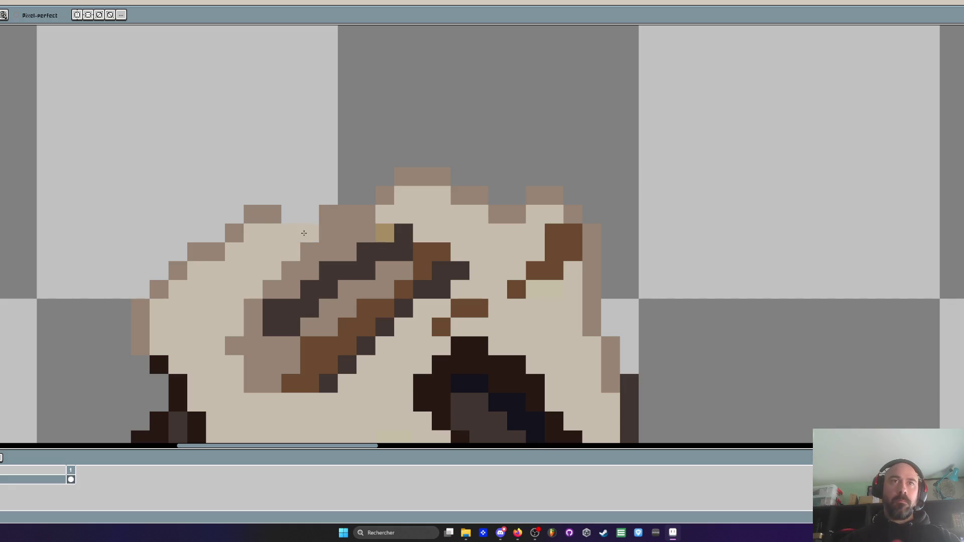
{"action": "scroll", "coordinate": [329, 215], "scroll_direction": "down", "scroll_amount": 4}
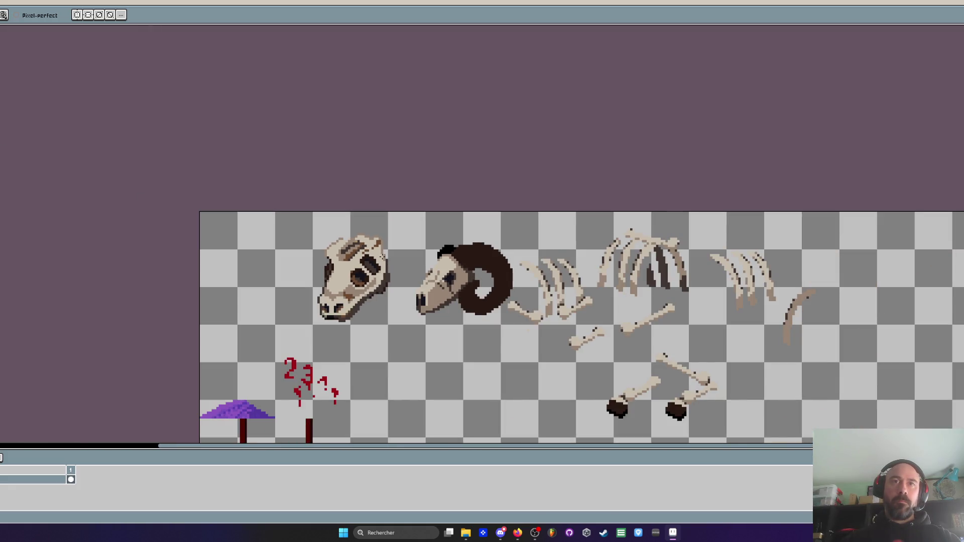
{"action": "scroll", "coordinate": [382, 257], "scroll_direction": "up", "scroll_amount": 1}
Lasso the first skull and mirror it horizontally
{"action": "key", "text": "q"}
{"action": "mouse_move", "coordinate": [357, 208]}
{"action": "left_mouse_down"}
{"action": "mouse_move", "coordinate": [354, 384]}
{"action": "mouse_move", "coordinate": [357, 210]}
{"action": "left_mouse_up"}
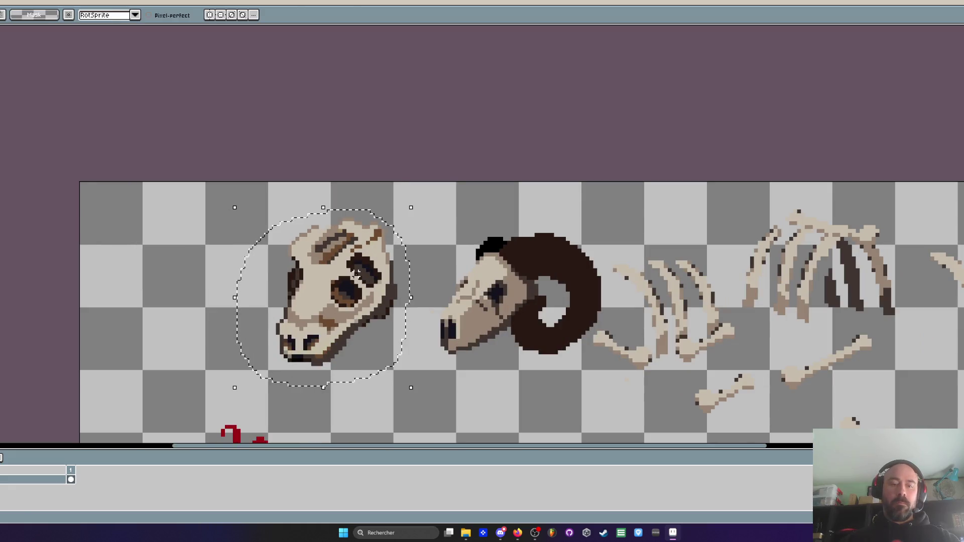
{"action": "key", "text": "shift+h"}
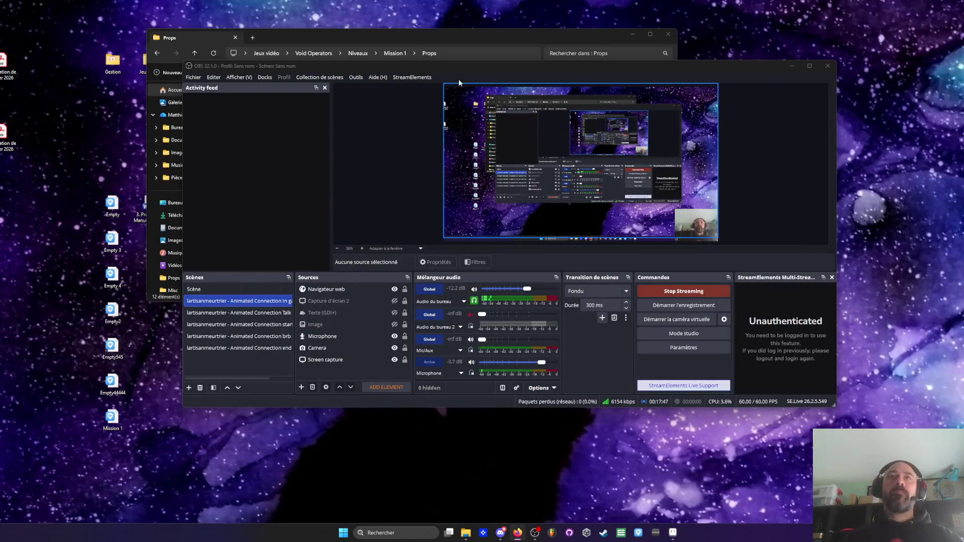
Open the Desert nuit + ville file from the Mission 1 folder
{"action": "key", "text": "alt+Tab"}
{"action": "left_click", "coordinate": [156, 52]}
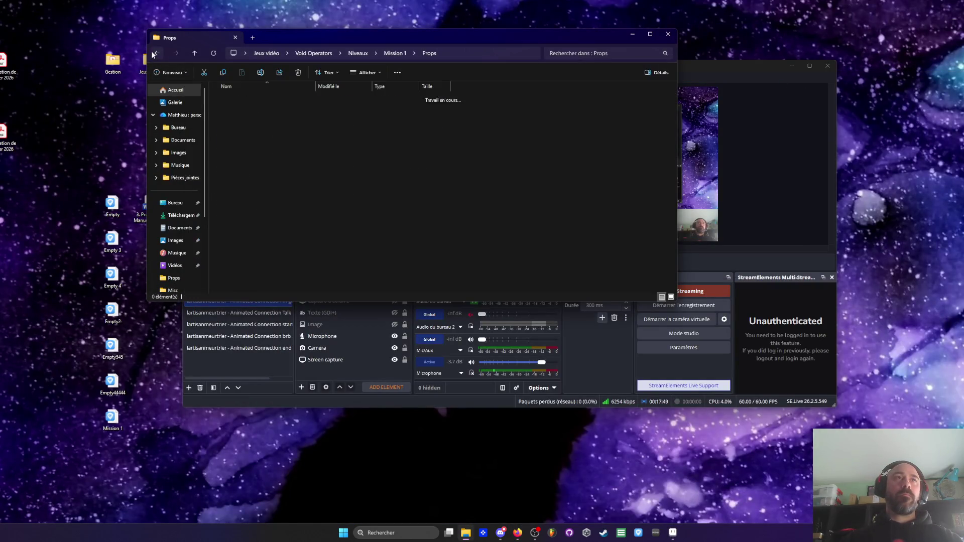
{"action": "left_click", "coordinate": [239, 134]}
{"action": "double_click", "coordinate": [240, 133]}
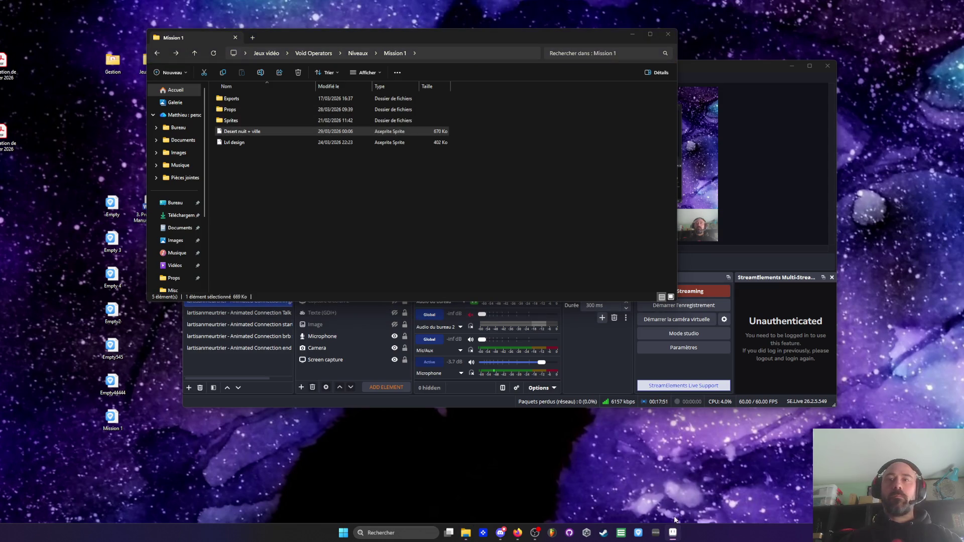
{"action": "scroll", "coordinate": [480, 339], "scroll_direction": "up", "scroll_amount": 5}
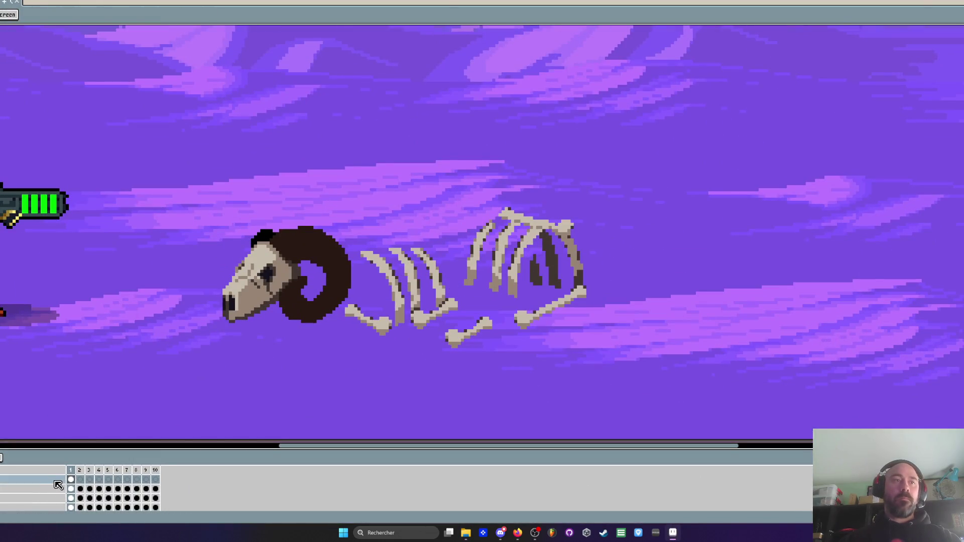
{"action": "key", "text": "ctrl+v"}
{"action": "left_click_drag", "start_coordinate": [563, 232], "coordinate": [681, 273]}
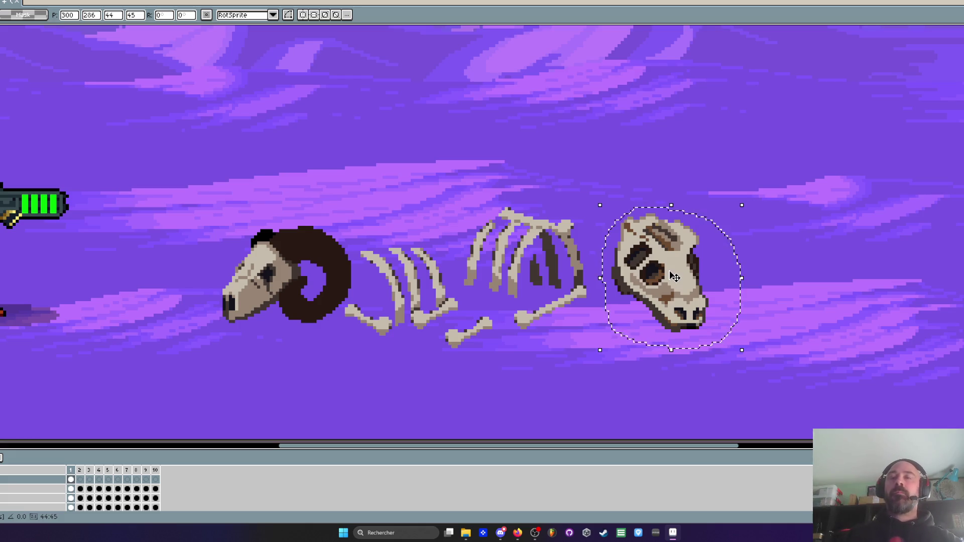
{"action": "key", "text": "Delete"}
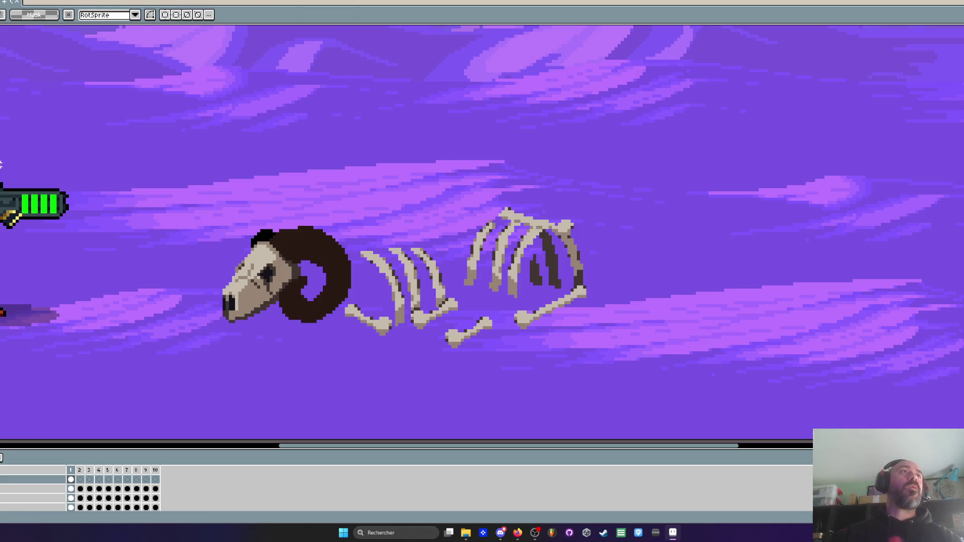
{"action": "left_click", "coordinate": [132, 3]}
Pencil a beige diagonal claw shape, extending its top, right side, legs and hooked arm
{"action": "scroll", "coordinate": [490, 182], "scroll_direction": "up", "scroll_amount": 4}
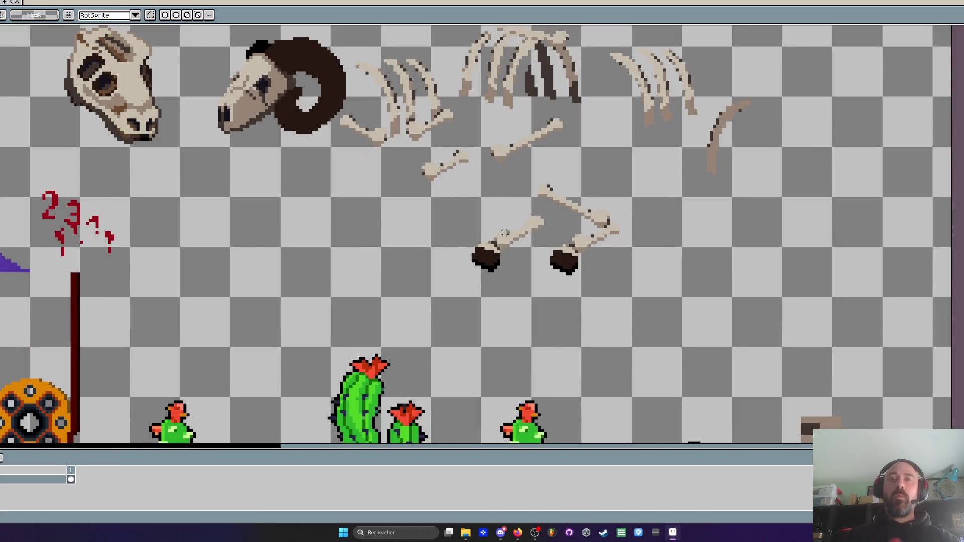
{"action": "key", "text": "b"}
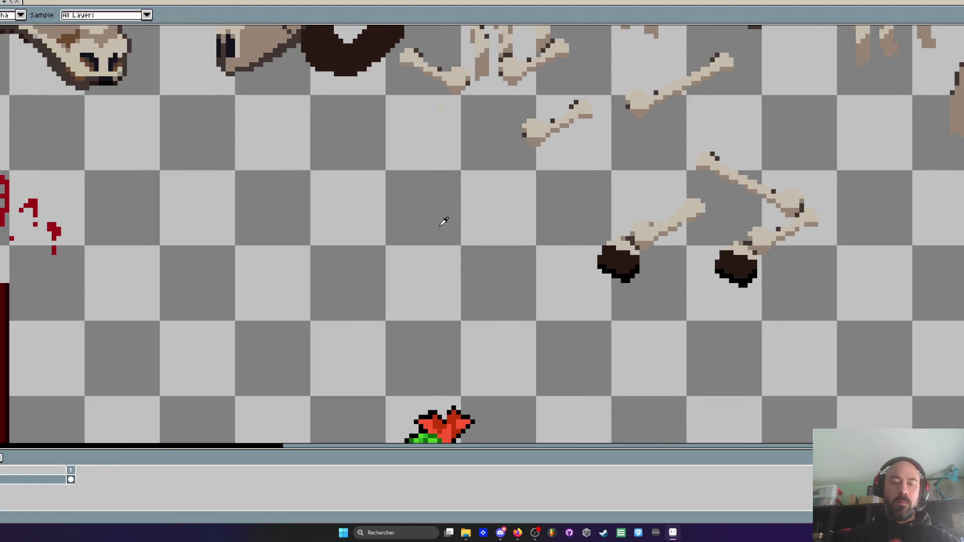
{"action": "scroll", "coordinate": [443, 218], "scroll_direction": "up", "scroll_amount": 3}
{"action": "mouse_move", "coordinate": [513, 180]}
{"action": "left_mouse_down"}
{"action": "mouse_move", "coordinate": [490, 201]}
{"action": "mouse_move", "coordinate": [434, 296]}
{"action": "mouse_move", "coordinate": [471, 211]}
{"action": "mouse_move", "coordinate": [527, 161]}
{"action": "mouse_move", "coordinate": [517, 239]}
{"action": "mouse_move", "coordinate": [531, 198]}
{"action": "mouse_move", "coordinate": [560, 231]}
{"action": "left_mouse_up"}
{"action": "scroll", "coordinate": [527, 162], "scroll_direction": "down", "scroll_amount": 2}
{"action": "mouse_move", "coordinate": [536, 164]}
{"action": "left_mouse_down"}
{"action": "mouse_move", "coordinate": [560, 139]}
{"action": "mouse_move", "coordinate": [541, 172]}
{"action": "left_mouse_up"}
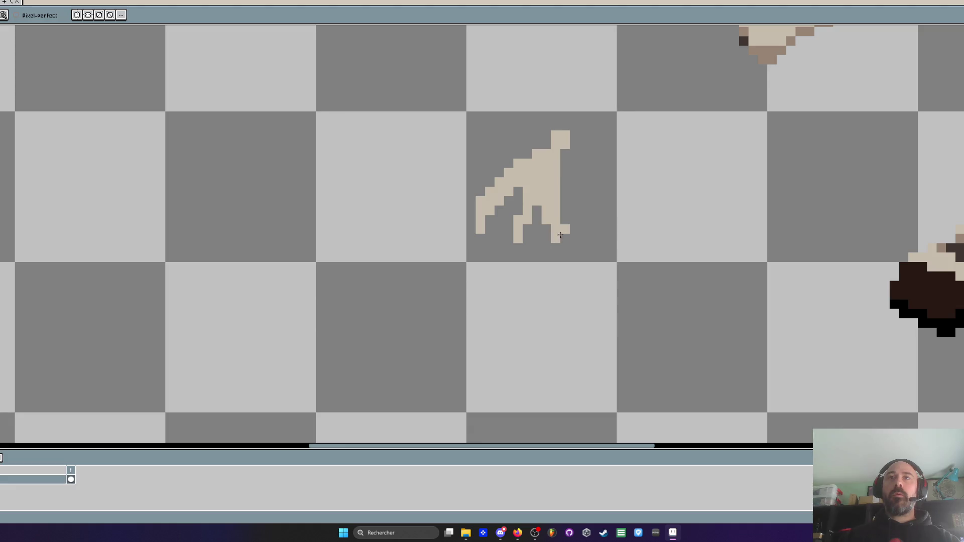
{"action": "left_click_drag", "start_coordinate": [564, 176], "coordinate": [582, 105]}
{"action": "left_click_drag", "start_coordinate": [531, 211], "coordinate": [532, 224]}
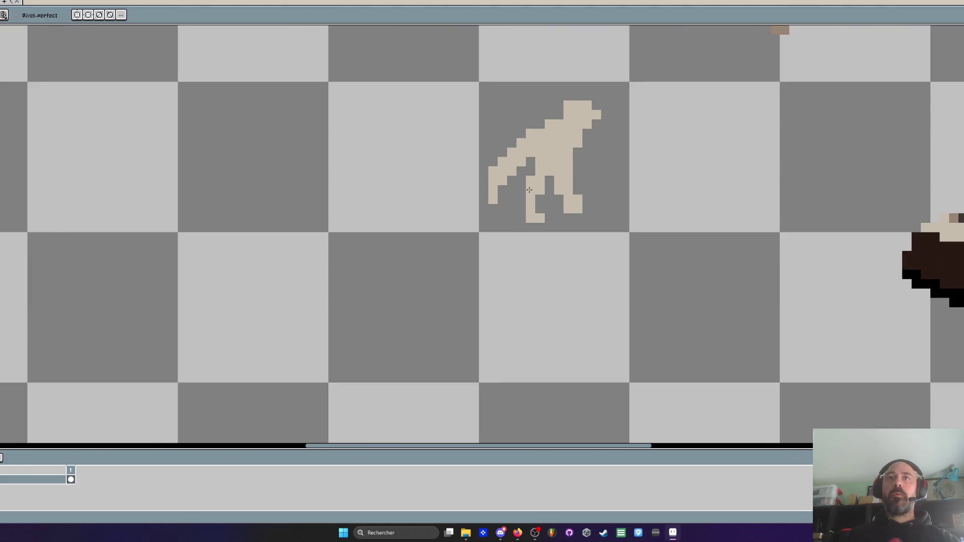
{"action": "scroll", "coordinate": [529, 190], "scroll_direction": "down", "scroll_amount": 5}
{"action": "scroll", "coordinate": [529, 189], "scroll_direction": "up", "scroll_amount": 6}
{"action": "mouse_move", "coordinate": [482, 206]}
{"action": "left_mouse_down"}
{"action": "mouse_move", "coordinate": [449, 233]}
{"action": "mouse_move", "coordinate": [486, 215]}
{"action": "mouse_move", "coordinate": [447, 236]}
{"action": "mouse_move", "coordinate": [495, 181]}
{"action": "mouse_move", "coordinate": [444, 266]}
{"action": "mouse_move", "coordinate": [447, 252]}
{"action": "left_mouse_up"}
{"action": "key", "text": "ctrl+z"}
{"action": "left_click_drag", "start_coordinate": [518, 289], "coordinate": [575, 282]}
Erase stray arm, shoulder and tail pixels to refine the claw, then move it upward
{"action": "left_click", "coordinate": [563, 243]}
{"action": "scroll", "coordinate": [562, 244], "scroll_direction": "down", "scroll_amount": 4}
{"action": "scroll", "coordinate": [562, 241], "scroll_direction": "up", "scroll_amount": 3}
{"action": "left_click_drag", "start_coordinate": [537, 201], "coordinate": [501, 259]}
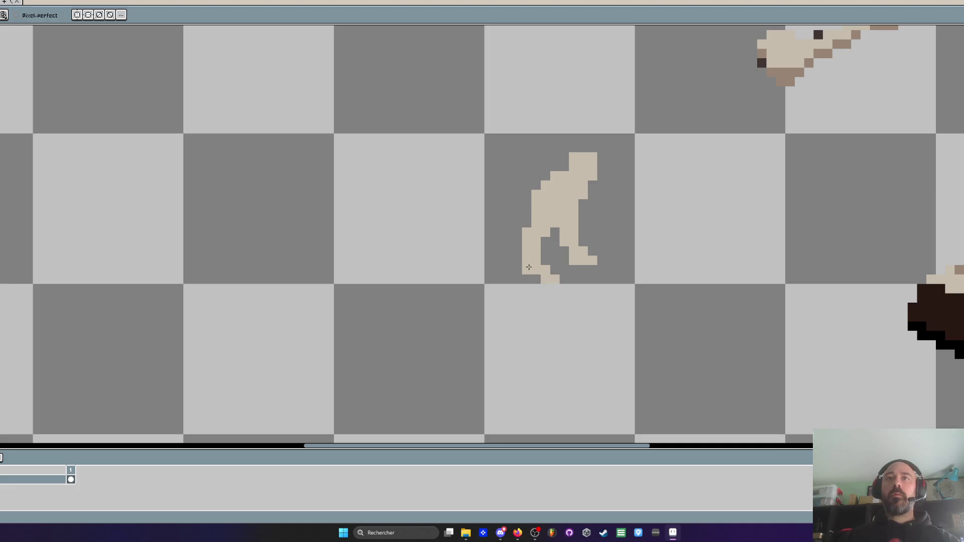
{"action": "scroll", "coordinate": [564, 250], "scroll_direction": "down", "scroll_amount": 1}
{"action": "scroll", "coordinate": [574, 239], "scroll_direction": "up", "scroll_amount": 1}
{"action": "left_click_drag", "start_coordinate": [555, 257], "coordinate": [589, 244]}
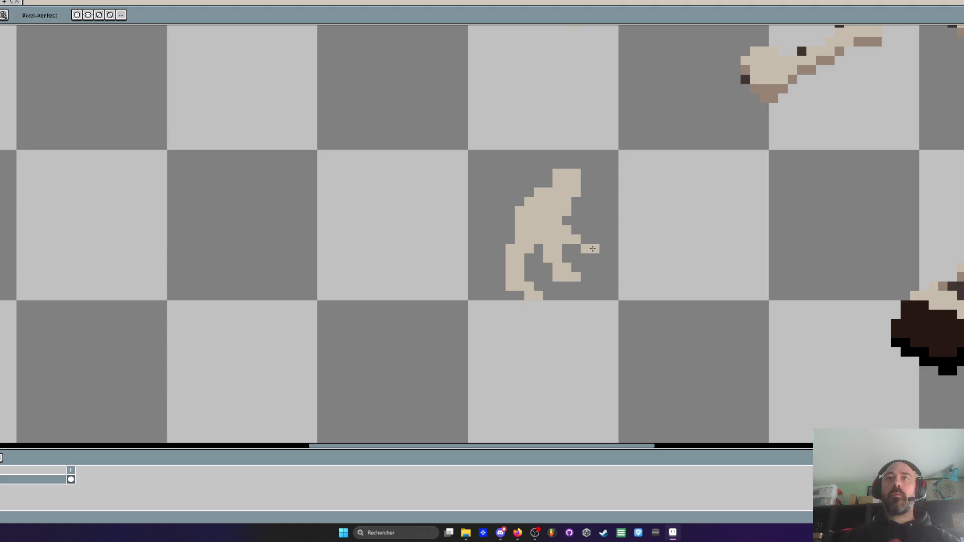
{"action": "scroll", "coordinate": [591, 236], "scroll_direction": "down", "scroll_amount": 5}
{"action": "scroll", "coordinate": [592, 236], "scroll_direction": "up", "scroll_amount": 5}
{"action": "mouse_move", "coordinate": [553, 194]}
{"action": "left_mouse_down"}
{"action": "mouse_move", "coordinate": [523, 222]}
{"action": "mouse_move", "coordinate": [563, 180]}
{"action": "mouse_move", "coordinate": [552, 201]}
{"action": "left_mouse_up"}
{"action": "scroll", "coordinate": [549, 206], "scroll_direction": "down", "scroll_amount": 3}
{"action": "scroll", "coordinate": [543, 203], "scroll_direction": "up", "scroll_amount": 2}
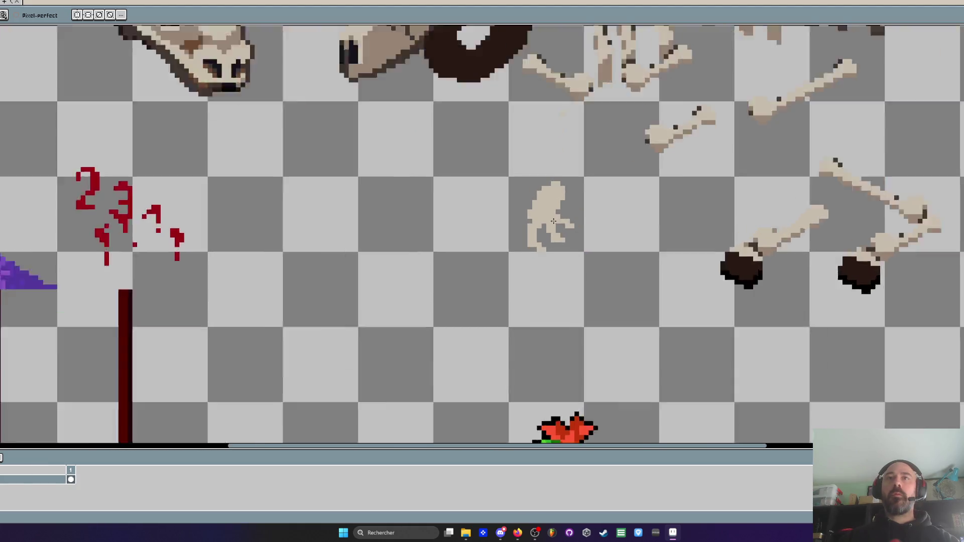
{"action": "scroll", "coordinate": [557, 249], "scroll_direction": "up", "scroll_amount": 2}
{"action": "mouse_move", "coordinate": [567, 296]}
{"action": "left_mouse_down"}
{"action": "mouse_move", "coordinate": [535, 216]}
{"action": "mouse_move", "coordinate": [539, 170]}
{"action": "left_mouse_up"}
{"action": "scroll", "coordinate": [539, 170], "scroll_direction": "down", "scroll_amount": 2}
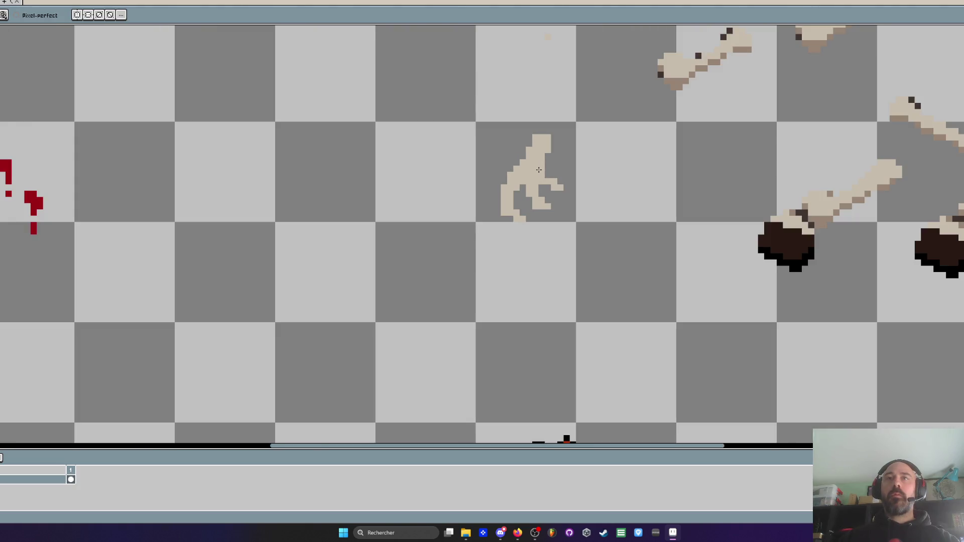
{"action": "mouse_move", "coordinate": [477, 122]}
{"action": "left_mouse_down"}
{"action": "mouse_move", "coordinate": [574, 221]}
{"action": "mouse_move", "coordinate": [574, 175]}
{"action": "left_mouse_up"}
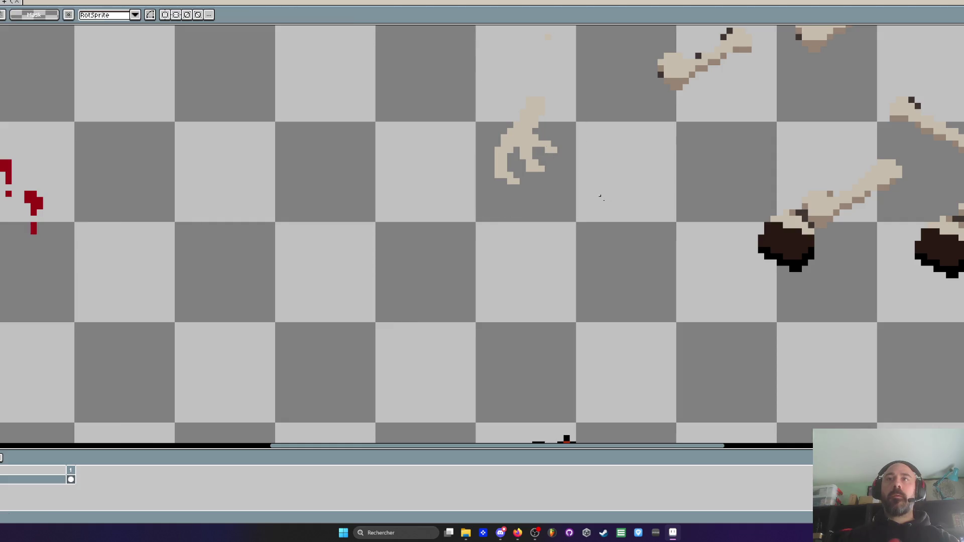
{"action": "key", "text": "Return"}
Bucket-fill the beige claw with dark brown
{"action": "key", "text": "b"}
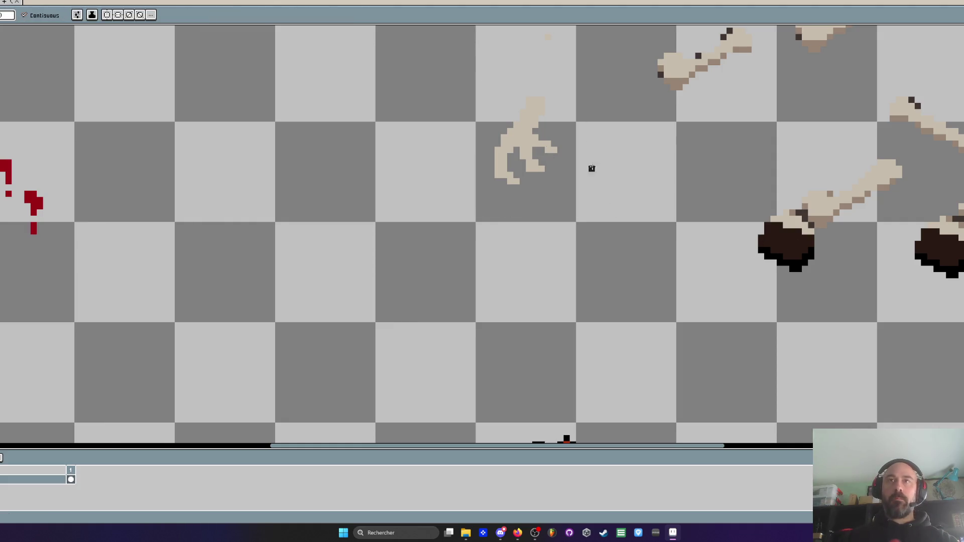
{"action": "left_click", "coordinate": [503, 168]}
{"action": "key", "text": "b"}
{"action": "scroll", "coordinate": [503, 170], "scroll_direction": "up", "scroll_amount": 3}
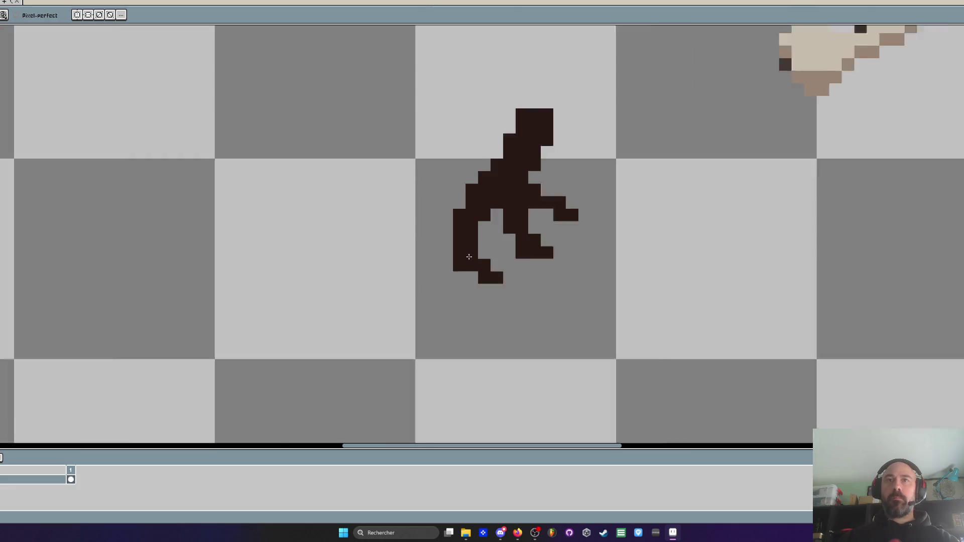
{"action": "scroll", "coordinate": [469, 257], "scroll_direction": "down", "scroll_amount": 3}
Extend the claw's leg downward in dark pixels, undoing the stray diagonal branch strokes
{"action": "mouse_move", "coordinate": [468, 264]}
{"action": "left_mouse_down"}
{"action": "mouse_move", "coordinate": [468, 300]}
{"action": "mouse_move", "coordinate": [476, 276]}
{"action": "mouse_move", "coordinate": [488, 303]}
{"action": "left_mouse_up"}
{"action": "left_click_drag", "start_coordinate": [491, 236], "coordinate": [521, 280]}
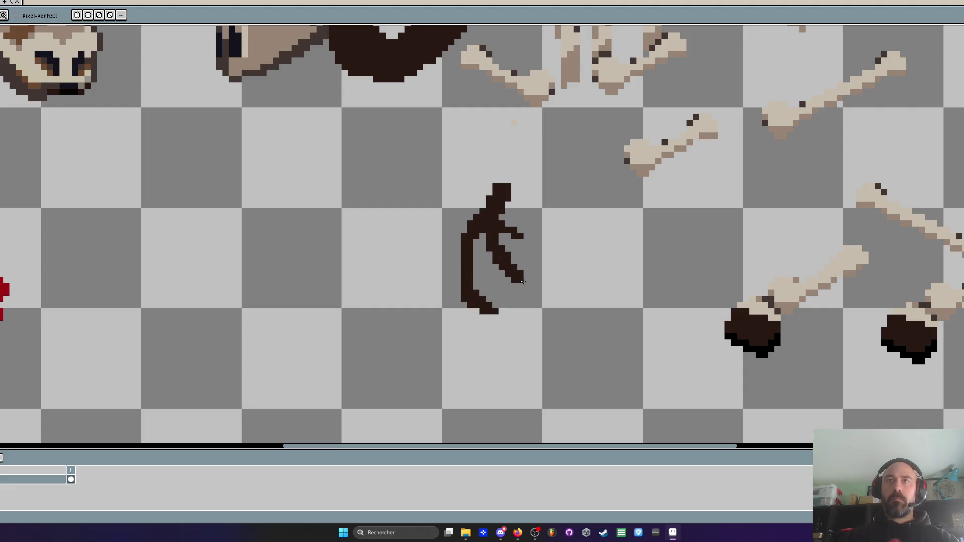
{"action": "scroll", "coordinate": [504, 223], "scroll_direction": "down", "scroll_amount": 2}
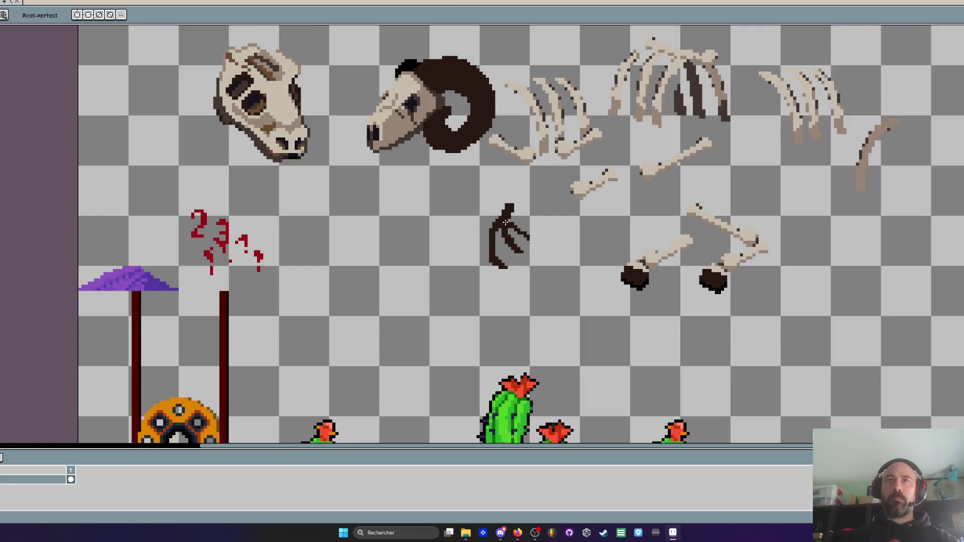
{"action": "scroll", "coordinate": [504, 222], "scroll_direction": "up", "scroll_amount": 2}
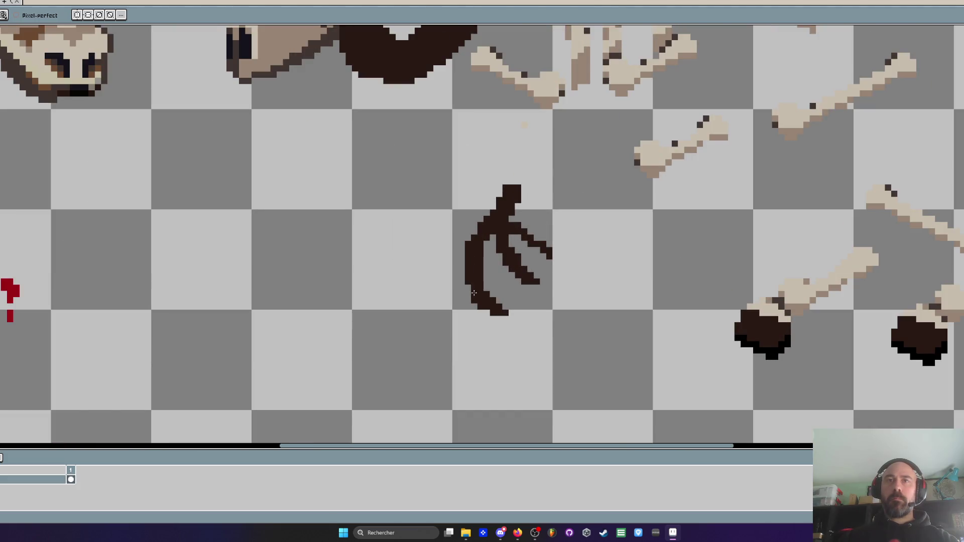
{"action": "left_click_drag", "start_coordinate": [499, 253], "coordinate": [524, 302]}
{"action": "left_click_drag", "start_coordinate": [490, 237], "coordinate": [505, 281]}
{"action": "key", "text": "ctrl+z"}
{"action": "key", "text": "ctrl+z"}
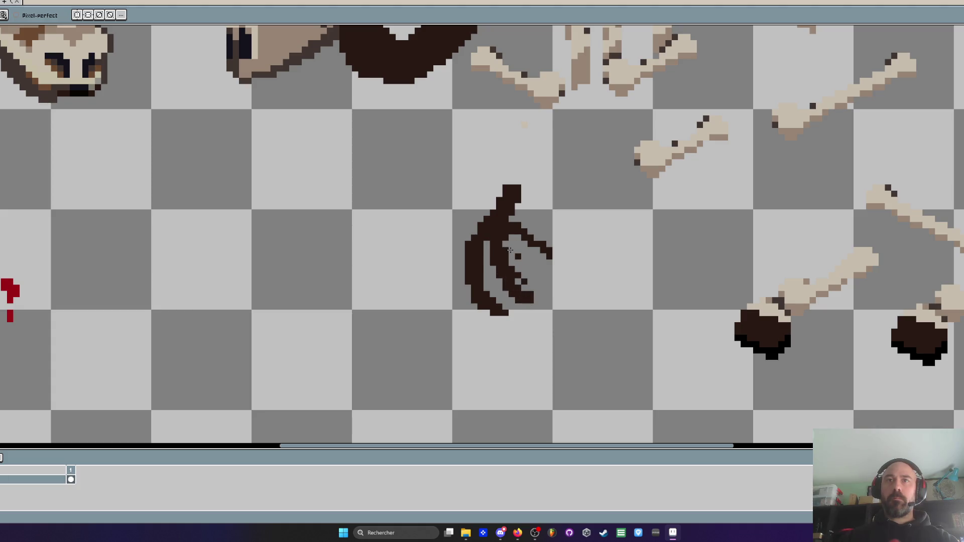
{"action": "key", "text": "ctrl+z"}
{"action": "key", "text": "ctrl+z"}
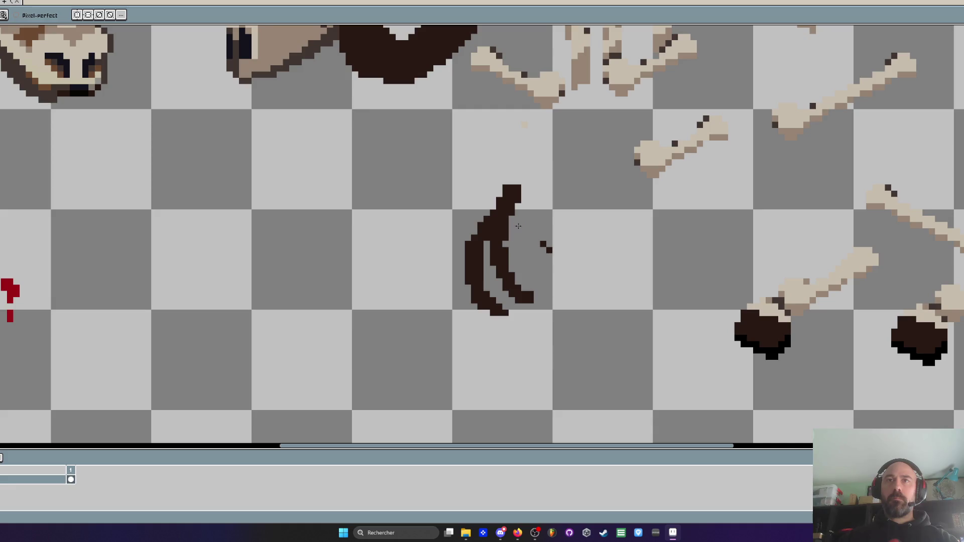
Redraw the claw's upper-left edge with a curved dark stroke
{"action": "mouse_move", "coordinate": [472, 230]}
{"action": "left_mouse_down"}
{"action": "mouse_move", "coordinate": [455, 253]}
{"action": "mouse_move", "coordinate": [454, 316]}
{"action": "mouse_move", "coordinate": [450, 291]}
{"action": "left_mouse_up"}
{"action": "scroll", "coordinate": [464, 280], "scroll_direction": "down", "scroll_amount": 2}
{"action": "scroll", "coordinate": [486, 274], "scroll_direction": "up", "scroll_amount": 3}
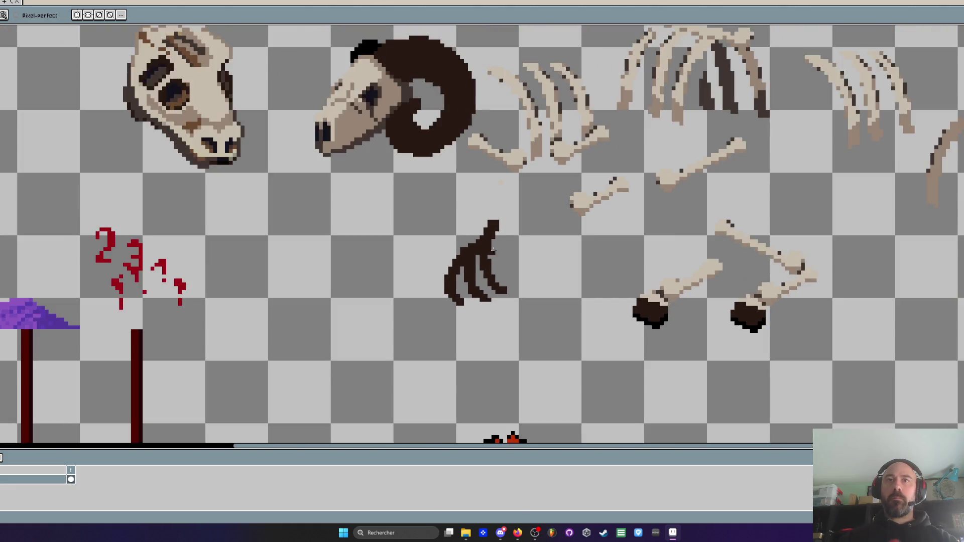
{"action": "key", "text": "ctrl+z"}
{"action": "key", "text": "ctrl+z"}
{"action": "mouse_move", "coordinate": [441, 219]}
{"action": "left_mouse_down"}
{"action": "mouse_move", "coordinate": [435, 236]}
{"action": "mouse_move", "coordinate": [467, 231]}
{"action": "left_mouse_up"}
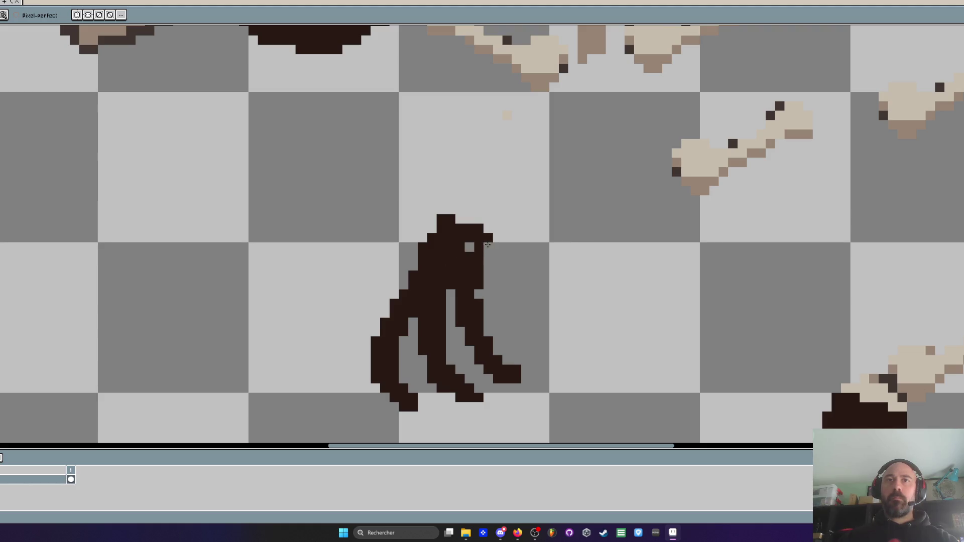
Reposition the claw's left leg and commit the move
{"action": "scroll", "coordinate": [491, 230], "scroll_direction": "down", "scroll_amount": 3}
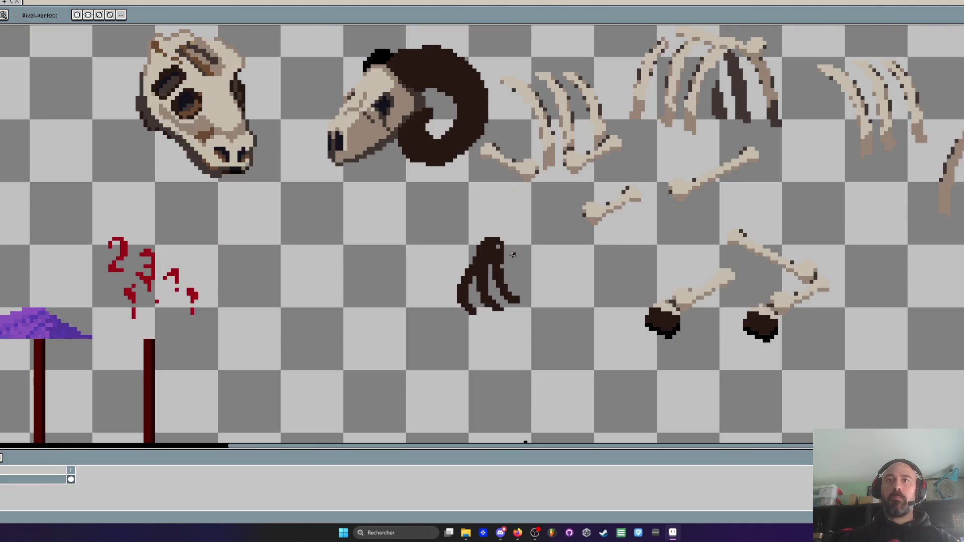
{"action": "scroll", "coordinate": [489, 270], "scroll_direction": "up", "scroll_amount": 3}
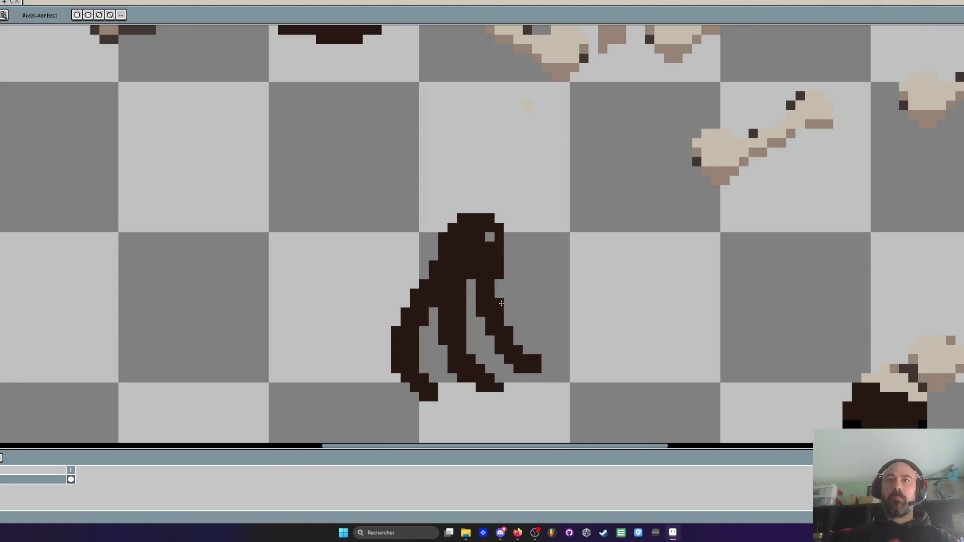
{"action": "scroll", "coordinate": [463, 310], "scroll_direction": "down", "scroll_amount": 3}
{"action": "scroll", "coordinate": [463, 310], "scroll_direction": "up", "scroll_amount": 3}
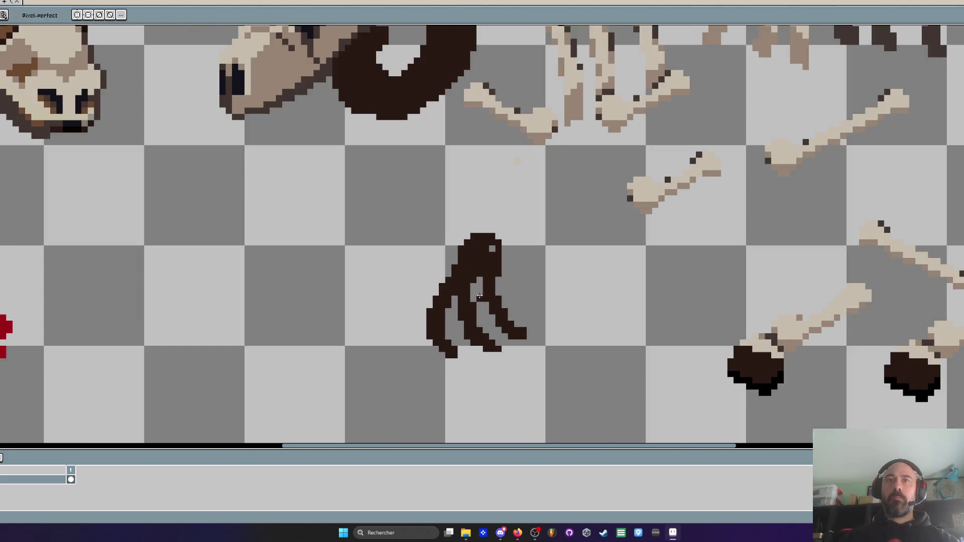
{"action": "mouse_move", "coordinate": [465, 294]}
{"action": "left_mouse_down"}
{"action": "mouse_move", "coordinate": [473, 370]}
{"action": "mouse_move", "coordinate": [497, 354]}
{"action": "mouse_move", "coordinate": [468, 301]}
{"action": "mouse_move", "coordinate": [474, 310]}
{"action": "left_mouse_up"}
{"action": "key", "text": "Return"}
{"action": "scroll", "coordinate": [474, 310], "scroll_direction": "down", "scroll_amount": 3}
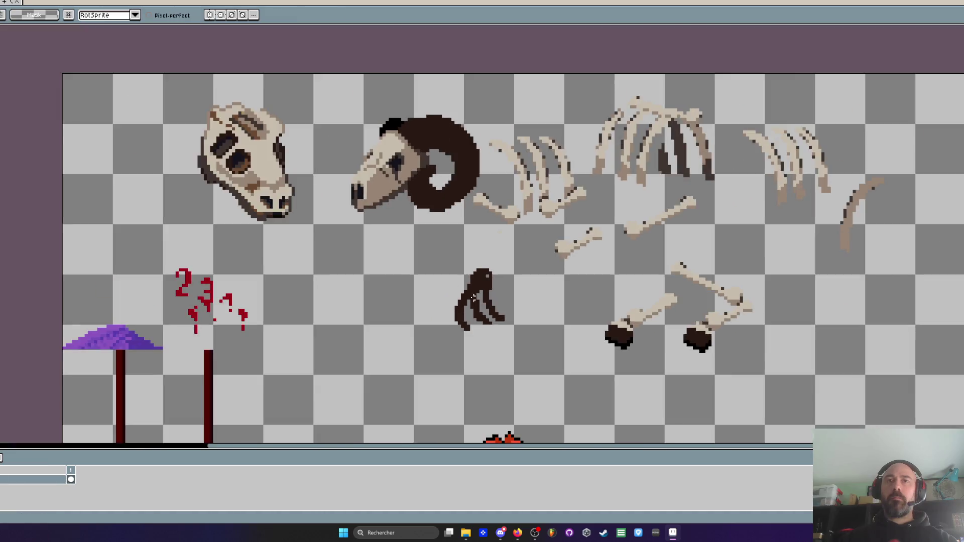
{"action": "scroll", "coordinate": [474, 311], "scroll_direction": "up", "scroll_amount": 3}
Fill the claw's left gap and bottom-left foot with dark pixels
{"action": "key", "text": "i"}
{"action": "scroll", "coordinate": [482, 280], "scroll_direction": "up", "scroll_amount": 2}
{"action": "key", "text": "b"}
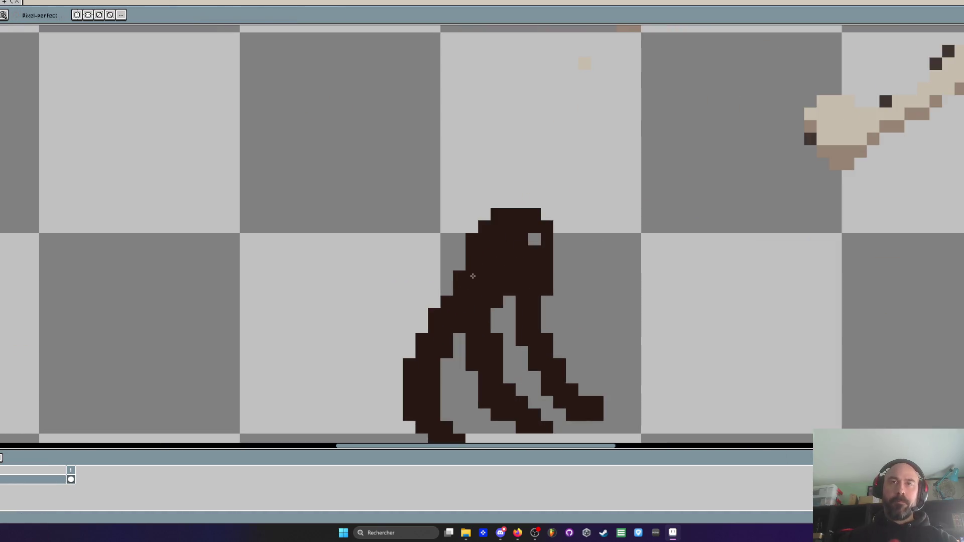
{"action": "left_click", "coordinate": [490, 329]}
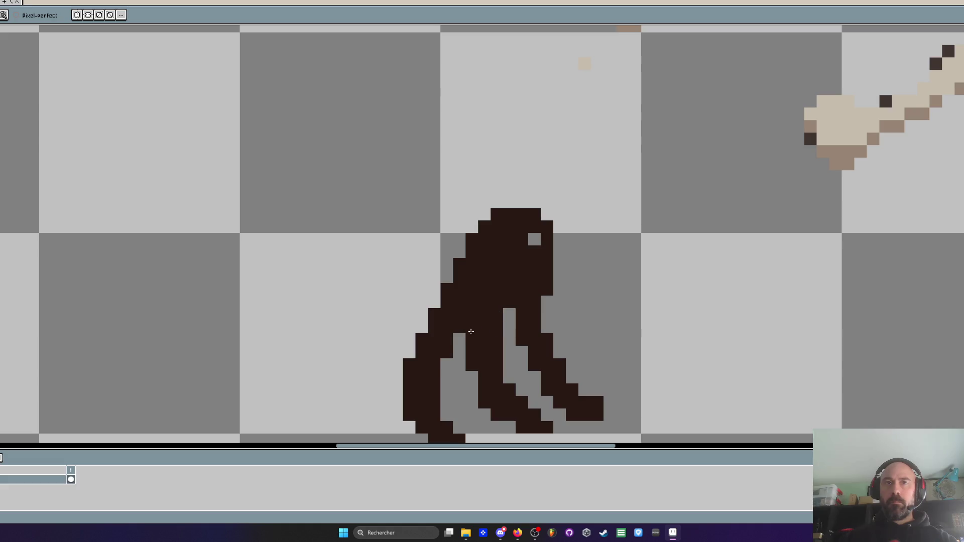
{"action": "left_click", "coordinate": [447, 365]}
{"action": "scroll", "coordinate": [446, 365], "scroll_direction": "down", "scroll_amount": 3}
{"action": "scroll", "coordinate": [452, 357], "scroll_direction": "up", "scroll_amount": 2}
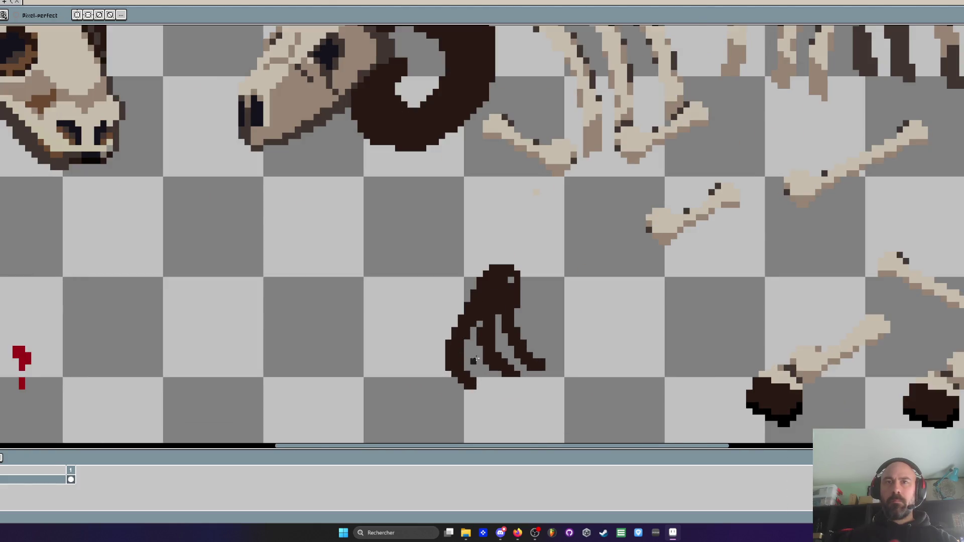
{"action": "scroll", "coordinate": [473, 360], "scroll_direction": "up", "scroll_amount": 2}
{"action": "left_click_drag", "start_coordinate": [485, 406], "coordinate": [458, 396]}
Curl the right toe upward into a curved hooked tip
{"action": "left_click_drag", "start_coordinate": [617, 321], "coordinate": [616, 329]}
{"action": "scroll", "coordinate": [618, 330], "scroll_direction": "down", "scroll_amount": 3}
{"action": "scroll", "coordinate": [598, 340], "scroll_direction": "up", "scroll_amount": 3}
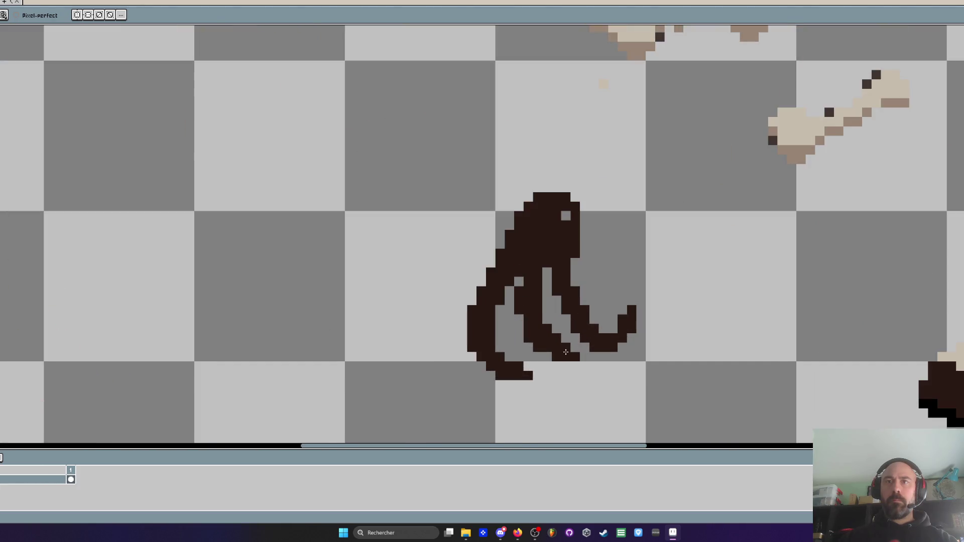
{"action": "scroll", "coordinate": [585, 343], "scroll_direction": "down", "scroll_amount": 3}
{"action": "scroll", "coordinate": [568, 353], "scroll_direction": "up", "scroll_amount": 2}
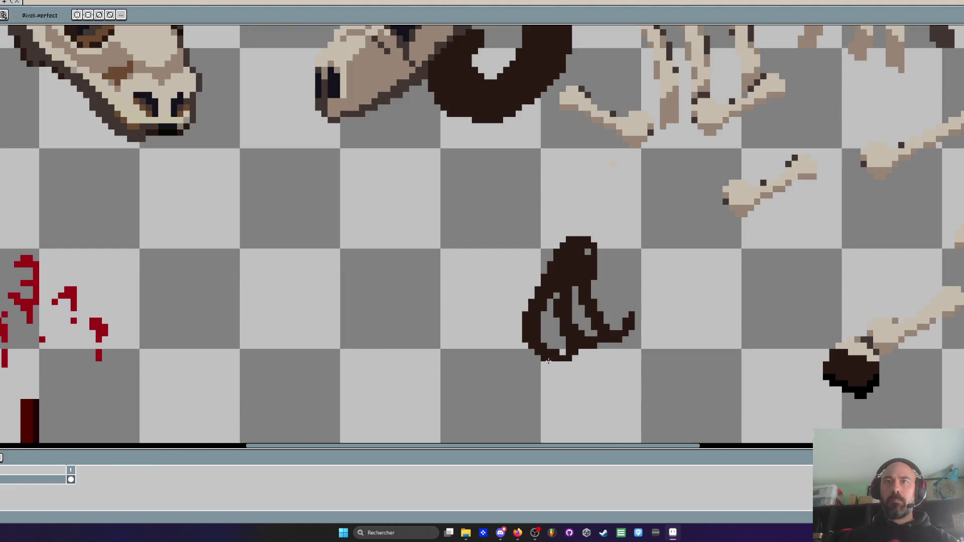
{"action": "scroll", "coordinate": [548, 360], "scroll_direction": "down", "scroll_amount": 3}
{"action": "scroll", "coordinate": [548, 353], "scroll_direction": "up", "scroll_amount": 3}
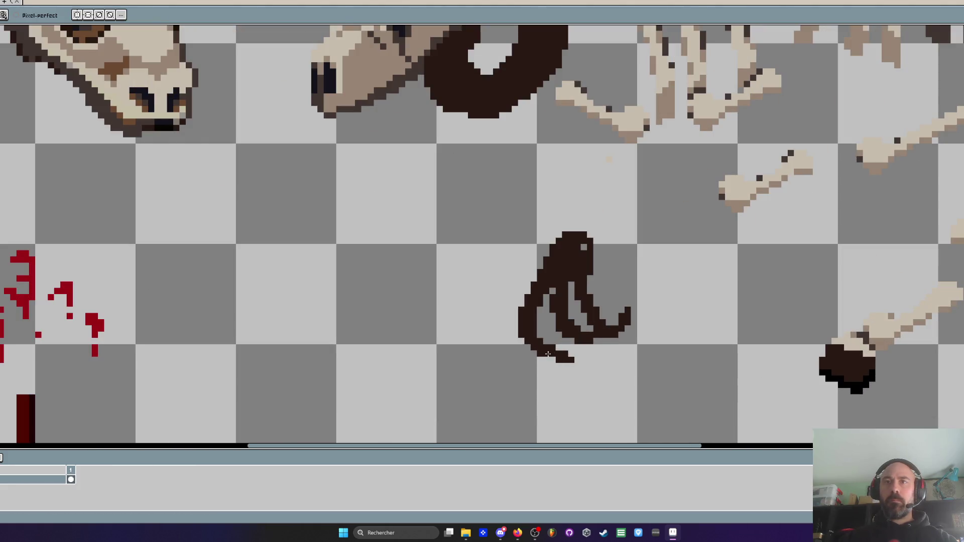
{"action": "scroll", "coordinate": [652, 310], "scroll_direction": "down", "scroll_amount": 1}
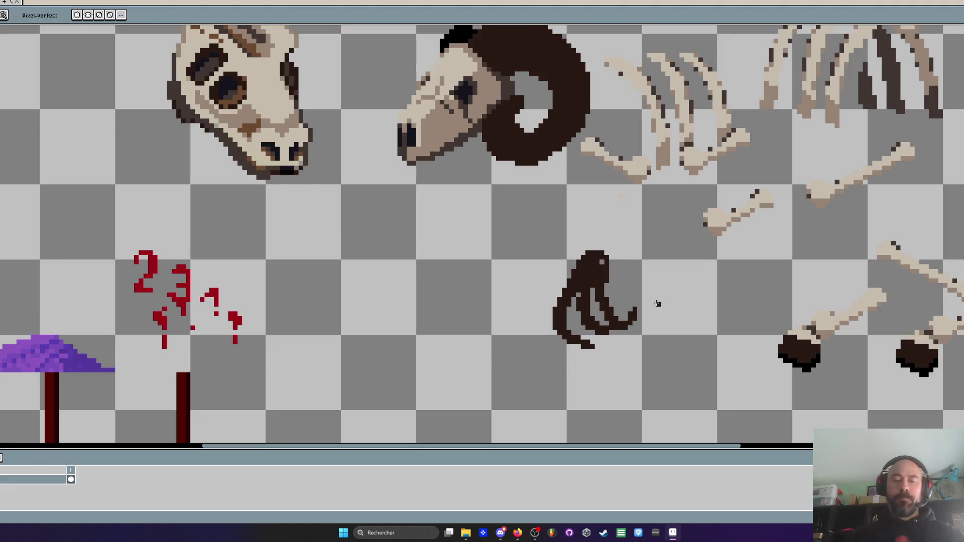
{"action": "key", "text": "i"}
{"action": "scroll", "coordinate": [682, 254], "scroll_direction": "up", "scroll_amount": 2}
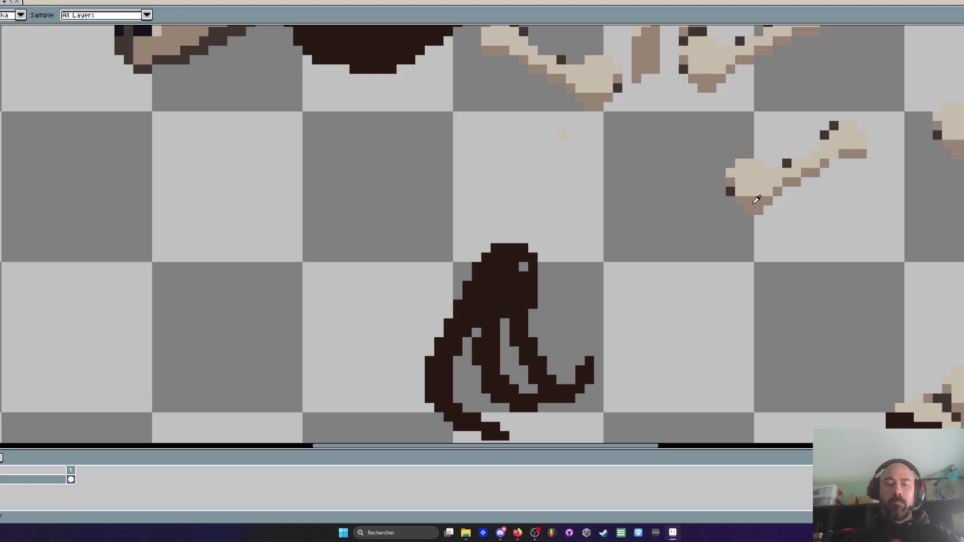
Fill the claw light brown and place three dark joint pixels down the right toe
{"action": "key", "text": "g"}
{"action": "left_click", "coordinate": [498, 281]}
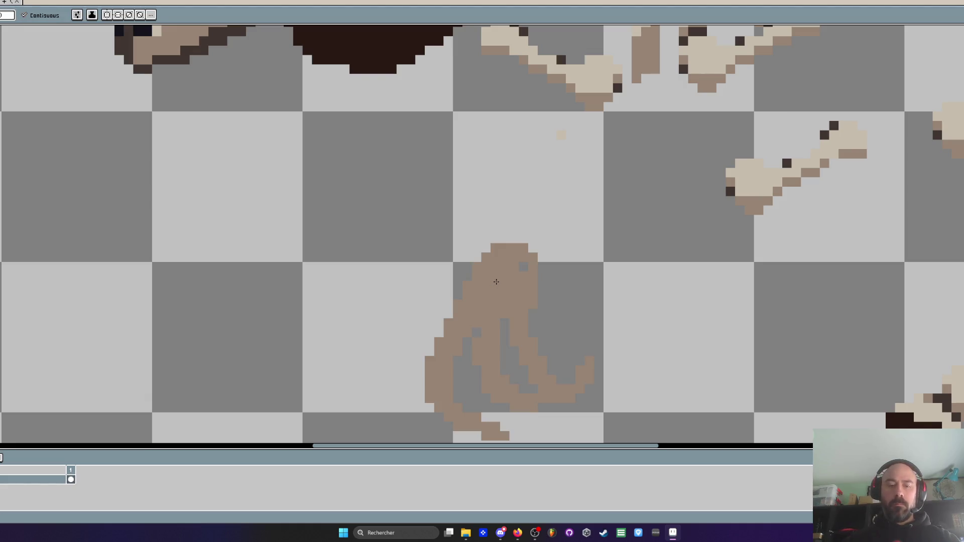
{"action": "key", "text": "i"}
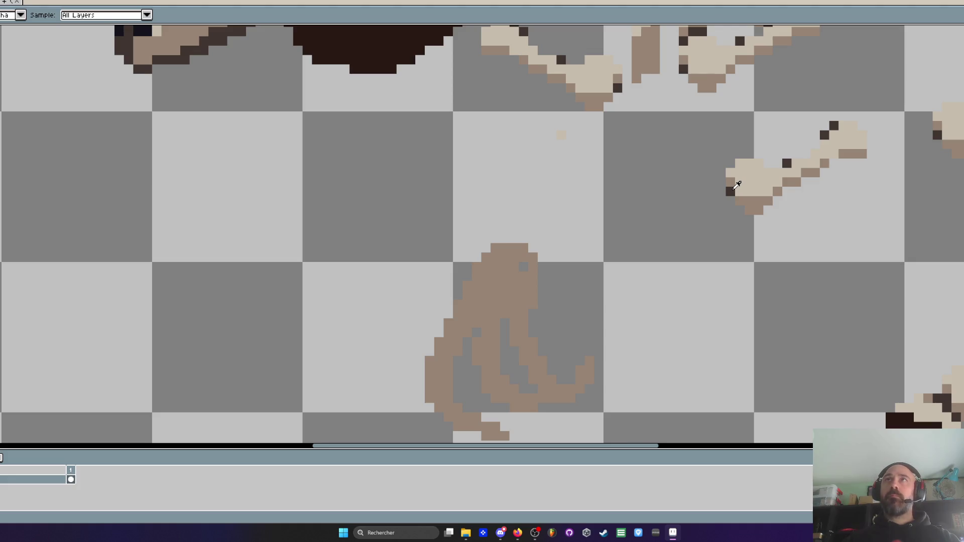
{"action": "key", "text": "b"}
{"action": "scroll", "coordinate": [534, 348], "scroll_direction": "up", "scroll_amount": 2}
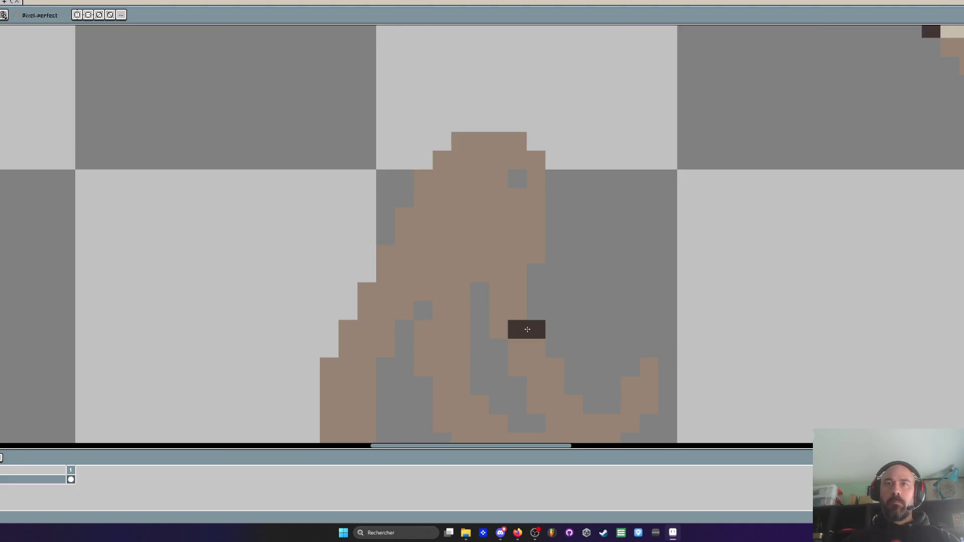
{"action": "left_click", "coordinate": [535, 329]}
{"action": "left_click", "coordinate": [554, 367]}
{"action": "left_click", "coordinate": [573, 405]}
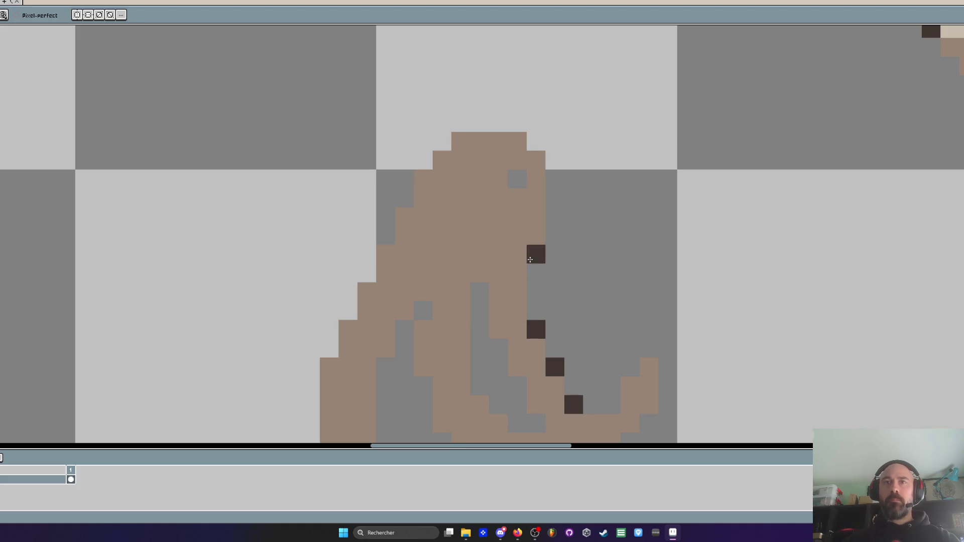
Add dark outline pixels around the claw's top, along the toes and lower left
{"action": "left_click", "coordinate": [517, 141]}
{"action": "left_click", "coordinate": [536, 160]}
{"action": "left_click", "coordinate": [461, 141]}
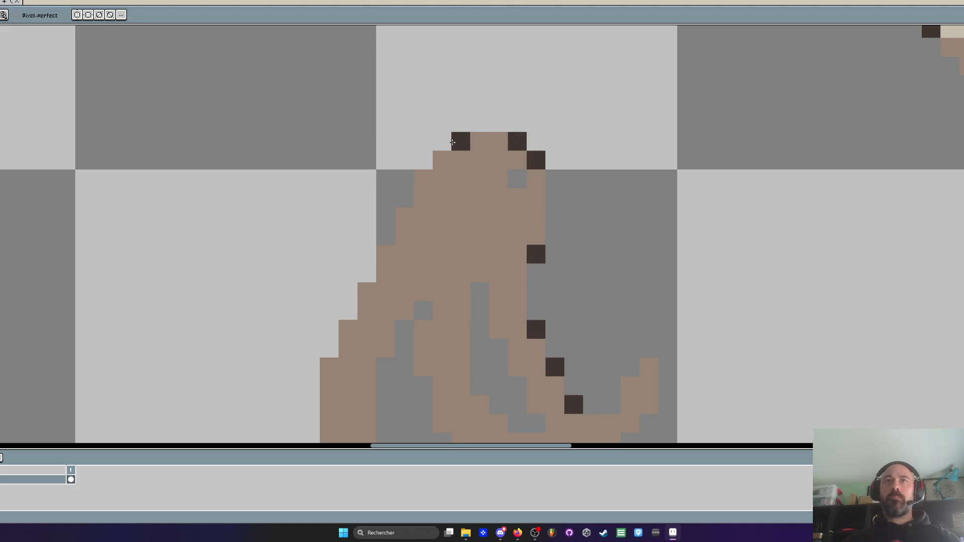
{"action": "left_click", "coordinate": [423, 330]}
{"action": "scroll", "coordinate": [423, 330], "scroll_direction": "down", "scroll_amount": 3}
{"action": "left_click", "coordinate": [388, 345]}
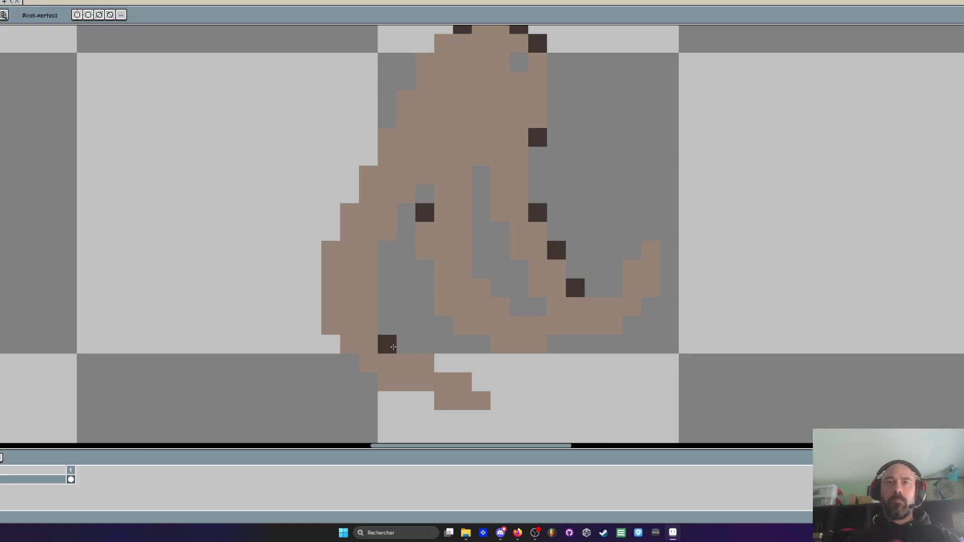
{"action": "left_click", "coordinate": [425, 363]}
{"action": "left_click", "coordinate": [443, 307]}
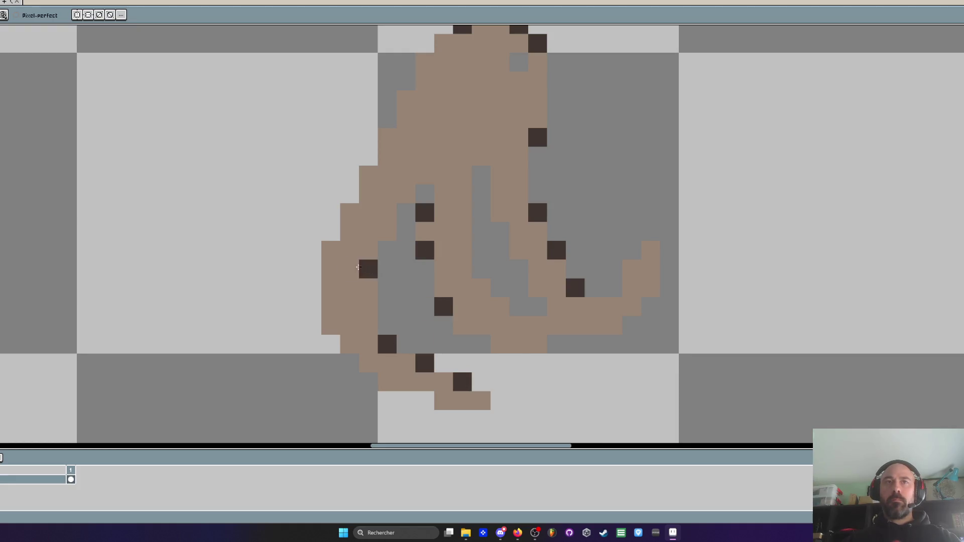
{"action": "left_click", "coordinate": [350, 213]}
{"action": "left_click", "coordinate": [387, 231]}
{"action": "left_click", "coordinate": [406, 194]}
{"action": "scroll", "coordinate": [426, 203], "scroll_direction": "down", "scroll_amount": 5}
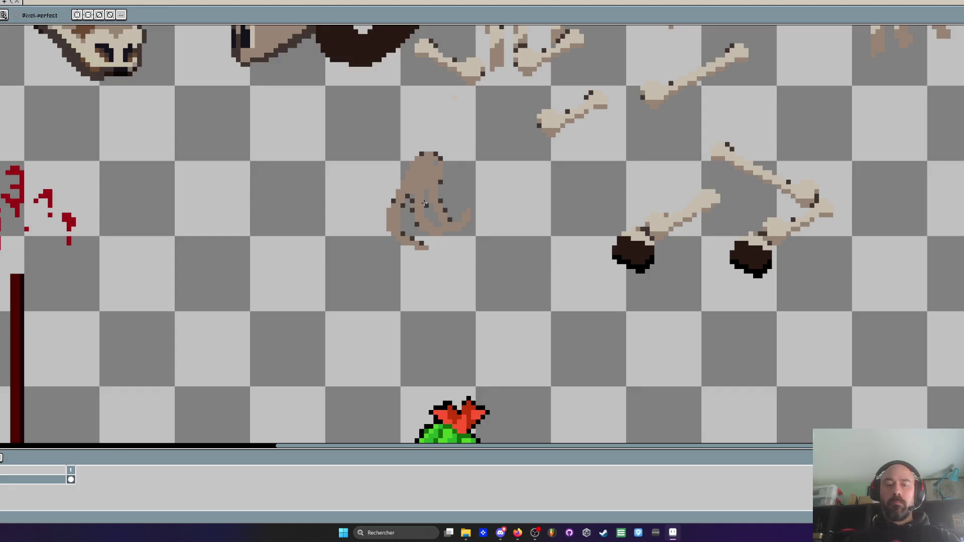
{"action": "scroll", "coordinate": [552, 145], "scroll_direction": "up", "scroll_amount": 1}
Refill the claw in bone beige and paint brown shading strips between the toes
{"action": "key", "text": "alt"}
{"action": "key", "text": "space"}
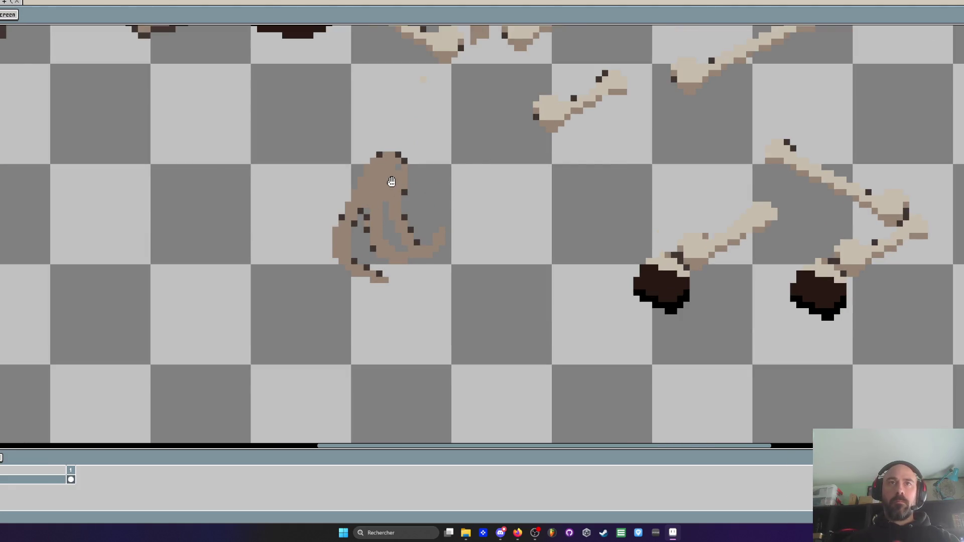
{"action": "key", "text": "g"}
{"action": "left_click", "coordinate": [392, 184]}
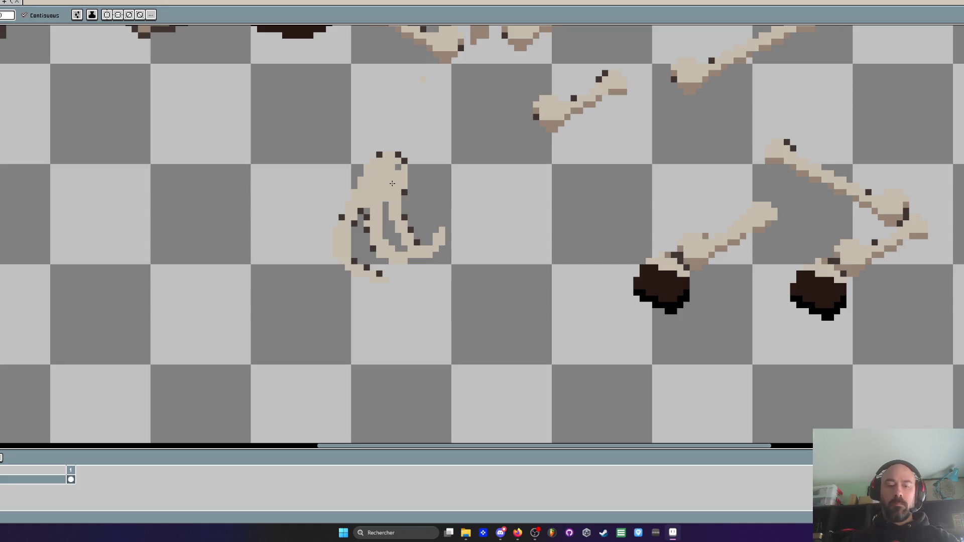
{"action": "key", "text": "alt"}
{"action": "left_click", "coordinate": [556, 121], "text": "alt"}
{"action": "scroll", "coordinate": [397, 196], "scroll_direction": "up", "scroll_amount": 3}
{"action": "key", "text": "b"}
{"action": "left_click", "coordinate": [345, 224]}
{"action": "left_click_drag", "start_coordinate": [345, 242], "coordinate": [345, 261]}
{"action": "left_click", "coordinate": [363, 336]}
{"action": "left_click", "coordinate": [382, 355]}
{"action": "mouse_move", "coordinate": [401, 223]}
{"action": "left_mouse_down"}
{"action": "mouse_move", "coordinate": [401, 261]}
{"action": "mouse_move", "coordinate": [429, 300]}
{"action": "mouse_move", "coordinate": [443, 354]}
{"action": "left_mouse_up"}
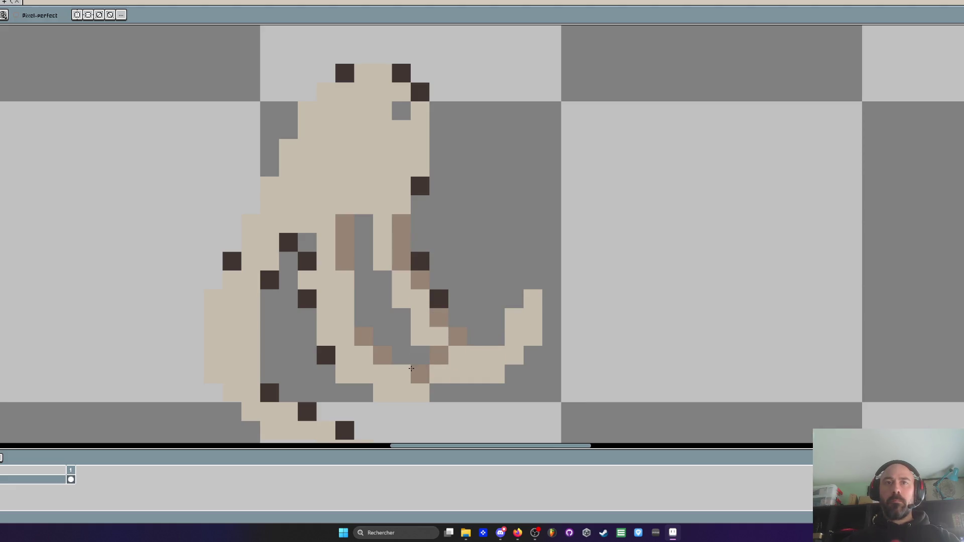
Lasso-select the claw and drag it over the leftmost skull
{"action": "scroll", "coordinate": [534, 297], "scroll_direction": "down", "scroll_amount": 3}
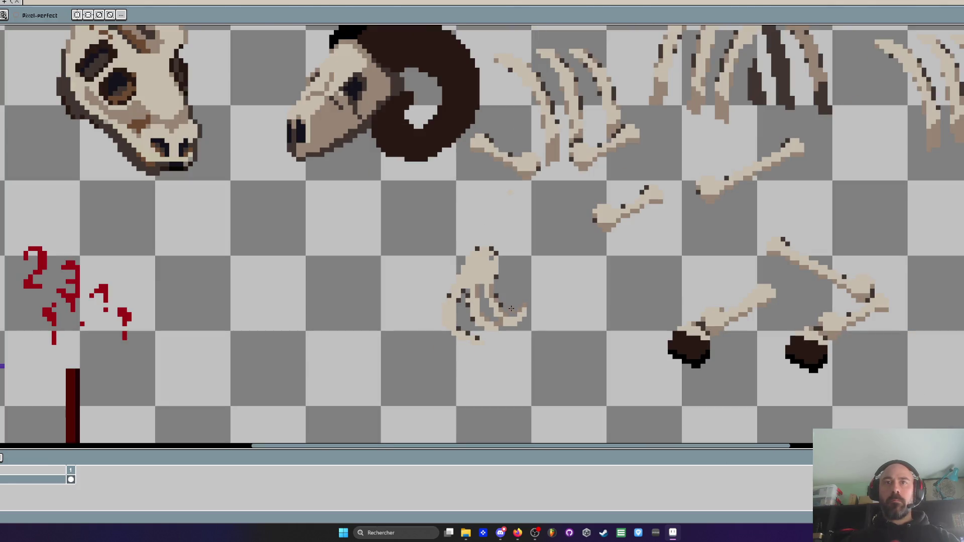
{"action": "scroll", "coordinate": [461, 306], "scroll_direction": "up", "scroll_amount": 2}
{"action": "scroll", "coordinate": [460, 306], "scroll_direction": "up", "scroll_amount": 1}
{"action": "scroll", "coordinate": [449, 301], "scroll_direction": "down", "scroll_amount": 3}
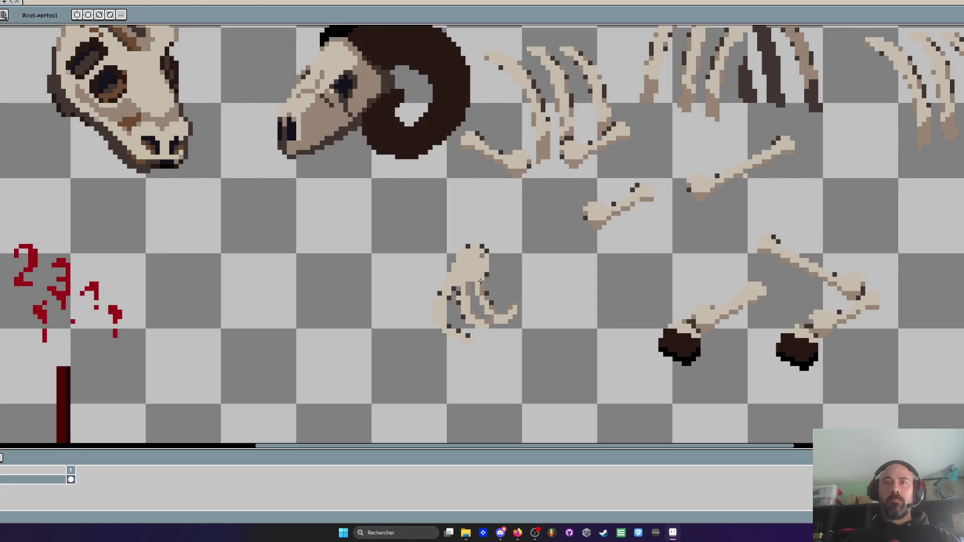
{"action": "left_click_drag", "start_coordinate": [477, 230], "coordinate": [411, 354]}
{"action": "mouse_move", "coordinate": [206, 151]}
{"action": "left_mouse_down"}
{"action": "mouse_move", "coordinate": [146, 161]}
{"action": "mouse_move", "coordinate": [80, 241]}
{"action": "left_mouse_up"}
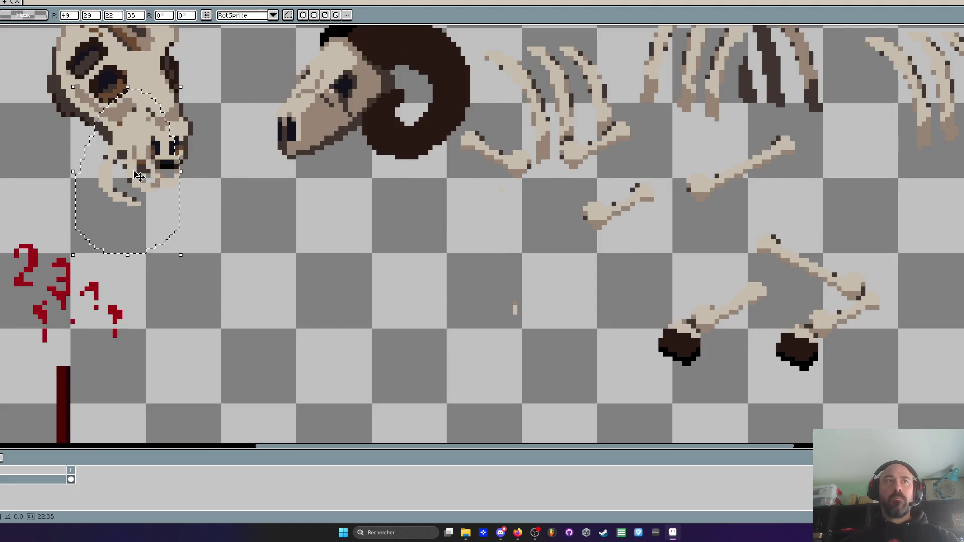
Clear the stray selection, add a layer under the artwork, and convert it to a purple Background
{"action": "key", "text": "Escape"}
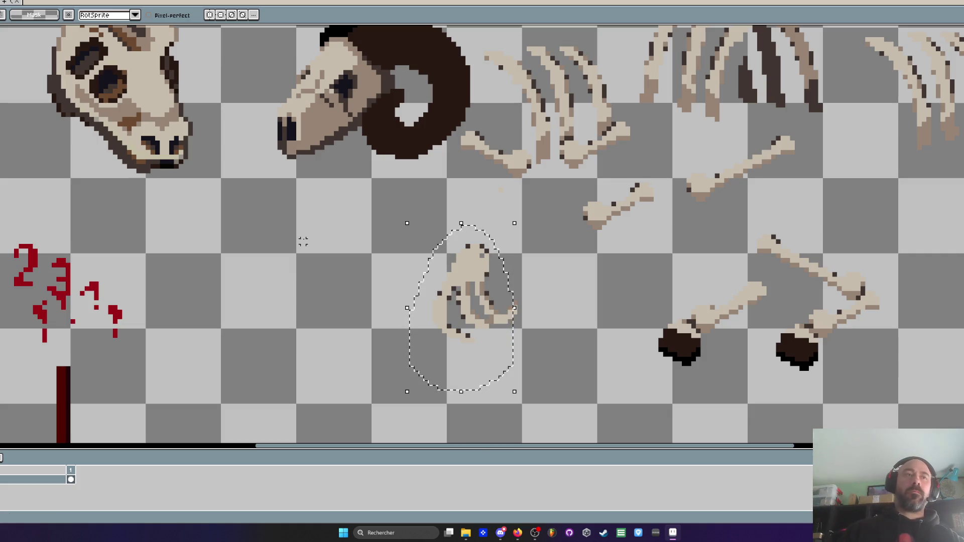
{"action": "key", "text": "ctrl+j"}
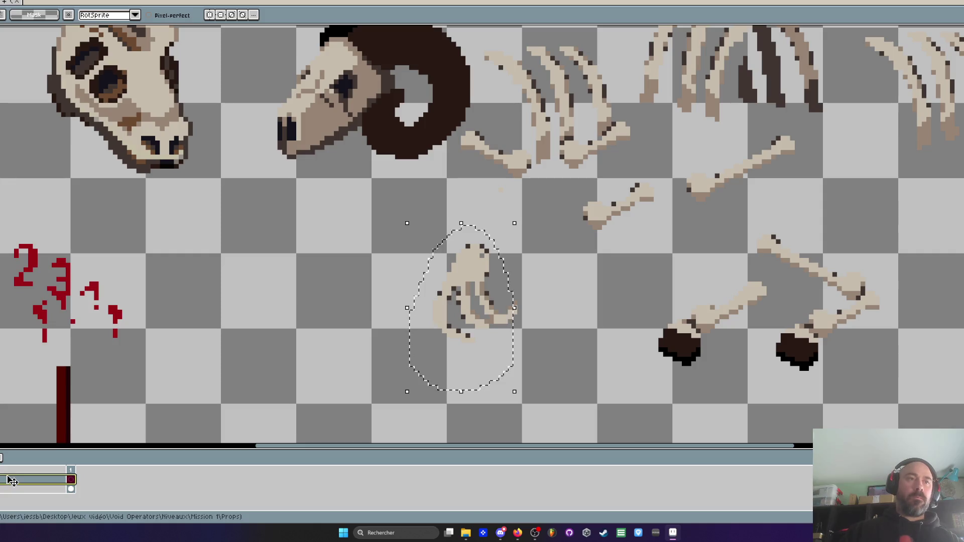
{"action": "left_click_drag", "start_coordinate": [12, 481], "coordinate": [12, 490]}
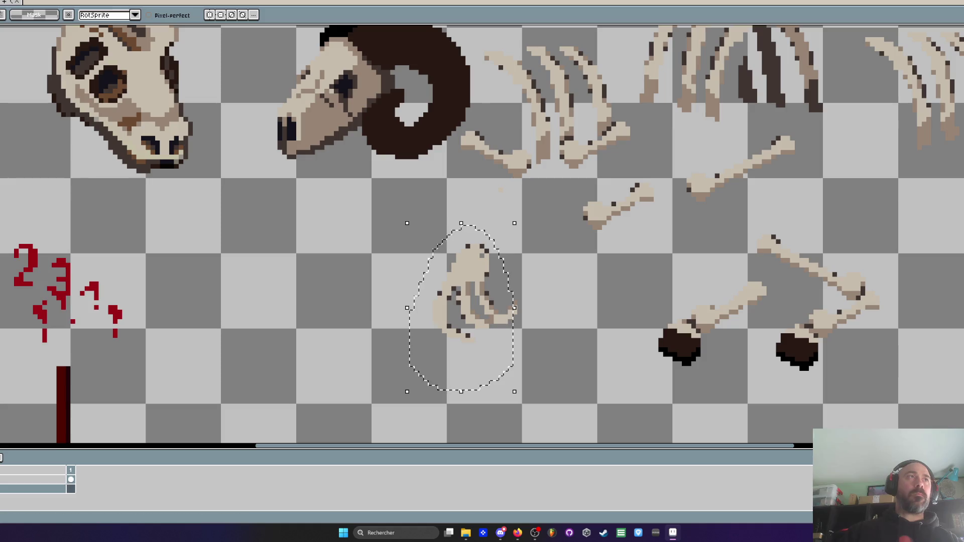
{"action": "right_click", "coordinate": [30, 489]}
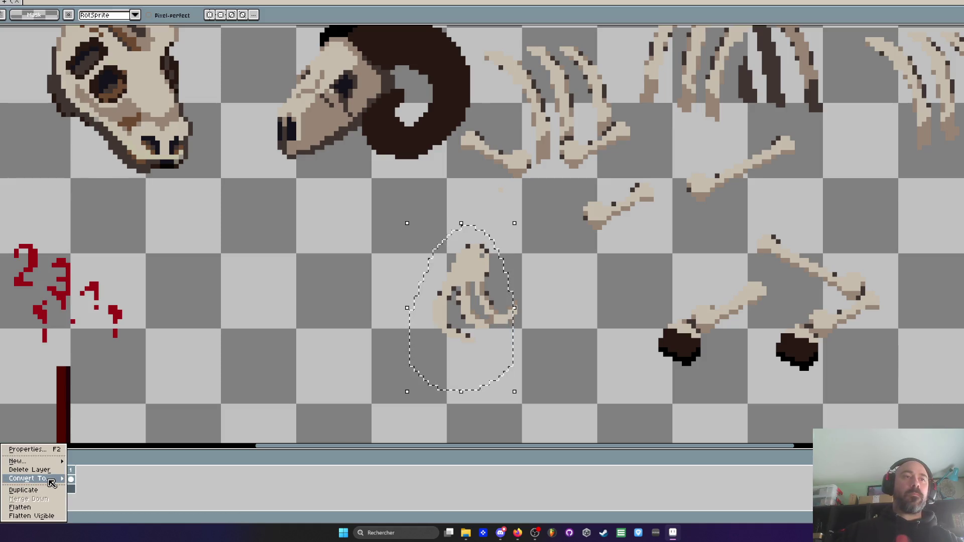
{"action": "left_click", "coordinate": [75, 482]}
{"action": "scroll", "coordinate": [415, 314], "scroll_direction": "up", "scroll_amount": 3}
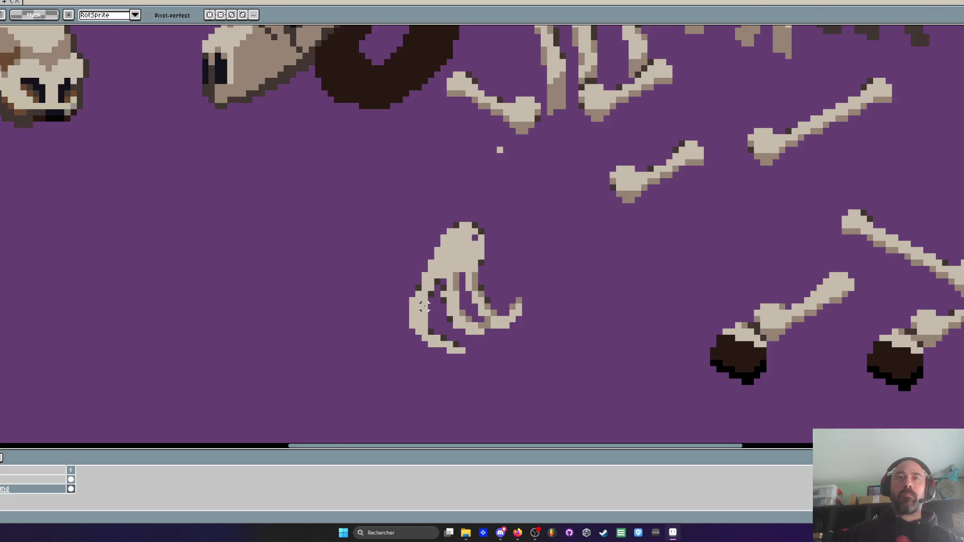
Shade the claw's left inner column with the sampled mid-brown
{"action": "key", "text": "i"}
{"action": "scroll", "coordinate": [432, 314], "scroll_direction": "up", "scroll_amount": 1}
{"action": "left_click", "coordinate": [524, 216]}
{"action": "key", "text": "b"}
{"action": "left_click", "coordinate": [455, 301]}
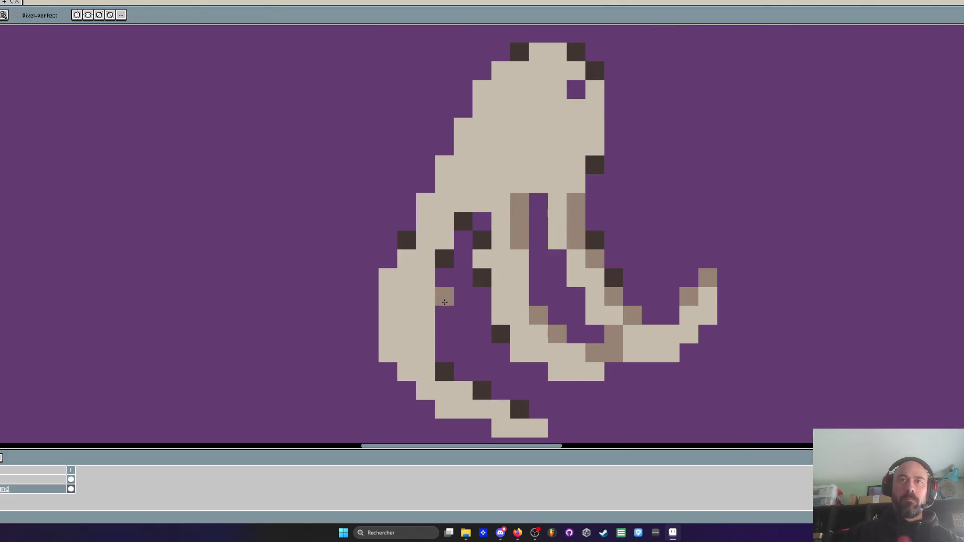
{"action": "left_click_drag", "start_coordinate": [425, 294], "coordinate": [425, 354]}
{"action": "scroll", "coordinate": [425, 307], "scroll_direction": "down", "scroll_amount": 1}
{"action": "scroll", "coordinate": [425, 307], "scroll_direction": "down", "scroll_amount": 3}
{"action": "scroll", "coordinate": [433, 325], "scroll_direction": "up", "scroll_amount": 4}
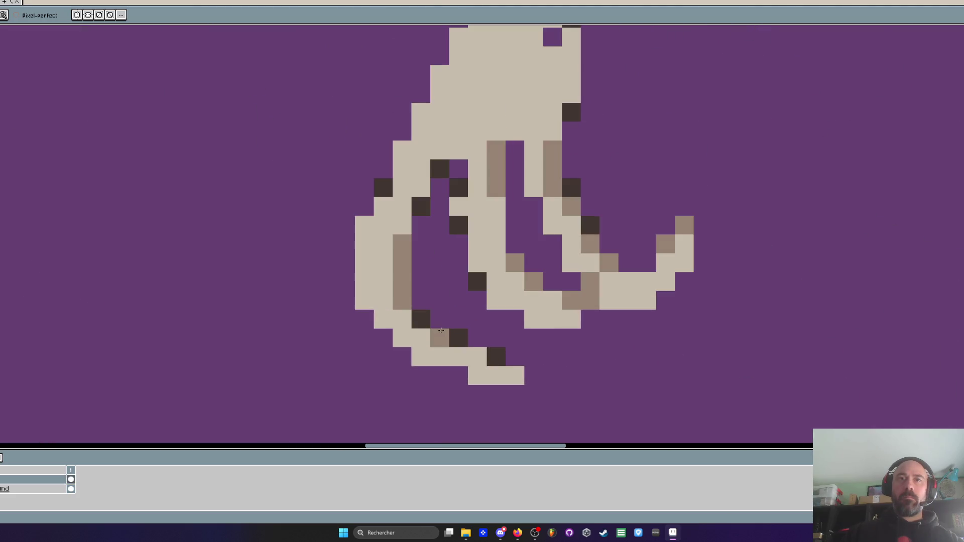
Trim two pixels off the bottom row, add a light pixel by the lower tip, erase the outer left column
{"action": "left_click_drag", "start_coordinate": [516, 375], "coordinate": [485, 388]}
{"action": "left_click", "coordinate": [513, 357]}
{"action": "scroll", "coordinate": [513, 364], "scroll_direction": "down", "scroll_amount": 2}
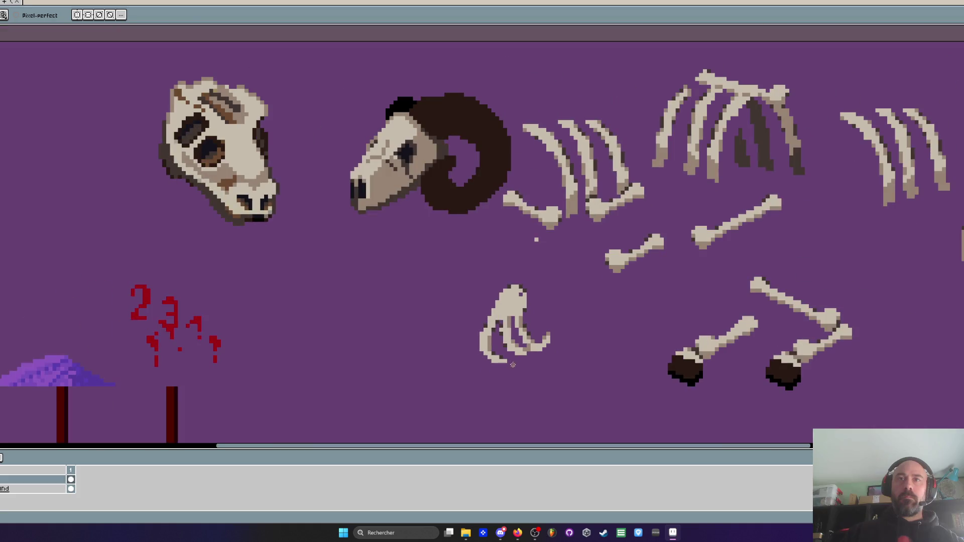
{"action": "scroll", "coordinate": [507, 362], "scroll_direction": "up", "scroll_amount": 2}
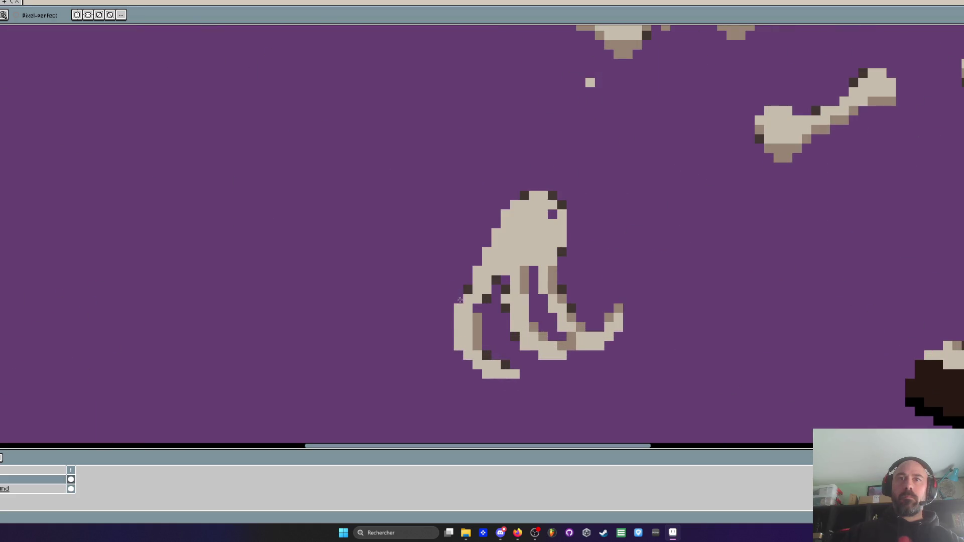
{"action": "left_click_drag", "start_coordinate": [460, 296], "coordinate": [458, 350]}
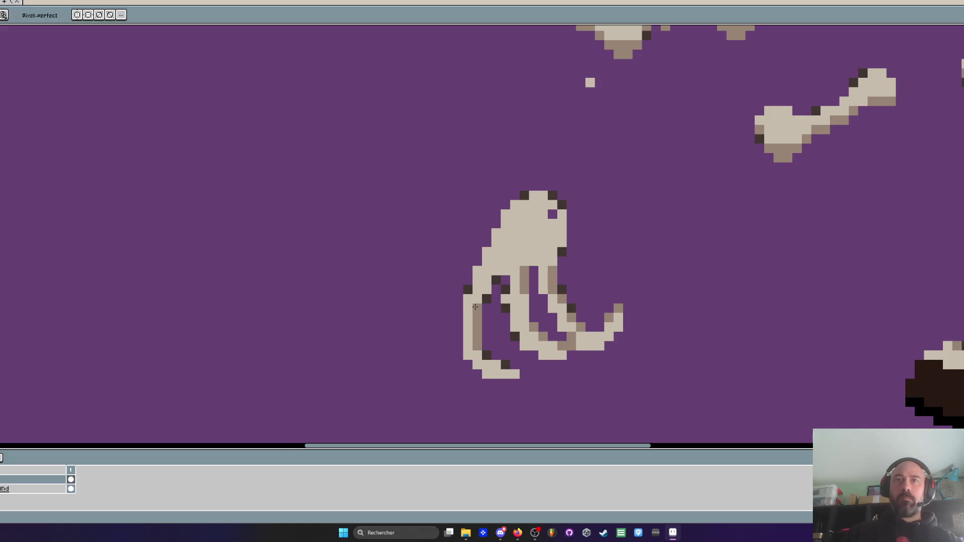
{"action": "key", "text": "i"}
{"action": "scroll", "coordinate": [484, 291], "scroll_direction": "up", "scroll_amount": 1}
{"action": "key", "text": "b"}
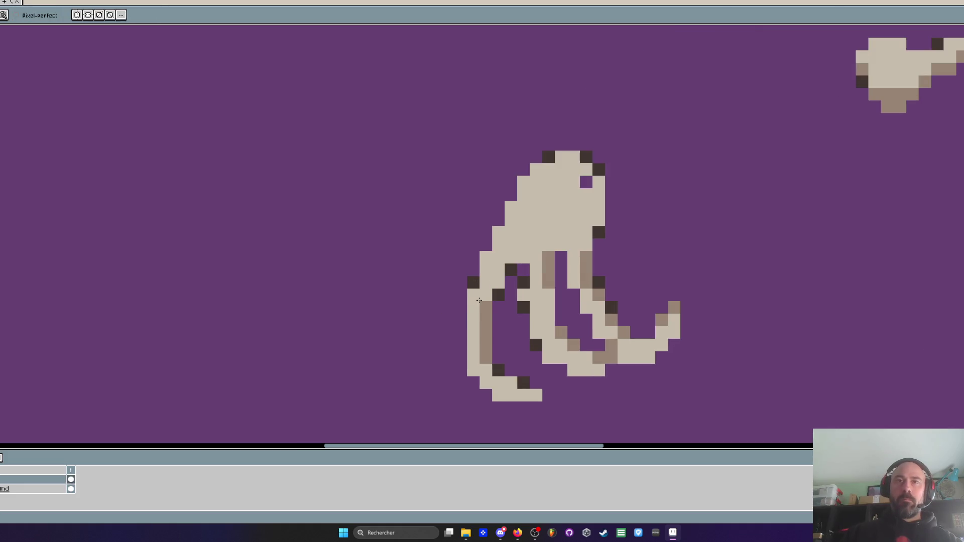
{"action": "scroll", "coordinate": [477, 321], "scroll_direction": "down", "scroll_amount": 3}
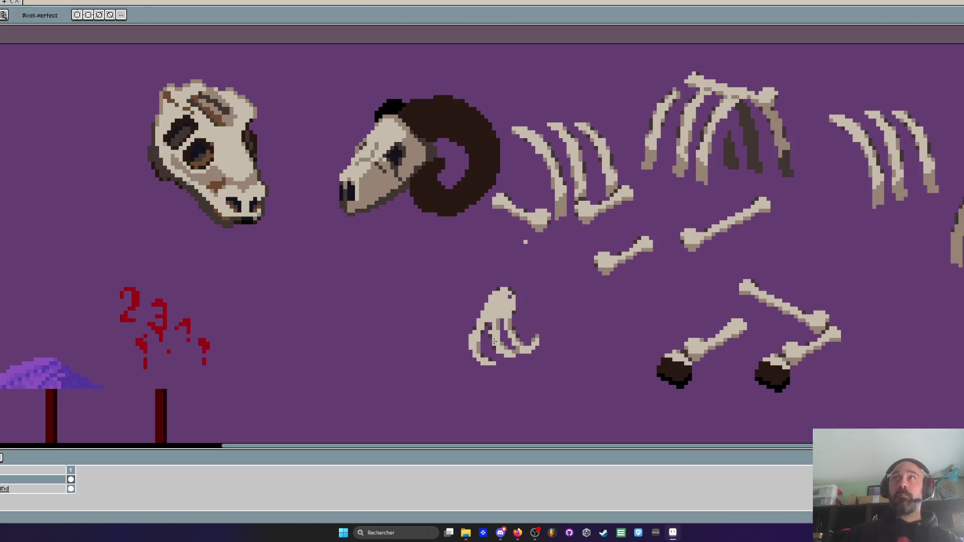
{"action": "scroll", "coordinate": [490, 270], "scroll_direction": "up", "scroll_amount": 4}
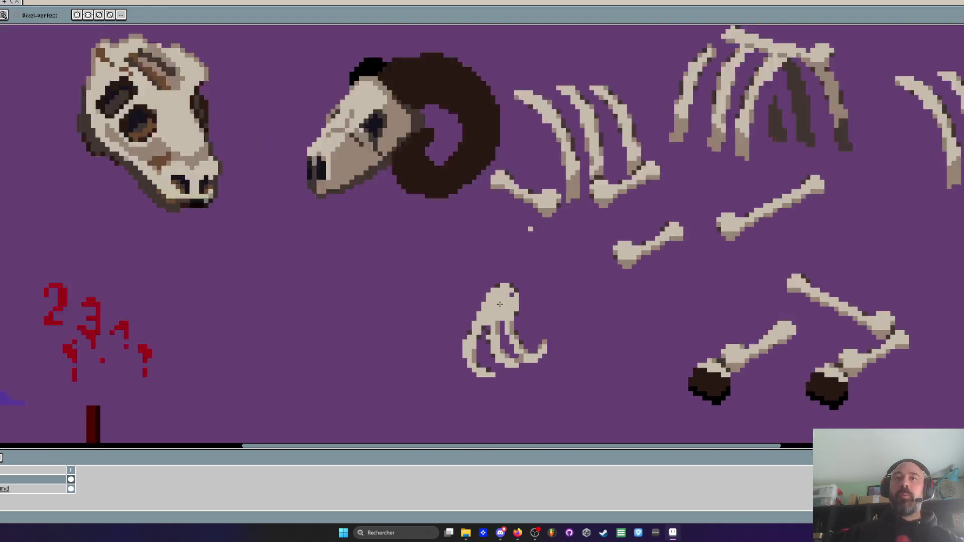
{"action": "scroll", "coordinate": [467, 259], "scroll_direction": "down", "scroll_amount": 4}
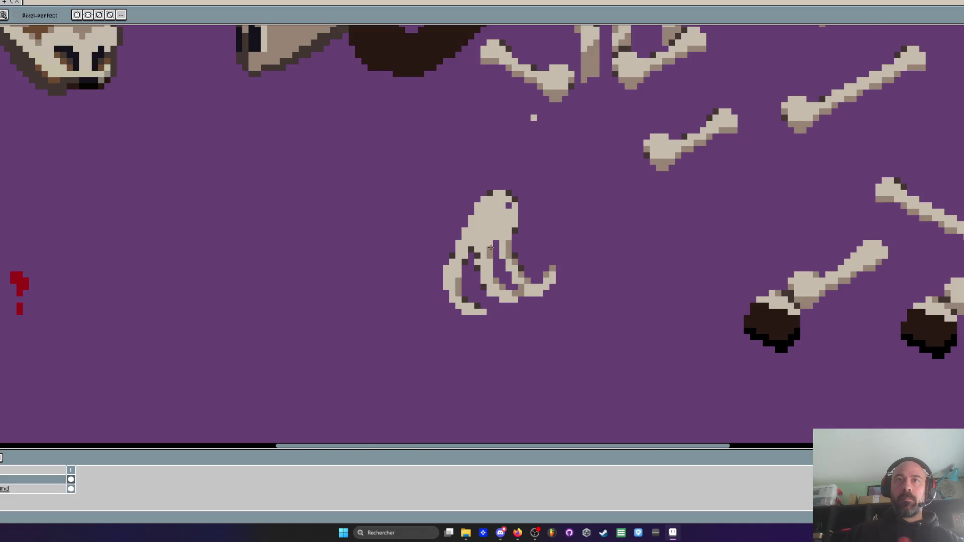
Lasso-select the left finger and nudge it inward
{"action": "key", "text": "h"}
{"action": "scroll", "coordinate": [460, 282], "scroll_direction": "up", "scroll_amount": 2}
{"action": "scroll", "coordinate": [459, 282], "scroll_direction": "up", "scroll_amount": 2}
{"action": "key", "text": "q"}
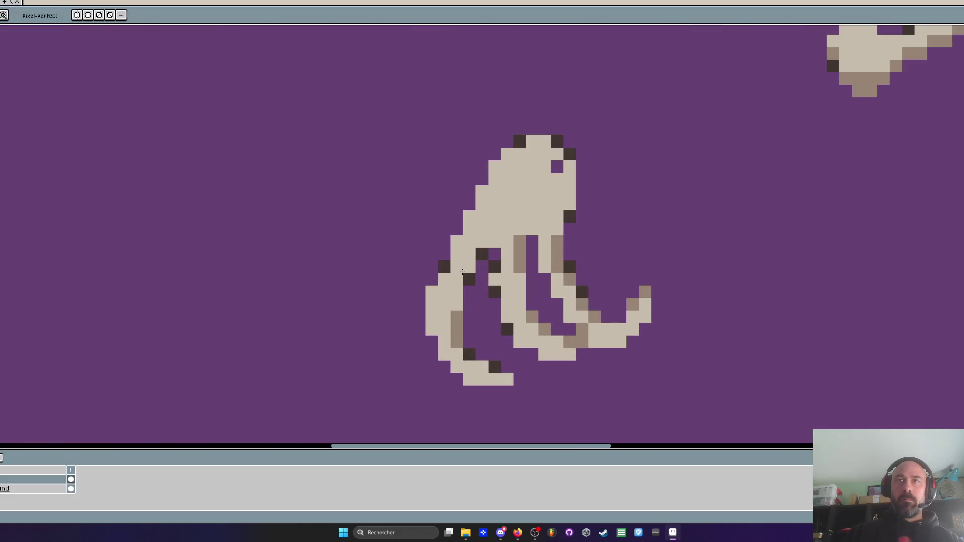
{"action": "mouse_move", "coordinate": [426, 276]}
{"action": "left_mouse_down"}
{"action": "mouse_move", "coordinate": [404, 308]}
{"action": "mouse_move", "coordinate": [513, 391]}
{"action": "mouse_move", "coordinate": [449, 289]}
{"action": "mouse_move", "coordinate": [458, 299]}
{"action": "left_mouse_up"}
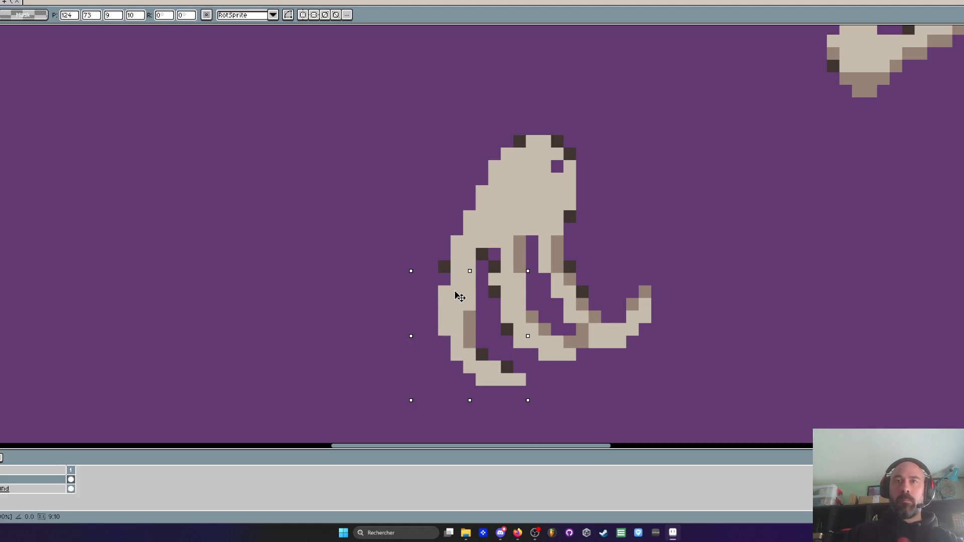
{"action": "key", "text": "Return"}
Shade the left finger and the head's top-left edge in mid-brown
{"action": "scroll", "coordinate": [462, 289], "scroll_direction": "up", "scroll_amount": 1}
{"action": "key", "text": "i"}
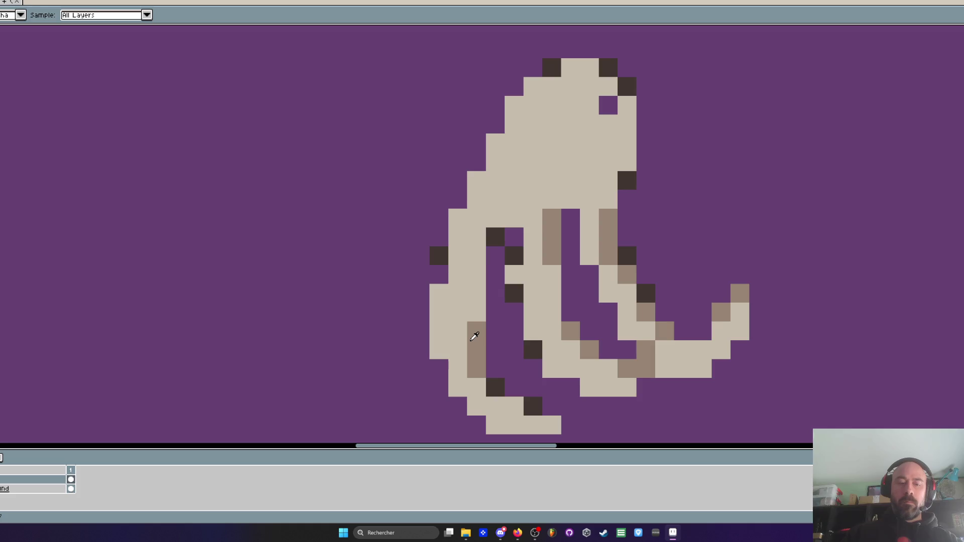
{"action": "left_click", "coordinate": [474, 336]}
{"action": "key", "text": "b"}
{"action": "left_click", "coordinate": [477, 180]}
{"action": "left_click", "coordinate": [533, 86]}
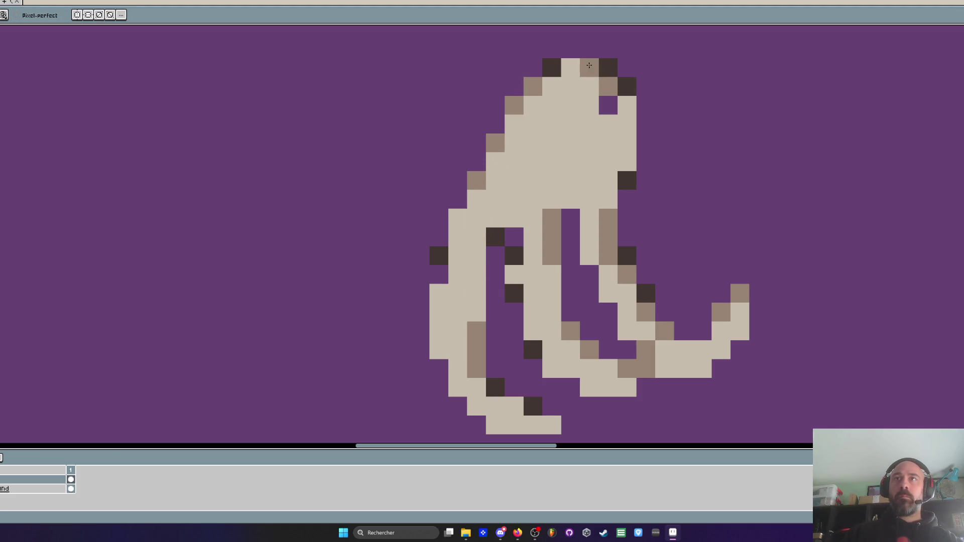
{"action": "scroll", "coordinate": [689, 142], "scroll_direction": "down", "scroll_amount": 2}
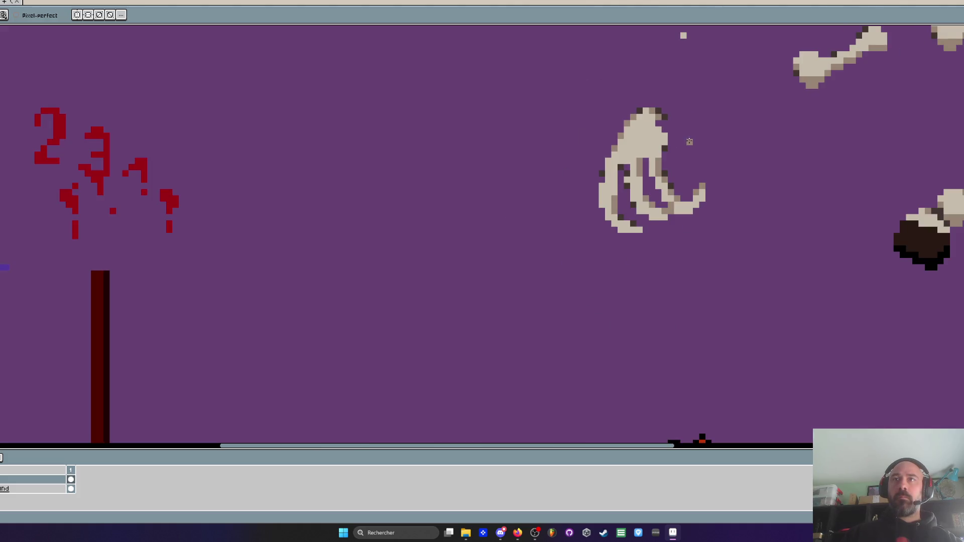
Lasso the claw and try moving it toward the skull
{"action": "scroll", "coordinate": [677, 173], "scroll_direction": "down", "scroll_amount": 1}
{"action": "scroll", "coordinate": [462, 301], "scroll_direction": "up", "scroll_amount": 1}
{"action": "key", "text": "q"}
{"action": "left_click_drag", "start_coordinate": [500, 244], "coordinate": [527, 235]}
{"action": "mouse_move", "coordinate": [534, 293]}
{"action": "left_mouse_down"}
{"action": "mouse_move", "coordinate": [346, 271]}
{"action": "mouse_move", "coordinate": [232, 164]}
{"action": "mouse_move", "coordinate": [457, 290]}
{"action": "left_mouse_up"}
Hide the purple background layer and drop the selection to check the claw on transparency
{"action": "left_click", "coordinate": [0, 479]}
{"action": "left_click", "coordinate": [0, 488]}
{"action": "left_click", "coordinate": [0, 480]}
{"action": "key", "text": "ctrl+d"}
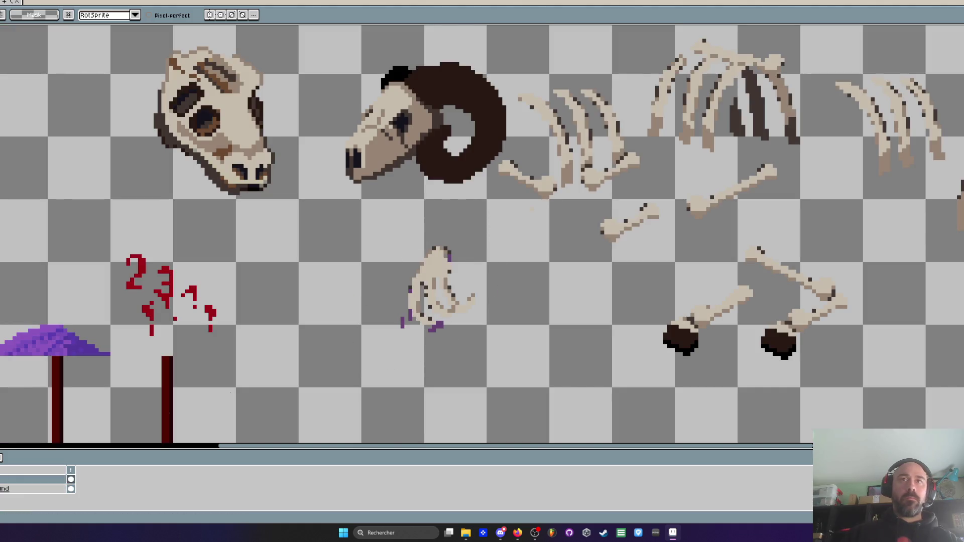
{"action": "scroll", "coordinate": [376, 293], "scroll_direction": "up", "scroll_amount": 1}
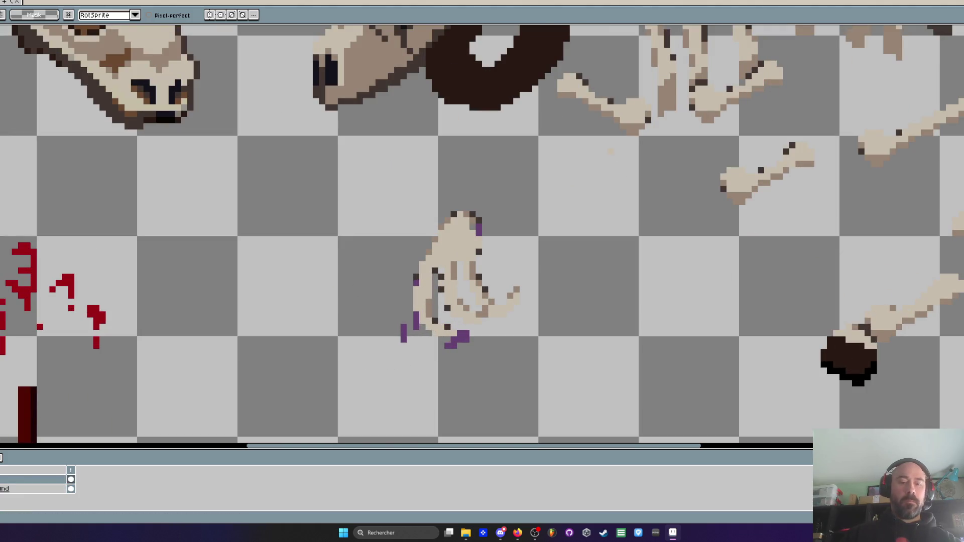
Use the magic wand to clear stray purple pixels around the claw's lower-left edge
{"action": "key", "text": "w"}
{"action": "scroll", "coordinate": [377, 338], "scroll_direction": "up", "scroll_amount": 1}
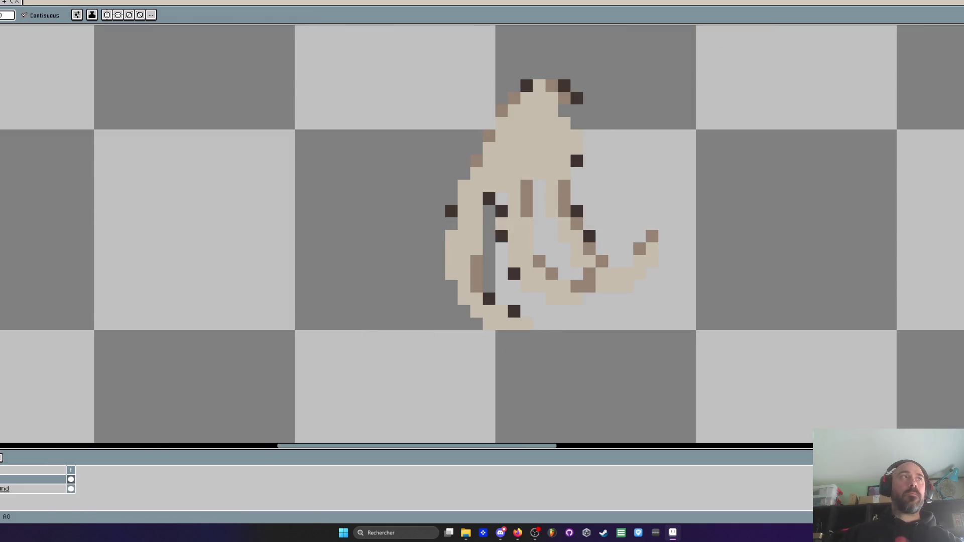
{"action": "scroll", "coordinate": [304, 258], "scroll_direction": "down", "scroll_amount": 3}
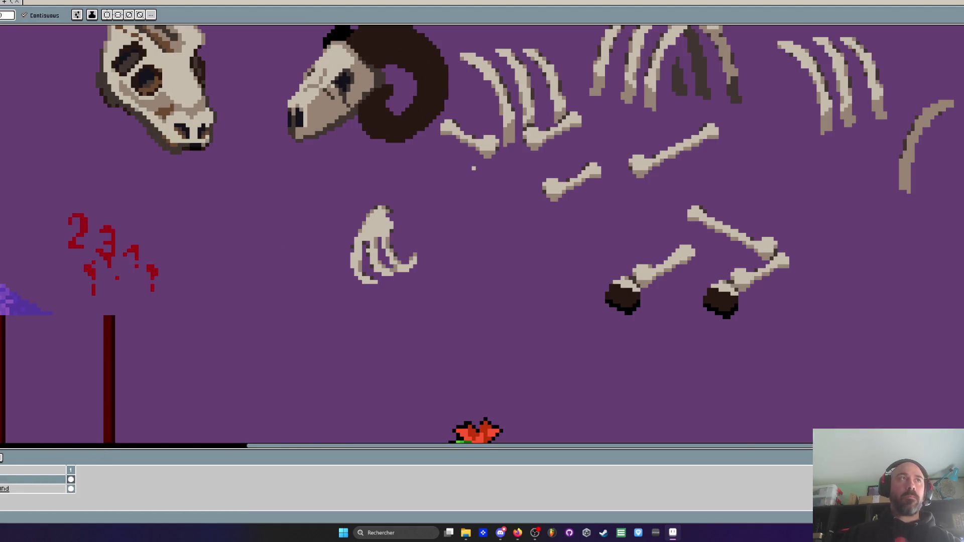
{"action": "scroll", "coordinate": [373, 225], "scroll_direction": "up", "scroll_amount": 2}
Show the purple background again and marquee-select the claw to try it over the skull
{"action": "left_click", "coordinate": [71, 479]}
{"action": "key", "text": "i"}
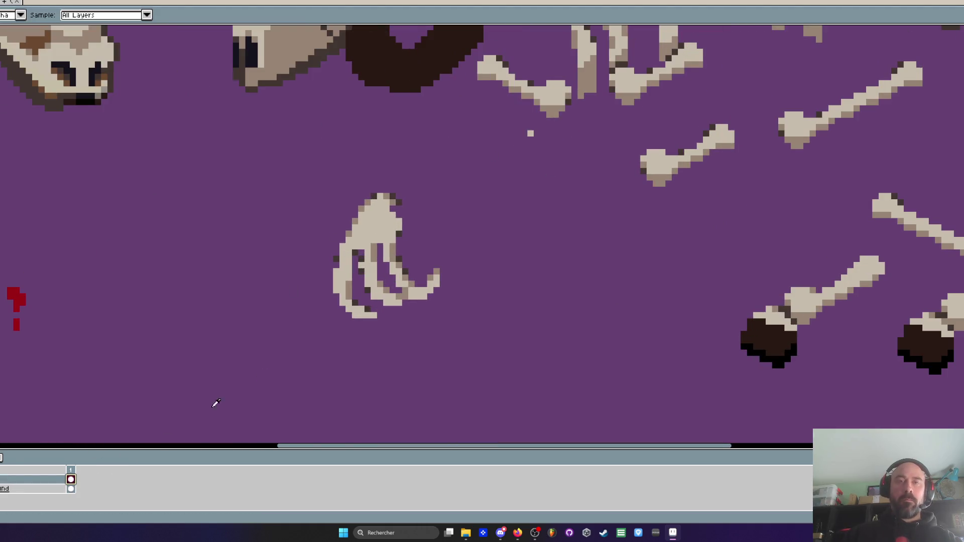
{"action": "scroll", "coordinate": [391, 213], "scroll_direction": "up", "scroll_amount": 1}
{"action": "key", "text": "b"}
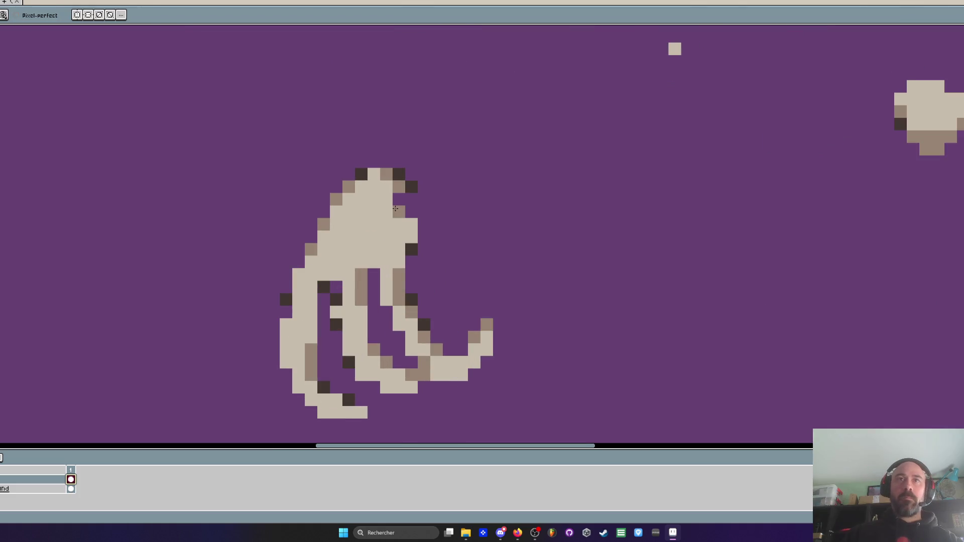
{"action": "scroll", "coordinate": [408, 216], "scroll_direction": "down", "scroll_amount": 1}
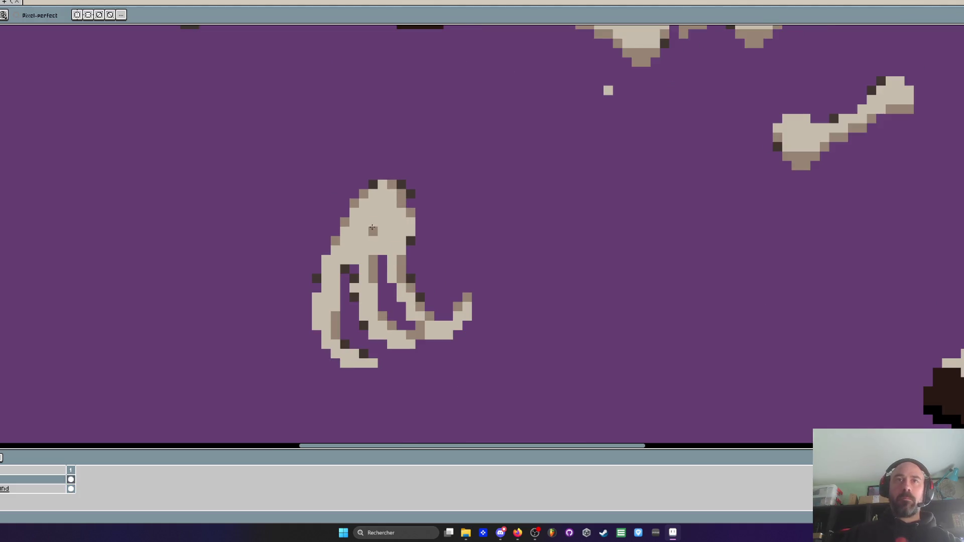
{"action": "scroll", "coordinate": [381, 224], "scroll_direction": "down", "scroll_amount": 2}
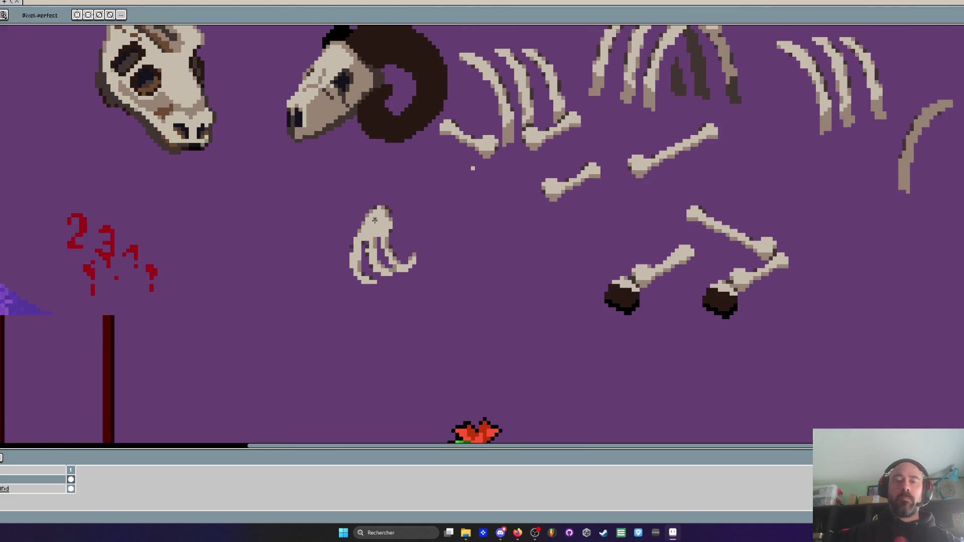
{"action": "key", "text": "m"}
{"action": "mouse_move", "coordinate": [318, 176]}
{"action": "left_mouse_down"}
{"action": "mouse_move", "coordinate": [428, 308]}
{"action": "mouse_move", "coordinate": [220, 169]}
{"action": "left_mouse_up"}
Box a larger selection around the claw and undo a trial oversized enlargement
{"action": "scroll", "coordinate": [428, 308], "scroll_direction": "down", "scroll_amount": 1}
{"action": "key", "text": "Escape"}
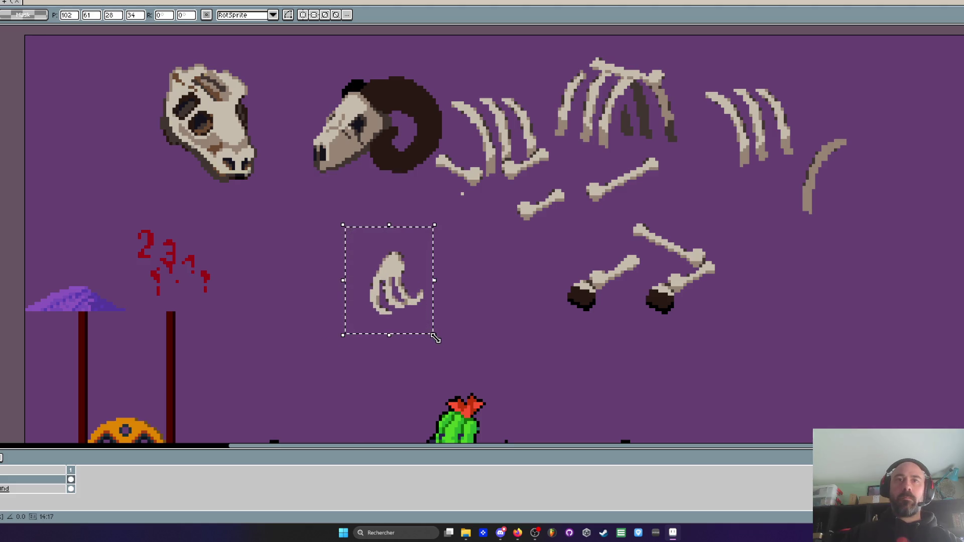
{"action": "mouse_move", "coordinate": [320, 228]}
{"action": "left_mouse_down"}
{"action": "mouse_move", "coordinate": [458, 342]}
{"action": "mouse_move", "coordinate": [549, 394]}
{"action": "mouse_move", "coordinate": [555, 411]}
{"action": "left_mouse_up"}
{"action": "left_click", "coordinate": [462, 344]}
{"action": "mouse_move", "coordinate": [497, 358]}
{"action": "left_mouse_down"}
{"action": "mouse_move", "coordinate": [272, 203]}
{"action": "mouse_move", "coordinate": [336, 248]}
{"action": "mouse_move", "coordinate": [485, 324]}
{"action": "mouse_move", "coordinate": [500, 369]}
{"action": "left_mouse_up"}
{"action": "key", "text": "Escape"}
Scale the claw to about 54.5x43.1 and rotate it about -77 degrees with RotSprite
{"action": "left_click", "coordinate": [468, 346]}
{"action": "mouse_move", "coordinate": [436, 323]}
{"action": "left_mouse_down"}
{"action": "mouse_move", "coordinate": [237, 178]}
{"action": "mouse_move", "coordinate": [407, 289]}
{"action": "left_mouse_up"}
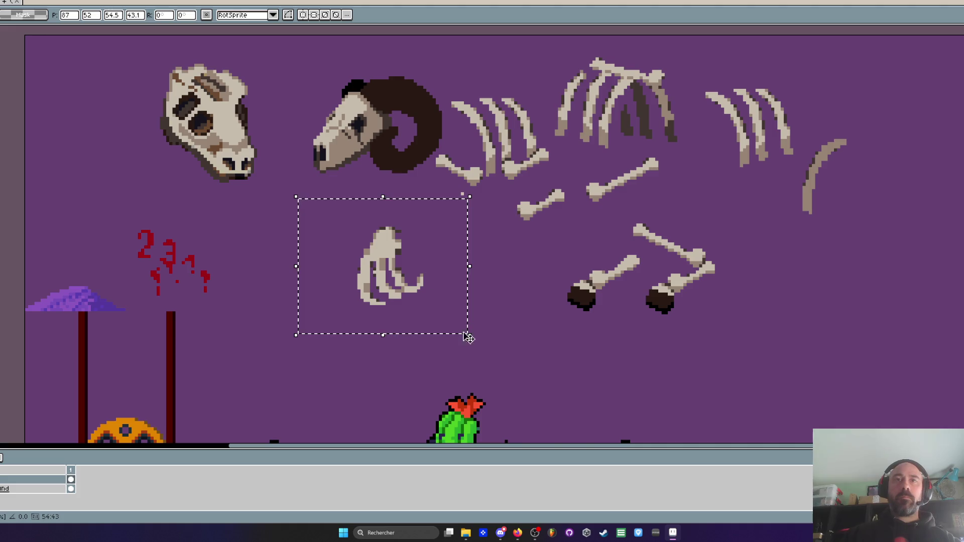
{"action": "mouse_move", "coordinate": [472, 345]}
{"action": "left_mouse_down"}
{"action": "mouse_move", "coordinate": [334, 301]}
{"action": "mouse_move", "coordinate": [374, 311]}
{"action": "left_mouse_up"}
Commit the claw rotation and pick the light bone colour with the eyedropper
{"action": "key", "text": "ctrl+d"}
{"action": "scroll", "coordinate": [379, 254], "scroll_direction": "up", "scroll_amount": 2}
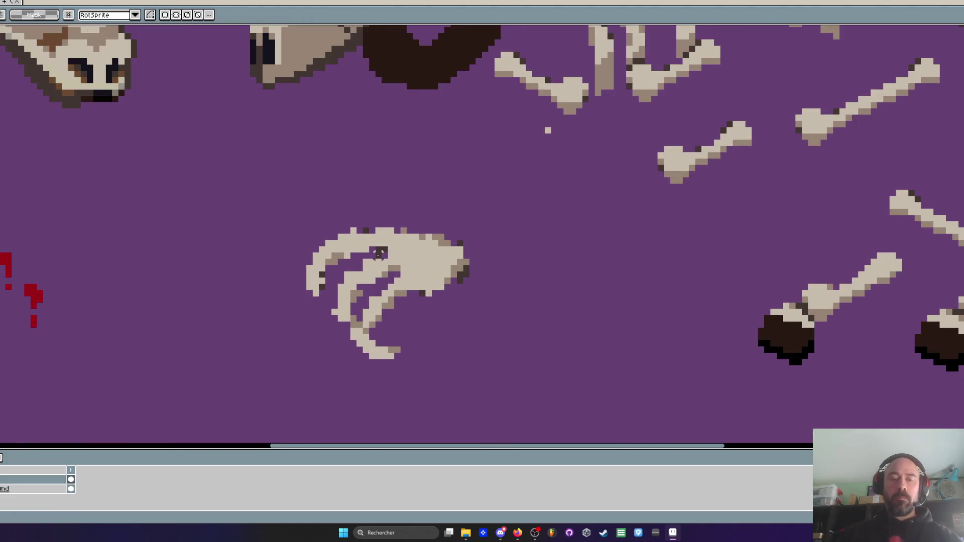
{"action": "scroll", "coordinate": [379, 254], "scroll_direction": "up", "scroll_amount": 2}
{"action": "key", "text": "i"}
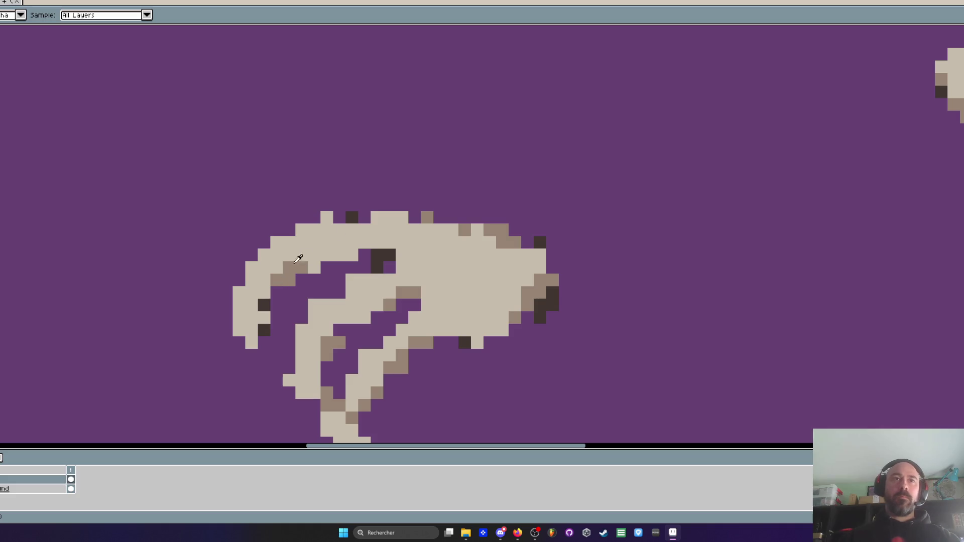
{"action": "key", "text": "v"}
{"action": "key", "text": "i"}
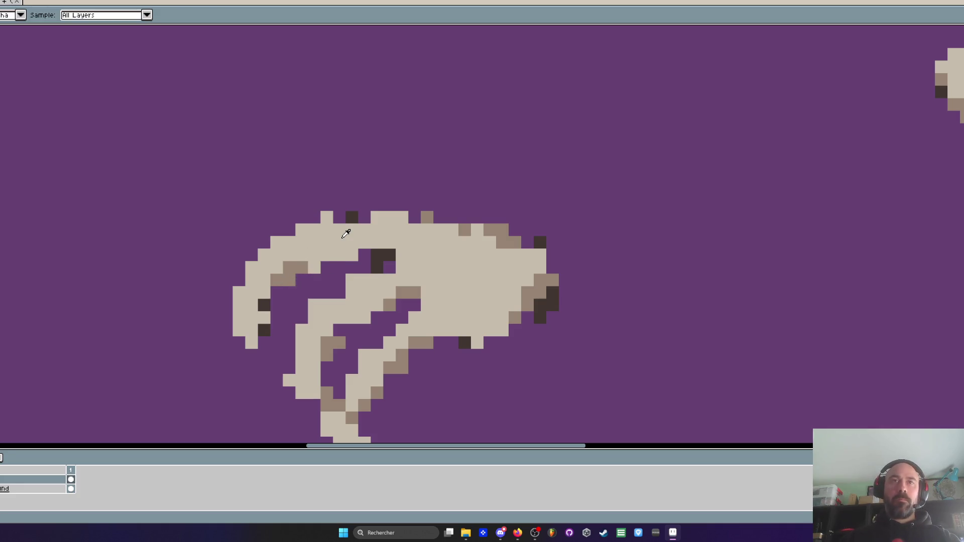
{"action": "left_click", "coordinate": [348, 232]}
{"action": "scroll", "coordinate": [348, 232], "scroll_direction": "up", "scroll_amount": 2}
{"action": "key", "text": "b"}
Fill the gap along the claw's top edge and repaint stray dark pixels purple or bone-coloured
{"action": "left_click_drag", "start_coordinate": [329, 206], "coordinate": [369, 207]}
{"action": "right_click", "coordinate": [393, 281]}
{"action": "right_click", "coordinate": [393, 264]}
{"action": "left_click", "coordinate": [403, 270]}
{"action": "scroll", "coordinate": [403, 270], "scroll_direction": "down", "scroll_amount": 3}
{"action": "scroll", "coordinate": [394, 293], "scroll_direction": "up", "scroll_amount": 2}
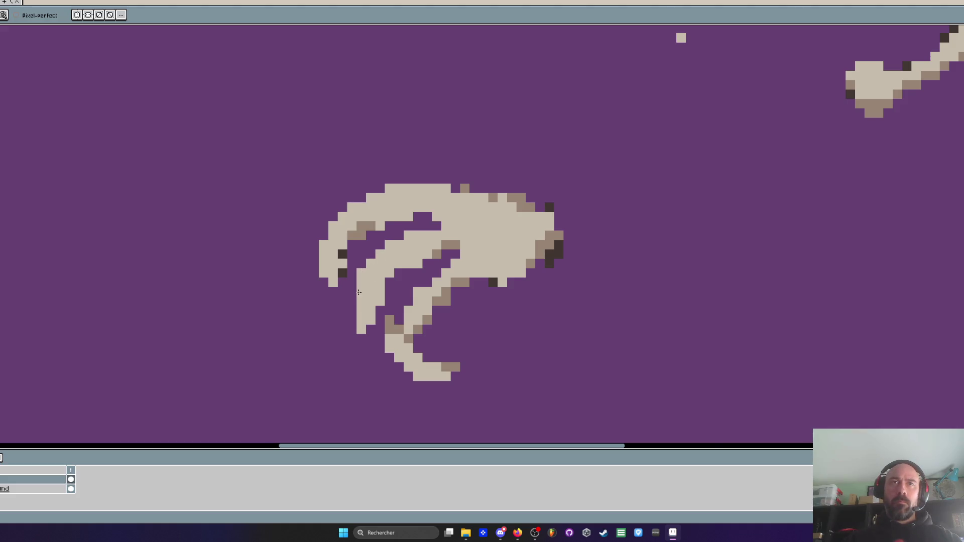
{"action": "scroll", "coordinate": [359, 292], "scroll_direction": "down", "scroll_amount": 2}
{"action": "scroll", "coordinate": [358, 292], "scroll_direction": "up", "scroll_amount": 2}
{"action": "scroll", "coordinate": [391, 300], "scroll_direction": "down", "scroll_amount": 2}
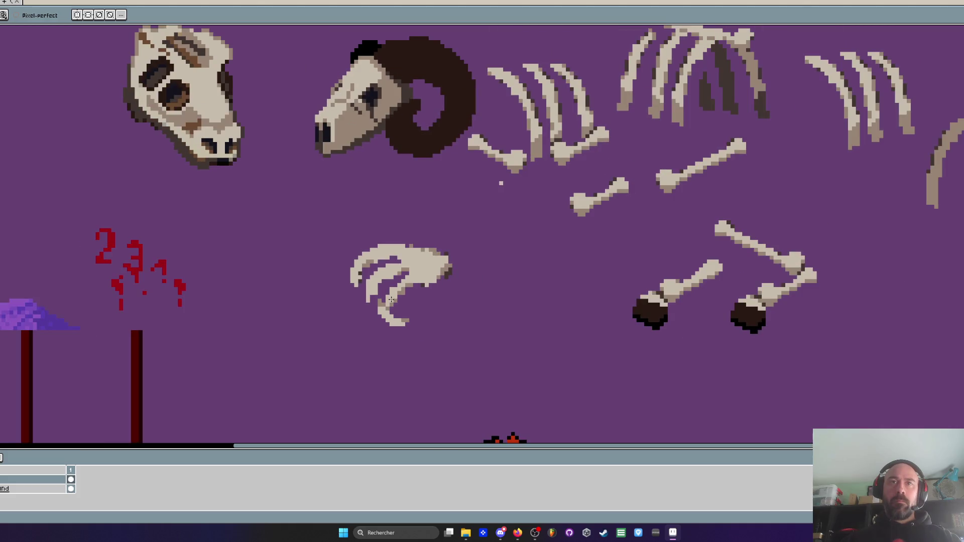
{"action": "scroll", "coordinate": [391, 300], "scroll_direction": "up", "scroll_amount": 1}
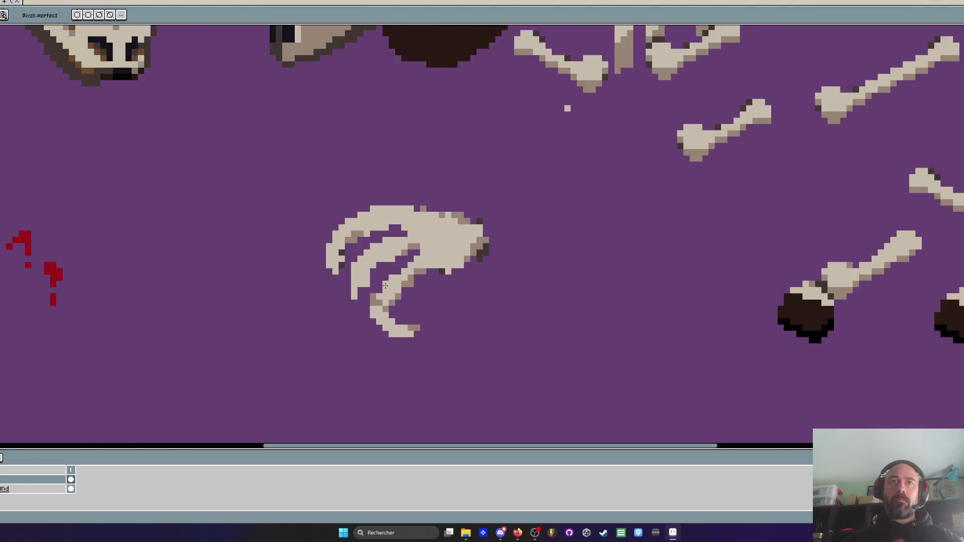
{"action": "scroll", "coordinate": [385, 286], "scroll_direction": "down", "scroll_amount": 1}
Trial-move the lassoed claw beside the skull, undo it, and lasso the claw again
{"action": "key", "text": "q"}
{"action": "mouse_move", "coordinate": [432, 190]}
{"action": "left_mouse_down"}
{"action": "mouse_move", "coordinate": [420, 307]}
{"action": "mouse_move", "coordinate": [452, 186]}
{"action": "left_mouse_up"}
{"action": "left_click_drag", "start_coordinate": [455, 227], "coordinate": [236, 110]}
{"action": "key", "text": "ctrl+z"}
{"action": "key", "text": "ctrl+z"}
{"action": "key", "text": "b"}
{"action": "scroll", "coordinate": [501, 226], "scroll_direction": "up", "scroll_amount": 2}
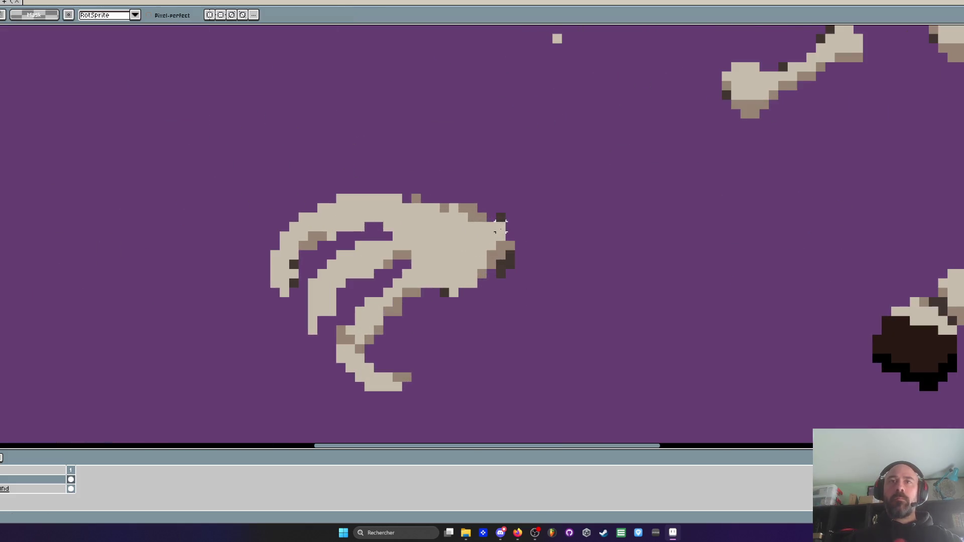
{"action": "scroll", "coordinate": [501, 227], "scroll_direction": "down", "scroll_amount": 2}
{"action": "mouse_move", "coordinate": [629, 141]}
{"action": "left_mouse_down"}
{"action": "mouse_move", "coordinate": [610, 155]}
{"action": "mouse_move", "coordinate": [661, 122]}
{"action": "mouse_move", "coordinate": [484, 280]}
{"action": "left_mouse_up"}
Shift the claw left, then move and stretch the nearby bone so it reaches the claw
{"action": "mouse_move", "coordinate": [386, 211]}
{"action": "left_mouse_down"}
{"action": "mouse_move", "coordinate": [402, 390]}
{"action": "mouse_move", "coordinate": [459, 251]}
{"action": "mouse_move", "coordinate": [452, 236]}
{"action": "left_mouse_up"}
{"action": "left_click_drag", "start_coordinate": [402, 271], "coordinate": [306, 271]}
{"action": "mouse_move", "coordinate": [457, 248]}
{"action": "left_mouse_down"}
{"action": "mouse_move", "coordinate": [374, 339]}
{"action": "mouse_move", "coordinate": [495, 221]}
{"action": "left_mouse_up"}
{"action": "left_click_drag", "start_coordinate": [484, 304], "coordinate": [409, 252]}
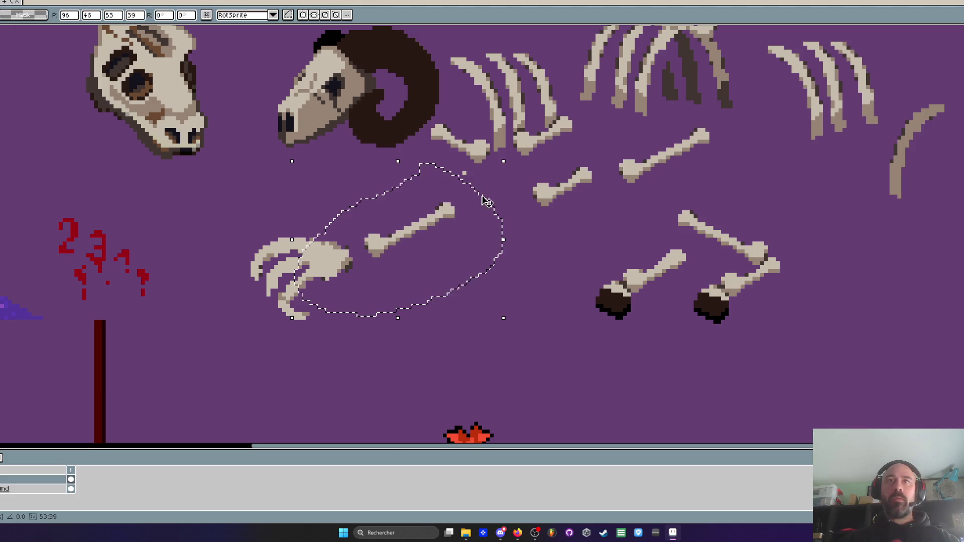
{"action": "left_click_drag", "start_coordinate": [505, 159], "coordinate": [535, 137]}
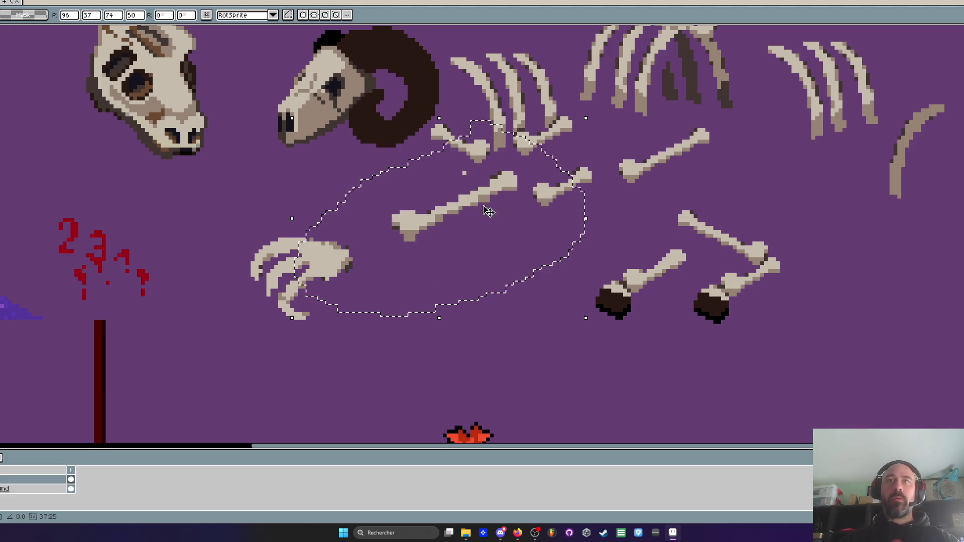
{"action": "left_click_drag", "start_coordinate": [430, 236], "coordinate": [435, 231]}
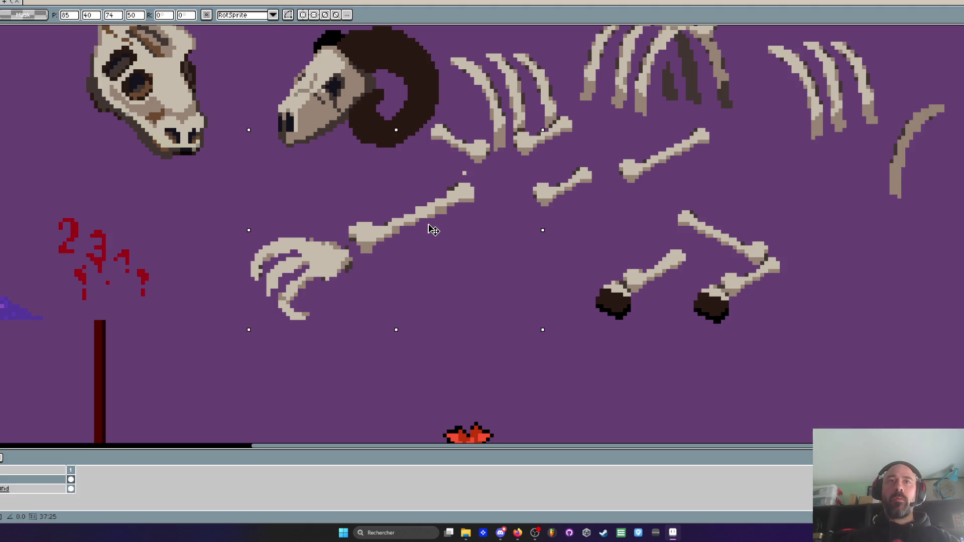
{"action": "scroll", "coordinate": [433, 230], "scroll_direction": "down", "scroll_amount": 2}
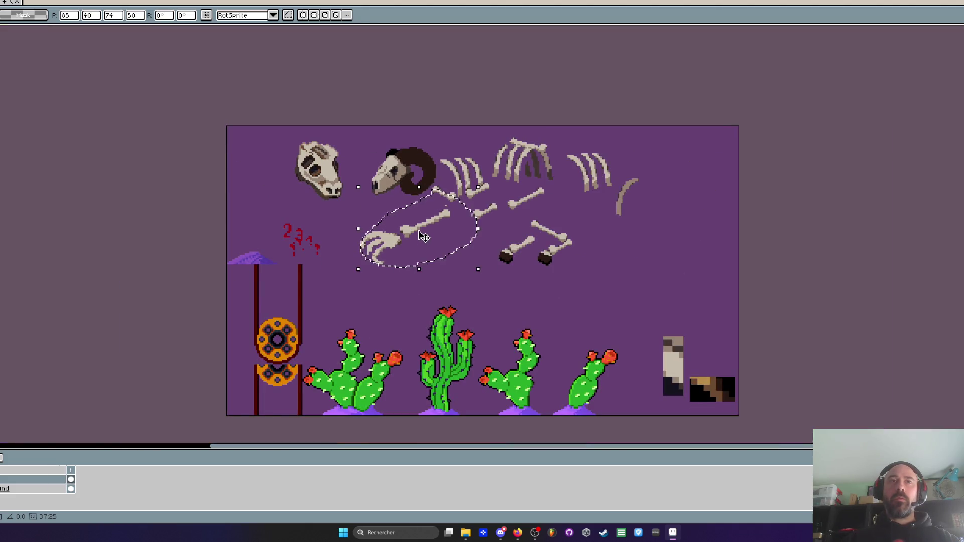
{"action": "scroll", "coordinate": [426, 242], "scroll_direction": "up", "scroll_amount": 3}
{"action": "key", "text": "q"}
Lasso a second small bone and place it under the long bone beside the claw
{"action": "scroll", "coordinate": [423, 236], "scroll_direction": "down", "scroll_amount": 3}
{"action": "mouse_move", "coordinate": [346, 186]}
{"action": "left_mouse_down"}
{"action": "mouse_move", "coordinate": [354, 201]}
{"action": "mouse_move", "coordinate": [441, 242]}
{"action": "left_mouse_up"}
{"action": "mouse_move", "coordinate": [678, 95]}
{"action": "left_mouse_down"}
{"action": "mouse_move", "coordinate": [656, 133]}
{"action": "mouse_move", "coordinate": [678, 92]}
{"action": "left_mouse_up"}
{"action": "left_click_drag", "start_coordinate": [711, 130], "coordinate": [444, 231]}
{"action": "scroll", "coordinate": [444, 231], "scroll_direction": "down", "scroll_amount": 1}
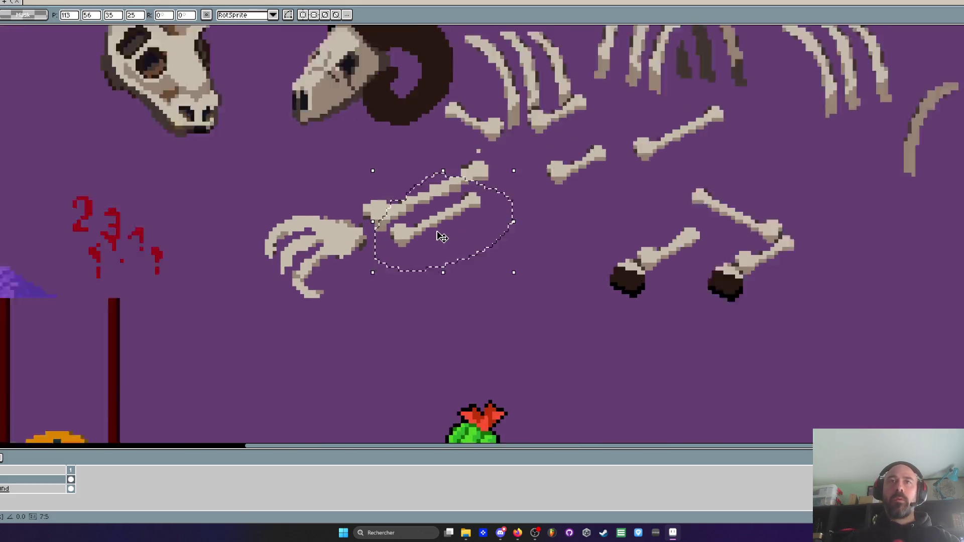
{"action": "scroll", "coordinate": [442, 230], "scroll_direction": "up", "scroll_amount": 1}
{"action": "key", "text": "ctrl+d"}
Paint light pixels over the lower bone's dark-brown underside with the pixel-perfect pencil
{"action": "key", "text": "b"}
{"action": "scroll", "coordinate": [381, 196], "scroll_direction": "up", "scroll_amount": 1}
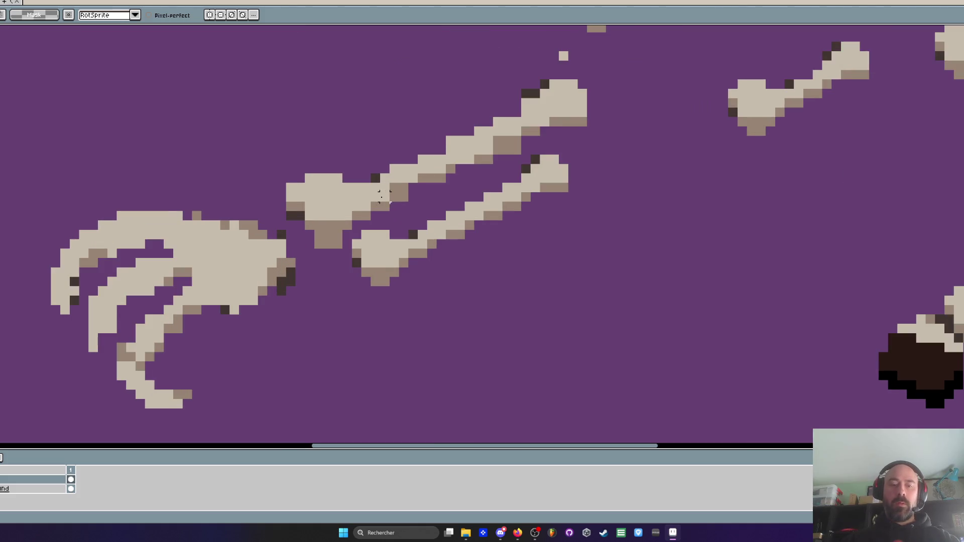
{"action": "scroll", "coordinate": [334, 199], "scroll_direction": "up", "scroll_amount": 1}
{"action": "mouse_move", "coordinate": [326, 242]}
{"action": "left_mouse_down"}
{"action": "mouse_move", "coordinate": [346, 243]}
{"action": "mouse_move", "coordinate": [313, 261]}
{"action": "mouse_move", "coordinate": [270, 223]}
{"action": "mouse_move", "coordinate": [270, 205]}
{"action": "left_mouse_up"}
{"action": "scroll", "coordinate": [293, 218], "scroll_direction": "down", "scroll_amount": 2}
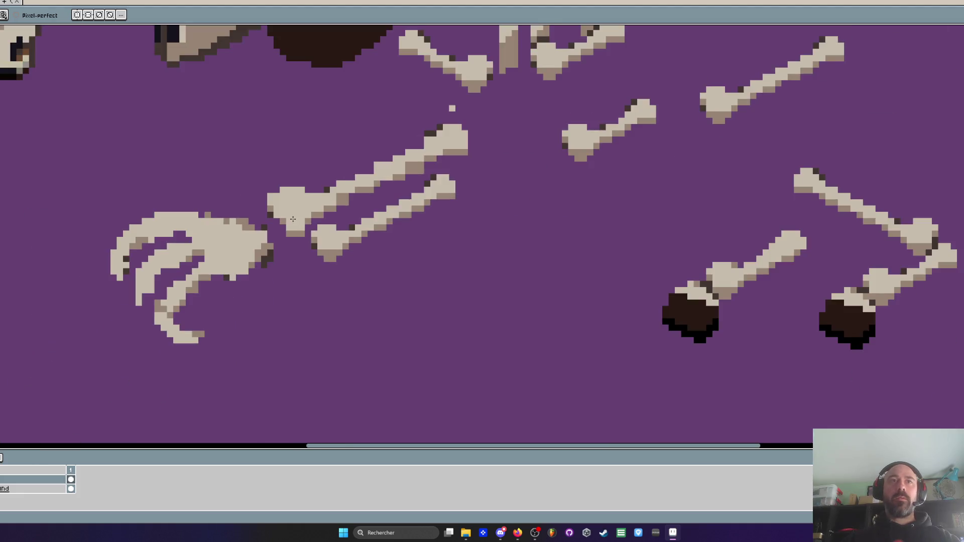
{"action": "scroll", "coordinate": [292, 219], "scroll_direction": "up", "scroll_amount": 2}
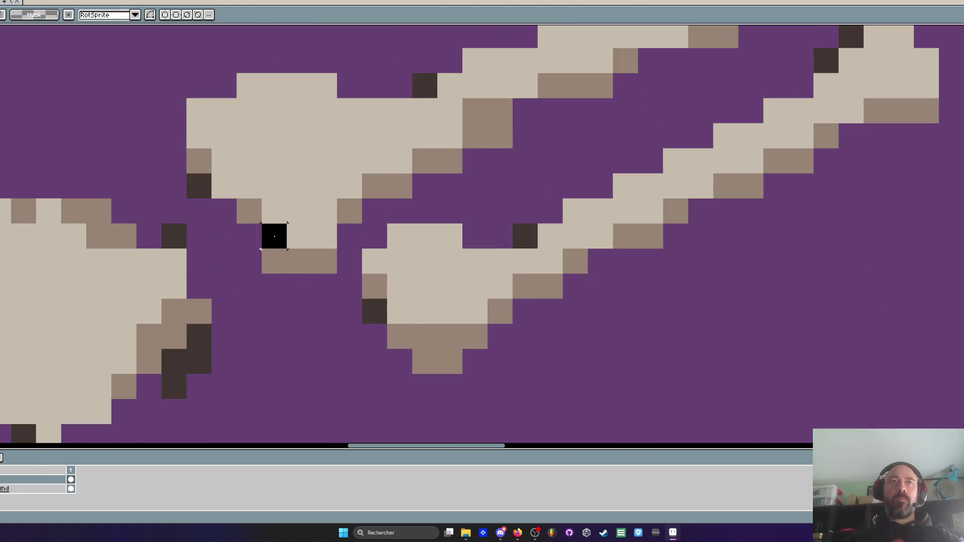
{"action": "scroll", "coordinate": [314, 241], "scroll_direction": "down", "scroll_amount": 3}
{"action": "scroll", "coordinate": [362, 227], "scroll_direction": "up", "scroll_amount": 1}
{"action": "scroll", "coordinate": [362, 228], "scroll_direction": "up", "scroll_amount": 1}
Fill the upper bone's lower edge with light pixels
{"action": "key", "text": "alt"}
{"action": "scroll", "coordinate": [318, 253], "scroll_direction": "up", "scroll_amount": 1}
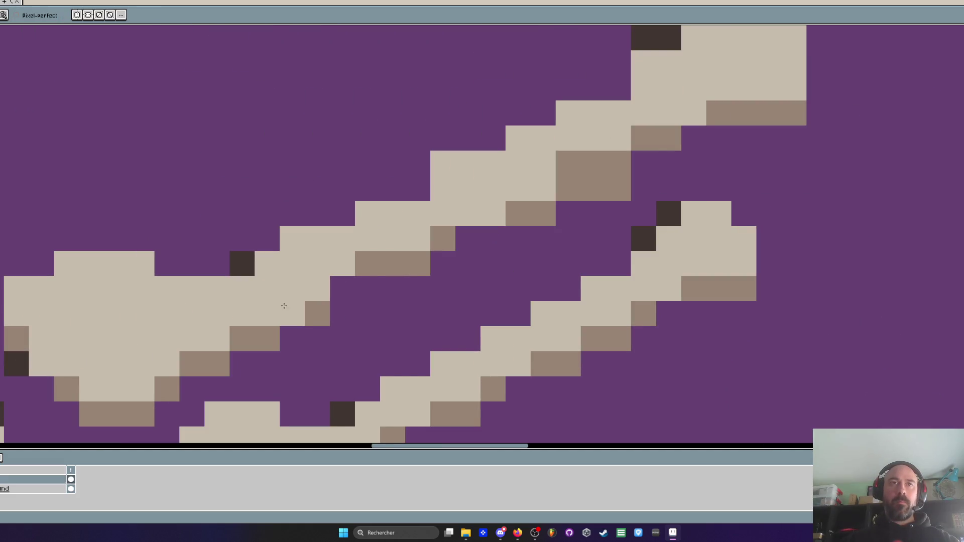
{"action": "scroll", "coordinate": [321, 257], "scroll_direction": "down", "scroll_amount": 1}
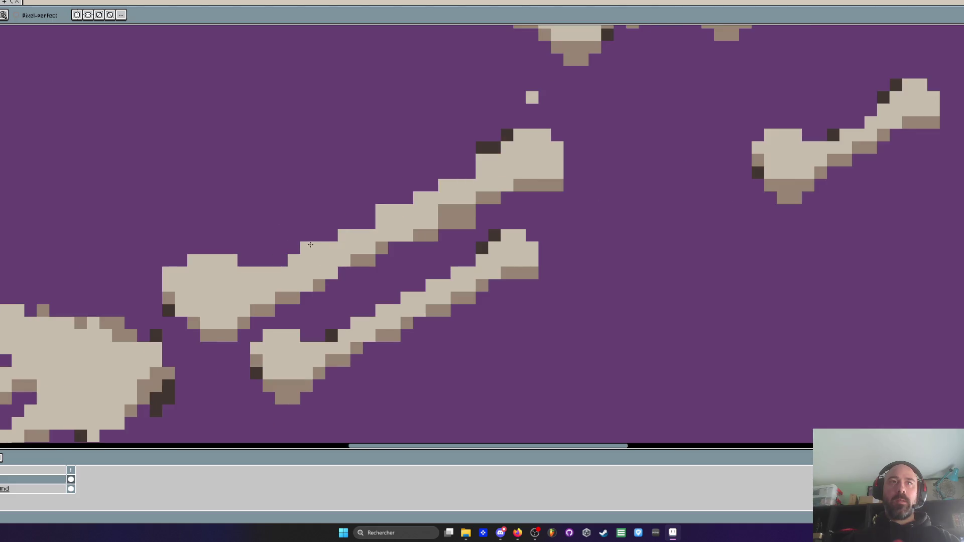
{"action": "scroll", "coordinate": [318, 245], "scroll_direction": "down", "scroll_amount": 1}
{"action": "scroll", "coordinate": [307, 245], "scroll_direction": "up", "scroll_amount": 1}
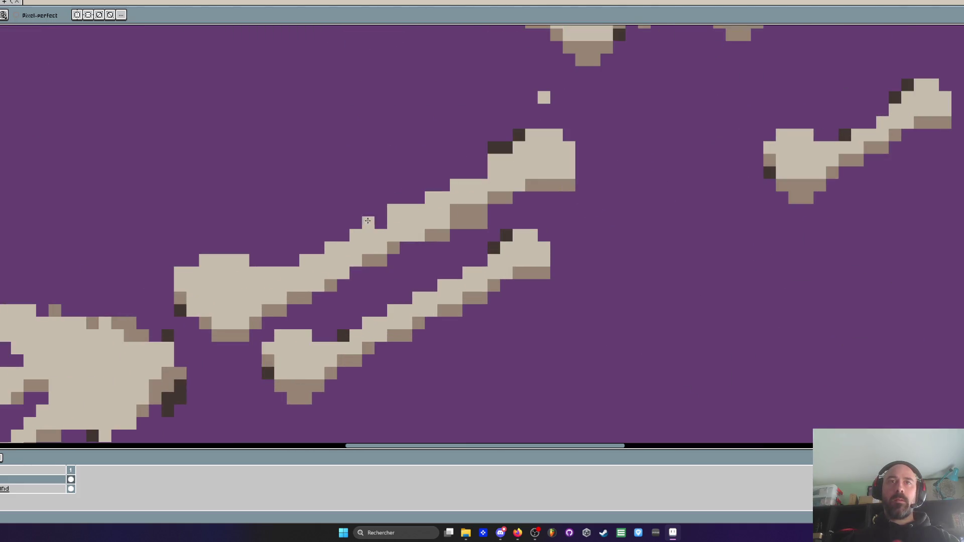
{"action": "left_click_drag", "start_coordinate": [531, 185], "coordinate": [521, 191]}
{"action": "scroll", "coordinate": [521, 191], "scroll_direction": "down", "scroll_amount": 3}
{"action": "scroll", "coordinate": [504, 194], "scroll_direction": "up", "scroll_amount": 2}
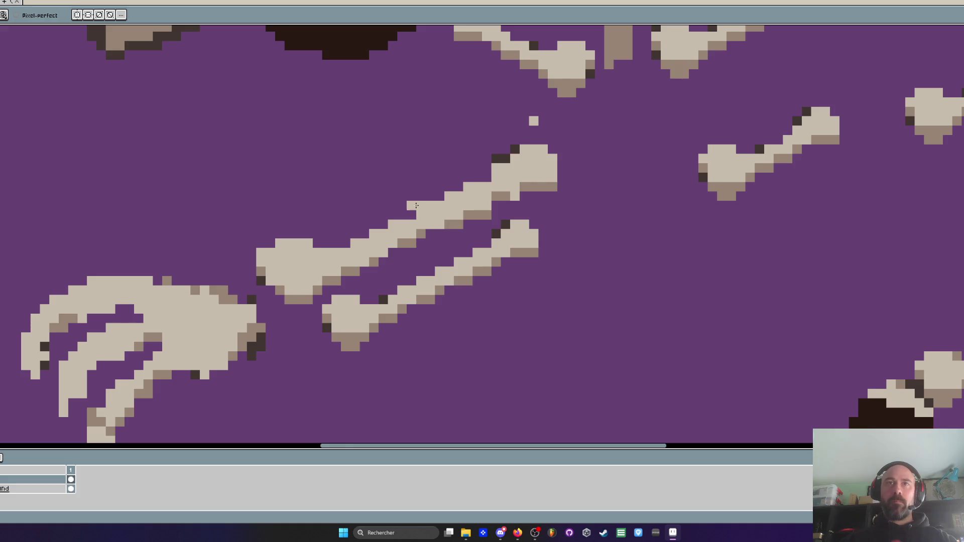
{"action": "scroll", "coordinate": [502, 206], "scroll_direction": "down", "scroll_amount": 3}
{"action": "scroll", "coordinate": [494, 203], "scroll_direction": "up", "scroll_amount": 2}
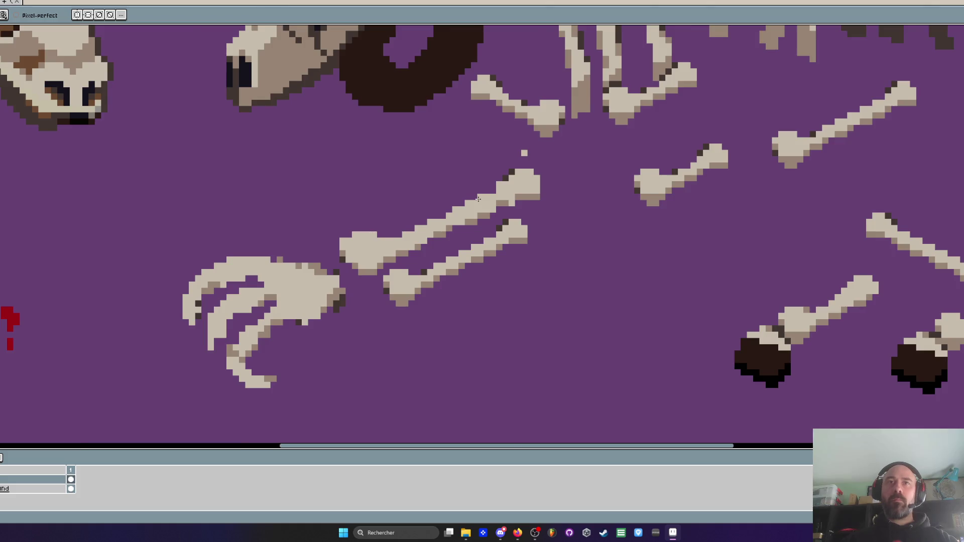
{"action": "scroll", "coordinate": [478, 199], "scroll_direction": "down", "scroll_amount": 3}
{"action": "scroll", "coordinate": [478, 198], "scroll_direction": "up", "scroll_amount": 3}
Lasso the upper forearm bone and shift it up and to the left, clear of the claw
{"action": "key", "text": "q"}
{"action": "mouse_move", "coordinate": [390, 214]}
{"action": "left_mouse_down"}
{"action": "mouse_move", "coordinate": [388, 275]}
{"action": "mouse_move", "coordinate": [568, 168]}
{"action": "mouse_move", "coordinate": [573, 176]}
{"action": "left_mouse_up"}
{"action": "left_click_drag", "start_coordinate": [519, 193], "coordinate": [482, 173]}
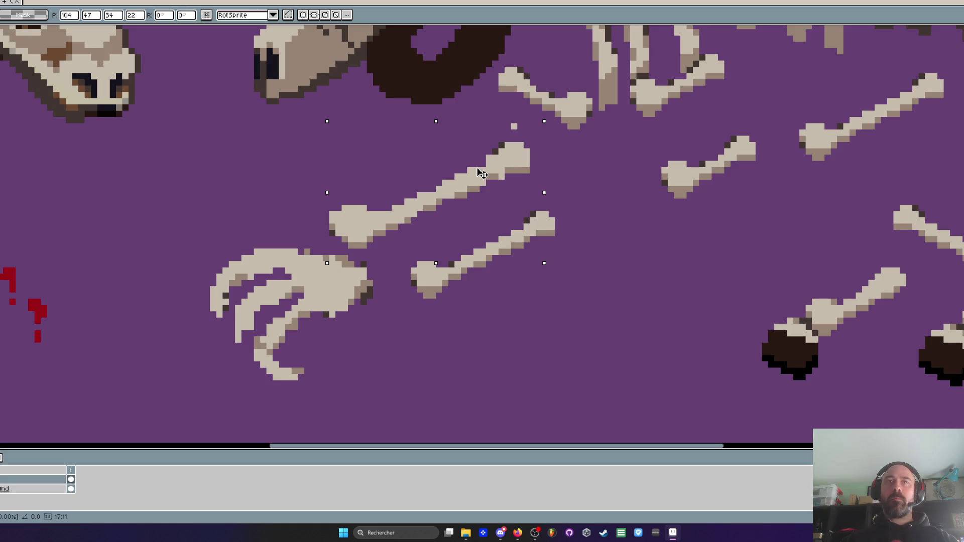
{"action": "key", "text": "b"}
{"action": "scroll", "coordinate": [325, 295], "scroll_direction": "up", "scroll_amount": 1}
Repaint the claw's dark wrist pixel in the sampled light tan and clear a vertical wrist run to purple
{"action": "key", "text": "i"}
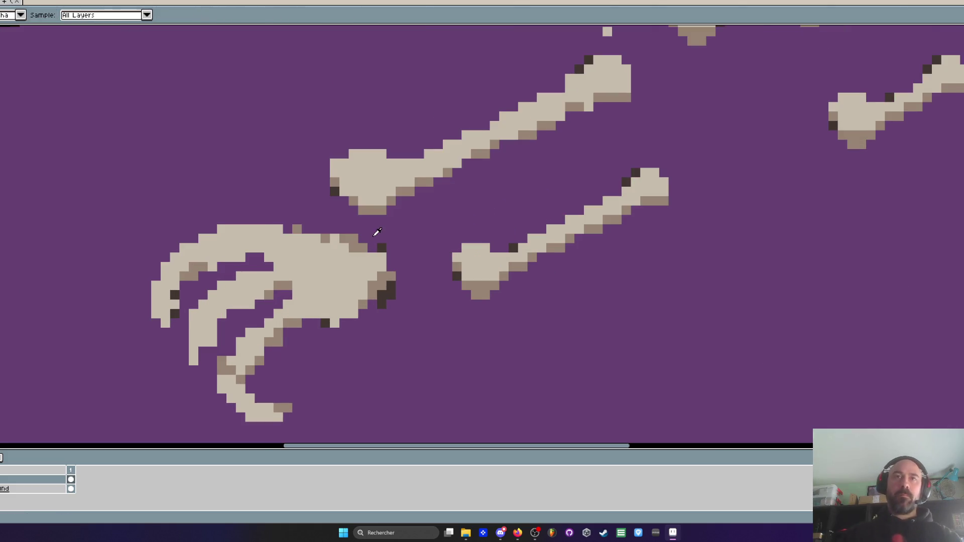
{"action": "left_click", "coordinate": [366, 246]}
{"action": "key", "text": "b"}
{"action": "left_click", "coordinate": [382, 248]}
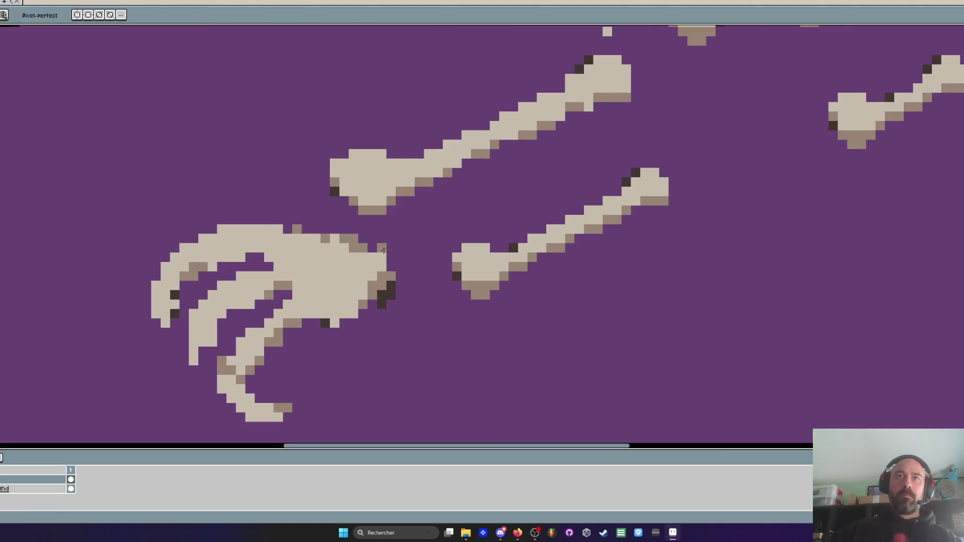
{"action": "left_click_drag", "start_coordinate": [383, 257], "coordinate": [392, 288]}
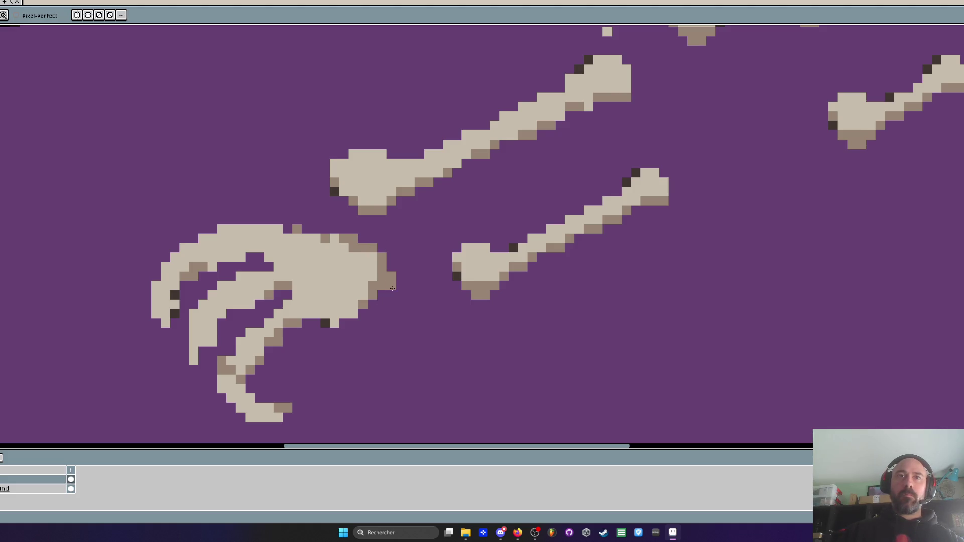
{"action": "scroll", "coordinate": [386, 281], "scroll_direction": "down", "scroll_amount": 2}
{"action": "scroll", "coordinate": [392, 273], "scroll_direction": "up", "scroll_amount": 2}
{"action": "scroll", "coordinate": [397, 268], "scroll_direction": "down", "scroll_amount": 2}
{"action": "scroll", "coordinate": [397, 268], "scroll_direction": "up", "scroll_amount": 2}
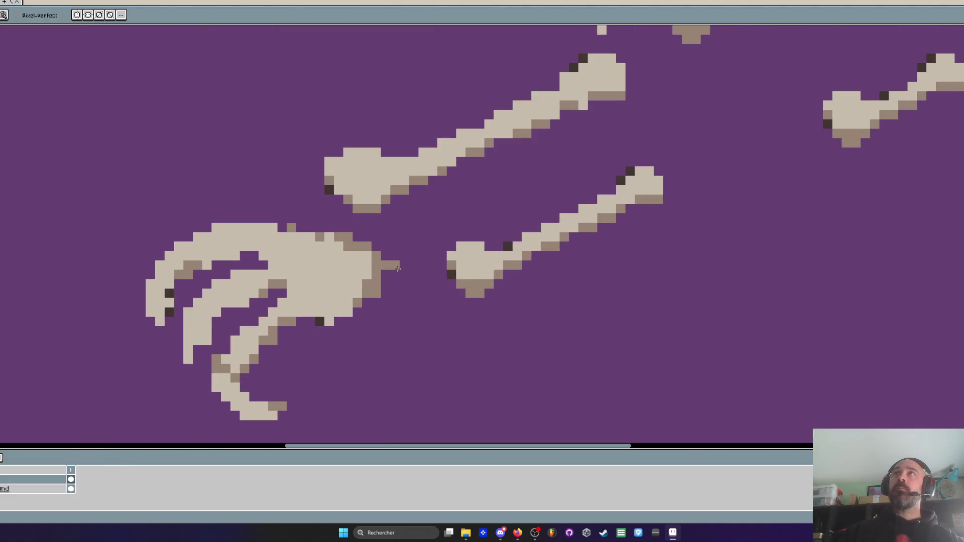
{"action": "scroll", "coordinate": [396, 291], "scroll_direction": "up", "scroll_amount": 1}
Touch up the shading pixels on the claw's lower fingers and turn a brown edge pixel purple
{"action": "key", "text": "i"}
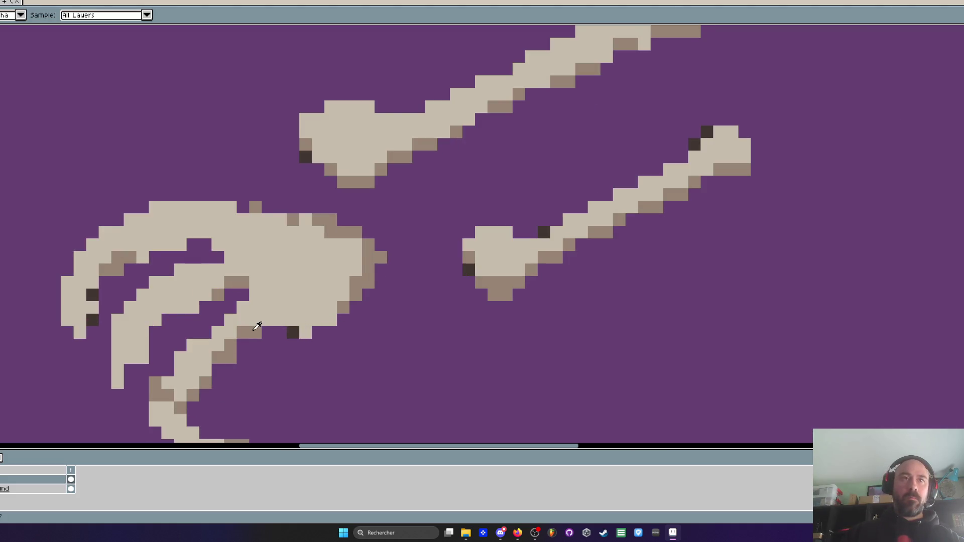
{"action": "key", "text": "b"}
{"action": "left_click_drag", "start_coordinate": [217, 365], "coordinate": [222, 278]}
{"action": "left_click", "coordinate": [220, 277]}
{"action": "left_click", "coordinate": [195, 290]}
{"action": "right_click", "coordinate": [183, 303]}
{"action": "left_click", "coordinate": [215, 267]}
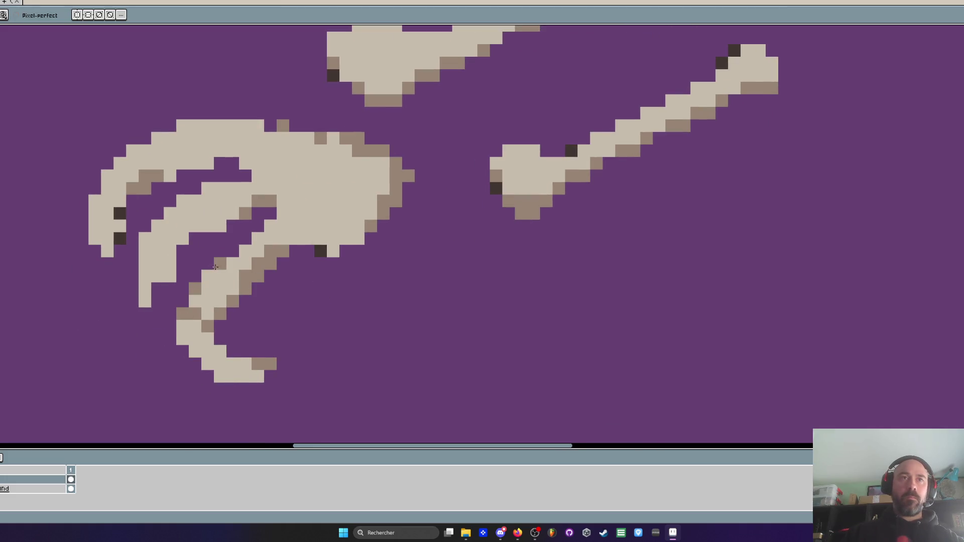
Paint a diagonal of claw pixels brown to refine the finger shading
{"action": "left_click", "coordinate": [245, 251]}
{"action": "left_click", "coordinate": [257, 238]}
{"action": "left_click", "coordinate": [257, 227]}
{"action": "left_click", "coordinate": [233, 251]}
{"action": "left_click", "coordinate": [246, 239]}
{"action": "left_click", "coordinate": [251, 231]}
{"action": "scroll", "coordinate": [250, 250], "scroll_direction": "down", "scroll_amount": 1}
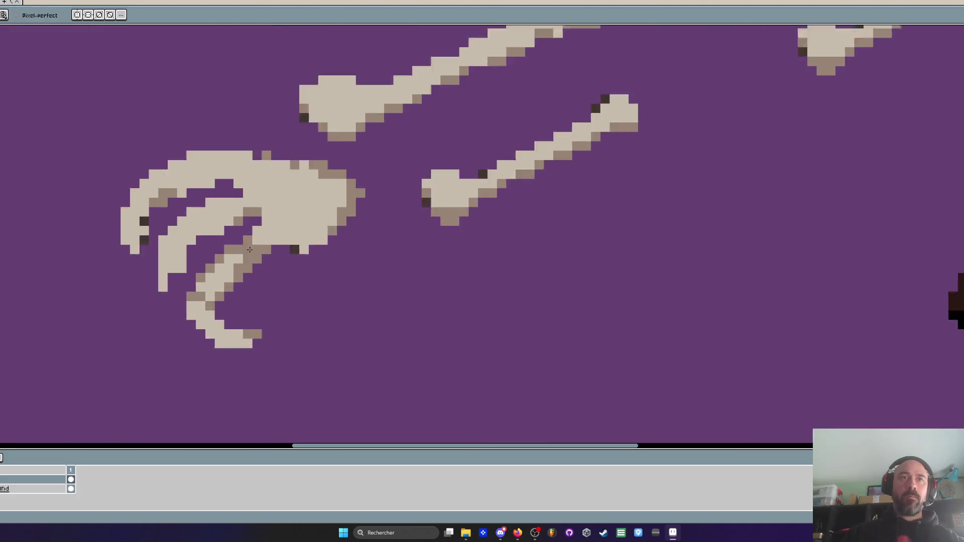
{"action": "scroll", "coordinate": [249, 250], "scroll_direction": "up", "scroll_amount": 1}
Fill the brown pixels in the claw's finger gaps with beige
{"action": "left_click", "coordinate": [259, 250]}
{"action": "left_click", "coordinate": [272, 250]}
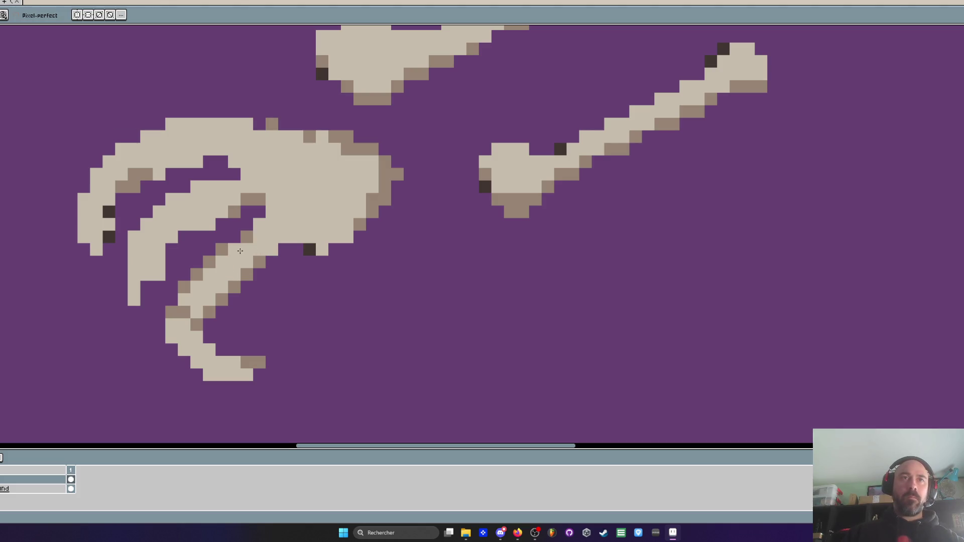
{"action": "left_click", "coordinate": [235, 250]}
{"action": "scroll", "coordinate": [236, 250], "scroll_direction": "down", "scroll_amount": 4}
{"action": "scroll", "coordinate": [226, 249], "scroll_direction": "up", "scroll_amount": 3}
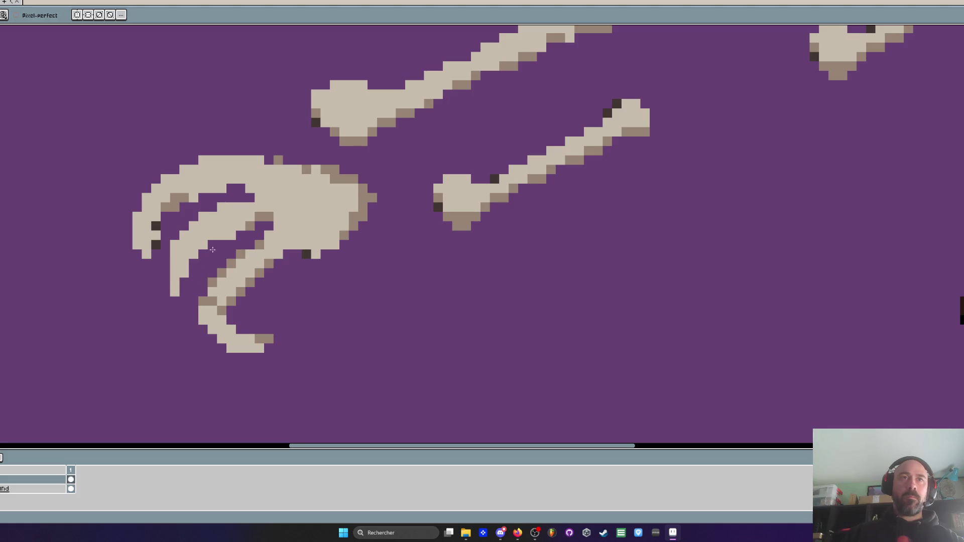
{"action": "scroll", "coordinate": [236, 249], "scroll_direction": "down", "scroll_amount": 3}
{"action": "scroll", "coordinate": [263, 221], "scroll_direction": "up", "scroll_amount": 1}
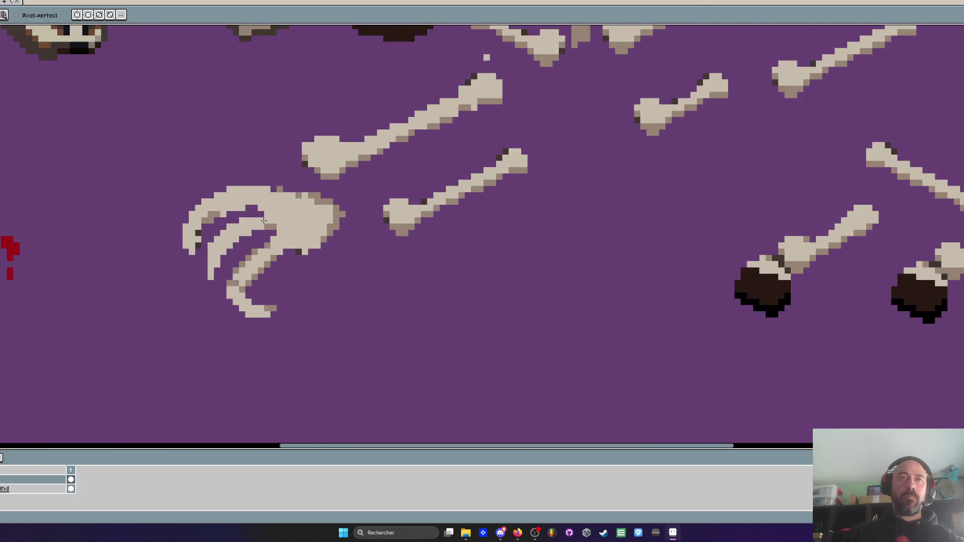
{"action": "scroll", "coordinate": [264, 221], "scroll_direction": "down", "scroll_amount": 1}
{"action": "scroll", "coordinate": [253, 212], "scroll_direction": "up", "scroll_amount": 1}
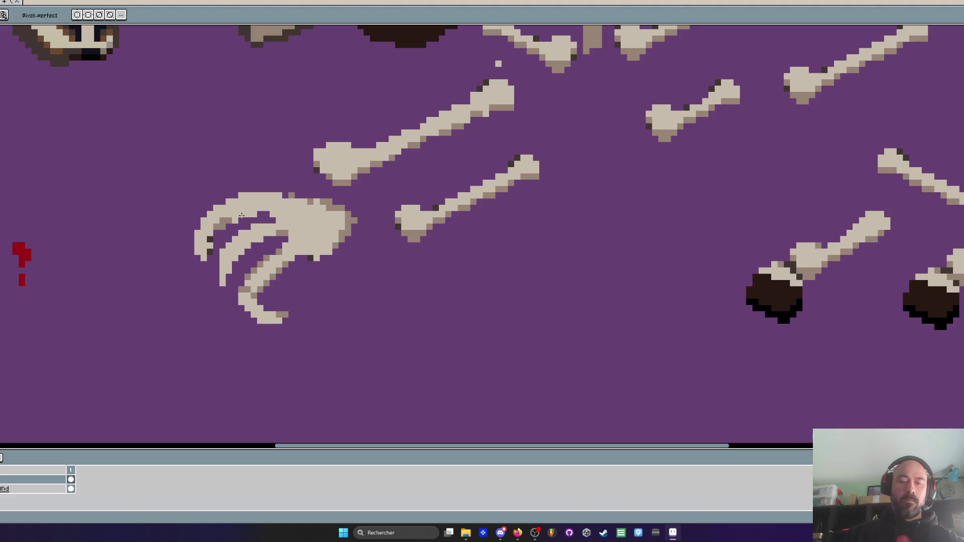
Erase a column of claw pixels to purple and redraw the left finger as a curved beige line
{"action": "key", "text": "m"}
{"action": "scroll", "coordinate": [224, 208], "scroll_direction": "up", "scroll_amount": 2}
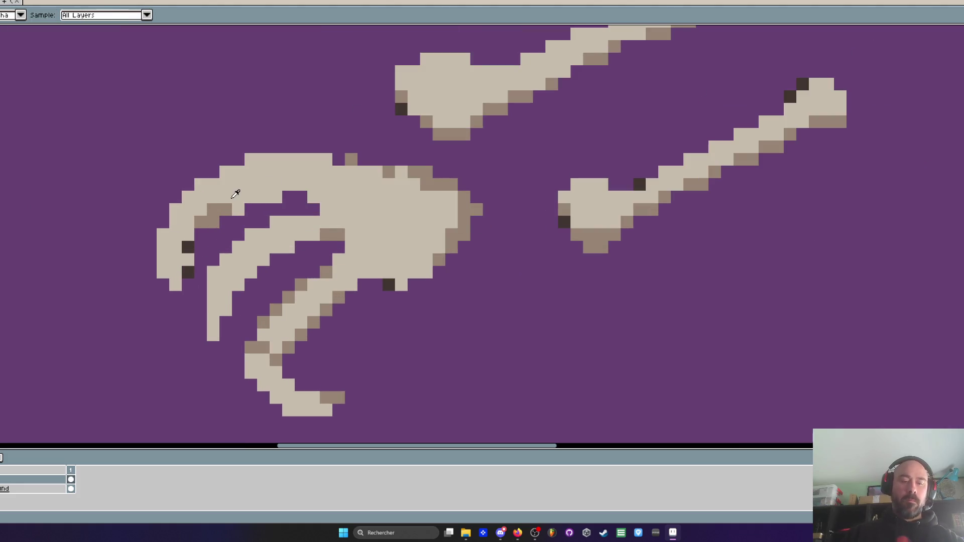
{"action": "key", "text": "e"}
{"action": "mouse_move", "coordinate": [201, 224]}
{"action": "left_mouse_down"}
{"action": "mouse_move", "coordinate": [199, 208]}
{"action": "mouse_move", "coordinate": [187, 253]}
{"action": "mouse_move", "coordinate": [173, 251]}
{"action": "mouse_move", "coordinate": [176, 286]}
{"action": "left_mouse_up"}
{"action": "key", "text": "b"}
{"action": "mouse_move", "coordinate": [238, 159]}
{"action": "left_mouse_down"}
{"action": "mouse_move", "coordinate": [156, 169]}
{"action": "mouse_move", "coordinate": [160, 196]}
{"action": "mouse_move", "coordinate": [151, 209]}
{"action": "mouse_move", "coordinate": [136, 193]}
{"action": "mouse_move", "coordinate": [97, 204]}
{"action": "mouse_move", "coordinate": [100, 335]}
{"action": "mouse_move", "coordinate": [113, 286]}
{"action": "mouse_move", "coordinate": [126, 310]}
{"action": "mouse_move", "coordinate": [112, 271]}
{"action": "left_mouse_up"}
{"action": "scroll", "coordinate": [112, 270], "scroll_direction": "down", "scroll_amount": 5}
{"action": "scroll", "coordinate": [140, 248], "scroll_direction": "up", "scroll_amount": 2}
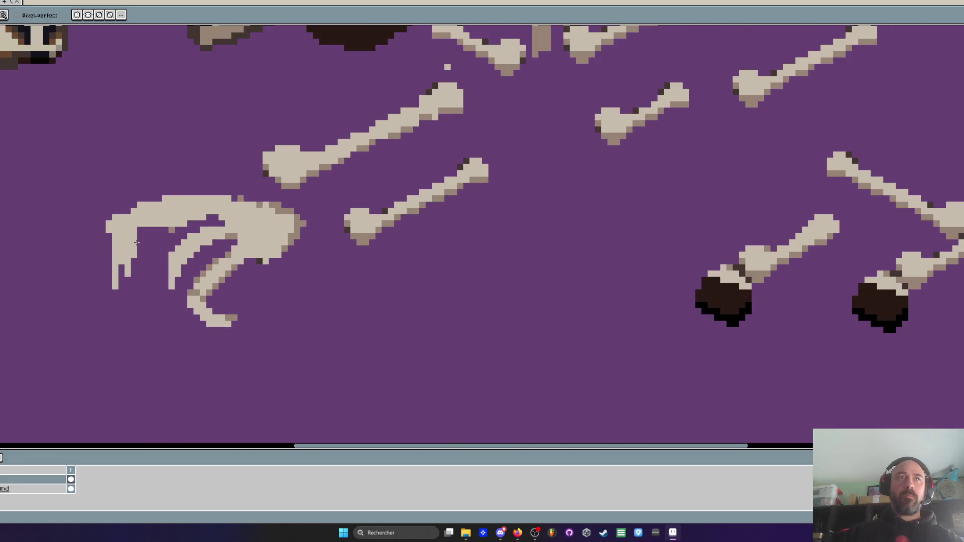
Thicken and lengthen the claw's left finger downward in beige, redoing one failed stroke
{"action": "key", "text": "v"}
{"action": "key", "text": "b"}
{"action": "scroll", "coordinate": [140, 251], "scroll_direction": "up", "scroll_amount": 2}
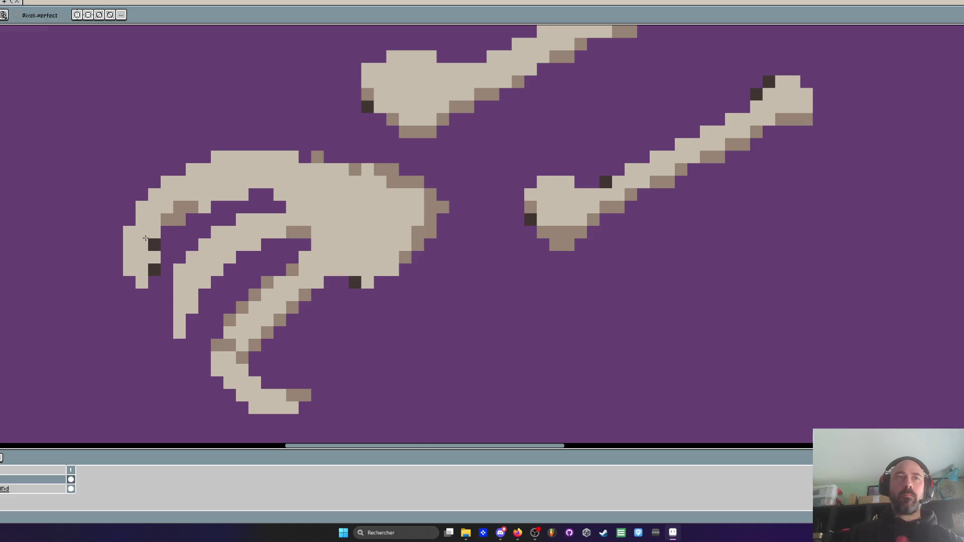
{"action": "left_click_drag", "start_coordinate": [132, 265], "coordinate": [144, 321]}
{"action": "key", "text": "ctrl+z"}
{"action": "scroll", "coordinate": [143, 303], "scroll_direction": "down", "scroll_amount": 2}
{"action": "scroll", "coordinate": [143, 302], "scroll_direction": "down", "scroll_amount": 1}
{"action": "scroll", "coordinate": [170, 294], "scroll_direction": "up", "scroll_amount": 4}
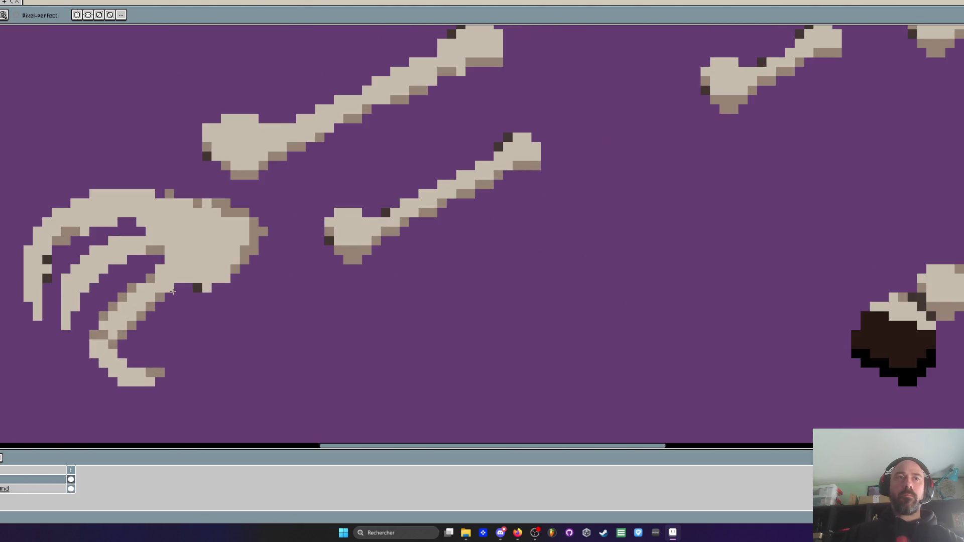
{"action": "mouse_move", "coordinate": [61, 314]}
{"action": "left_mouse_down"}
{"action": "mouse_move", "coordinate": [58, 354]}
{"action": "mouse_move", "coordinate": [59, 315]}
{"action": "mouse_move", "coordinate": [71, 379]}
{"action": "mouse_move", "coordinate": [67, 365]}
{"action": "left_mouse_up"}
{"action": "scroll", "coordinate": [68, 365], "scroll_direction": "down", "scroll_amount": 2}
{"action": "scroll", "coordinate": [73, 321], "scroll_direction": "up", "scroll_amount": 2}
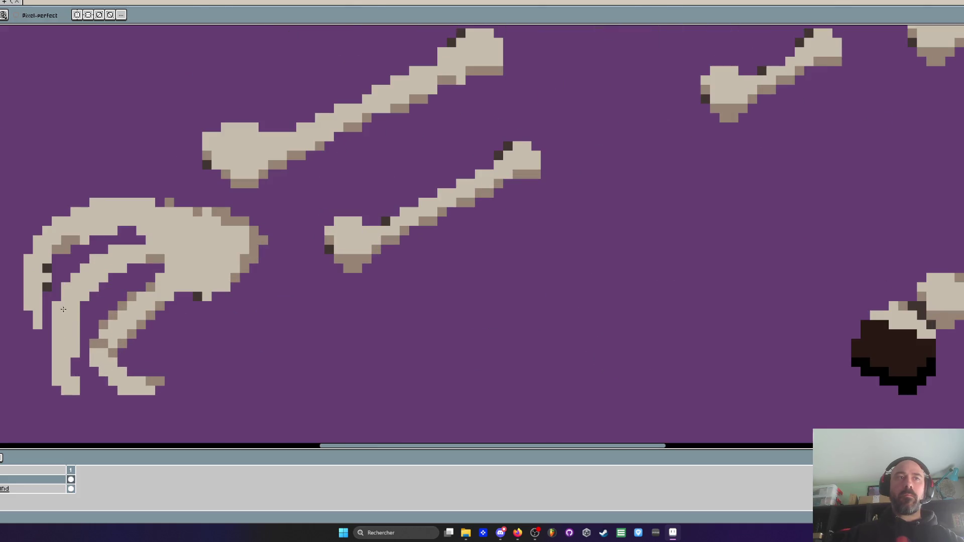
Trim the lower-left tip pixels to purple and fill beige into the finger stripe
{"action": "scroll", "coordinate": [70, 302], "scroll_direction": "down", "scroll_amount": 2}
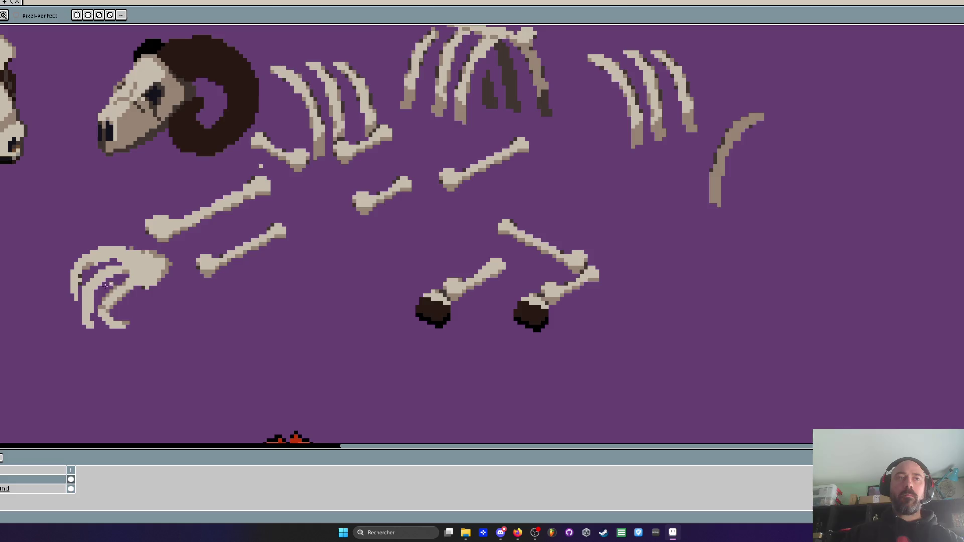
{"action": "scroll", "coordinate": [96, 326], "scroll_direction": "up", "scroll_amount": 1}
{"action": "left_click_drag", "start_coordinate": [80, 318], "coordinate": [86, 335]}
{"action": "left_click_drag", "start_coordinate": [113, 268], "coordinate": [137, 254]}
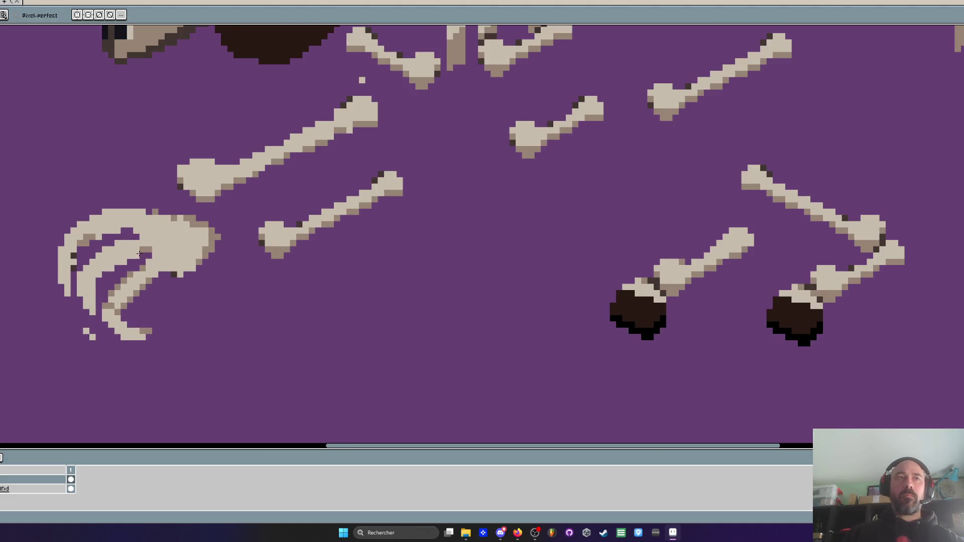
{"action": "scroll", "coordinate": [141, 252], "scroll_direction": "down", "scroll_amount": 2}
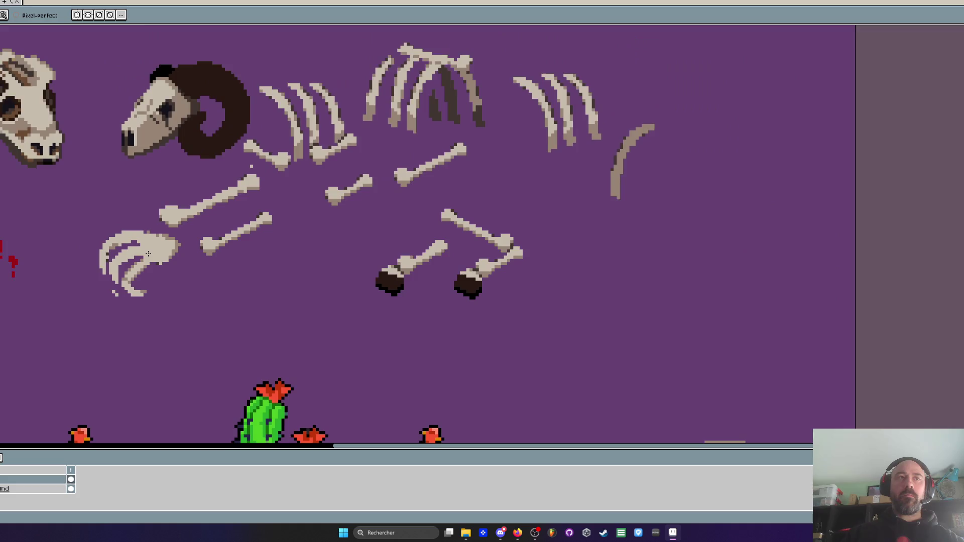
{"action": "scroll", "coordinate": [148, 253], "scroll_direction": "down", "scroll_amount": 2}
{"action": "scroll", "coordinate": [143, 251], "scroll_direction": "up", "scroll_amount": 3}
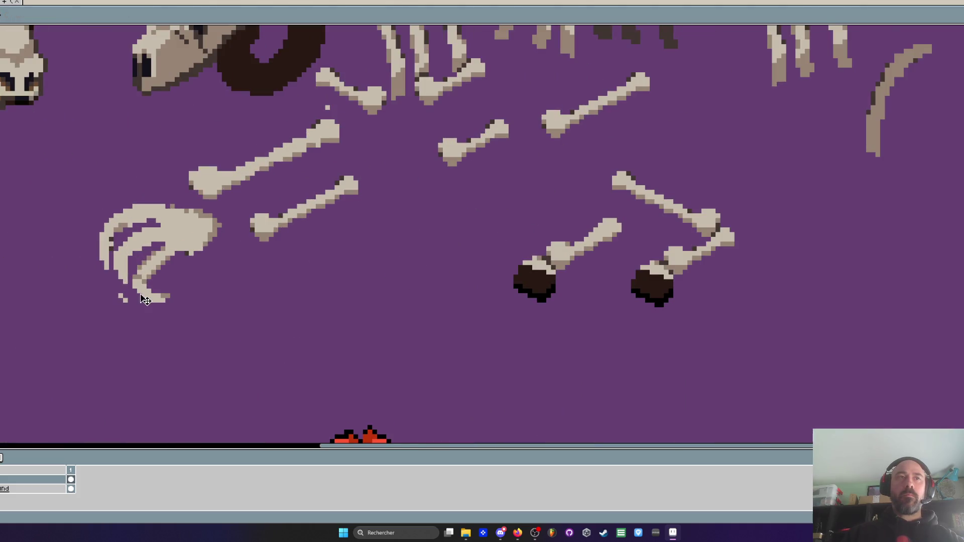
Lasso the curved claw and drop a copy of it just below the original
{"action": "key", "text": "q"}
{"action": "mouse_move", "coordinate": [150, 182]}
{"action": "left_mouse_down"}
{"action": "mouse_move", "coordinate": [157, 344]}
{"action": "mouse_move", "coordinate": [220, 220]}
{"action": "mouse_move", "coordinate": [145, 179]}
{"action": "left_mouse_up"}
{"action": "left_click_drag", "start_coordinate": [174, 257], "coordinate": [356, 300]}
{"action": "key", "text": "ctrl+d"}
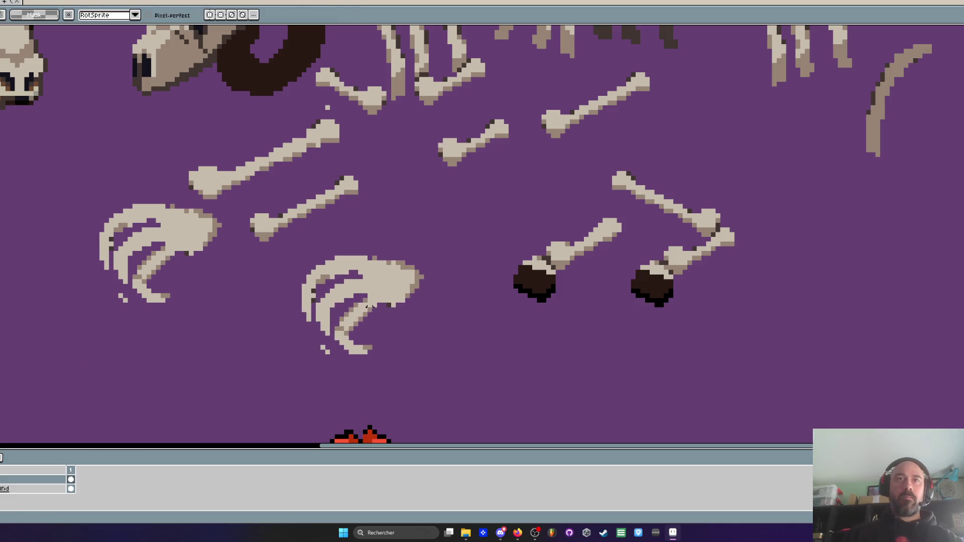
Paint out the copy's lower claw tips and redraw a thin, straight diagonal finger
{"action": "key", "text": "b"}
{"action": "scroll", "coordinate": [333, 301], "scroll_direction": "up", "scroll_amount": 2}
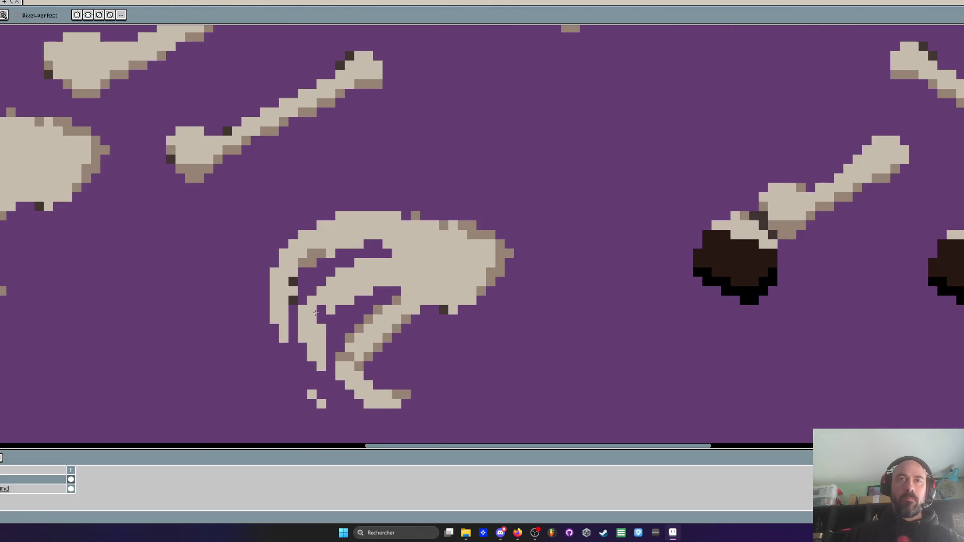
{"action": "mouse_move", "coordinate": [300, 335]}
{"action": "left_mouse_down"}
{"action": "mouse_move", "coordinate": [364, 395]}
{"action": "mouse_move", "coordinate": [408, 397]}
{"action": "mouse_move", "coordinate": [313, 387]}
{"action": "mouse_move", "coordinate": [275, 302]}
{"action": "mouse_move", "coordinate": [289, 291]}
{"action": "mouse_move", "coordinate": [288, 342]}
{"action": "left_mouse_up"}
{"action": "mouse_move", "coordinate": [298, 269]}
{"action": "left_mouse_down"}
{"action": "mouse_move", "coordinate": [296, 248]}
{"action": "mouse_move", "coordinate": [312, 253]}
{"action": "mouse_move", "coordinate": [217, 295]}
{"action": "mouse_move", "coordinate": [305, 248]}
{"action": "mouse_move", "coordinate": [318, 254]}
{"action": "mouse_move", "coordinate": [235, 297]}
{"action": "mouse_move", "coordinate": [208, 298]}
{"action": "left_mouse_up"}
{"action": "key", "text": "ctrl+z"}
{"action": "mouse_move", "coordinate": [322, 306]}
{"action": "left_mouse_down"}
{"action": "mouse_move", "coordinate": [246, 347]}
{"action": "mouse_move", "coordinate": [304, 327]}
{"action": "mouse_move", "coordinate": [350, 339]}
{"action": "mouse_move", "coordinate": [324, 406]}
{"action": "left_mouse_up"}
{"action": "scroll", "coordinate": [374, 345], "scroll_direction": "down", "scroll_amount": 3}
{"action": "scroll", "coordinate": [374, 346], "scroll_direction": "down", "scroll_amount": 2}
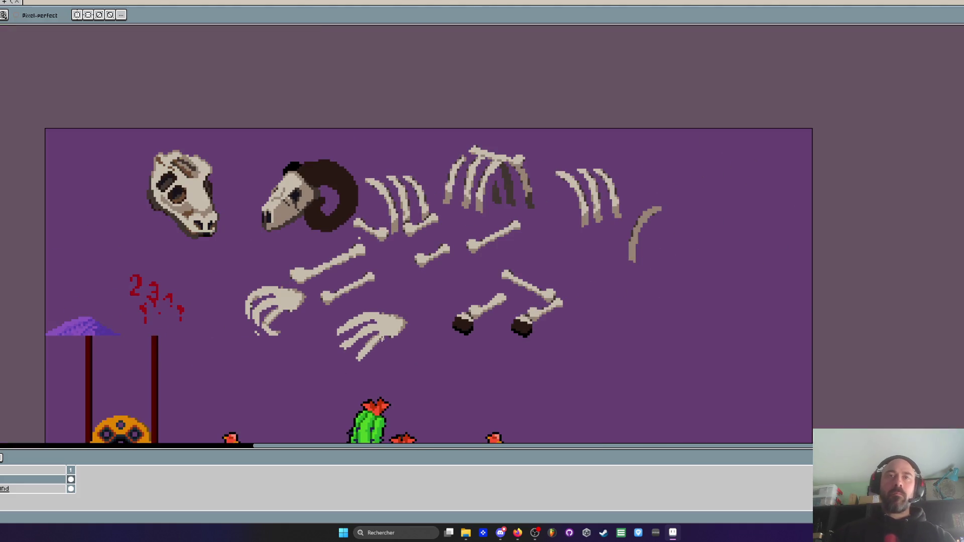
Carve purple gaps into the copy's upper finger strand, partly undoing it, then switch to Firefox
{"action": "scroll", "coordinate": [381, 338], "scroll_direction": "up", "scroll_amount": 5}
{"action": "mouse_move", "coordinate": [376, 298]}
{"action": "left_mouse_down"}
{"action": "mouse_move", "coordinate": [434, 289]}
{"action": "mouse_move", "coordinate": [461, 272]}
{"action": "left_mouse_up"}
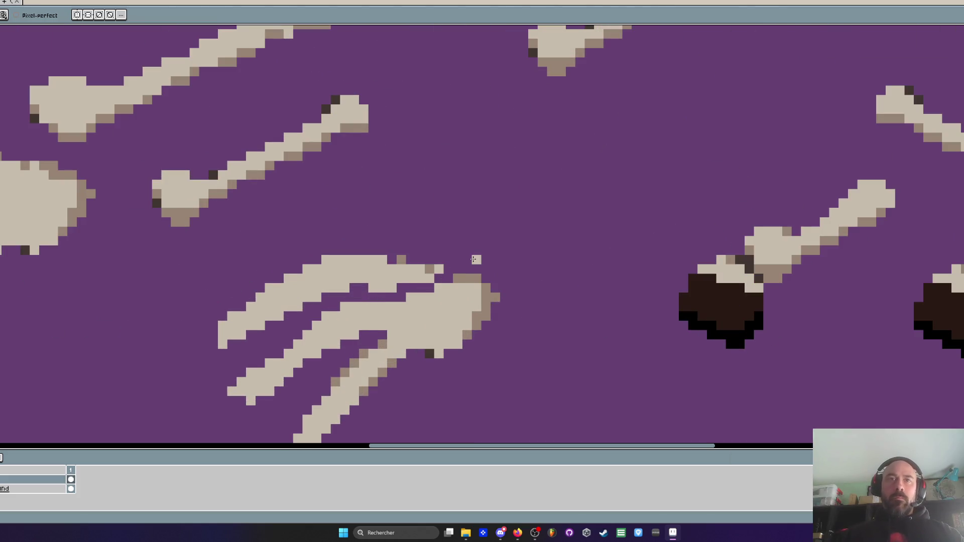
{"action": "key", "text": "ctrl+z"}
{"action": "scroll", "coordinate": [475, 259], "scroll_direction": "down", "scroll_amount": 2}
{"action": "key", "text": "alt+Tab"}
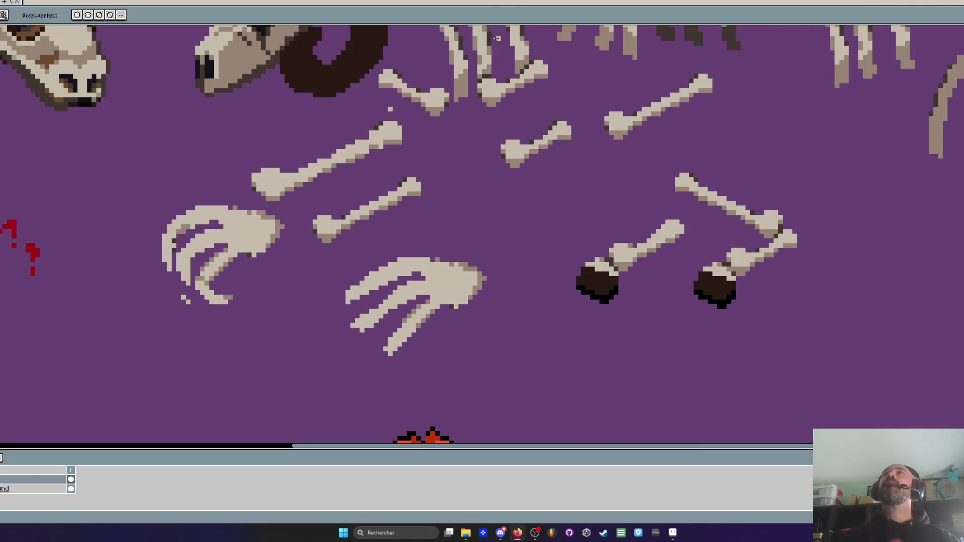
{"action": "key", "text": "ctrl+v"}
{"action": "scroll", "coordinate": [476, 200], "scroll_direction": "down", "scroll_amount": 4}
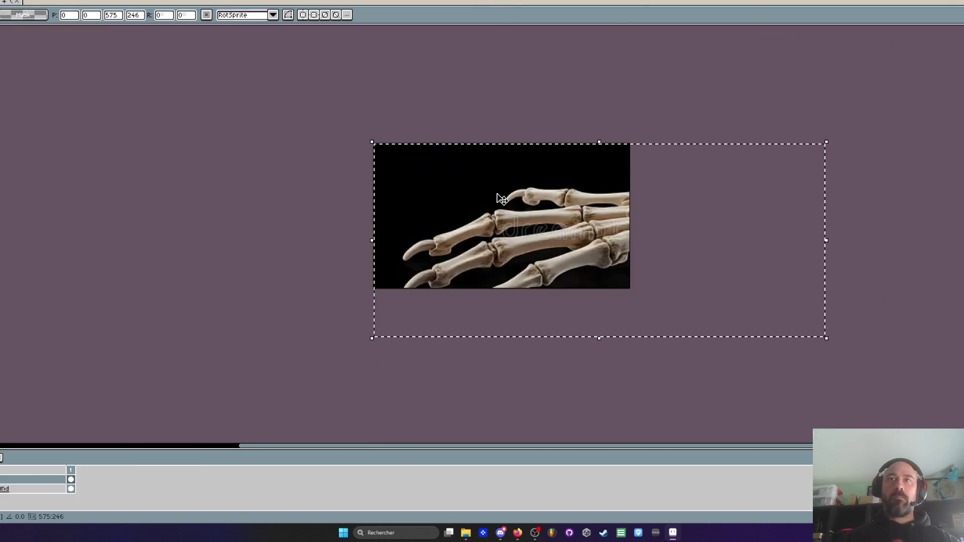
{"action": "mouse_move", "coordinate": [661, 269]}
{"action": "left_mouse_down"}
{"action": "mouse_move", "coordinate": [463, 176]}
{"action": "mouse_move", "coordinate": [850, 346]}
{"action": "mouse_move", "coordinate": [935, 368]}
{"action": "mouse_move", "coordinate": [961, 411]}
{"action": "left_mouse_up"}
{"action": "scroll", "coordinate": [454, 173], "scroll_direction": "up", "scroll_amount": 3}
{"action": "mouse_move", "coordinate": [883, 364]}
{"action": "left_mouse_down"}
{"action": "mouse_move", "coordinate": [928, 339]}
{"action": "mouse_move", "coordinate": [787, 281]}
{"action": "left_mouse_up"}
{"action": "scroll", "coordinate": [914, 352], "scroll_direction": "up", "scroll_amount": 1}
{"action": "scroll", "coordinate": [787, 281], "scroll_direction": "up", "scroll_amount": 2}
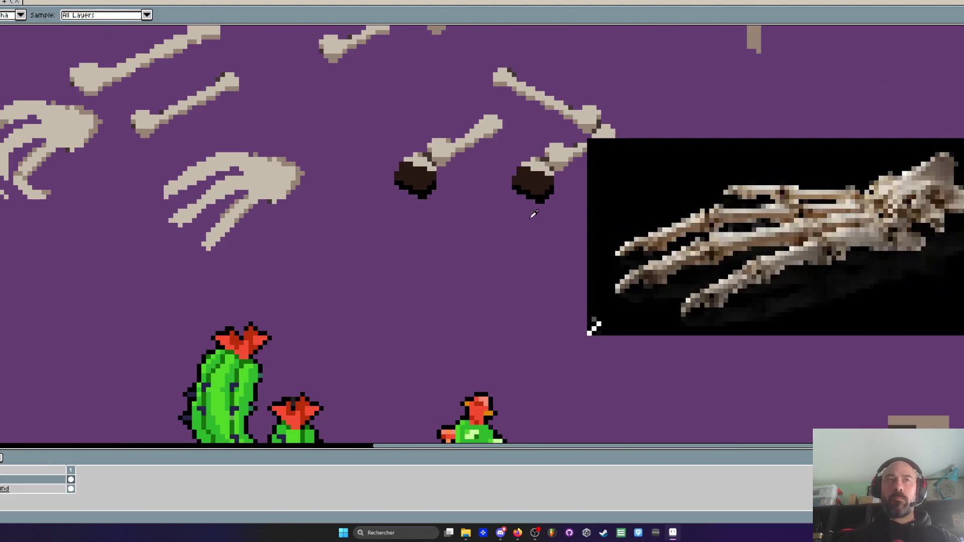
{"action": "key", "text": "b"}
{"action": "scroll", "coordinate": [687, 259], "scroll_direction": "up", "scroll_amount": 3}
{"action": "scroll", "coordinate": [636, 239], "scroll_direction": "down", "scroll_amount": 4}
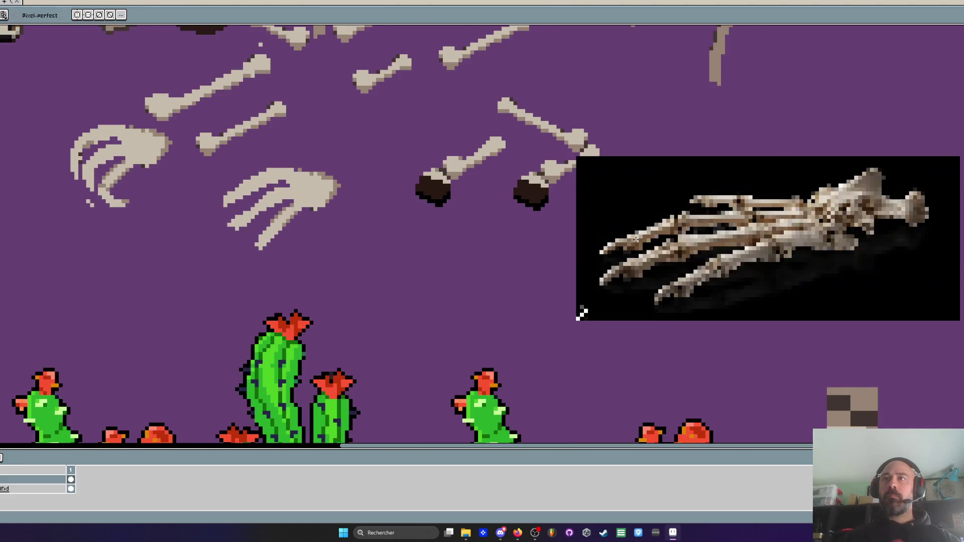
{"action": "scroll", "coordinate": [636, 239], "scroll_direction": "down", "scroll_amount": 1}
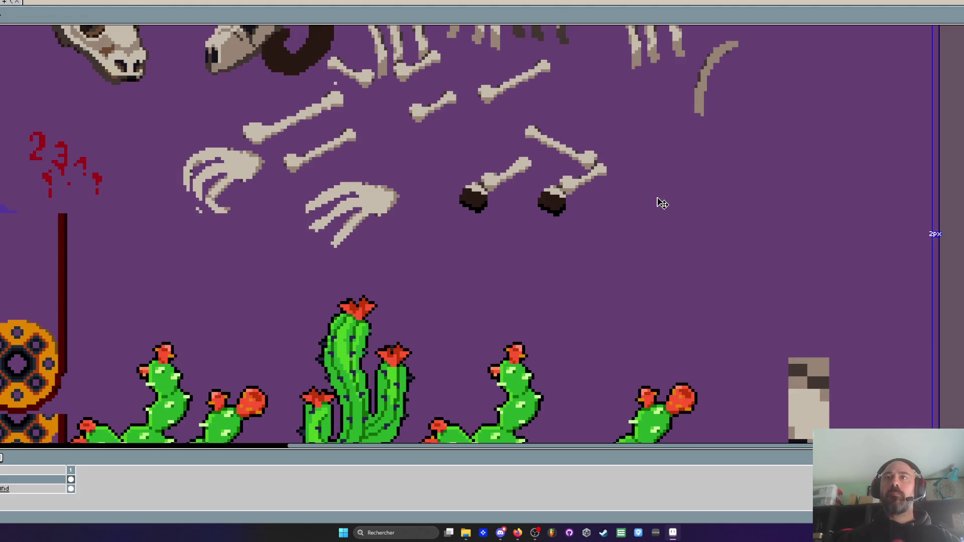
{"action": "key", "text": "ctrl+v"}
Paste the skeletal-hand photo, scale it to about 63x27 and set it right of the bones
{"action": "mouse_move", "coordinate": [913, 321]}
{"action": "left_mouse_down"}
{"action": "mouse_move", "coordinate": [550, 175]}
{"action": "mouse_move", "coordinate": [501, 145]}
{"action": "mouse_move", "coordinate": [879, 335]}
{"action": "mouse_move", "coordinate": [962, 322]}
{"action": "left_mouse_up"}
{"action": "scroll", "coordinate": [497, 138], "scroll_direction": "up", "scroll_amount": 2}
{"action": "scroll", "coordinate": [889, 298], "scroll_direction": "down", "scroll_amount": 2}
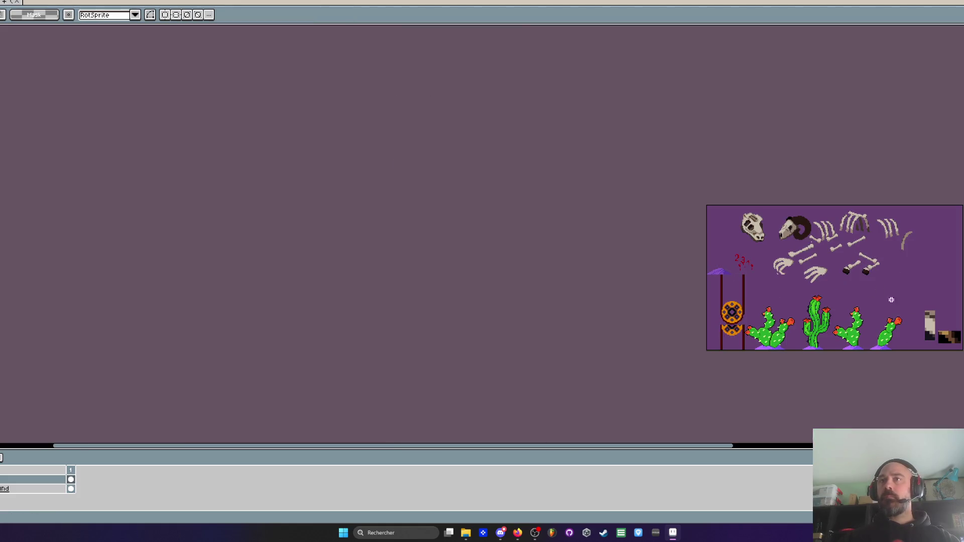
{"action": "key", "text": "ctrl+v"}
{"action": "scroll", "coordinate": [819, 284], "scroll_direction": "down", "scroll_amount": 2}
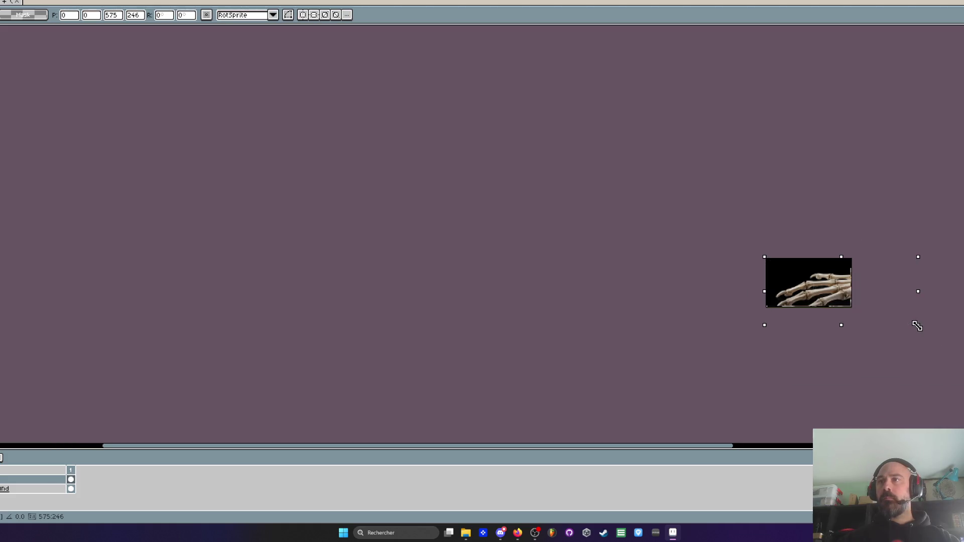
{"action": "scroll", "coordinate": [819, 281], "scroll_direction": "up", "scroll_amount": 2}
{"action": "left_click_drag", "start_coordinate": [808, 273], "coordinate": [874, 296]}
{"action": "scroll", "coordinate": [874, 297], "scroll_direction": "up", "scroll_amount": 2}
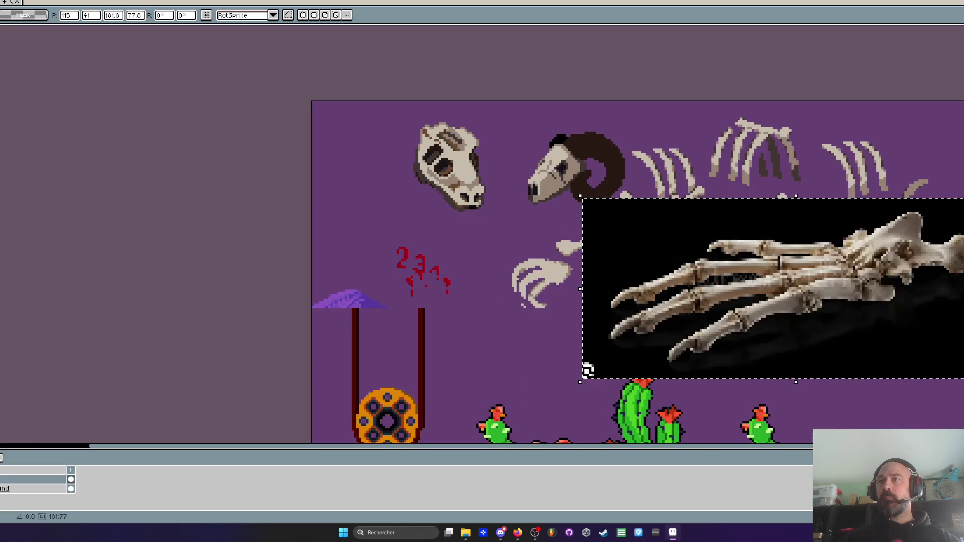
{"action": "mouse_move", "coordinate": [736, 262]}
{"action": "left_mouse_down"}
{"action": "mouse_move", "coordinate": [725, 257]}
{"action": "mouse_move", "coordinate": [877, 299]}
{"action": "mouse_move", "coordinate": [962, 369]}
{"action": "left_mouse_up"}
{"action": "mouse_move", "coordinate": [858, 270]}
{"action": "left_mouse_down"}
{"action": "mouse_move", "coordinate": [916, 296]}
{"action": "mouse_move", "coordinate": [961, 390]}
{"action": "left_mouse_up"}
{"action": "scroll", "coordinate": [962, 352], "scroll_direction": "up", "scroll_amount": 1}
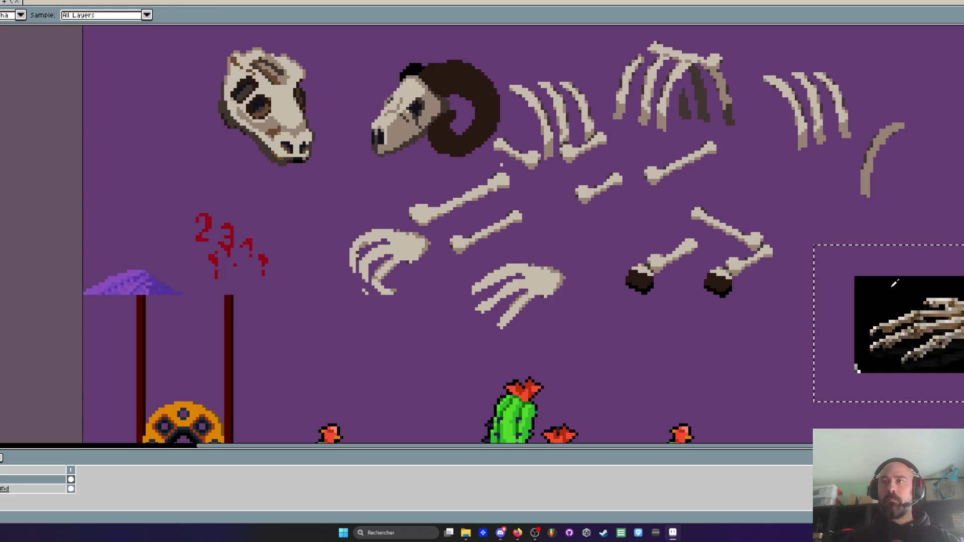
{"action": "key", "text": "shift+r"}
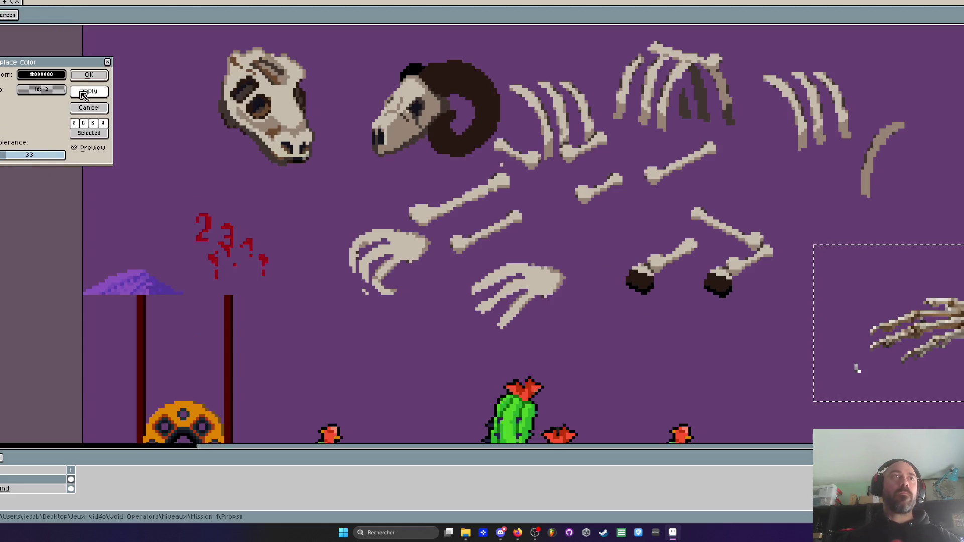
Replace the photo's black background with purple and reselect the hand area
{"action": "left_click", "coordinate": [89, 75]}
{"action": "scroll", "coordinate": [962, 334], "scroll_direction": "up", "scroll_amount": 1}
{"action": "left_click_drag", "start_coordinate": [691, 290], "coordinate": [572, 240]}
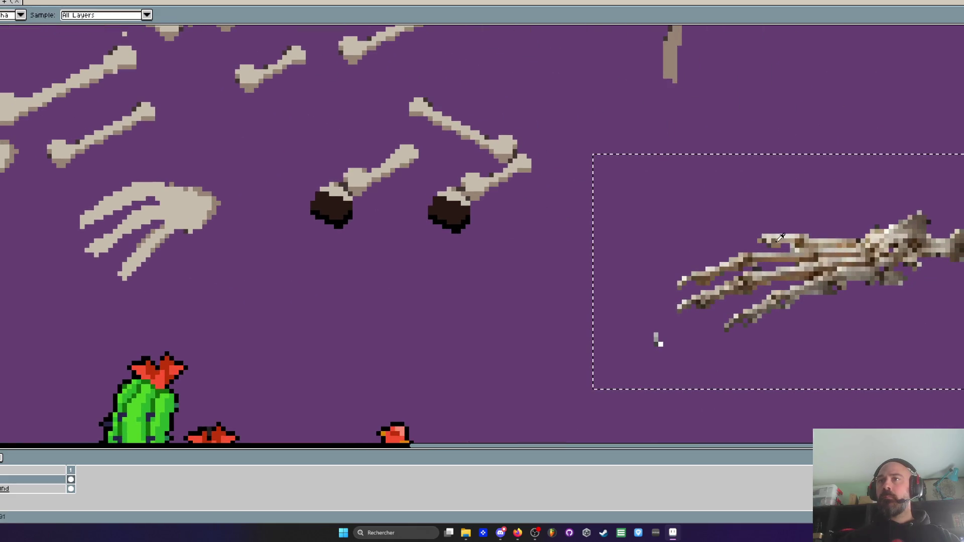
{"action": "key", "text": "ctrl+d"}
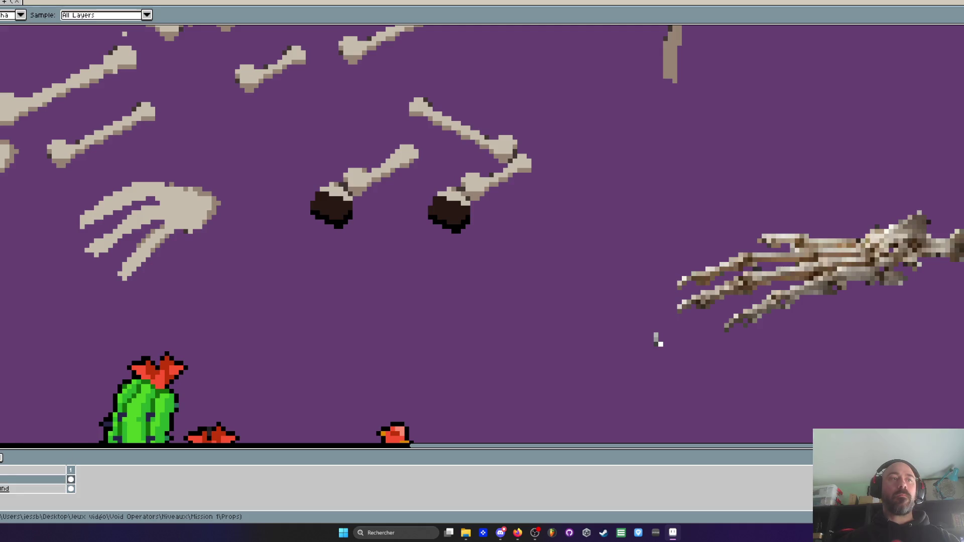
{"action": "key", "text": "ctrl+shift+d"}
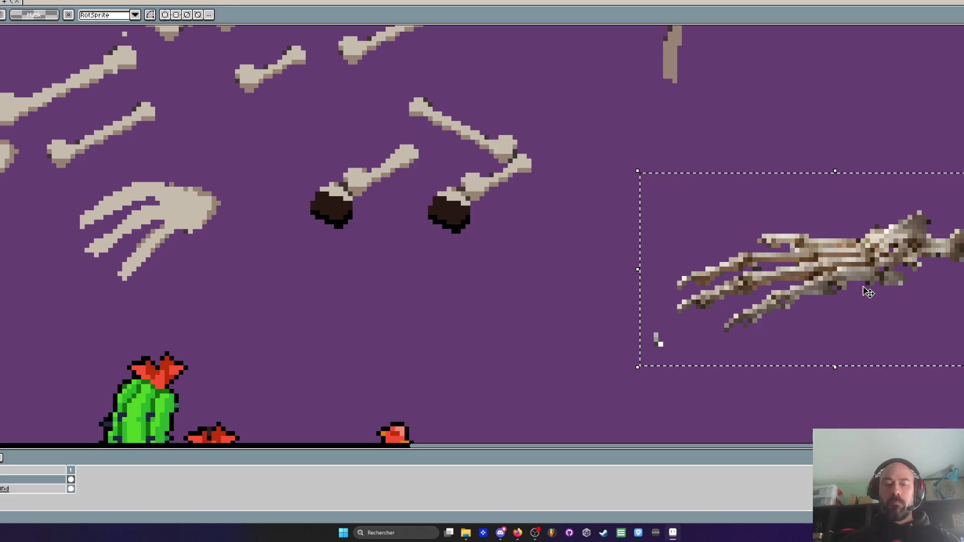
Recolour the hand's light tones to the pale bone palette colour with raised tolerance
{"action": "key", "text": "i"}
{"action": "key", "text": "shift+r"}
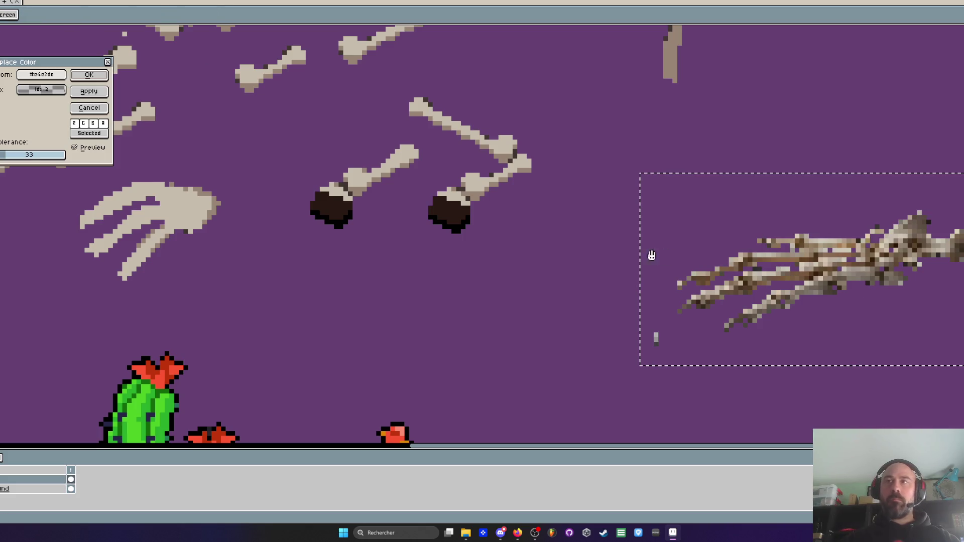
{"action": "left_click", "coordinate": [41, 89]}
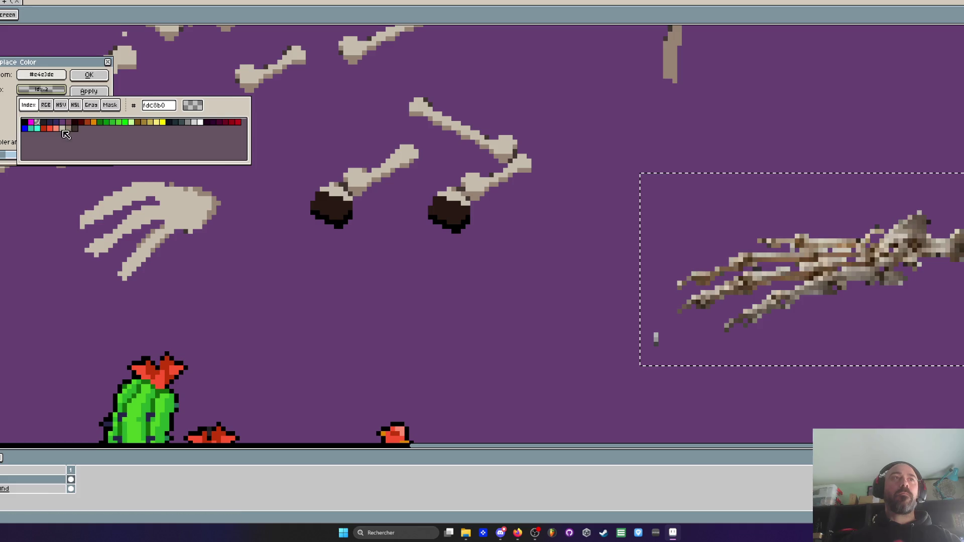
{"action": "left_click", "coordinate": [62, 128]}
{"action": "left_click_drag", "start_coordinate": [12, 159], "coordinate": [34, 160]}
{"action": "left_click", "coordinate": [89, 74]}
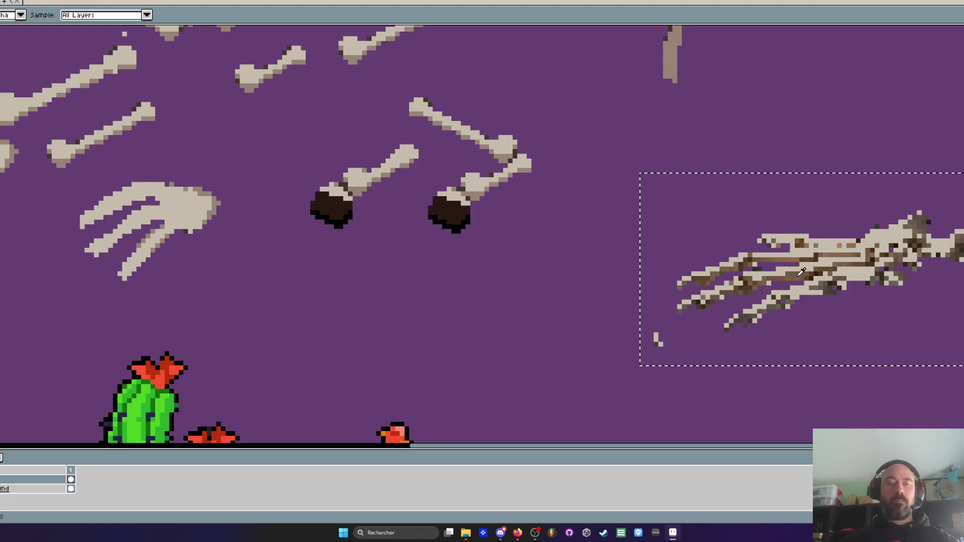
Replace the hand's brown pixels with the taupe palette shade
{"action": "key", "text": "shift+r"}
{"action": "left_click", "coordinate": [41, 89]}
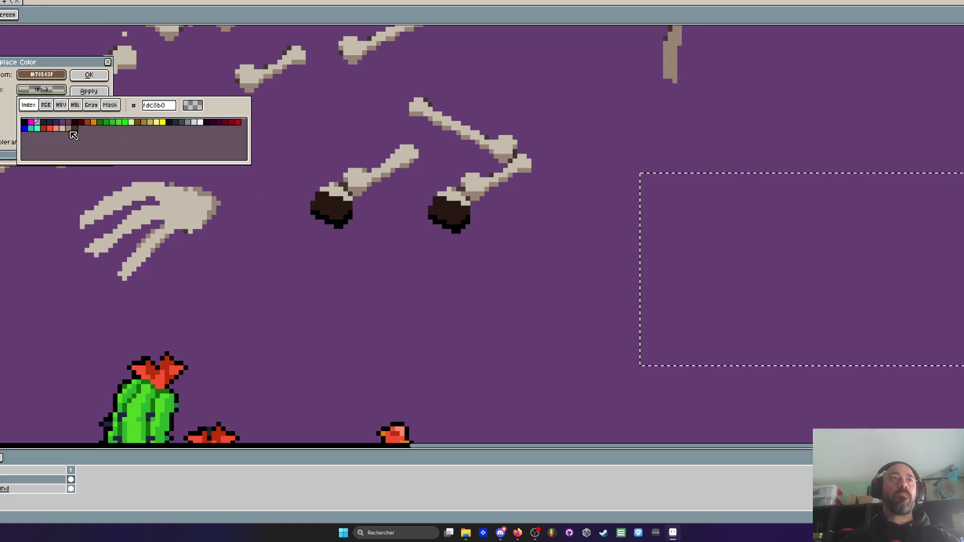
{"action": "left_click", "coordinate": [71, 132]}
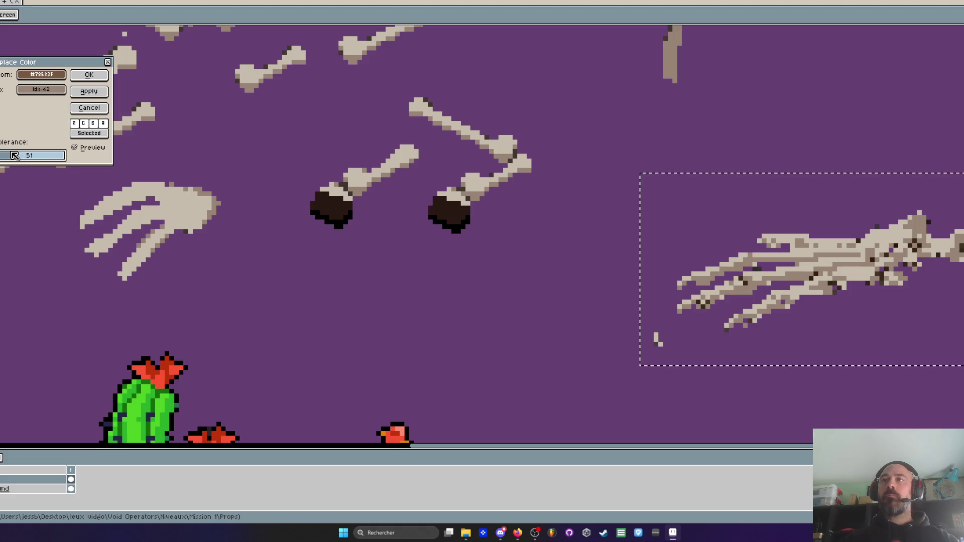
{"action": "left_click", "coordinate": [89, 108]}
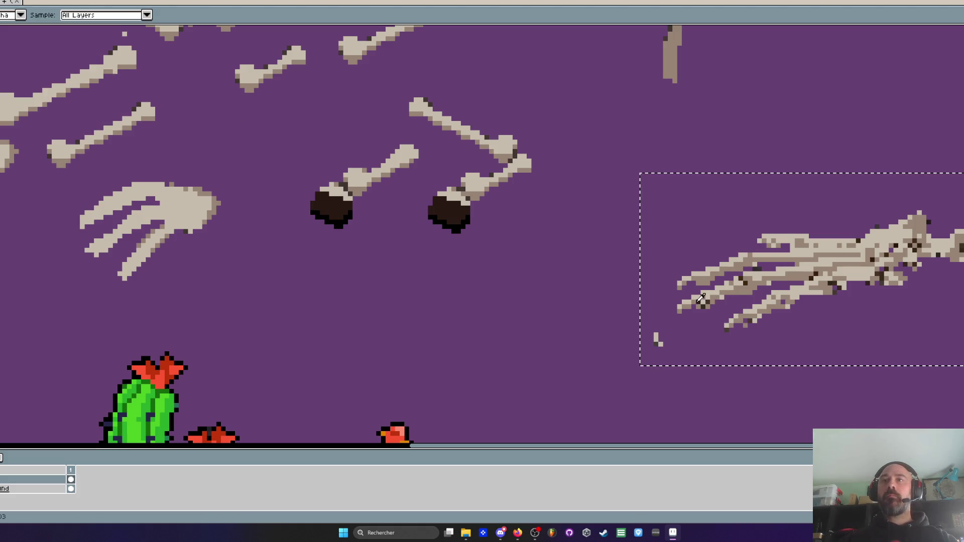
Replace the darkest pixels with the dark bone shade at higher tolerance and deselect
{"action": "key", "text": "shift+r"}
{"action": "left_click", "coordinate": [42, 90]}
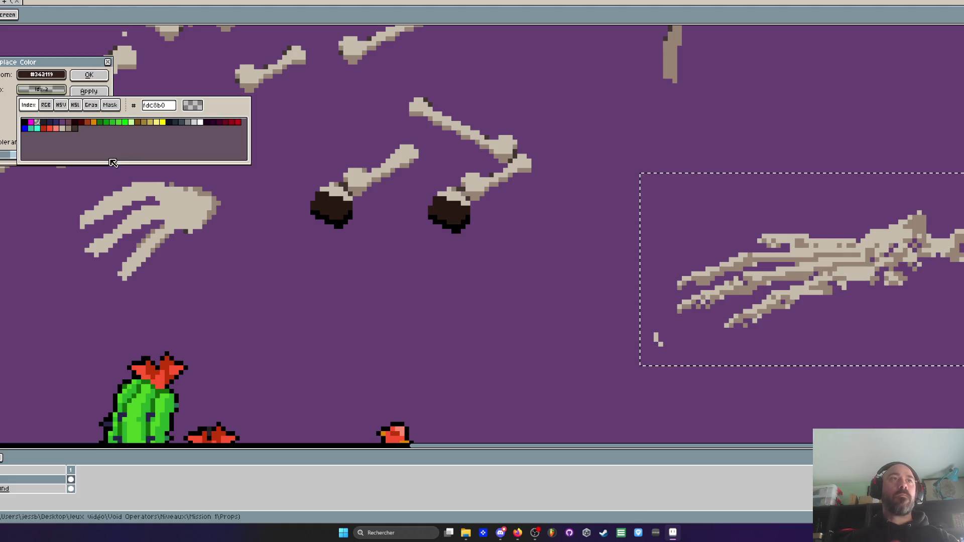
{"action": "left_click", "coordinate": [74, 129]}
{"action": "left_click_drag", "start_coordinate": [17, 166], "coordinate": [21, 166]}
{"action": "key", "text": "Return"}
{"action": "key", "text": "ctrl+d"}
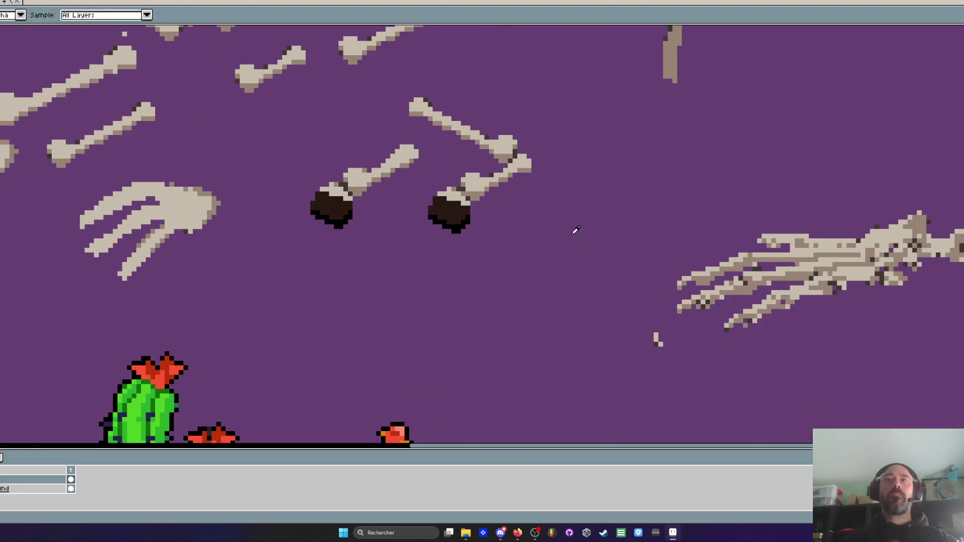
{"action": "scroll", "coordinate": [747, 218], "scroll_direction": "down", "scroll_amount": 2}
{"action": "key", "text": "alt+Tab"}
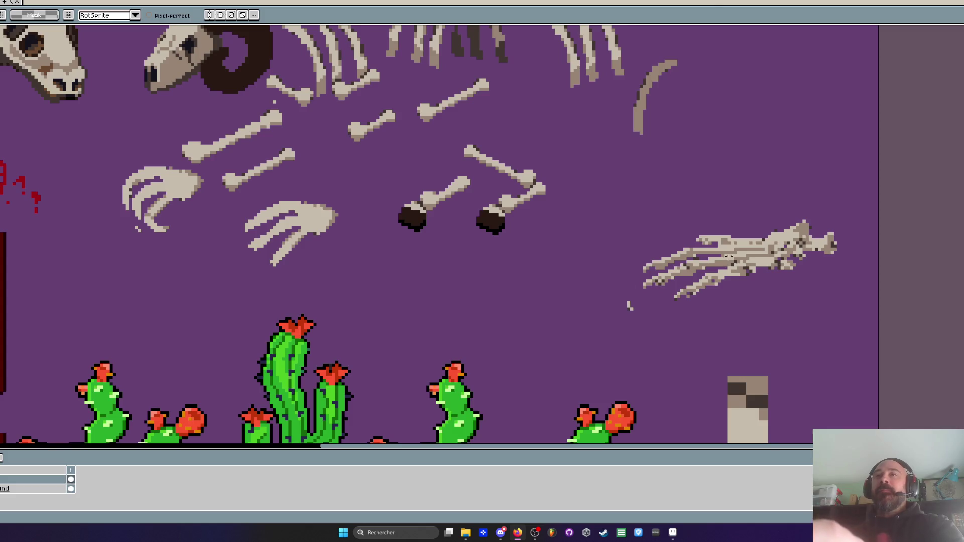
{"action": "scroll", "coordinate": [732, 228], "scroll_direction": "up", "scroll_amount": 2}
{"action": "scroll", "coordinate": [678, 245], "scroll_direction": "down", "scroll_amount": 1}
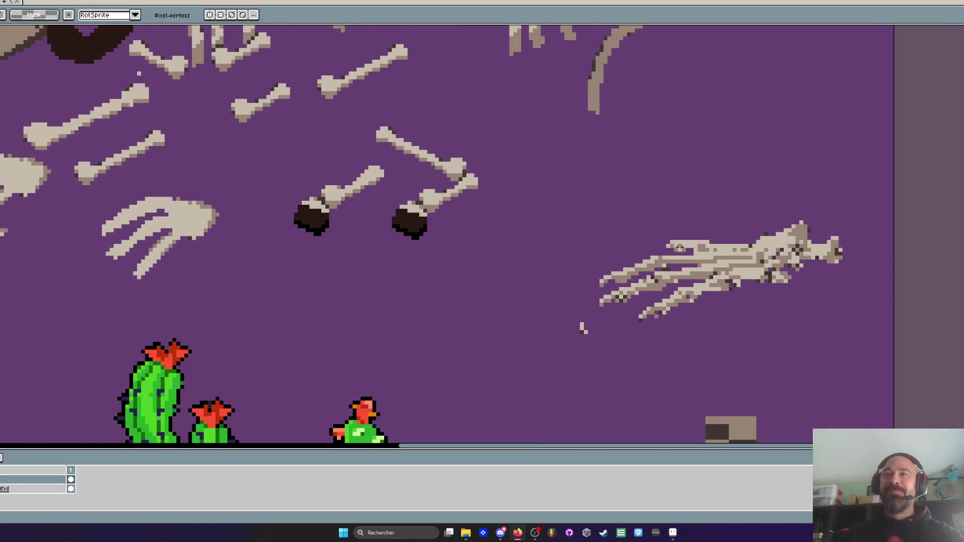
Box-select the stray bone pixels below the hand
{"action": "scroll", "coordinate": [613, 313], "scroll_direction": "up", "scroll_amount": 1}
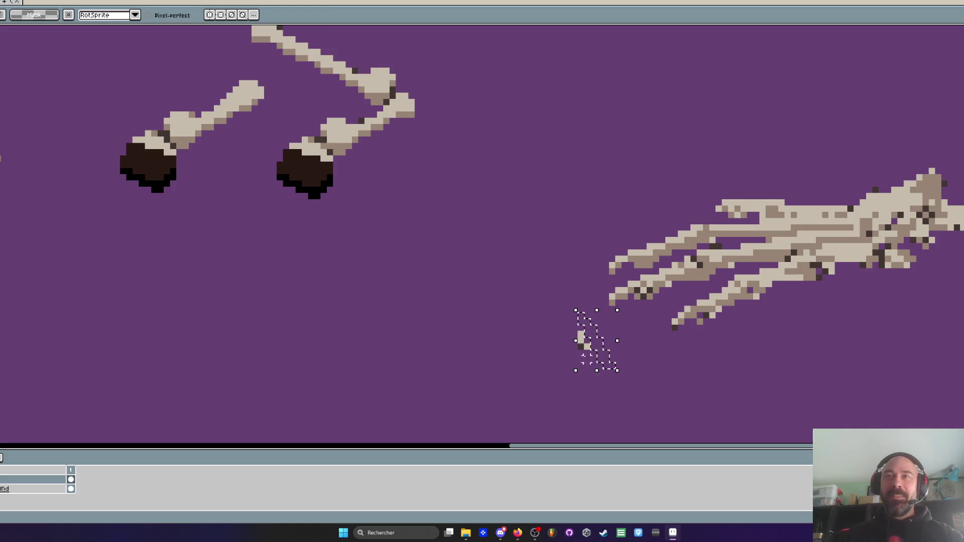
{"action": "left_click_drag", "start_coordinate": [557, 323], "coordinate": [609, 375]}
{"action": "key", "text": "ctrl+d"}
{"action": "key", "text": "m"}
{"action": "left_click_drag", "start_coordinate": [549, 327], "coordinate": [609, 372]}
Move the recoloured bone hand next to the skulls and flip it horizontally
{"action": "scroll", "coordinate": [607, 310], "scroll_direction": "down", "scroll_amount": 1}
{"action": "left_click_drag", "start_coordinate": [573, 214], "coordinate": [901, 337]}
{"action": "scroll", "coordinate": [783, 284], "scroll_direction": "down", "scroll_amount": 2}
{"action": "mouse_move", "coordinate": [779, 286]}
{"action": "left_mouse_down"}
{"action": "mouse_move", "coordinate": [301, 185]}
{"action": "mouse_move", "coordinate": [276, 201]}
{"action": "mouse_move", "coordinate": [241, 187]}
{"action": "mouse_move", "coordinate": [744, 327]}
{"action": "left_mouse_up"}
{"action": "key", "text": "shift+h"}
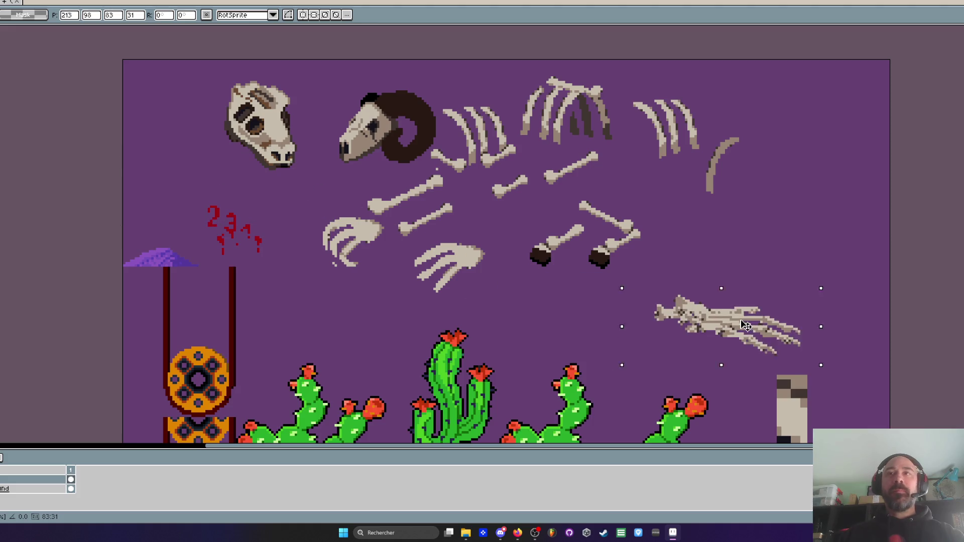
{"action": "key", "text": "ctrl+d"}
Eyedrop the dark shadow colour and paint dark pixels across the claw
{"action": "scroll", "coordinate": [661, 266], "scroll_direction": "up", "scroll_amount": 3}
{"action": "scroll", "coordinate": [659, 265], "scroll_direction": "up", "scroll_amount": 2}
{"action": "key", "text": "i"}
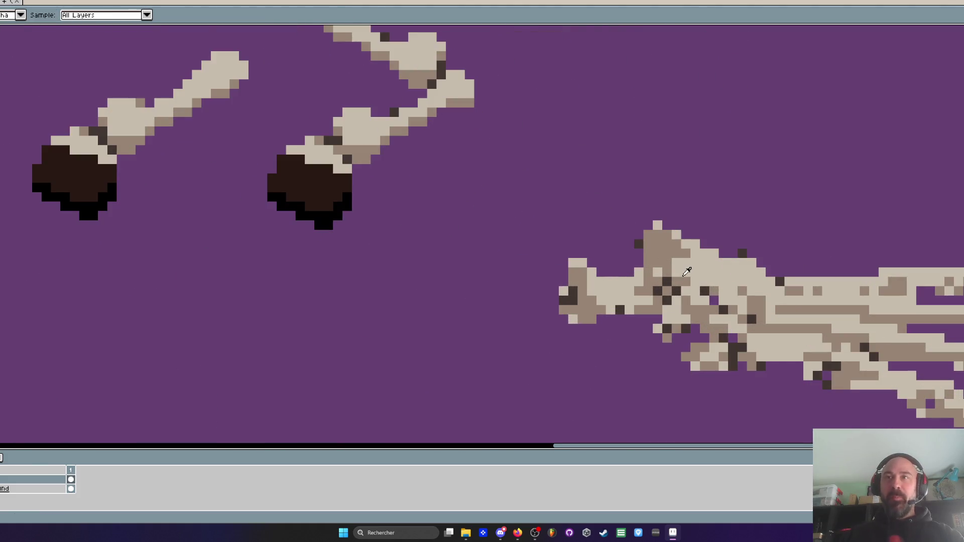
{"action": "key", "text": "b"}
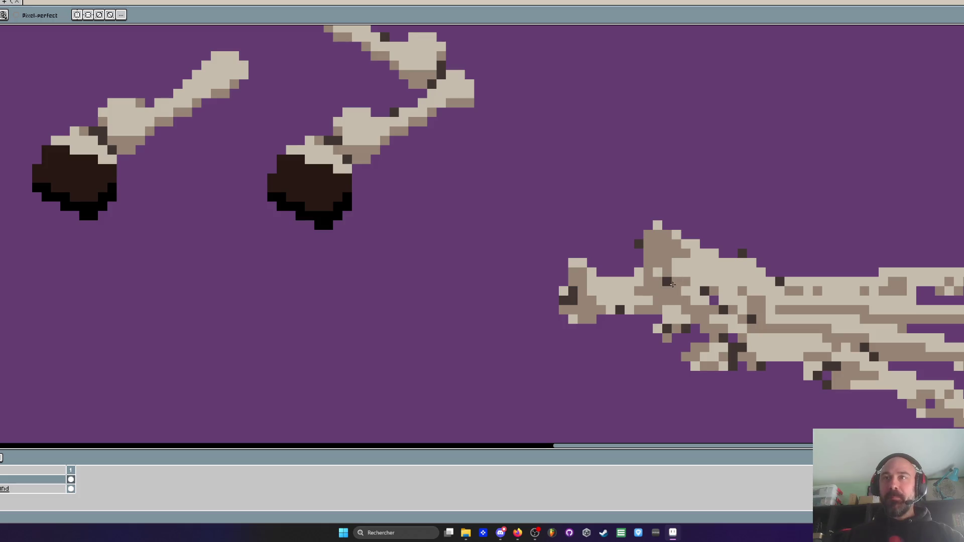
{"action": "scroll", "coordinate": [675, 295], "scroll_direction": "down", "scroll_amount": 1}
{"action": "key", "text": "i"}
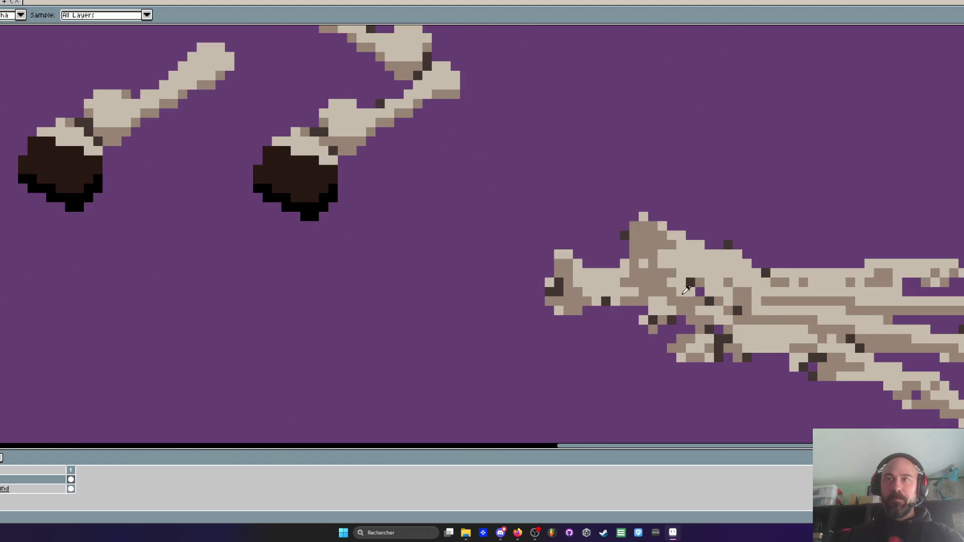
{"action": "scroll", "coordinate": [696, 280], "scroll_direction": "up", "scroll_amount": 1}
{"action": "key", "text": "b"}
{"action": "mouse_move", "coordinate": [702, 284]}
{"action": "left_mouse_down"}
{"action": "mouse_move", "coordinate": [697, 308]}
{"action": "mouse_move", "coordinate": [603, 329]}
{"action": "left_mouse_up"}
Resample a colour and repaint stray pixels along the claw's fingers, zooming out to check
{"action": "scroll", "coordinate": [685, 296], "scroll_direction": "down", "scroll_amount": 2}
{"action": "scroll", "coordinate": [705, 306], "scroll_direction": "up", "scroll_amount": 2}
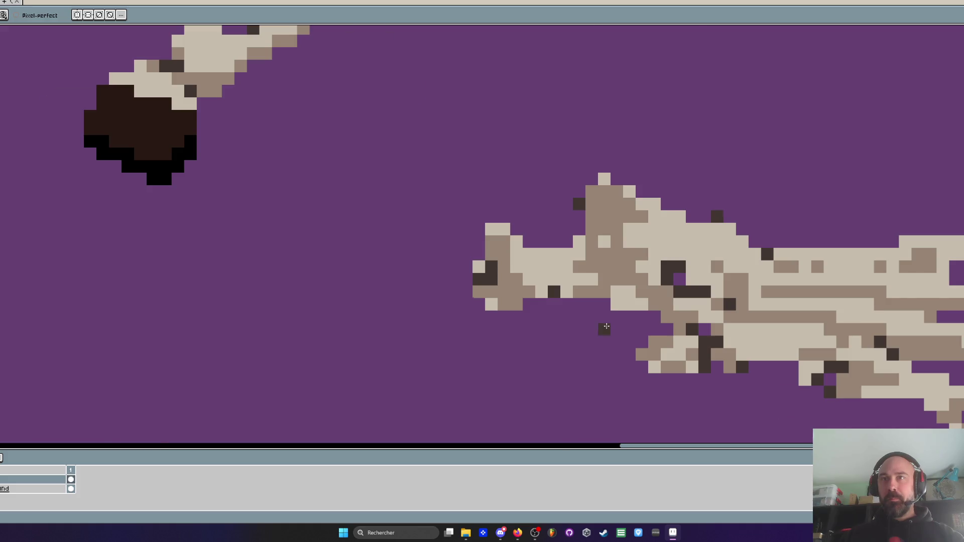
{"action": "scroll", "coordinate": [603, 327], "scroll_direction": "down", "scroll_amount": 1}
{"action": "scroll", "coordinate": [602, 328], "scroll_direction": "up", "scroll_amount": 1}
{"action": "scroll", "coordinate": [612, 258], "scroll_direction": "down", "scroll_amount": 2}
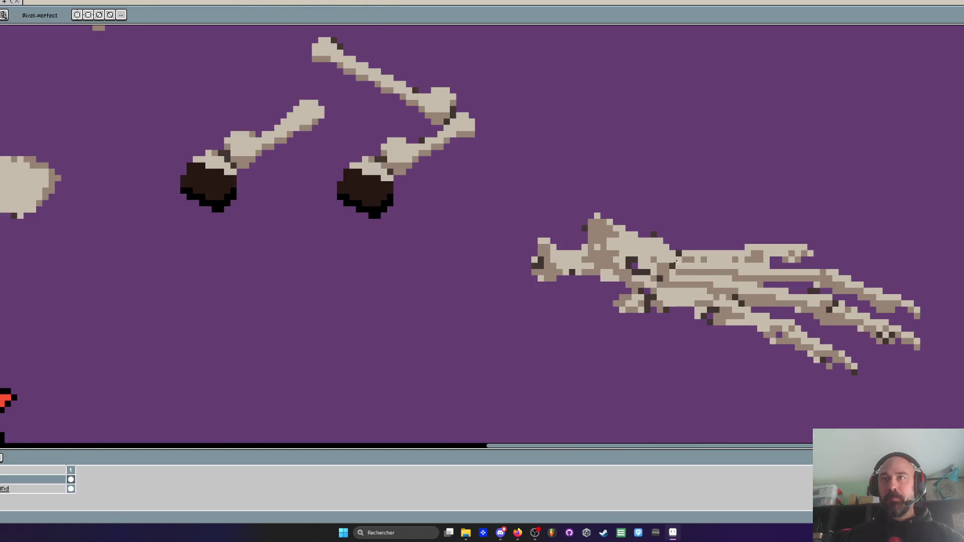
{"action": "scroll", "coordinate": [671, 263], "scroll_direction": "up", "scroll_amount": 1}
{"action": "scroll", "coordinate": [678, 266], "scroll_direction": "down", "scroll_amount": 2}
{"action": "scroll", "coordinate": [688, 273], "scroll_direction": "up", "scroll_amount": 1}
{"action": "scroll", "coordinate": [696, 278], "scroll_direction": "up", "scroll_amount": 2}
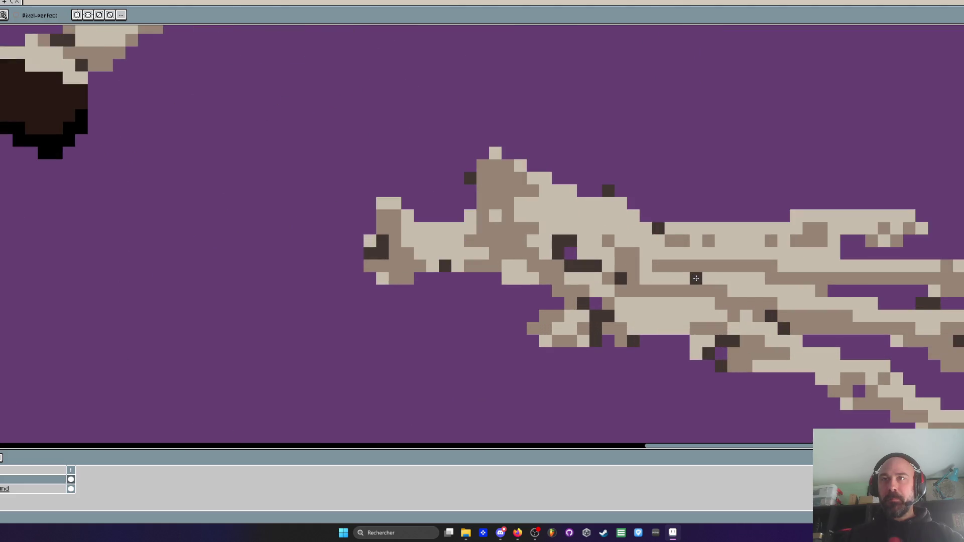
{"action": "key", "text": "i"}
{"action": "key", "text": "b"}
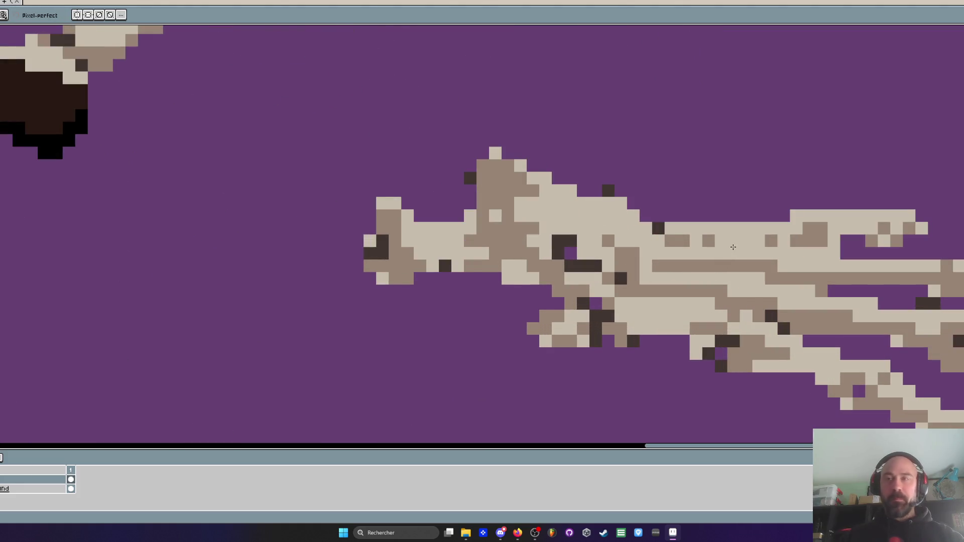
{"action": "left_click_drag", "start_coordinate": [913, 328], "coordinate": [834, 290]}
{"action": "scroll", "coordinate": [886, 291], "scroll_direction": "down", "scroll_amount": 2}
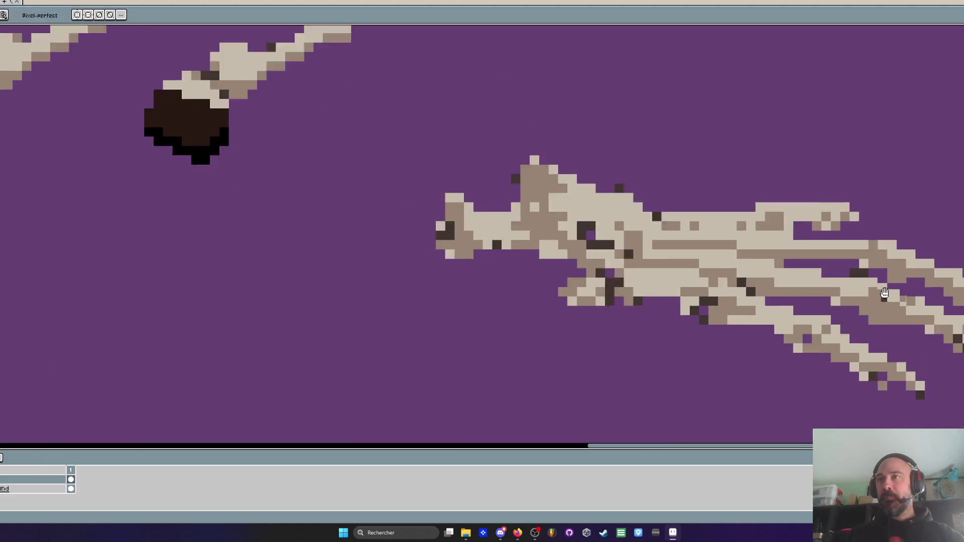
{"action": "scroll", "coordinate": [886, 335], "scroll_direction": "up", "scroll_amount": 2}
{"action": "scroll", "coordinate": [886, 336], "scroll_direction": "down", "scroll_amount": 2}
{"action": "scroll", "coordinate": [900, 289], "scroll_direction": "up", "scroll_amount": 2}
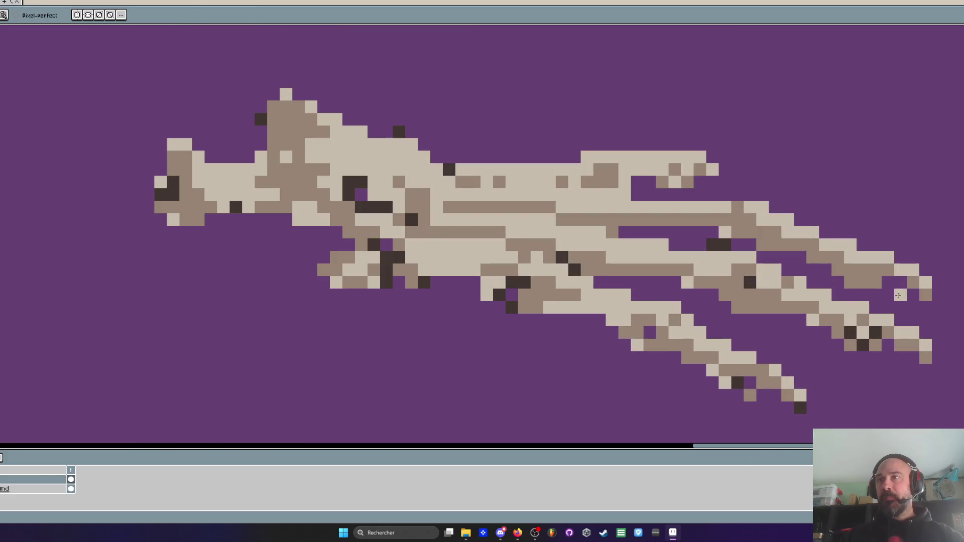
{"action": "scroll", "coordinate": [234, 243], "scroll_direction": "down", "scroll_amount": 3}
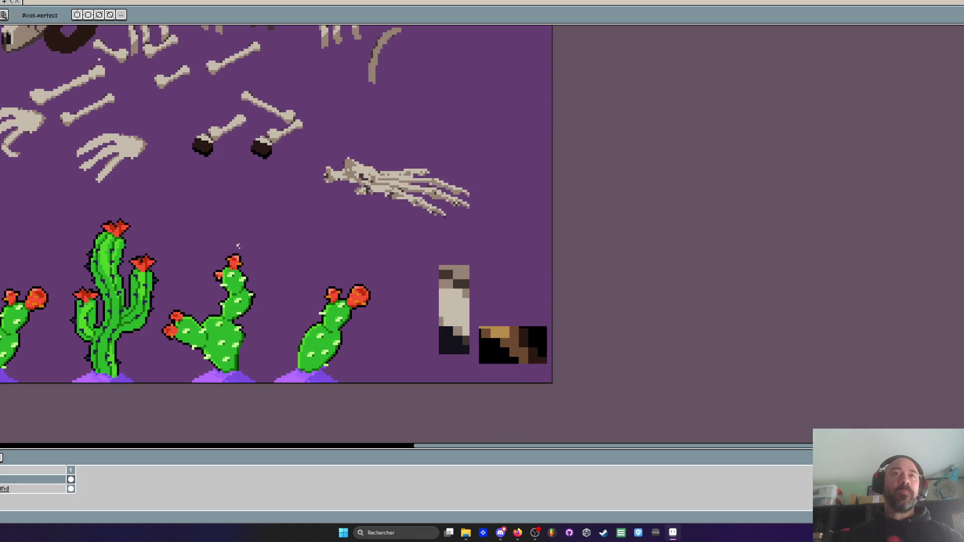
Paint light pixels along the lower finger, undoing a stray one
{"action": "left_click_drag", "start_coordinate": [242, 249], "coordinate": [258, 304]}
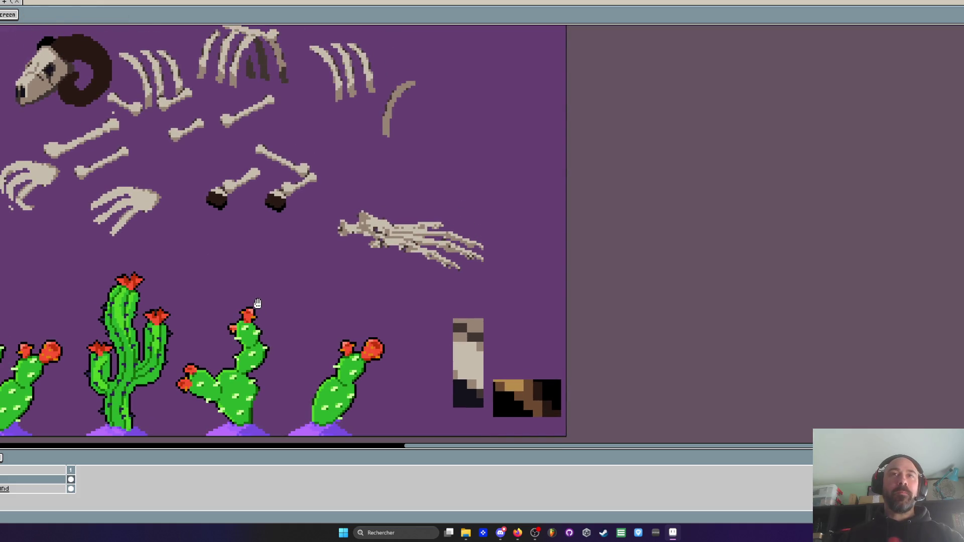
{"action": "key", "text": "b"}
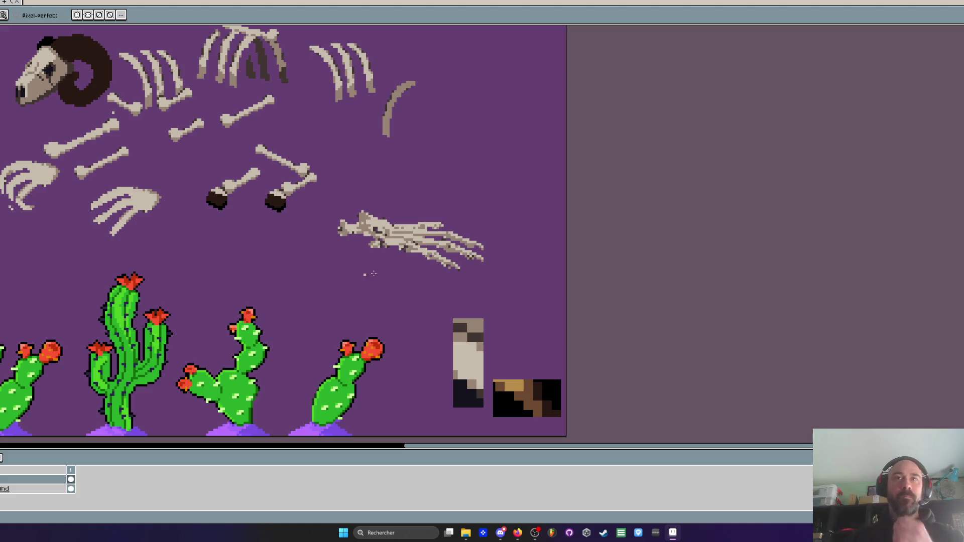
{"action": "scroll", "coordinate": [452, 255], "scroll_direction": "up", "scroll_amount": 3}
{"action": "scroll", "coordinate": [451, 255], "scroll_direction": "up", "scroll_amount": 1}
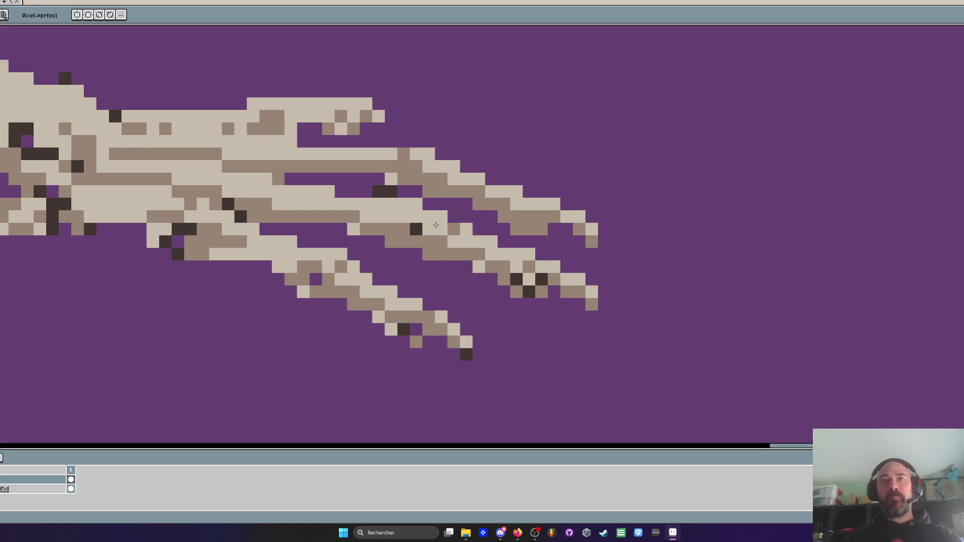
{"action": "mouse_move", "coordinate": [523, 266]}
{"action": "left_mouse_down"}
{"action": "mouse_move", "coordinate": [592, 303]}
{"action": "mouse_move", "coordinate": [578, 306]}
{"action": "left_mouse_up"}
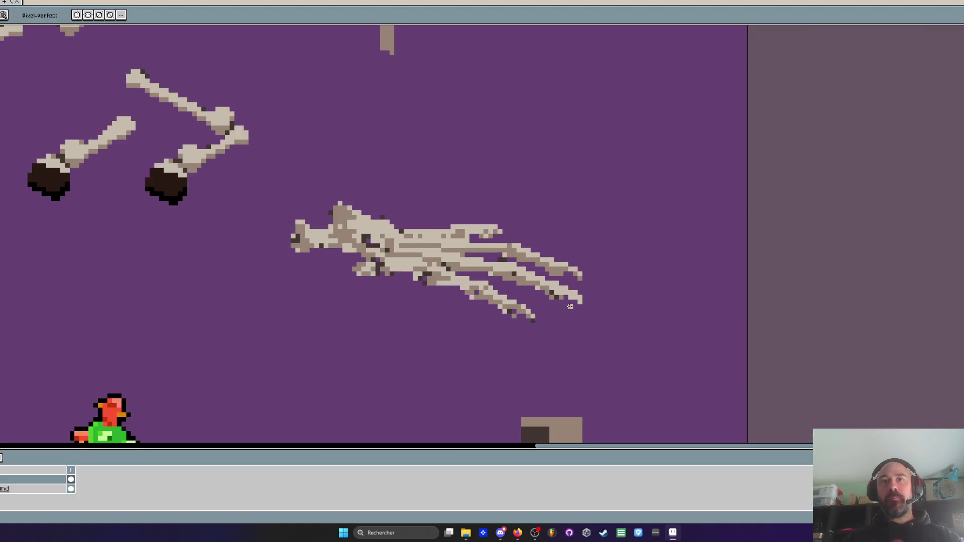
{"action": "key", "text": "ctrl+z"}
Sample the mid-tone bone colour and shade the lower and middle fingers with it
{"action": "key", "text": "i"}
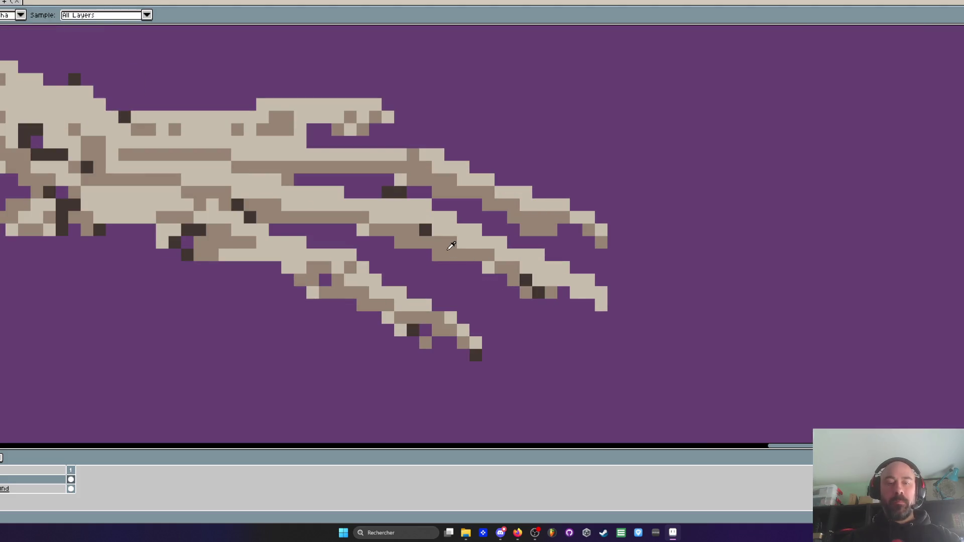
{"action": "left_click", "coordinate": [451, 246]}
{"action": "key", "text": "b"}
{"action": "left_click_drag", "start_coordinate": [375, 217], "coordinate": [547, 281]}
{"action": "key", "text": "ctrl+z"}
{"action": "mouse_move", "coordinate": [463, 244]}
{"action": "left_mouse_down"}
{"action": "mouse_move", "coordinate": [399, 223]}
{"action": "mouse_move", "coordinate": [476, 242]}
{"action": "mouse_move", "coordinate": [544, 279]}
{"action": "left_mouse_up"}
{"action": "scroll", "coordinate": [537, 289], "scroll_direction": "down", "scroll_amount": 3}
{"action": "scroll", "coordinate": [528, 293], "scroll_direction": "up", "scroll_amount": 3}
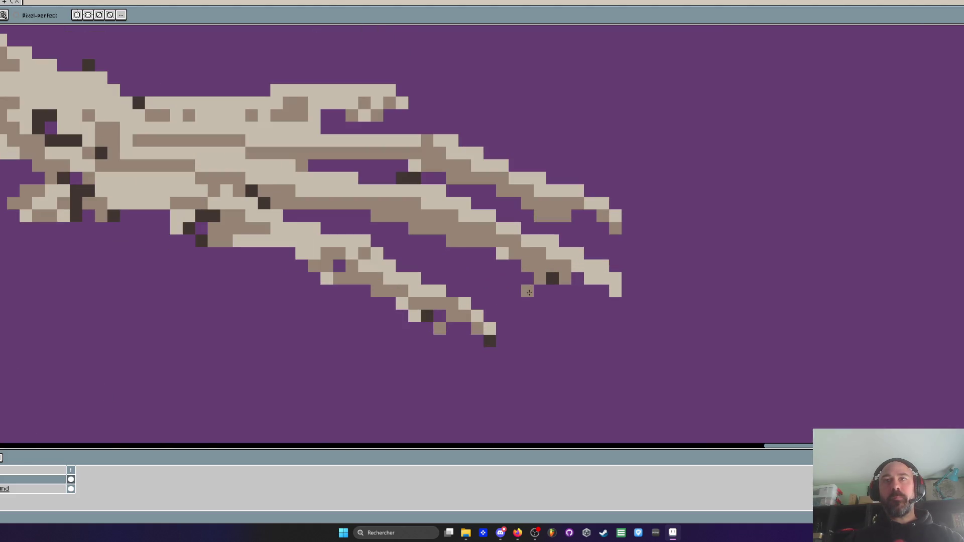
{"action": "left_click", "coordinate": [364, 215]}
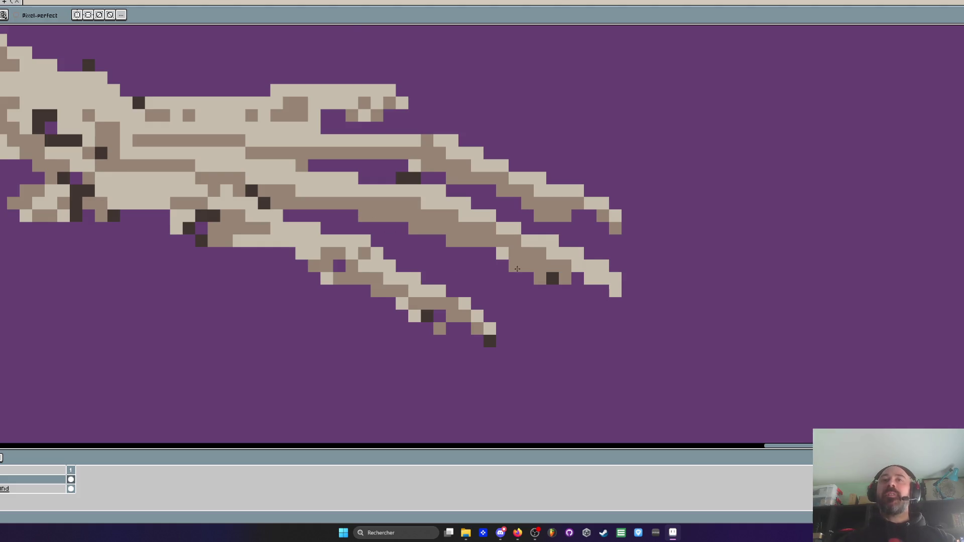
Sample the dark shadow colour and draw a dark line along the finger
{"action": "scroll", "coordinate": [518, 271], "scroll_direction": "up", "scroll_amount": 1}
{"action": "key", "text": "i"}
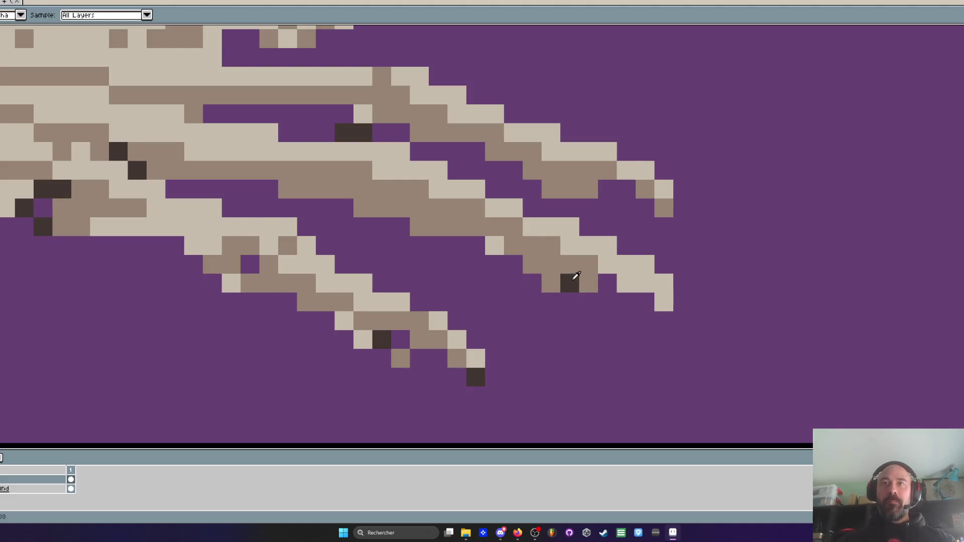
{"action": "left_click", "coordinate": [575, 275]}
{"action": "key", "text": "b"}
{"action": "left_click_drag", "start_coordinate": [562, 281], "coordinate": [503, 249]}
{"action": "scroll", "coordinate": [503, 249], "scroll_direction": "down", "scroll_amount": 1}
{"action": "scroll", "coordinate": [360, 209], "scroll_direction": "down", "scroll_amount": 2}
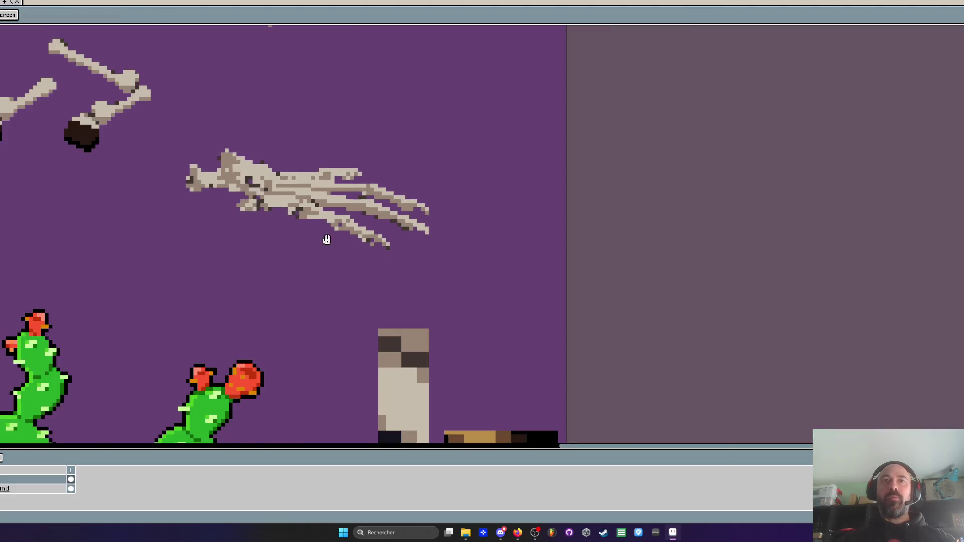
{"action": "scroll", "coordinate": [502, 231], "scroll_direction": "down", "scroll_amount": 1}
{"action": "left_click_drag", "start_coordinate": [450, 234], "coordinate": [480, 216]}
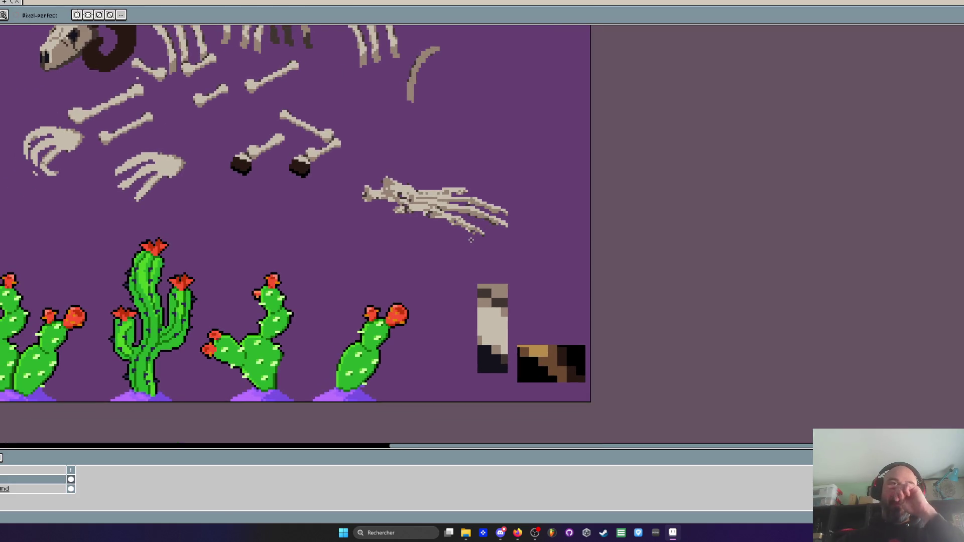
{"action": "scroll", "coordinate": [471, 240], "scroll_direction": "up", "scroll_amount": 2}
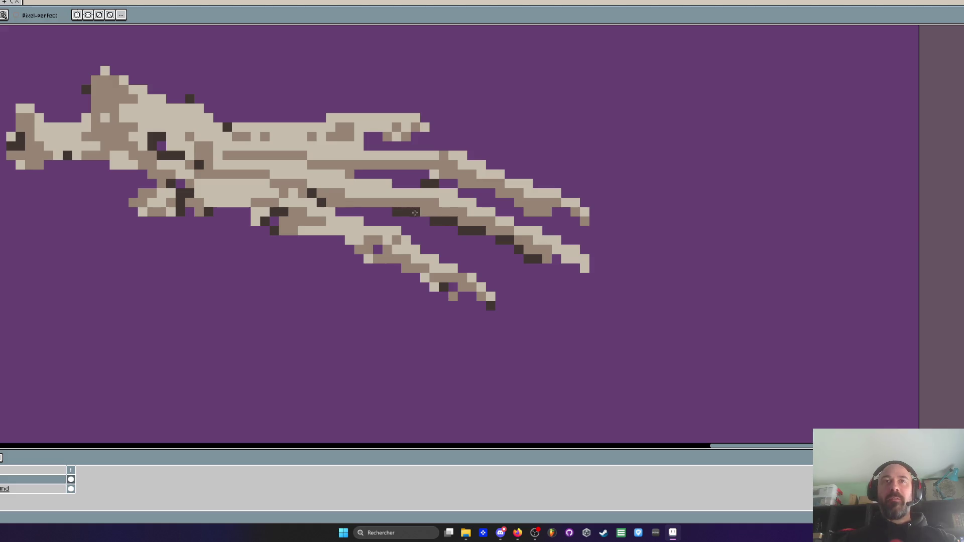
{"action": "scroll", "coordinate": [402, 211], "scroll_direction": "down", "scroll_amount": 3}
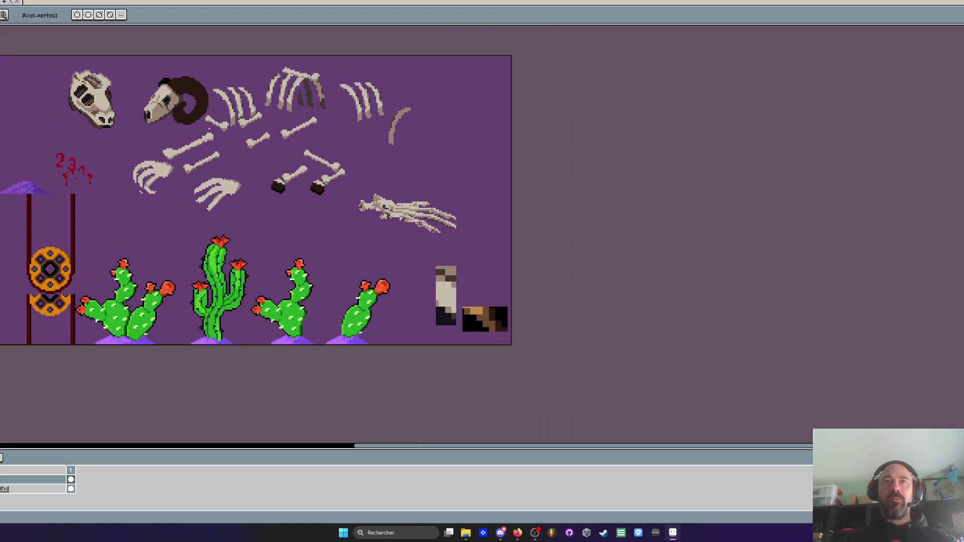
{"action": "scroll", "coordinate": [394, 207], "scroll_direction": "up", "scroll_amount": 2}
Lasso the claw's wrist piece and shift it up and left
{"action": "key", "text": "q"}
{"action": "scroll", "coordinate": [395, 207], "scroll_direction": "up", "scroll_amount": 1}
{"action": "mouse_move", "coordinate": [394, 190]}
{"action": "left_mouse_down"}
{"action": "mouse_move", "coordinate": [370, 215]}
{"action": "mouse_move", "coordinate": [281, 141]}
{"action": "mouse_move", "coordinate": [394, 190]}
{"action": "left_mouse_up"}
{"action": "left_click_drag", "start_coordinate": [348, 195], "coordinate": [306, 130]}
{"action": "key", "text": "Return"}
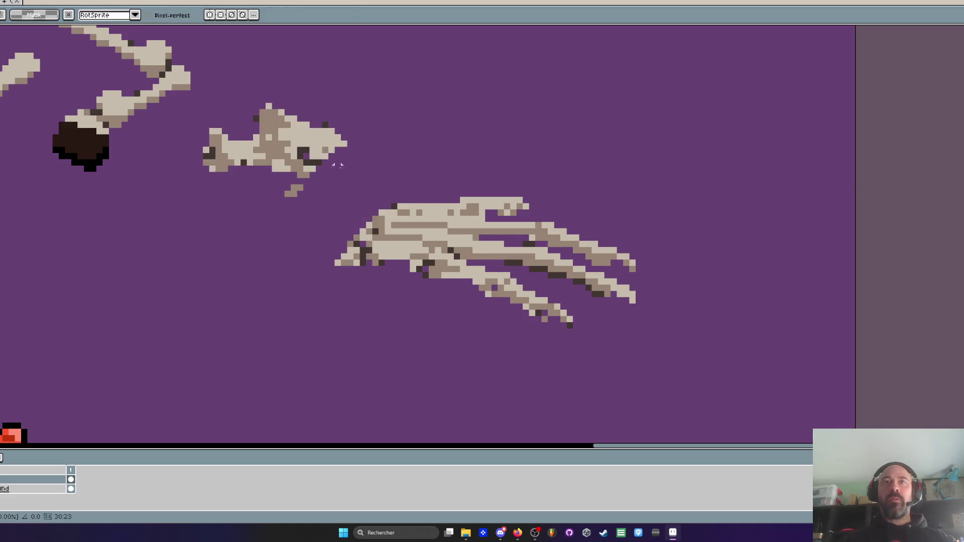
Sample the light bone colour and fill the top of the wrist with light beige
{"action": "scroll", "coordinate": [380, 192], "scroll_direction": "down", "scroll_amount": 2}
{"action": "scroll", "coordinate": [354, 191], "scroll_direction": "up", "scroll_amount": 4}
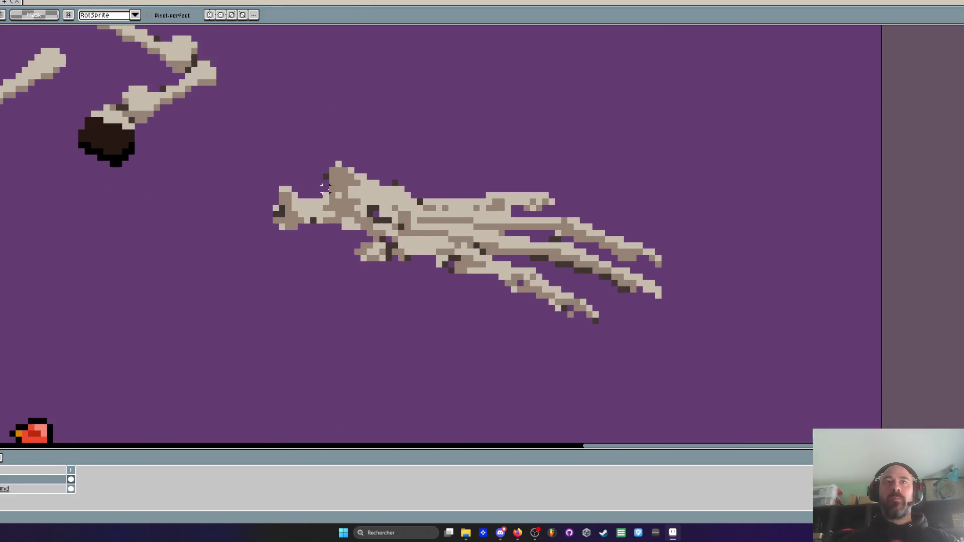
{"action": "key", "text": "i"}
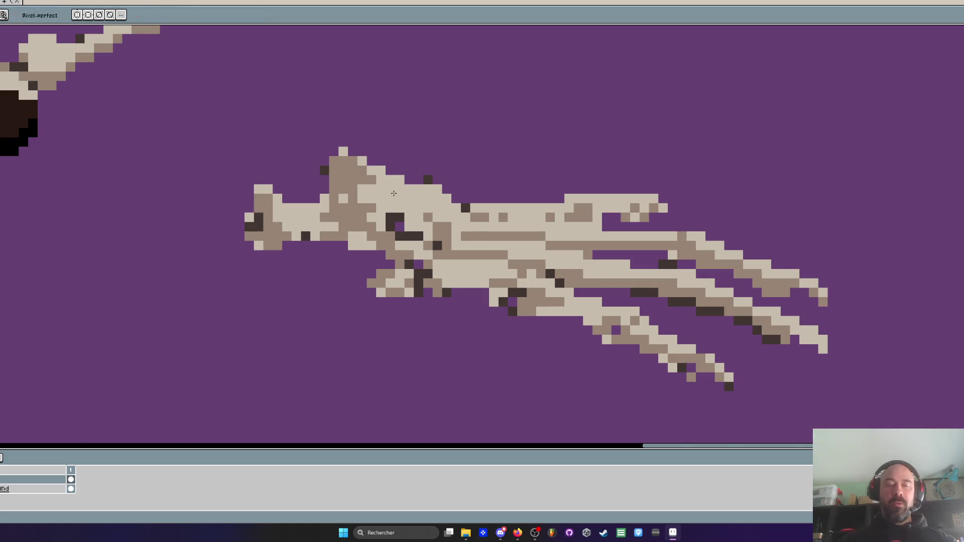
{"action": "left_click", "coordinate": [396, 188]}
{"action": "key", "text": "b"}
{"action": "scroll", "coordinate": [395, 189], "scroll_direction": "up", "scroll_amount": 2}
{"action": "mouse_move", "coordinate": [281, 107]}
{"action": "left_mouse_down"}
{"action": "mouse_move", "coordinate": [281, 151]}
{"action": "mouse_move", "coordinate": [301, 186]}
{"action": "mouse_move", "coordinate": [333, 173]}
{"action": "mouse_move", "coordinate": [301, 216]}
{"action": "mouse_move", "coordinate": [319, 261]}
{"action": "mouse_move", "coordinate": [240, 261]}
{"action": "mouse_move", "coordinate": [139, 206]}
{"action": "mouse_move", "coordinate": [151, 261]}
{"action": "mouse_move", "coordinate": [251, 316]}
{"action": "mouse_move", "coordinate": [242, 281]}
{"action": "mouse_move", "coordinate": [327, 258]}
{"action": "mouse_move", "coordinate": [376, 280]}
{"action": "mouse_move", "coordinate": [402, 311]}
{"action": "mouse_move", "coordinate": [393, 262]}
{"action": "left_mouse_up"}
Paint light beige over the wrist's top edge
{"action": "scroll", "coordinate": [369, 281], "scroll_direction": "down", "scroll_amount": 5}
{"action": "scroll", "coordinate": [370, 280], "scroll_direction": "up", "scroll_amount": 4}
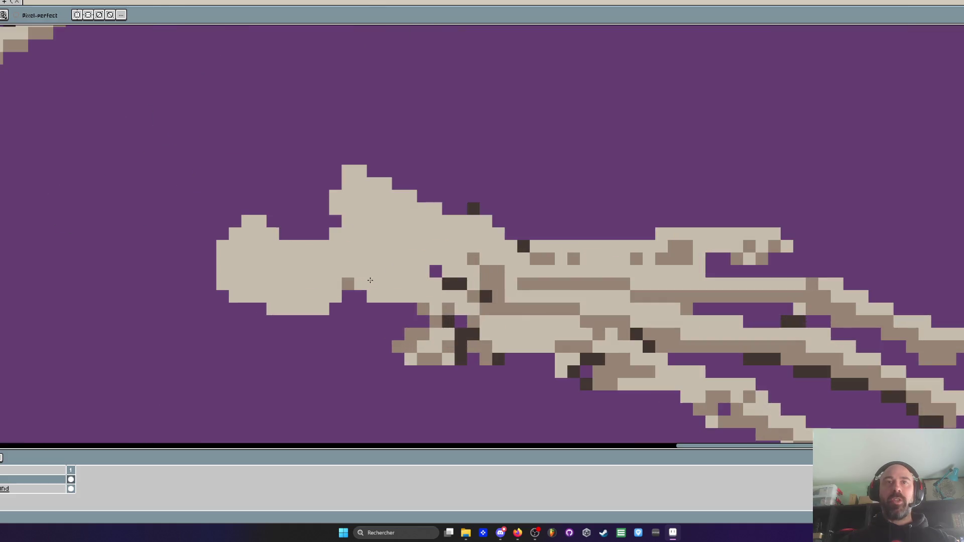
{"action": "scroll", "coordinate": [353, 240], "scroll_direction": "up", "scroll_amount": 1}
{"action": "mouse_move", "coordinate": [351, 217]}
{"action": "left_mouse_down"}
{"action": "mouse_move", "coordinate": [387, 155]}
{"action": "mouse_move", "coordinate": [334, 204]}
{"action": "mouse_move", "coordinate": [361, 155]}
{"action": "mouse_move", "coordinate": [321, 165]}
{"action": "mouse_move", "coordinate": [311, 211]}
{"action": "mouse_move", "coordinate": [350, 166]}
{"action": "mouse_move", "coordinate": [329, 190]}
{"action": "mouse_move", "coordinate": [303, 158]}
{"action": "mouse_move", "coordinate": [322, 146]}
{"action": "mouse_move", "coordinate": [414, 156]}
{"action": "left_mouse_up"}
Trim stray pixels above the wrist and along its bottom edge back to purple
{"action": "scroll", "coordinate": [334, 205], "scroll_direction": "down", "scroll_amount": 3}
{"action": "scroll", "coordinate": [306, 211], "scroll_direction": "up", "scroll_amount": 2}
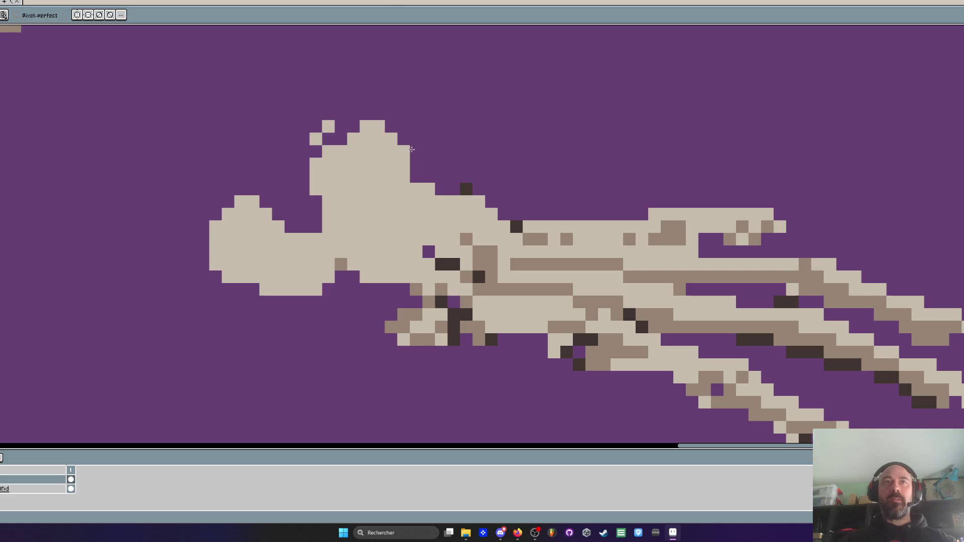
{"action": "left_click_drag", "start_coordinate": [315, 131], "coordinate": [409, 118]}
{"action": "scroll", "coordinate": [424, 166], "scroll_direction": "down", "scroll_amount": 2}
{"action": "scroll", "coordinate": [416, 165], "scroll_direction": "up", "scroll_amount": 3}
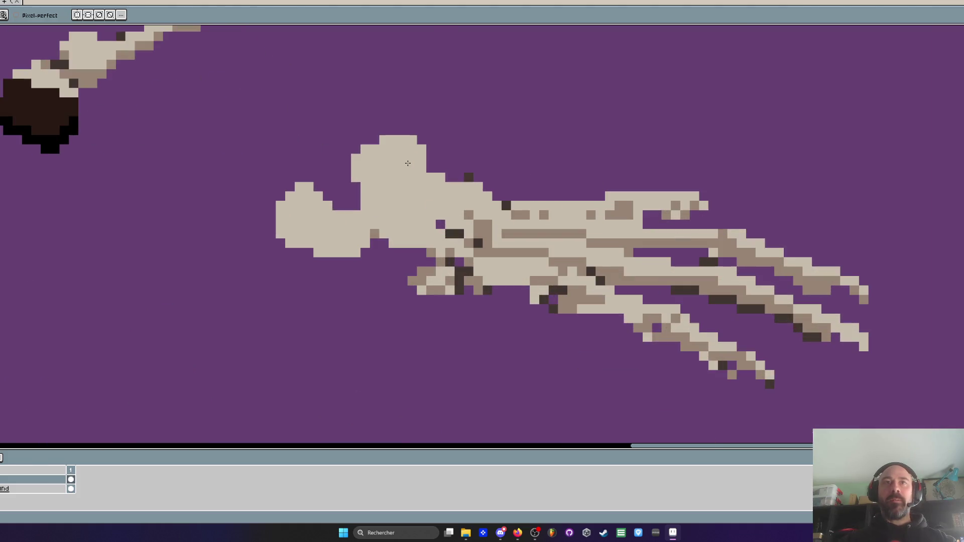
{"action": "left_click_drag", "start_coordinate": [372, 254], "coordinate": [304, 249]}
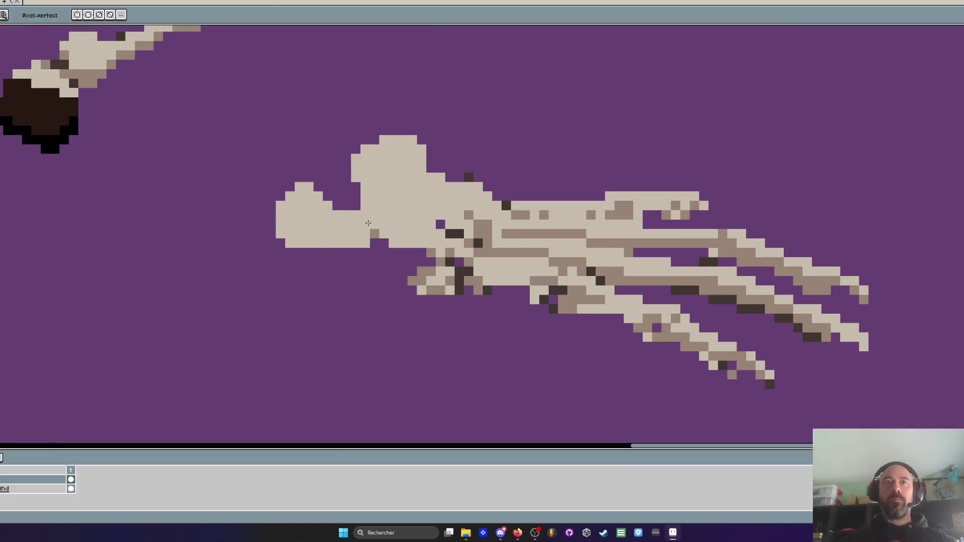
{"action": "scroll", "coordinate": [368, 223], "scroll_direction": "down", "scroll_amount": 3}
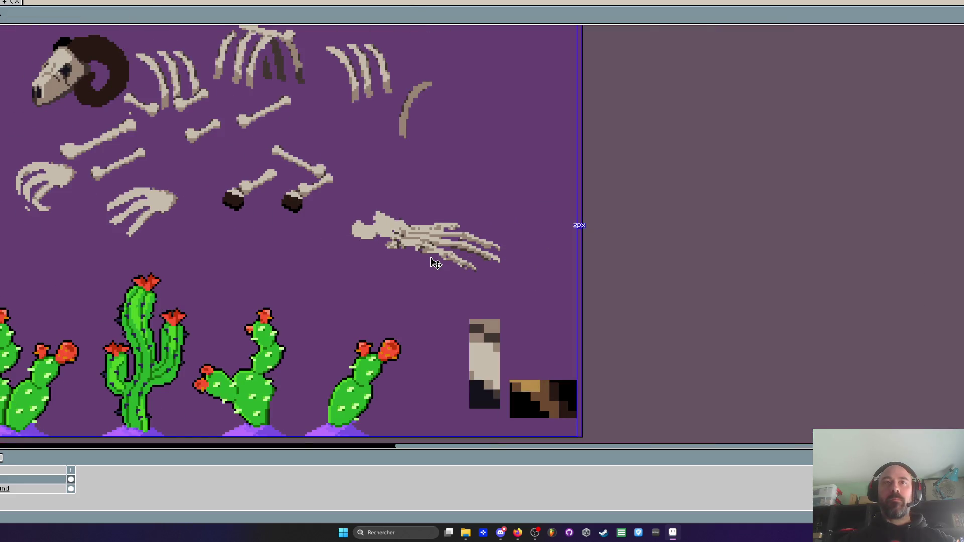
{"action": "scroll", "coordinate": [436, 263], "scroll_direction": "up", "scroll_amount": 3}
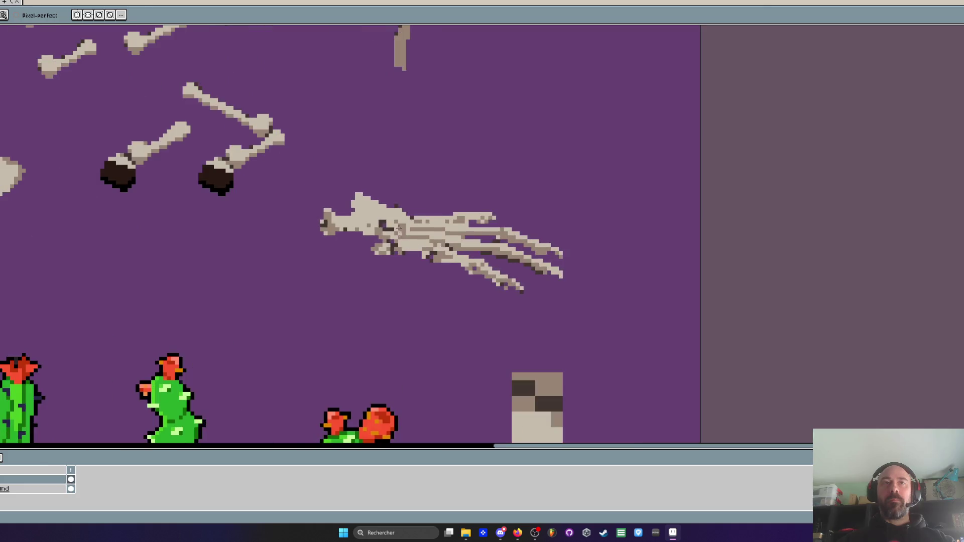
Repaint the brown wrist pixels in light beige
{"action": "key", "text": "b"}
{"action": "scroll", "coordinate": [339, 214], "scroll_direction": "up", "scroll_amount": 3}
{"action": "mouse_move", "coordinate": [320, 232]}
{"action": "left_mouse_down"}
{"action": "mouse_move", "coordinate": [371, 271]}
{"action": "mouse_move", "coordinate": [297, 289]}
{"action": "mouse_move", "coordinate": [405, 282]}
{"action": "mouse_move", "coordinate": [450, 326]}
{"action": "mouse_move", "coordinate": [469, 327]}
{"action": "left_mouse_up"}
{"action": "scroll", "coordinate": [469, 327], "scroll_direction": "down", "scroll_amount": 1}
{"action": "scroll", "coordinate": [490, 345], "scroll_direction": "down", "scroll_amount": 1}
{"action": "scroll", "coordinate": [413, 260], "scroll_direction": "up", "scroll_amount": 1}
{"action": "left_click", "coordinate": [412, 260]}
Sample the brown bone colour and shade the wrist top diagonally toward the fingers
{"action": "left_click", "coordinate": [413, 247], "text": "alt"}
{"action": "scroll", "coordinate": [410, 251], "scroll_direction": "up", "scroll_amount": 1}
{"action": "left_click_drag", "start_coordinate": [381, 221], "coordinate": [364, 296]}
{"action": "left_click", "coordinate": [441, 243]}
{"action": "mouse_move", "coordinate": [440, 243]}
{"action": "left_mouse_down"}
{"action": "mouse_move", "coordinate": [442, 296]}
{"action": "mouse_move", "coordinate": [486, 331]}
{"action": "mouse_move", "coordinate": [482, 296]}
{"action": "mouse_move", "coordinate": [613, 362]}
{"action": "left_mouse_up"}
{"action": "scroll", "coordinate": [613, 362], "scroll_direction": "down", "scroll_amount": 2}
Turn two more wrist pixels brown
{"action": "scroll", "coordinate": [557, 296], "scroll_direction": "up", "scroll_amount": 1}
{"action": "left_click", "coordinate": [555, 291]}
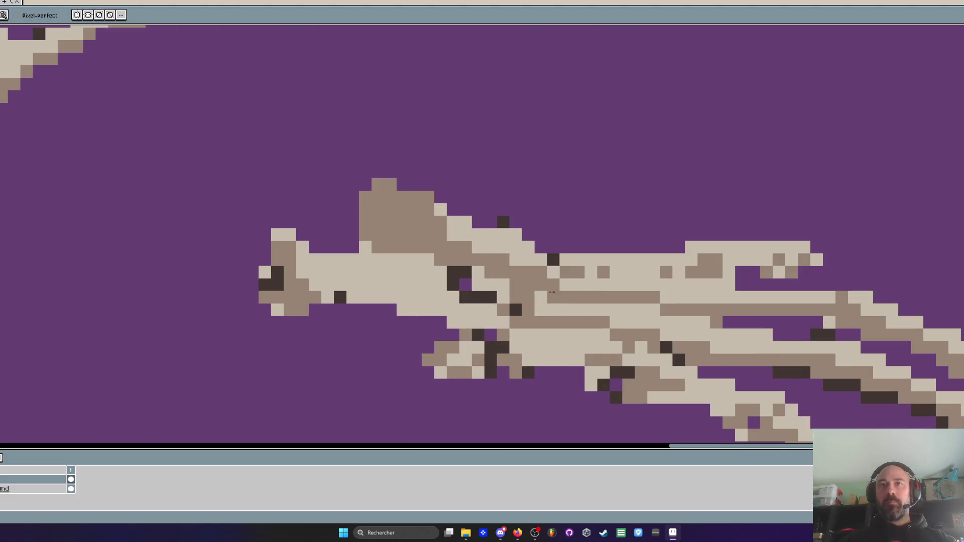
{"action": "left_click", "coordinate": [541, 297]}
{"action": "scroll", "coordinate": [552, 293], "scroll_direction": "down", "scroll_amount": 4}
{"action": "scroll", "coordinate": [502, 281], "scroll_direction": "up", "scroll_amount": 4}
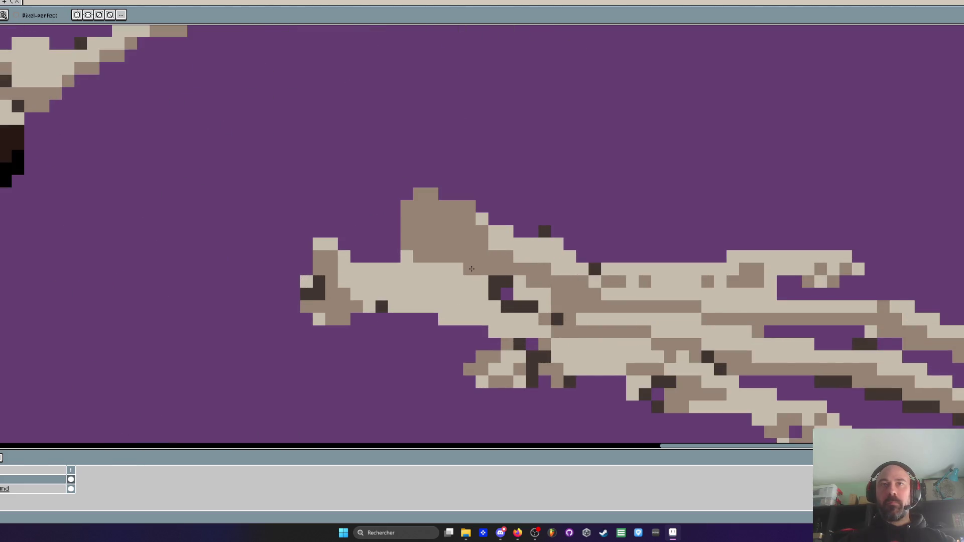
Lasso the claw's wrist end and move it up two pixels
{"action": "key", "text": "i"}
{"action": "key", "text": "q"}
{"action": "mouse_move", "coordinate": [336, 225]}
{"action": "left_mouse_down"}
{"action": "mouse_move", "coordinate": [281, 347]}
{"action": "mouse_move", "coordinate": [396, 221]}
{"action": "left_mouse_up"}
{"action": "mouse_move", "coordinate": [344, 286]}
{"action": "left_mouse_down"}
{"action": "mouse_move", "coordinate": [350, 266]}
{"action": "mouse_move", "coordinate": [354, 275]}
{"action": "left_mouse_up"}
{"action": "key", "text": "ctrl+d"}
{"action": "key", "text": "i"}
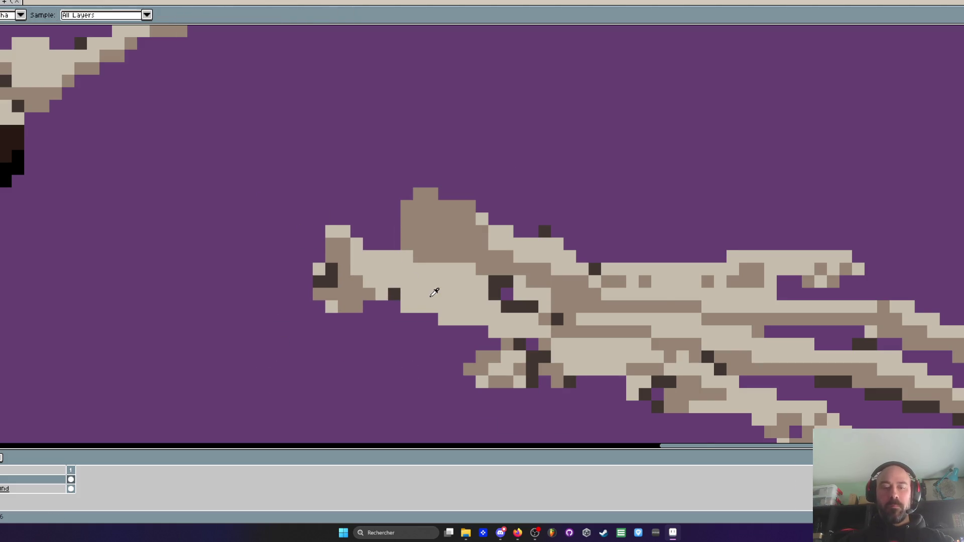
Cover the wrist end's dark pixels in light beige and erase two stray dark pixels
{"action": "scroll", "coordinate": [434, 292], "scroll_direction": "up", "scroll_amount": 1}
{"action": "key", "text": "b"}
{"action": "left_click", "coordinate": [289, 216]}
{"action": "mouse_move", "coordinate": [267, 254]}
{"action": "left_mouse_down"}
{"action": "mouse_move", "coordinate": [301, 292]}
{"action": "mouse_move", "coordinate": [321, 295]}
{"action": "mouse_move", "coordinate": [245, 294]}
{"action": "mouse_move", "coordinate": [317, 301]}
{"action": "left_mouse_up"}
{"action": "scroll", "coordinate": [316, 302], "scroll_direction": "down", "scroll_amount": 3}
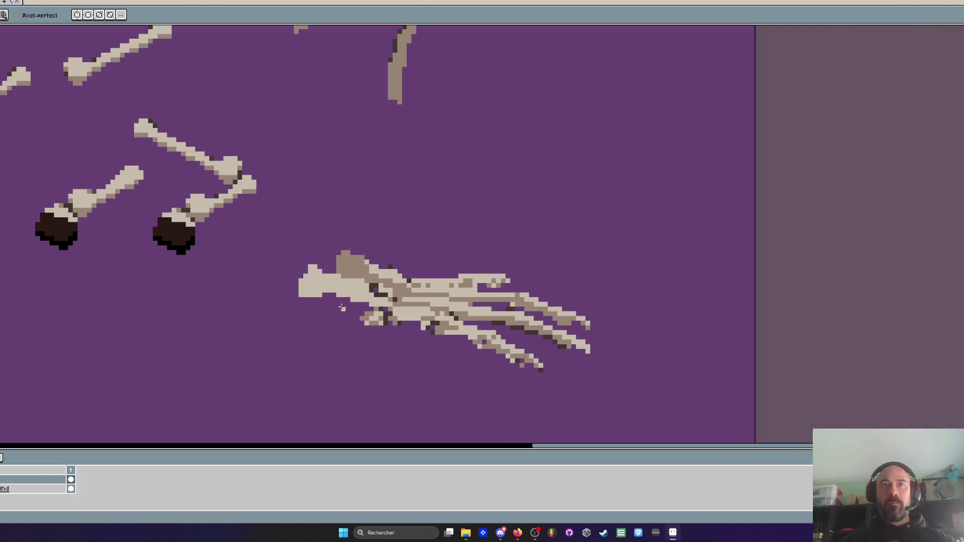
{"action": "scroll", "coordinate": [341, 307], "scroll_direction": "down", "scroll_amount": 1}
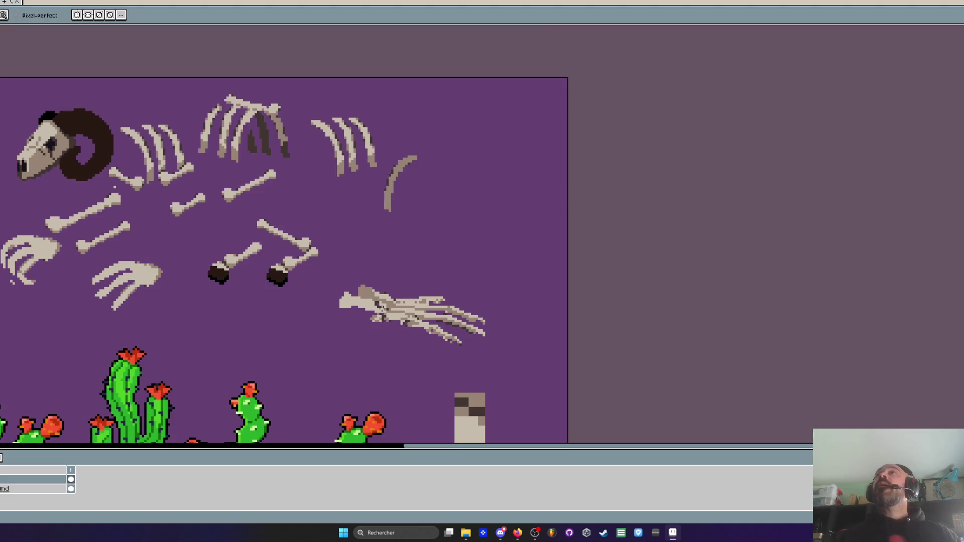
{"action": "scroll", "coordinate": [414, 300], "scroll_direction": "up", "scroll_amount": 1}
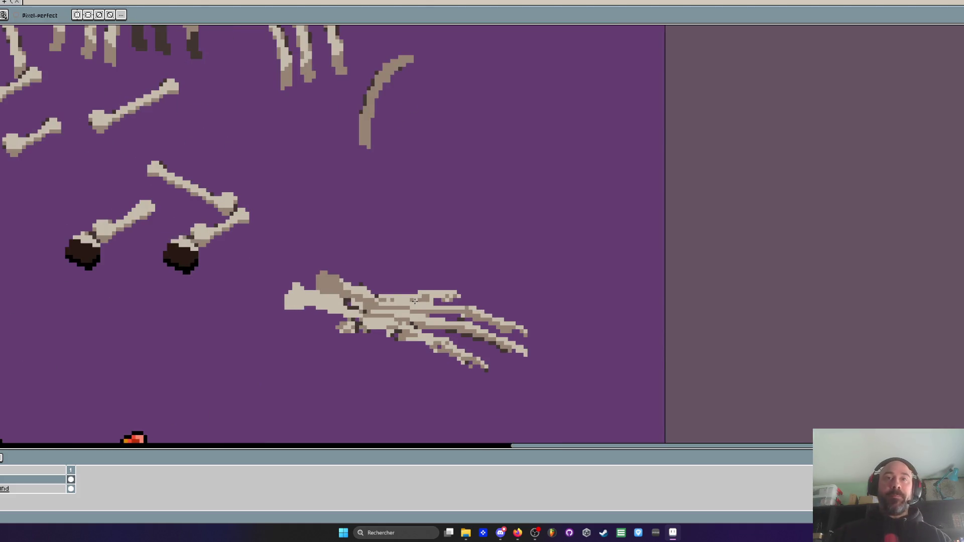
{"action": "scroll", "coordinate": [446, 317], "scroll_direction": "up", "scroll_amount": 2}
{"action": "left_click_drag", "start_coordinate": [407, 300], "coordinate": [372, 294]}
Sample the light beige bone colour and repaint the finger rows beige
{"action": "key", "text": "i"}
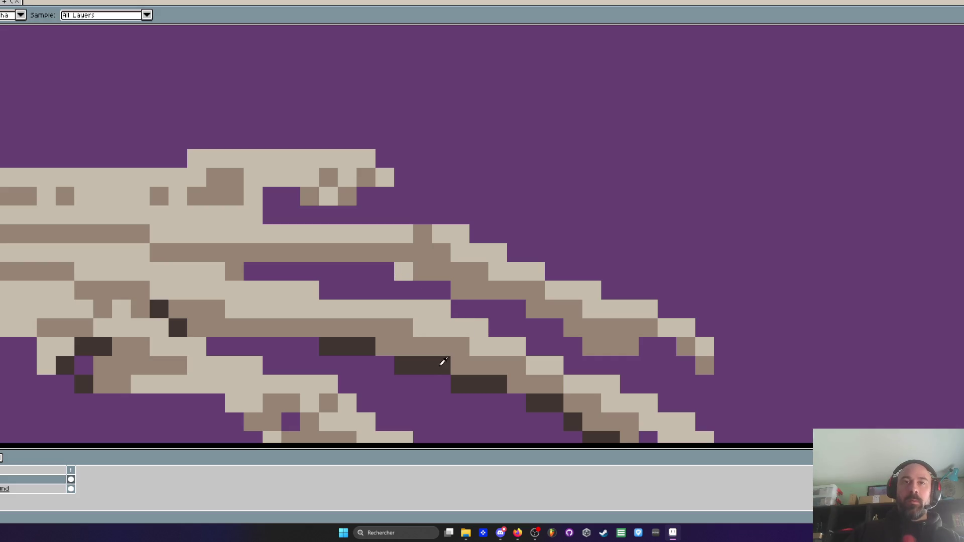
{"action": "left_click", "coordinate": [404, 229], "text": "alt"}
{"action": "mouse_move", "coordinate": [416, 232]}
{"action": "left_mouse_down"}
{"action": "mouse_move", "coordinate": [398, 254]}
{"action": "mouse_move", "coordinate": [291, 230]}
{"action": "left_mouse_up"}
{"action": "left_click_drag", "start_coordinate": [366, 197], "coordinate": [282, 196]}
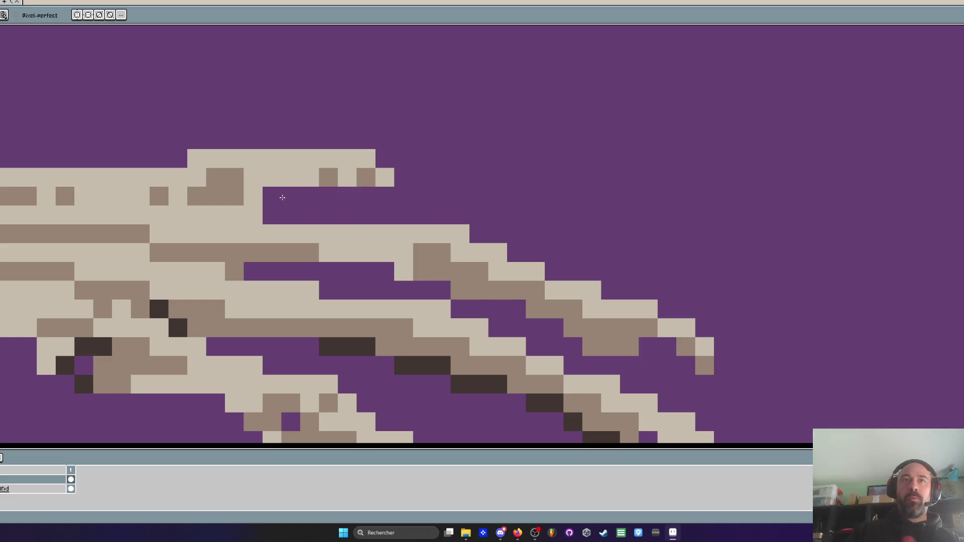
{"action": "scroll", "coordinate": [282, 196], "scroll_direction": "down", "scroll_amount": 2}
{"action": "scroll", "coordinate": [251, 216], "scroll_direction": "up", "scroll_amount": 2}
{"action": "left_click", "coordinate": [227, 242]}
{"action": "left_click_drag", "start_coordinate": [228, 243], "coordinate": [316, 259]}
{"action": "key", "text": "ctrl+z"}
{"action": "key", "text": "ctrl+z"}
{"action": "left_click_drag", "start_coordinate": [338, 208], "coordinate": [201, 204]}
{"action": "scroll", "coordinate": [200, 203], "scroll_direction": "down", "scroll_amount": 2}
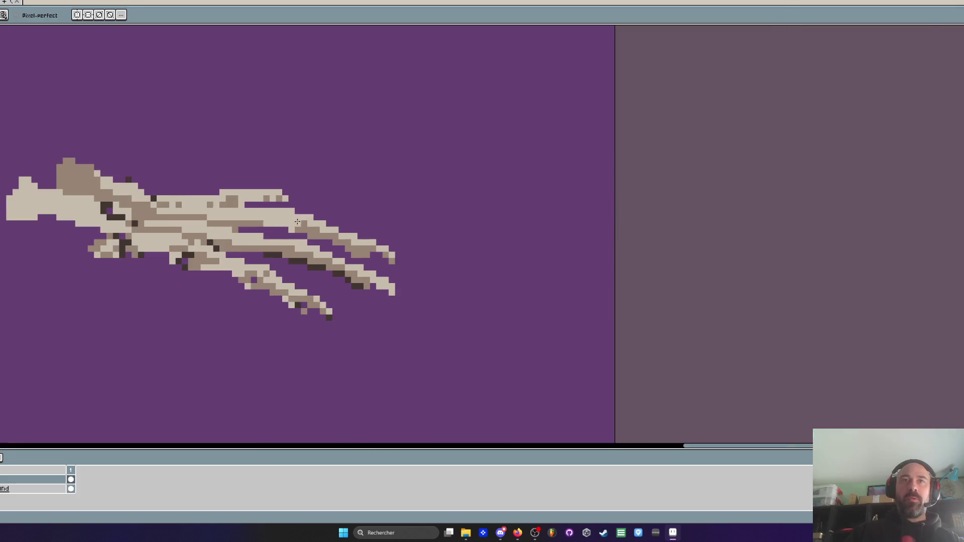
{"action": "scroll", "coordinate": [226, 215], "scroll_direction": "up", "scroll_amount": 2}
Sample the mid-brown colour and add a brown shading line and pixels along the finger rows
{"action": "key", "text": "alt"}
{"action": "left_click", "coordinate": [311, 230], "text": "alt"}
{"action": "mouse_move", "coordinate": [277, 238]}
{"action": "left_mouse_down"}
{"action": "mouse_move", "coordinate": [278, 219]}
{"action": "mouse_move", "coordinate": [194, 206]}
{"action": "mouse_move", "coordinate": [276, 206]}
{"action": "left_mouse_up"}
{"action": "scroll", "coordinate": [276, 205], "scroll_direction": "down", "scroll_amount": 2}
{"action": "scroll", "coordinate": [385, 189], "scroll_direction": "up", "scroll_amount": 1}
{"action": "left_click", "coordinate": [385, 190]}
{"action": "left_click", "coordinate": [424, 198]}
{"action": "left_click", "coordinate": [448, 210]}
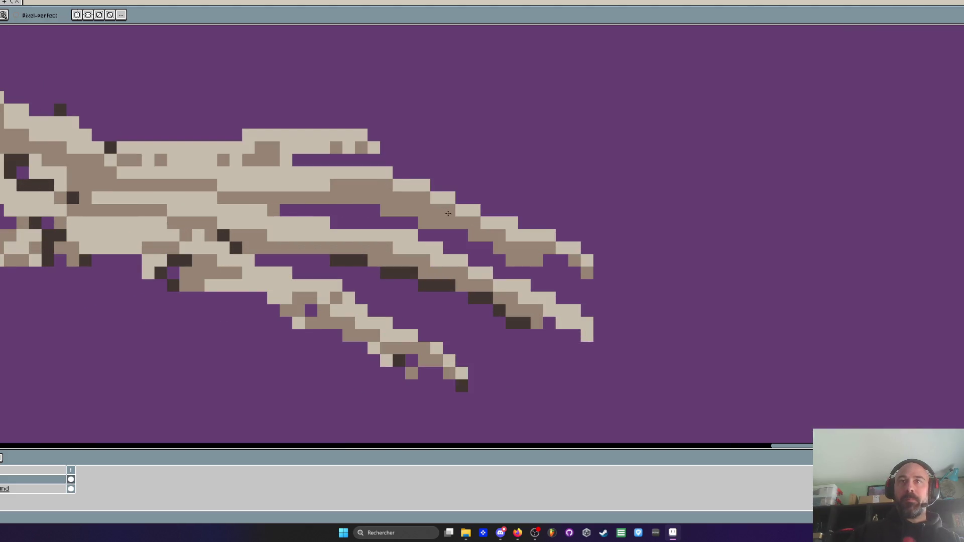
{"action": "scroll", "coordinate": [452, 216], "scroll_direction": "down", "scroll_amount": 2}
{"action": "scroll", "coordinate": [362, 217], "scroll_direction": "up", "scroll_amount": 2}
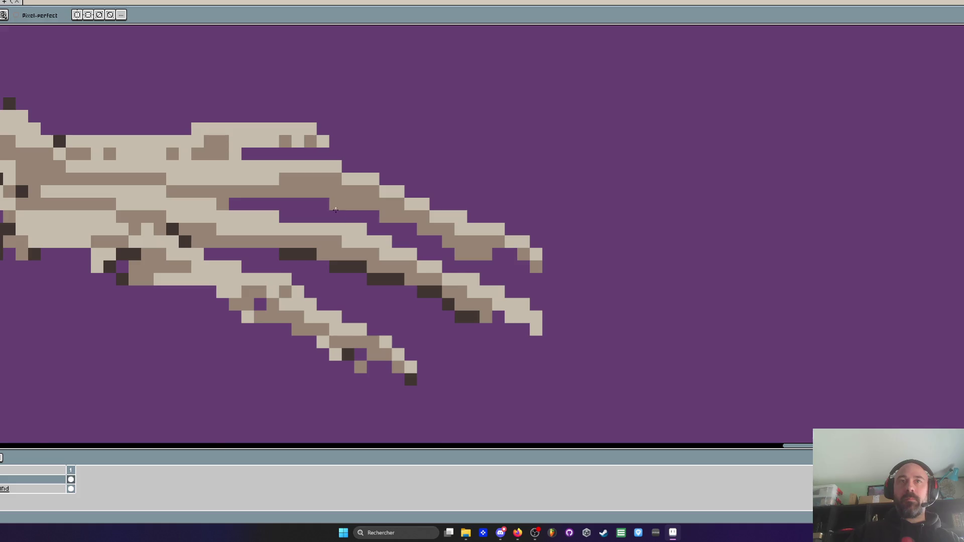
{"action": "scroll", "coordinate": [359, 236], "scroll_direction": "down", "scroll_amount": 3}
{"action": "scroll", "coordinate": [358, 245], "scroll_direction": "down", "scroll_amount": 1}
{"action": "scroll", "coordinate": [467, 246], "scroll_direction": "up", "scroll_amount": 4}
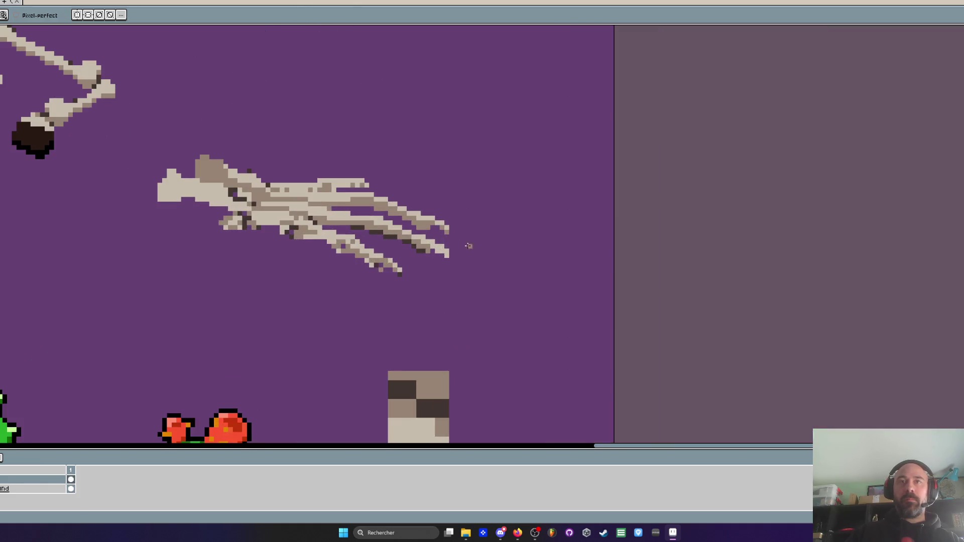
{"action": "scroll", "coordinate": [436, 257], "scroll_direction": "up", "scroll_amount": 2}
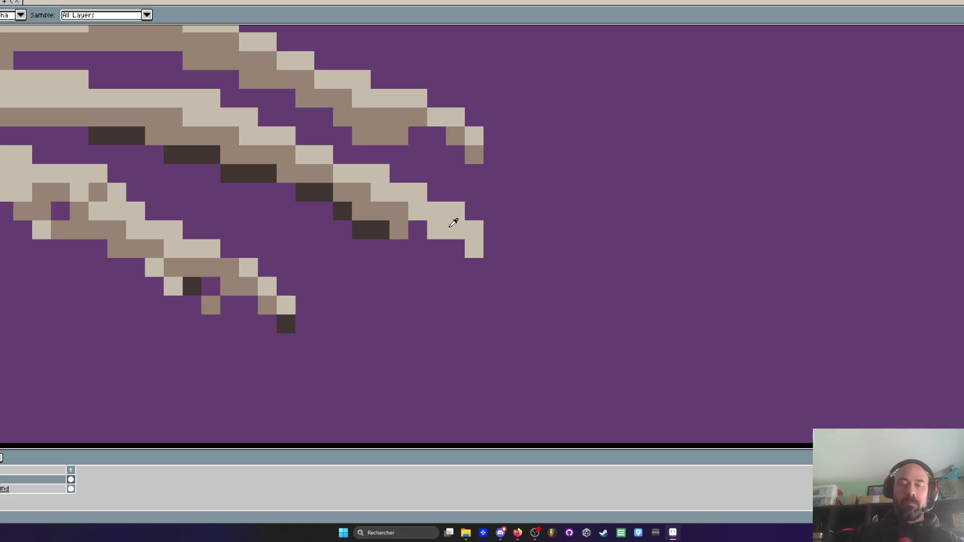
Extend the fingertip downward in beige, trimming the extra pixels back
{"action": "left_click_drag", "start_coordinate": [455, 249], "coordinate": [429, 305]}
{"action": "scroll", "coordinate": [472, 261], "scroll_direction": "down", "scroll_amount": 3}
{"action": "scroll", "coordinate": [472, 261], "scroll_direction": "up", "scroll_amount": 4}
{"action": "mouse_move", "coordinate": [467, 234]}
{"action": "left_mouse_down"}
{"action": "mouse_move", "coordinate": [466, 213]}
{"action": "mouse_move", "coordinate": [463, 274]}
{"action": "left_mouse_up"}
{"action": "scroll", "coordinate": [466, 214], "scroll_direction": "down", "scroll_amount": 3}
{"action": "key", "text": "ctrl+z"}
{"action": "key", "text": "ctrl+z"}
{"action": "scroll", "coordinate": [491, 232], "scroll_direction": "up", "scroll_amount": 3}
{"action": "key", "text": "ctrl+z"}
{"action": "key", "text": "ctrl+z"}
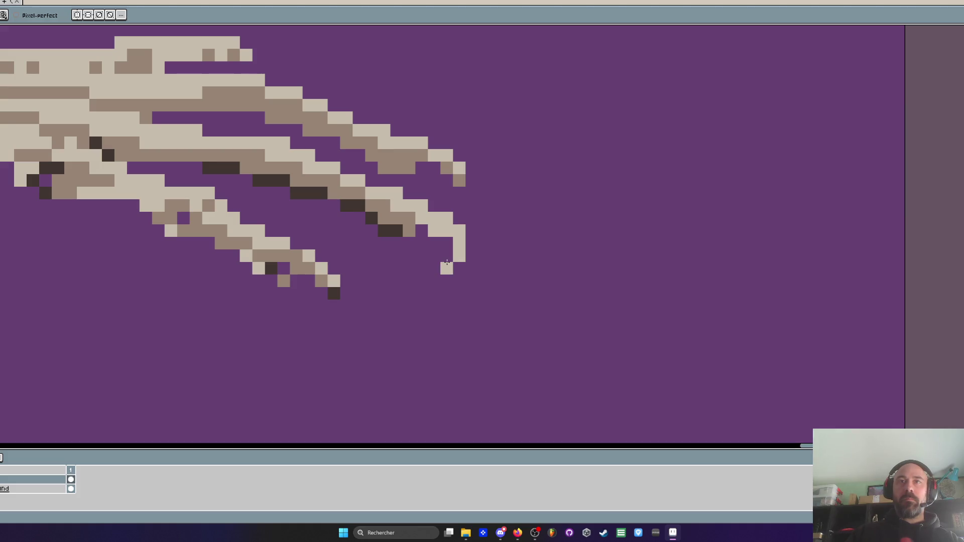
{"action": "scroll", "coordinate": [526, 264], "scroll_direction": "down", "scroll_amount": 3}
{"action": "scroll", "coordinate": [522, 258], "scroll_direction": "up", "scroll_amount": 3}
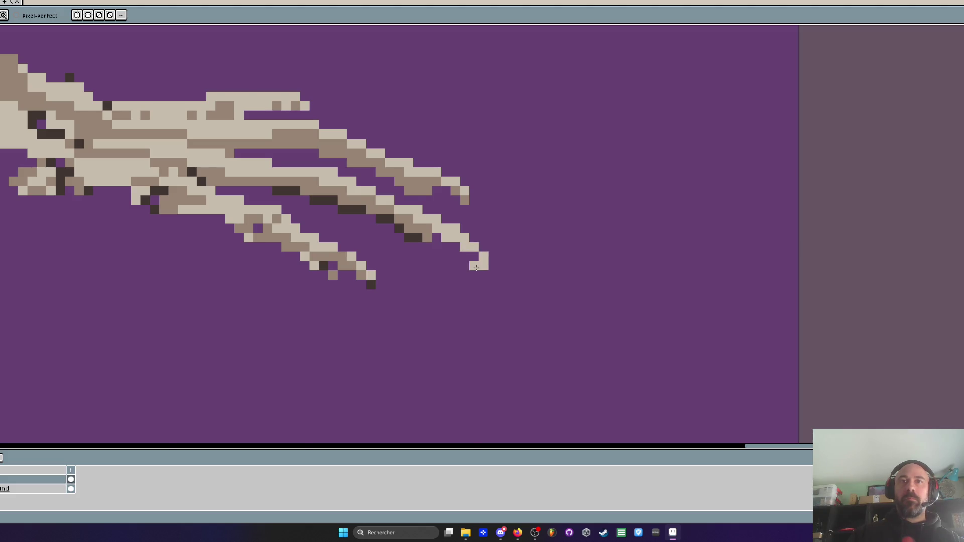
{"action": "scroll", "coordinate": [482, 261], "scroll_direction": "down", "scroll_amount": 2}
{"action": "scroll", "coordinate": [477, 264], "scroll_direction": "up", "scroll_amount": 1}
{"action": "scroll", "coordinate": [502, 279], "scroll_direction": "down", "scroll_amount": 2}
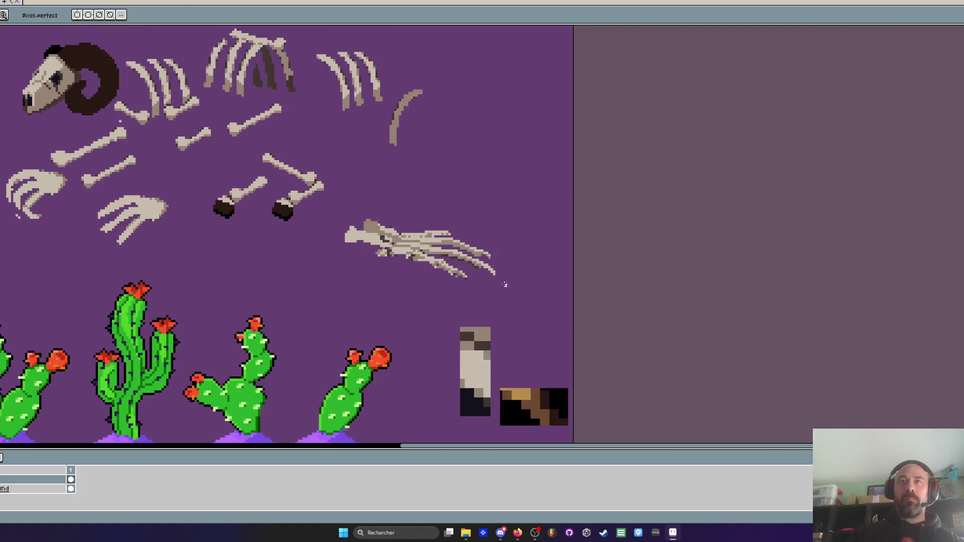
{"action": "scroll", "coordinate": [495, 266], "scroll_direction": "up", "scroll_amount": 2}
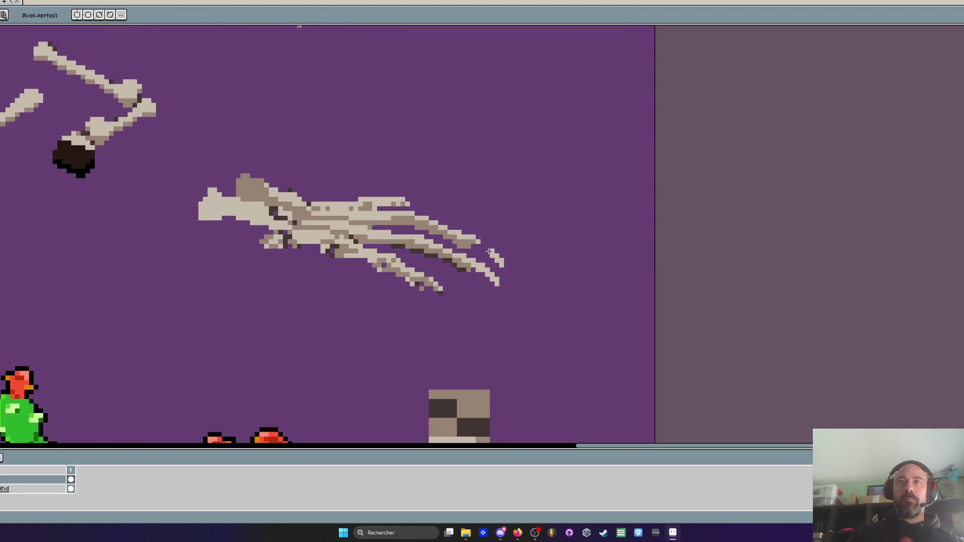
{"action": "scroll", "coordinate": [486, 251], "scroll_direction": "up", "scroll_amount": 2}
{"action": "scroll", "coordinate": [488, 259], "scroll_direction": "down", "scroll_amount": 1}
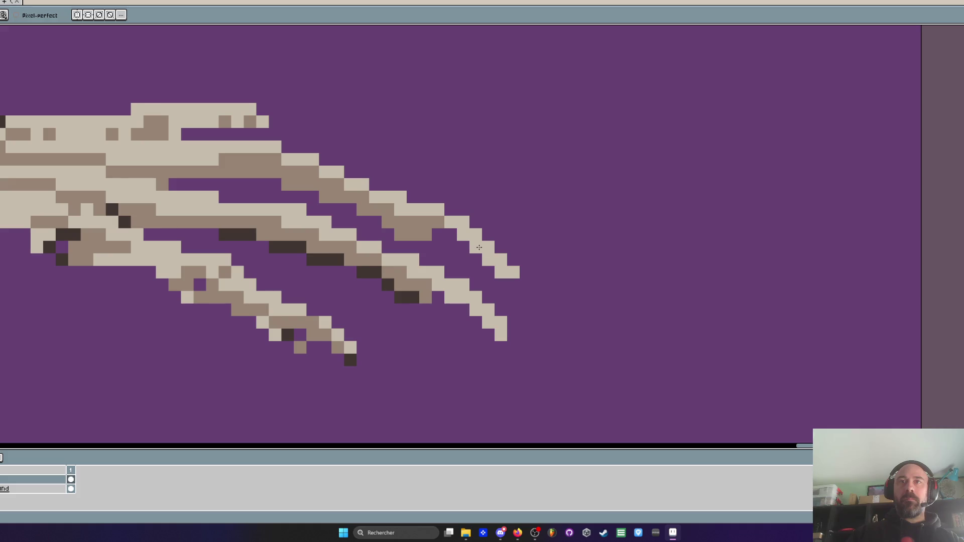
{"action": "scroll", "coordinate": [522, 268], "scroll_direction": "down", "scroll_amount": 2}
{"action": "scroll", "coordinate": [508, 268], "scroll_direction": "up", "scroll_amount": 2}
Replace the straight extension on the lowest finger with a diagonal, downward-curving beige tip
{"action": "left_click_drag", "start_coordinate": [506, 268], "coordinate": [523, 305]}
{"action": "key", "text": "ctrl+z"}
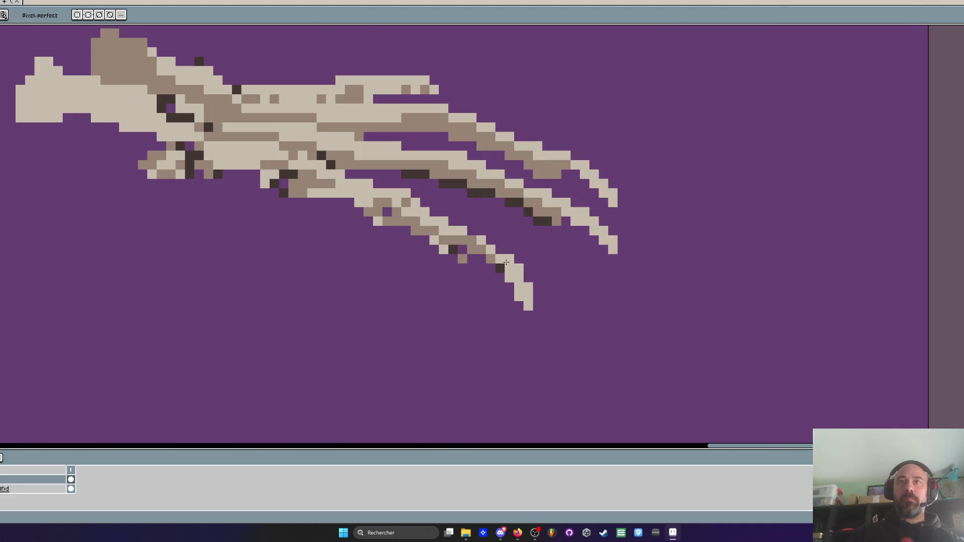
{"action": "key", "text": "ctrl+z"}
{"action": "left_click_drag", "start_coordinate": [509, 266], "coordinate": [526, 288]}
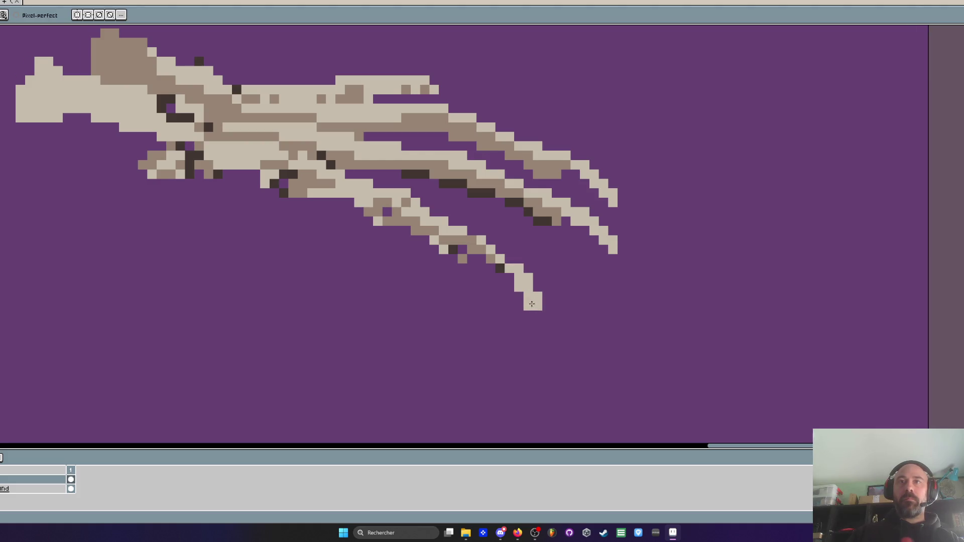
{"action": "scroll", "coordinate": [530, 282], "scroll_direction": "down", "scroll_amount": 3}
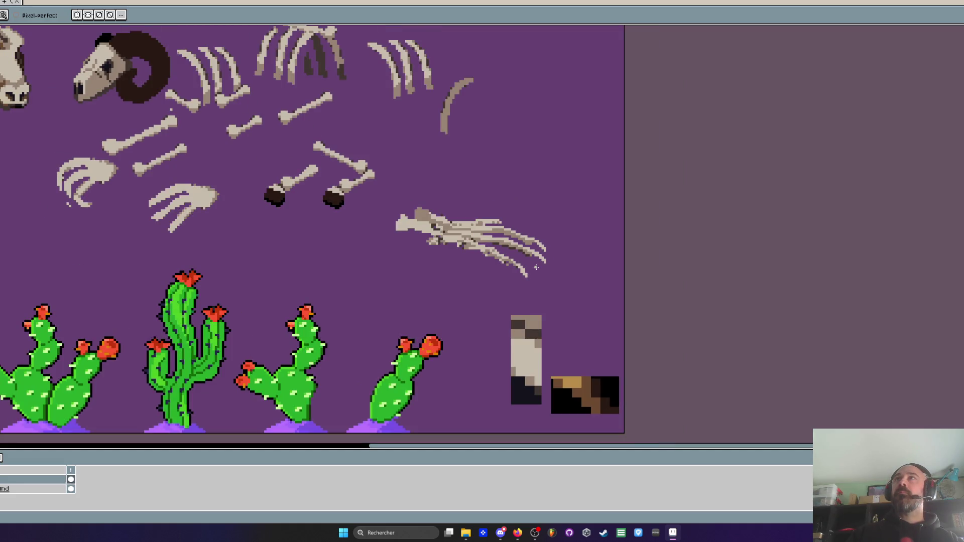
{"action": "scroll", "coordinate": [533, 281], "scroll_direction": "up", "scroll_amount": 3}
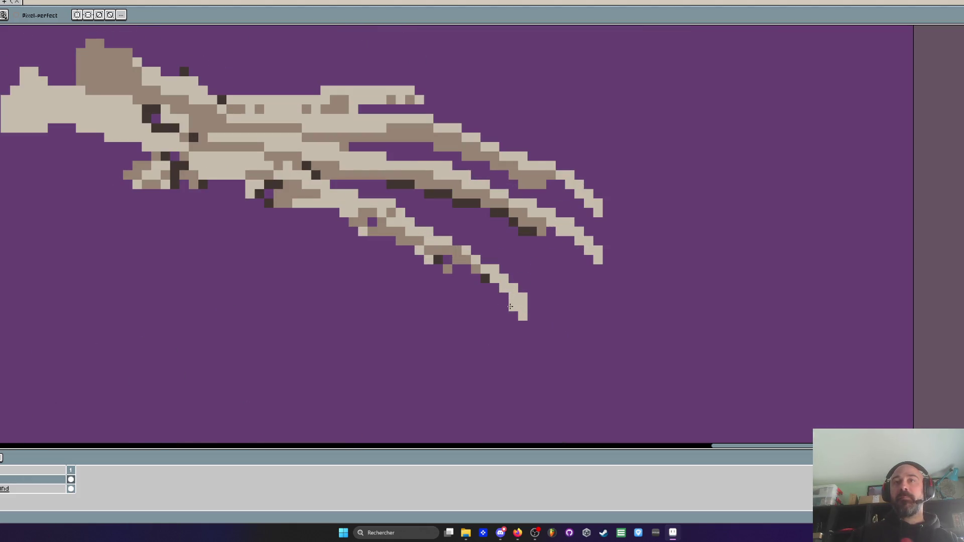
{"action": "scroll", "coordinate": [512, 307], "scroll_direction": "down", "scroll_amount": 3}
{"action": "scroll", "coordinate": [502, 334], "scroll_direction": "up", "scroll_amount": 3}
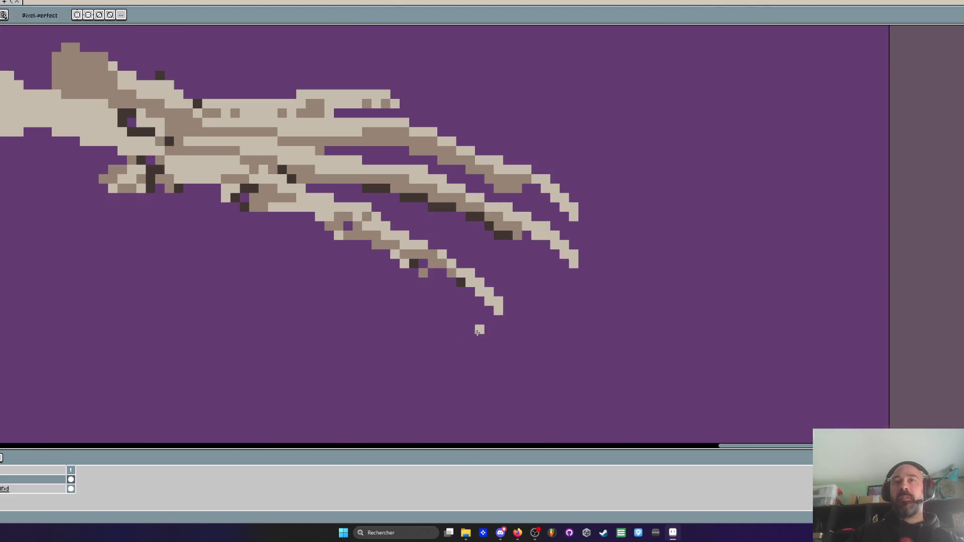
{"action": "scroll", "coordinate": [480, 329], "scroll_direction": "down", "scroll_amount": 3}
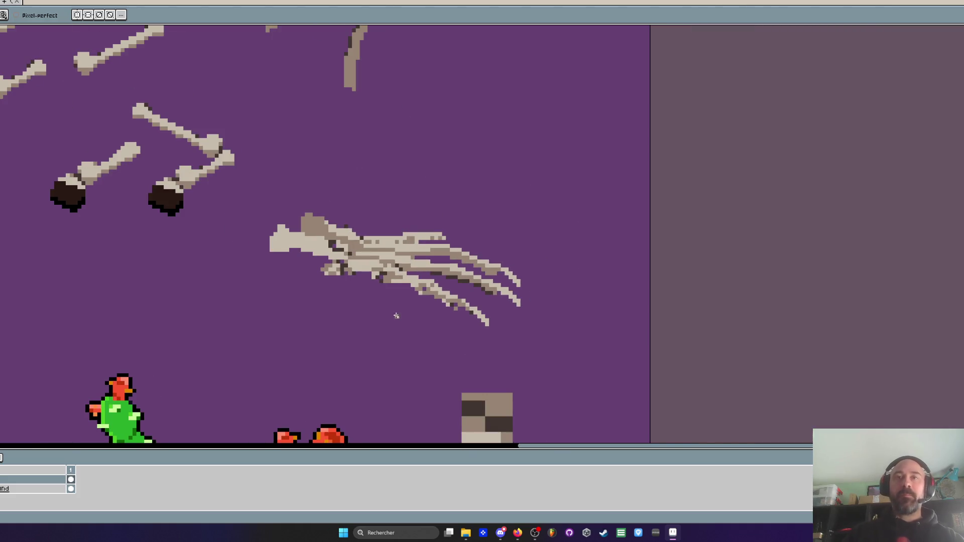
Add beige pixels beneath the claw's knuckles
{"action": "scroll", "coordinate": [396, 315], "scroll_direction": "up", "scroll_amount": 2}
{"action": "key", "text": "i"}
{"action": "scroll", "coordinate": [352, 284], "scroll_direction": "up", "scroll_amount": 2}
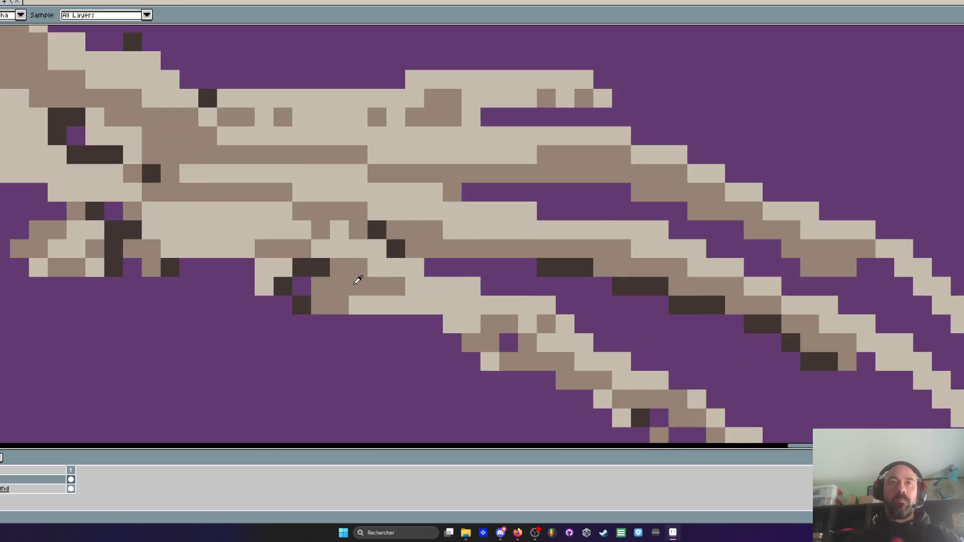
{"action": "mouse_move", "coordinate": [263, 305]}
{"action": "left_mouse_down"}
{"action": "mouse_move", "coordinate": [266, 321]}
{"action": "mouse_move", "coordinate": [341, 324]}
{"action": "mouse_move", "coordinate": [281, 303]}
{"action": "mouse_move", "coordinate": [258, 317]}
{"action": "left_mouse_up"}
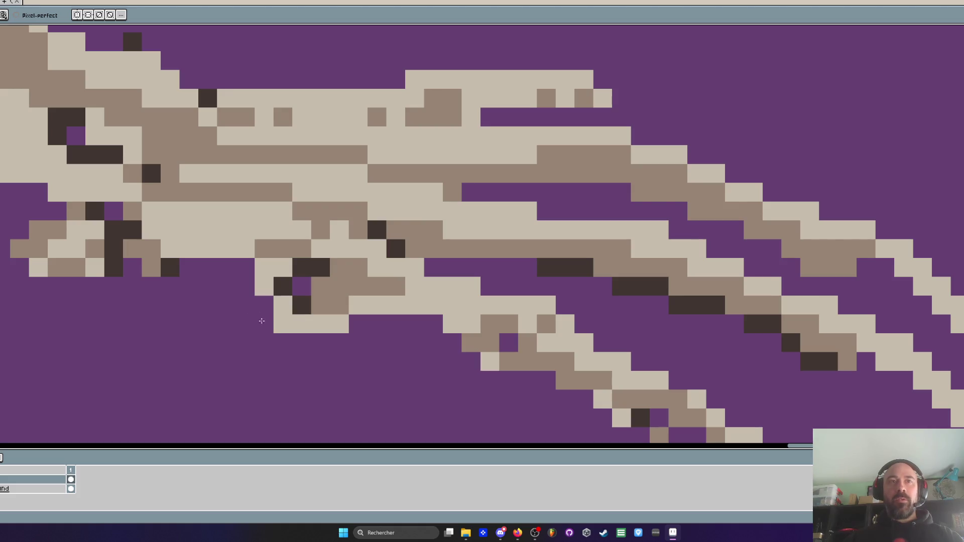
{"action": "scroll", "coordinate": [364, 328], "scroll_direction": "down", "scroll_amount": 4}
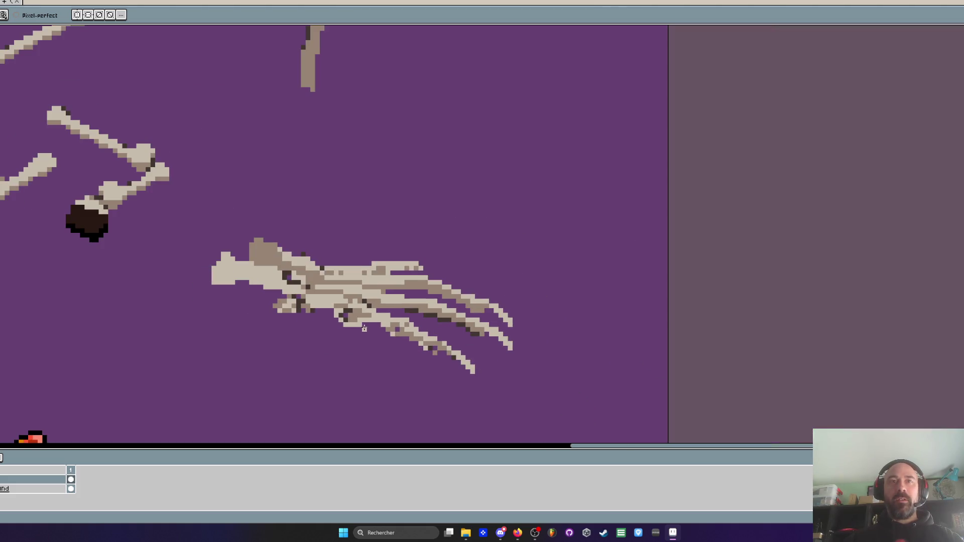
{"action": "scroll", "coordinate": [367, 324], "scroll_direction": "up", "scroll_amount": 4}
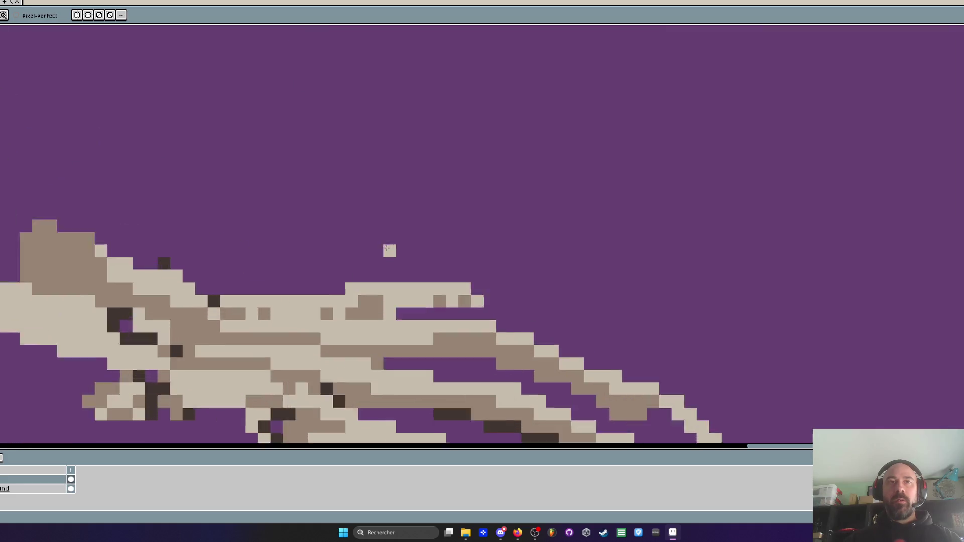
{"action": "scroll", "coordinate": [372, 305], "scroll_direction": "down", "scroll_amount": 3}
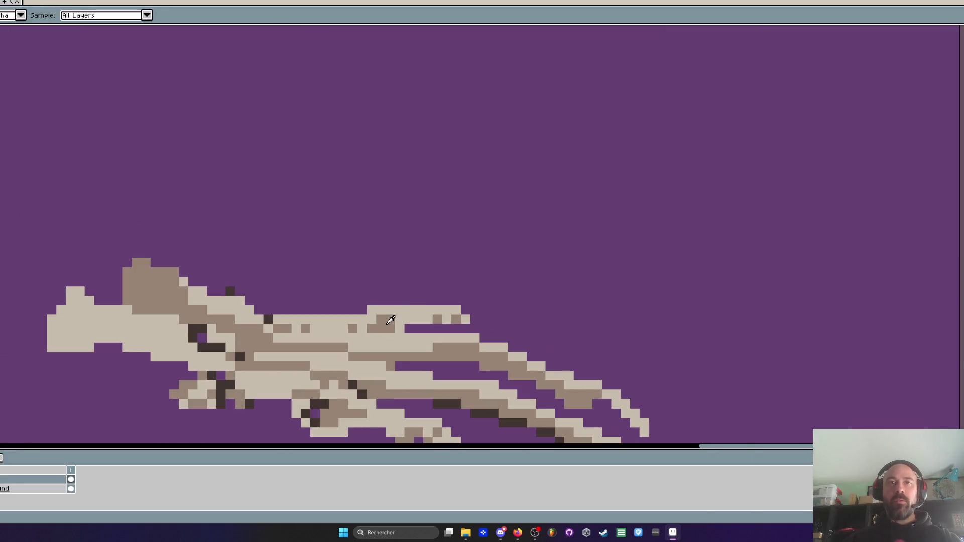
{"action": "scroll", "coordinate": [355, 316], "scroll_direction": "up", "scroll_amount": 3}
Paint darker shading lines along the fingers, shortening one, and recentre the claw in view
{"action": "left_click_drag", "start_coordinate": [355, 316], "coordinate": [500, 315]}
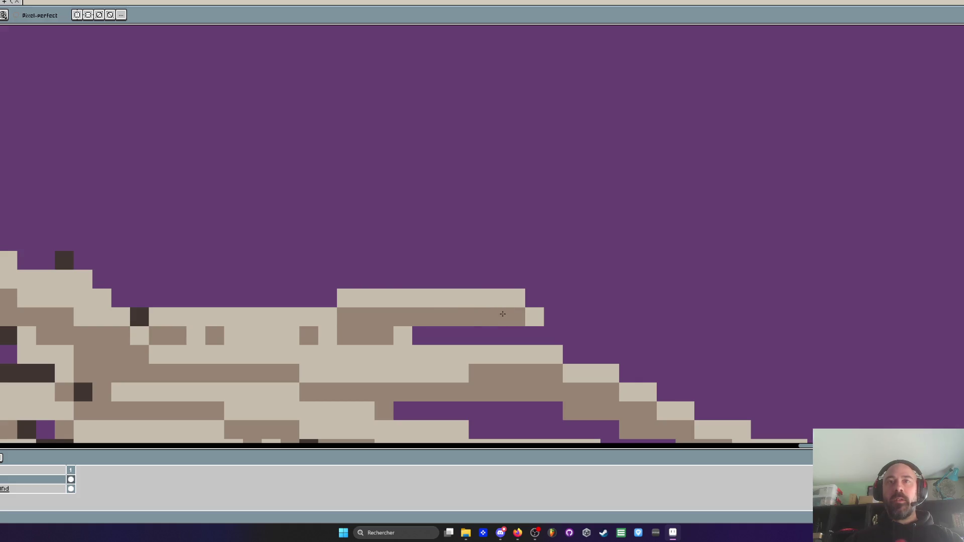
{"action": "scroll", "coordinate": [500, 315], "scroll_direction": "down", "scroll_amount": 3}
{"action": "scroll", "coordinate": [468, 308], "scroll_direction": "up", "scroll_amount": 2}
{"action": "key", "text": "ctrl+z"}
{"action": "scroll", "coordinate": [468, 308], "scroll_direction": "down", "scroll_amount": 3}
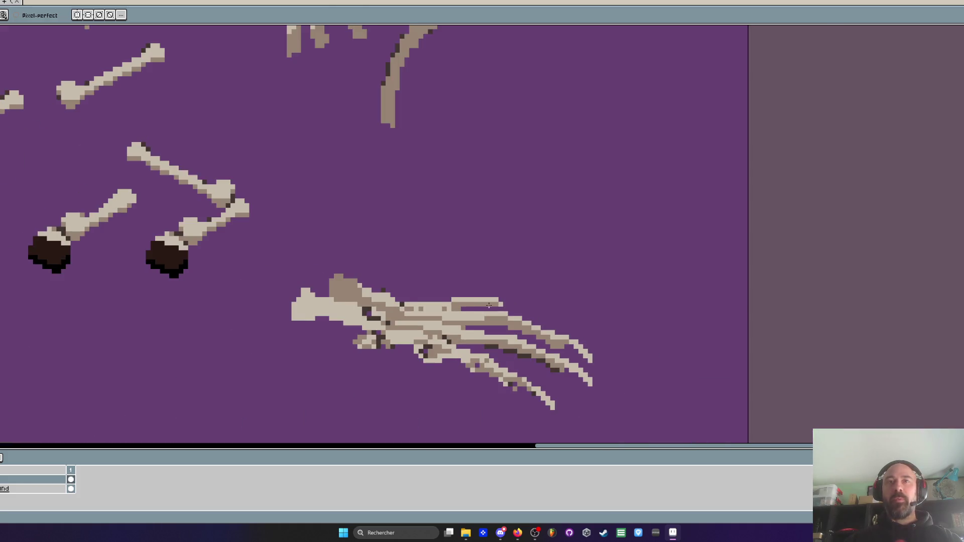
{"action": "scroll", "coordinate": [485, 302], "scroll_direction": "up", "scroll_amount": 2}
{"action": "scroll", "coordinate": [485, 301], "scroll_direction": "down", "scroll_amount": 3}
{"action": "scroll", "coordinate": [442, 321], "scroll_direction": "up", "scroll_amount": 2}
{"action": "left_click_drag", "start_coordinate": [432, 326], "coordinate": [327, 323]}
{"action": "scroll", "coordinate": [326, 322], "scroll_direction": "down", "scroll_amount": 3}
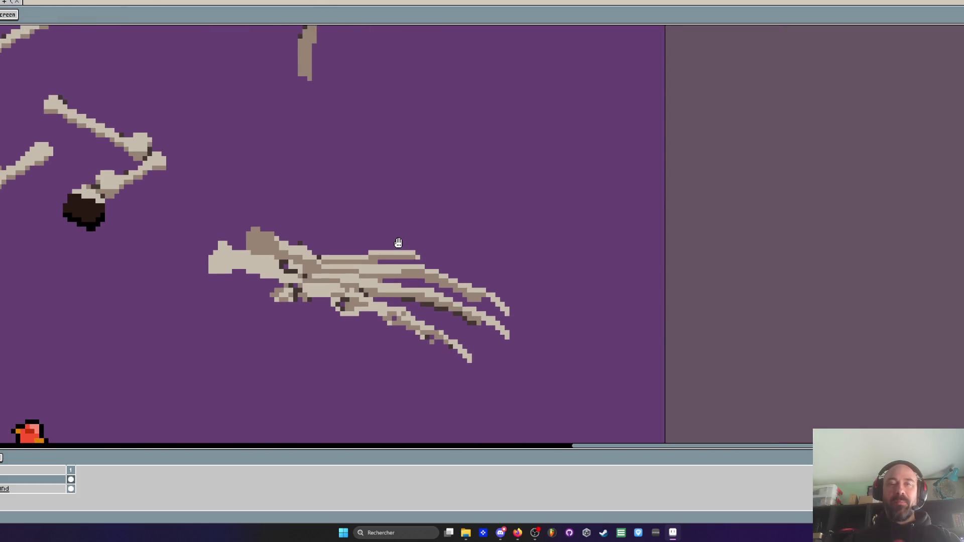
{"action": "scroll", "coordinate": [398, 243], "scroll_direction": "down", "scroll_amount": 3}
{"action": "left_click_drag", "start_coordinate": [398, 243], "coordinate": [451, 234]}
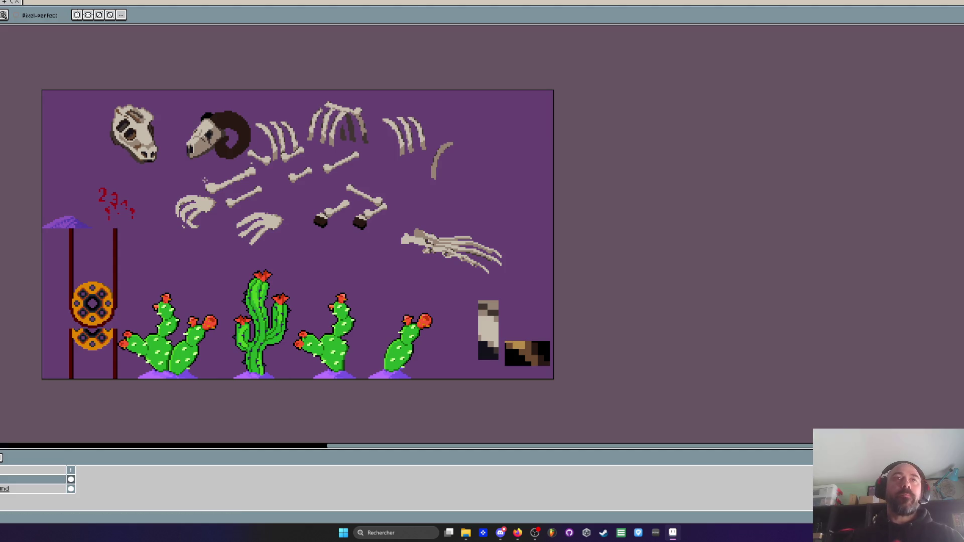
Lasso-select and delete the middle and left hand-bone sketches
{"action": "scroll", "coordinate": [287, 211], "scroll_direction": "up", "scroll_amount": 1}
{"action": "key", "text": "q"}
{"action": "mouse_move", "coordinate": [278, 205]}
{"action": "left_mouse_down"}
{"action": "mouse_move", "coordinate": [259, 206]}
{"action": "mouse_move", "coordinate": [256, 284]}
{"action": "mouse_move", "coordinate": [275, 208]}
{"action": "left_mouse_up"}
{"action": "key", "text": "Delete"}
{"action": "mouse_move", "coordinate": [57, 164]}
{"action": "left_mouse_down"}
{"action": "mouse_move", "coordinate": [65, 251]}
{"action": "mouse_move", "coordinate": [139, 188]}
{"action": "left_mouse_up"}
{"action": "key", "text": "Delete"}
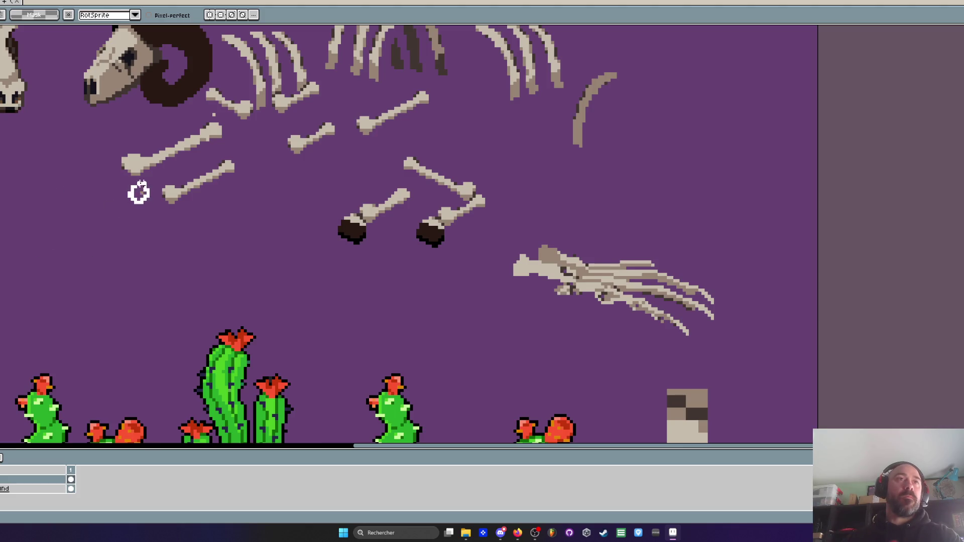
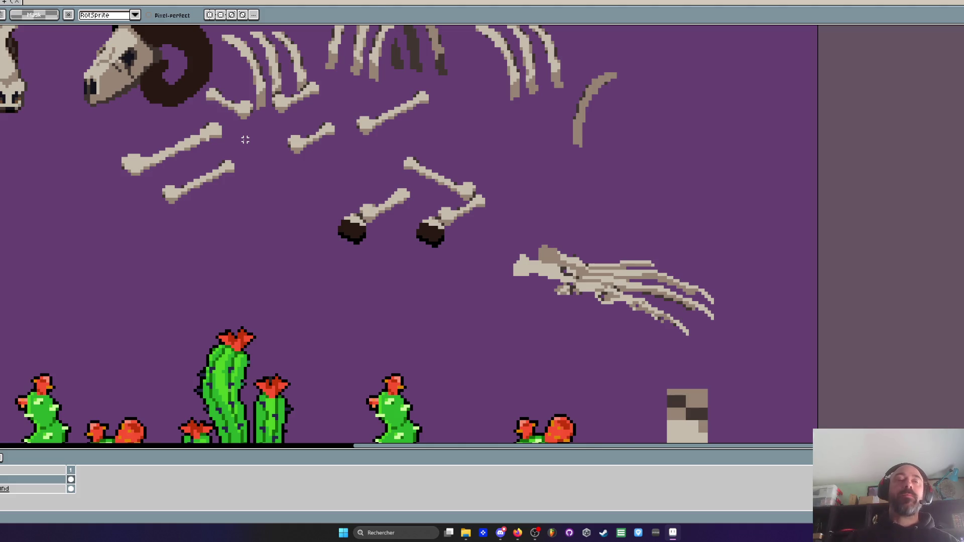
Zoom in on the claw sprite and paint two of its light pixels brown
{"action": "scroll", "coordinate": [245, 139], "scroll_direction": "down", "scroll_amount": 3}
{"action": "scroll", "coordinate": [246, 153], "scroll_direction": "up", "scroll_amount": 2}
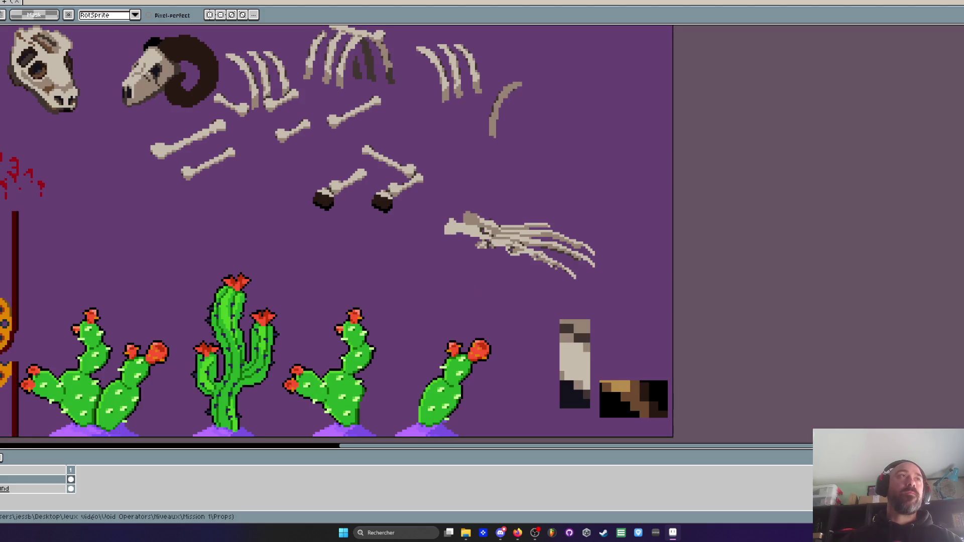
{"action": "scroll", "coordinate": [225, 131], "scroll_direction": "down", "scroll_amount": 1}
{"action": "left_click_drag", "start_coordinate": [235, 164], "coordinate": [310, 254]}
{"action": "scroll", "coordinate": [452, 300], "scroll_direction": "up", "scroll_amount": 3}
{"action": "scroll", "coordinate": [453, 297], "scroll_direction": "down", "scroll_amount": 2}
{"action": "key", "text": "i"}
{"action": "scroll", "coordinate": [454, 296], "scroll_direction": "up", "scroll_amount": 3}
{"action": "scroll", "coordinate": [458, 298], "scroll_direction": "down", "scroll_amount": 1}
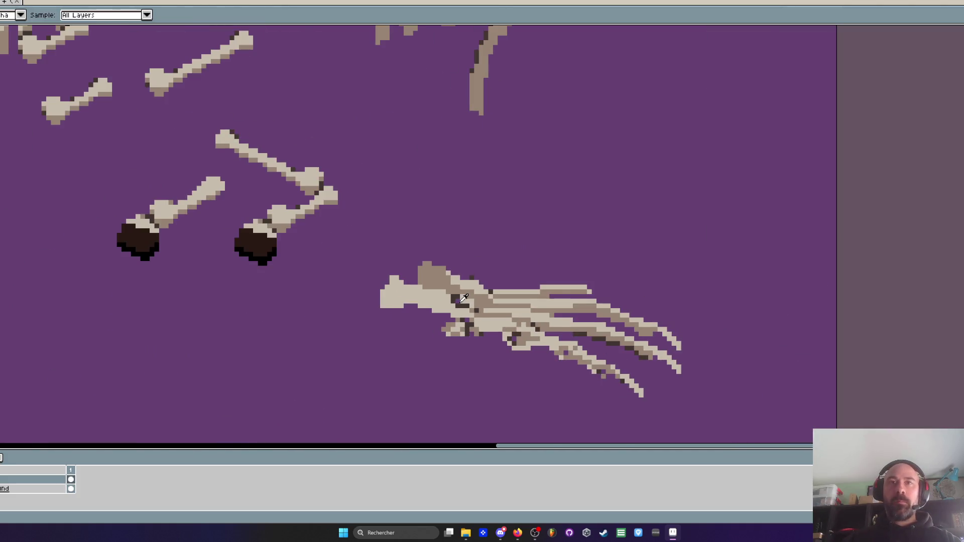
{"action": "scroll", "coordinate": [464, 298], "scroll_direction": "up", "scroll_amount": 1}
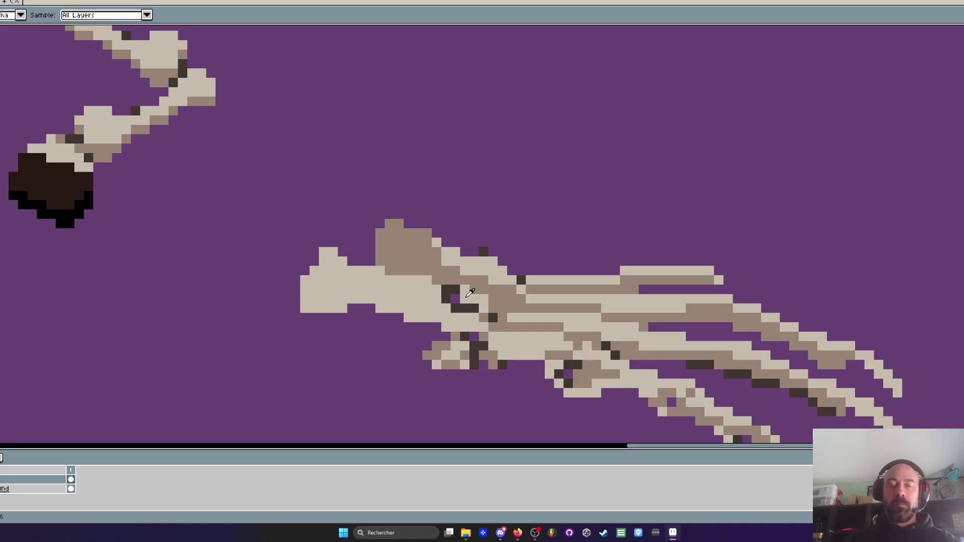
{"action": "scroll", "coordinate": [469, 295], "scroll_direction": "up", "scroll_amount": 1}
{"action": "key", "text": "b"}
{"action": "left_click", "coordinate": [485, 312]}
{"action": "left_click", "coordinate": [452, 285]}
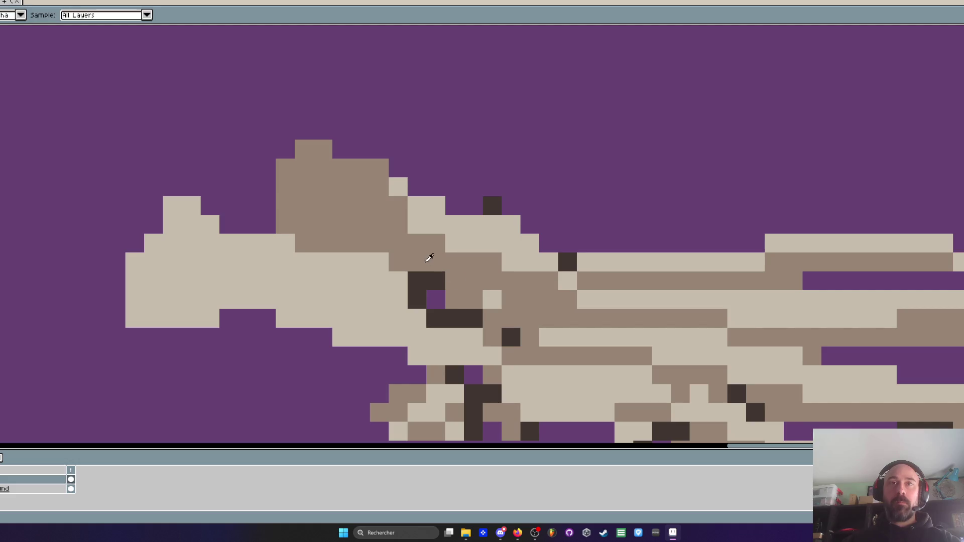
Drop the floating selection and paint a short vertical run of dark pixels
{"action": "key", "text": "Return"}
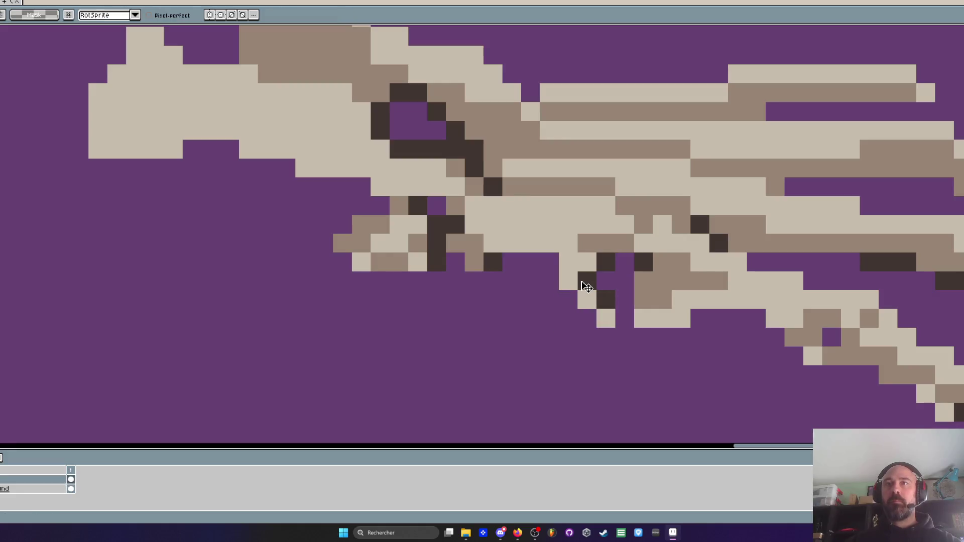
{"action": "key", "text": "i"}
{"action": "key", "text": "b"}
{"action": "left_click_drag", "start_coordinate": [623, 279], "coordinate": [626, 321]}
Sample the dark colour and extend the dark shading strip by one pixel
{"action": "scroll", "coordinate": [627, 321], "scroll_direction": "down", "scroll_amount": 4}
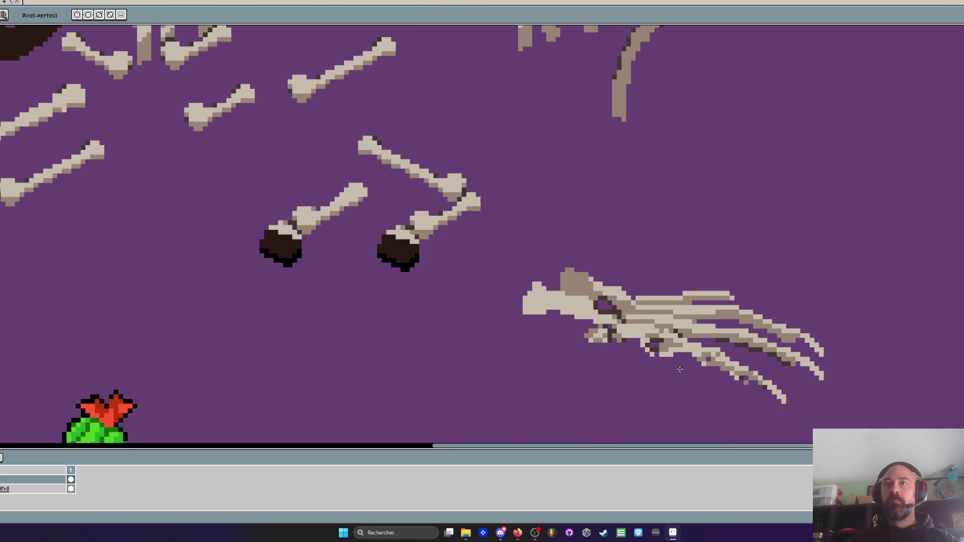
{"action": "scroll", "coordinate": [620, 339], "scroll_direction": "up", "scroll_amount": 3}
{"action": "scroll", "coordinate": [620, 339], "scroll_direction": "up", "scroll_amount": 3}
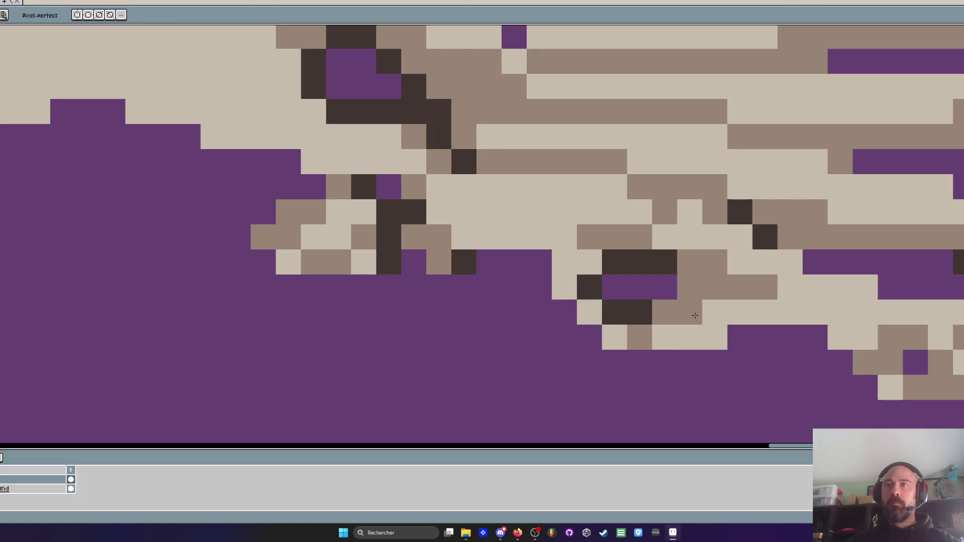
{"action": "scroll", "coordinate": [718, 314], "scroll_direction": "down", "scroll_amount": 3}
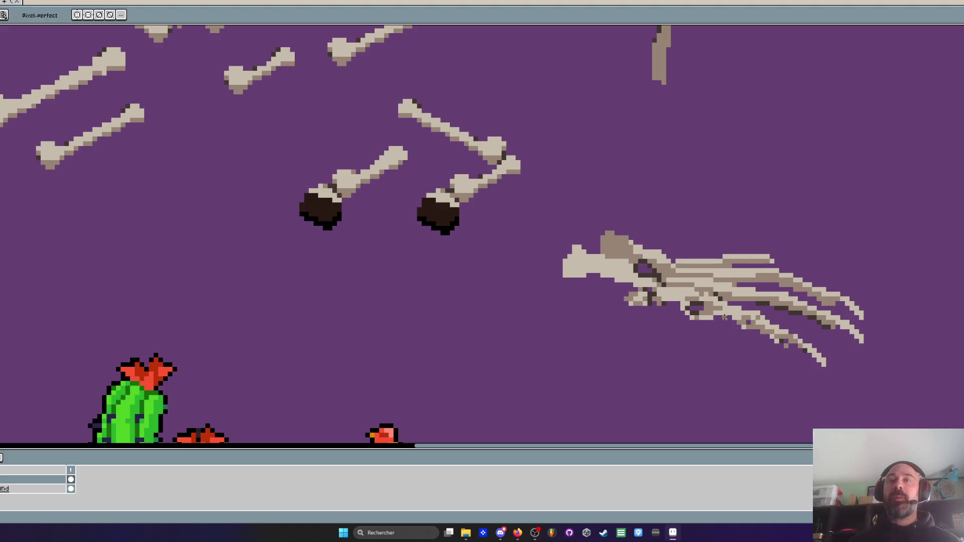
{"action": "scroll", "coordinate": [718, 281], "scroll_direction": "up", "scroll_amount": 2}
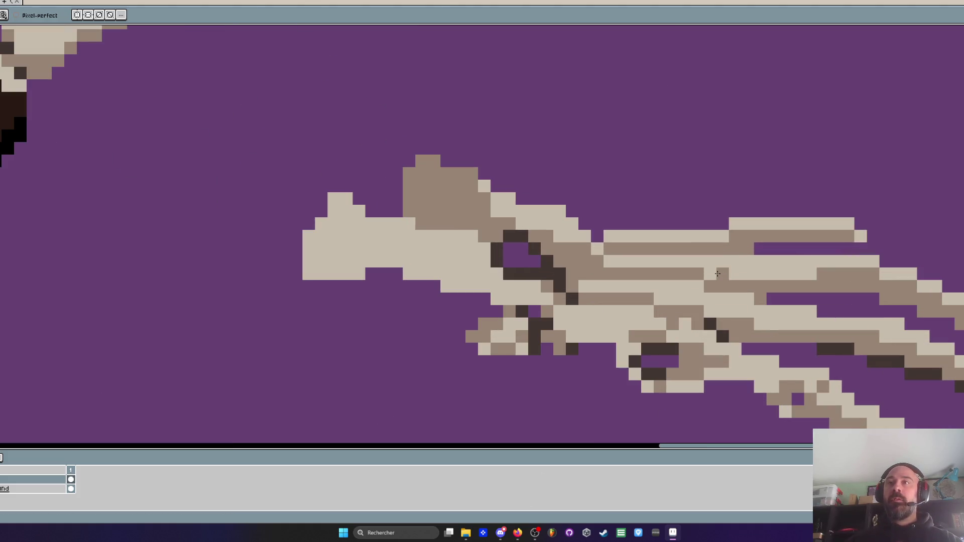
{"action": "scroll", "coordinate": [836, 237], "scroll_direction": "down", "scroll_amount": 2}
{"action": "scroll", "coordinate": [842, 293], "scroll_direction": "up", "scroll_amount": 1}
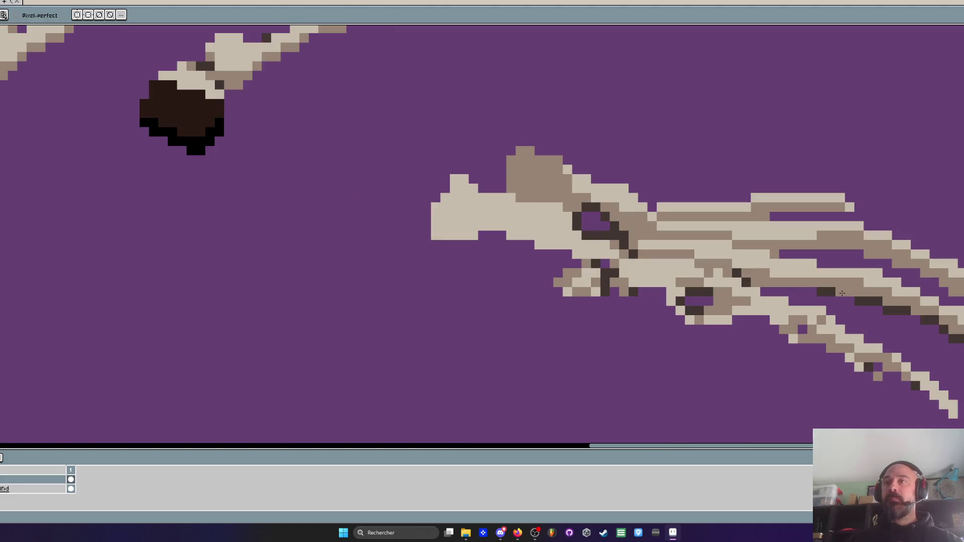
{"action": "key", "text": "alt"}
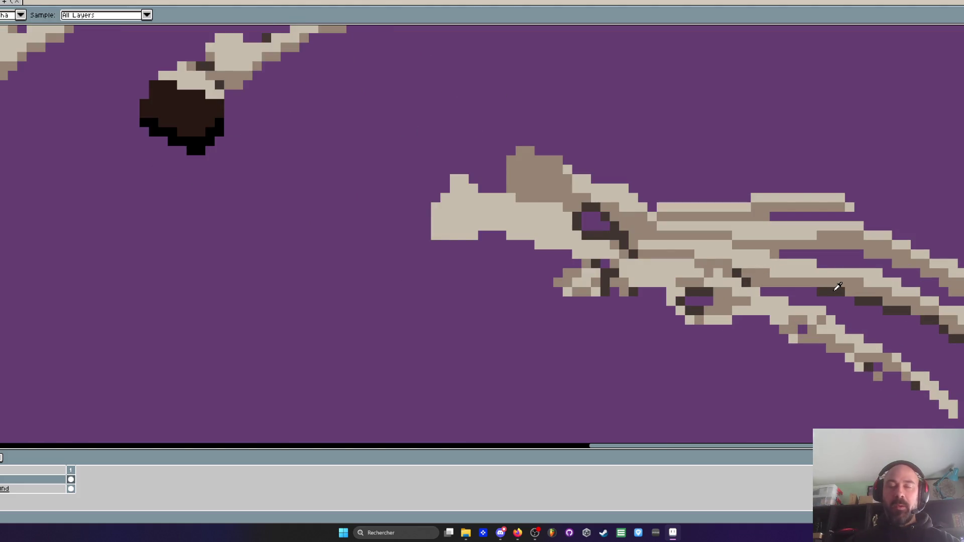
{"action": "scroll", "coordinate": [838, 287], "scroll_direction": "up", "scroll_amount": 3}
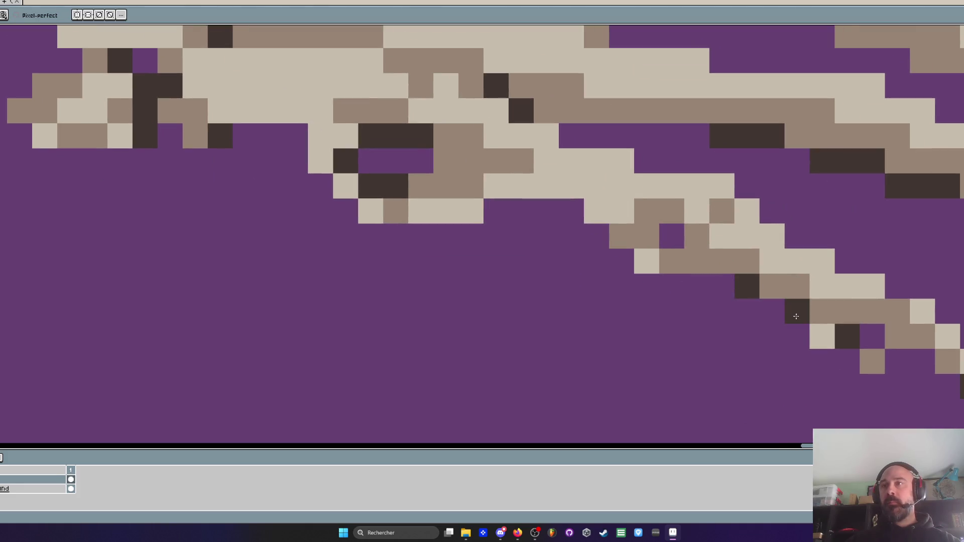
{"action": "scroll", "coordinate": [823, 314], "scroll_direction": "down", "scroll_amount": 3}
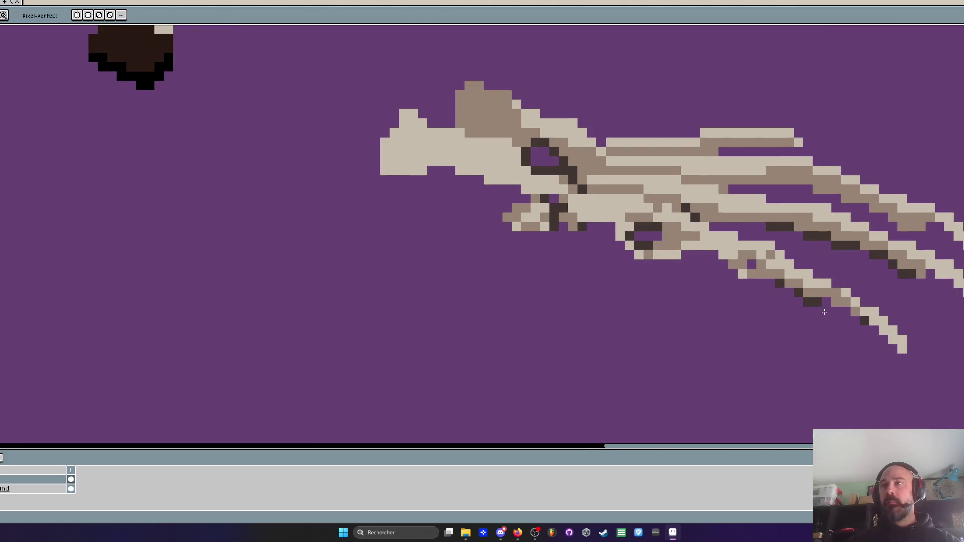
{"action": "scroll", "coordinate": [802, 325], "scroll_direction": "down", "scroll_amount": 2}
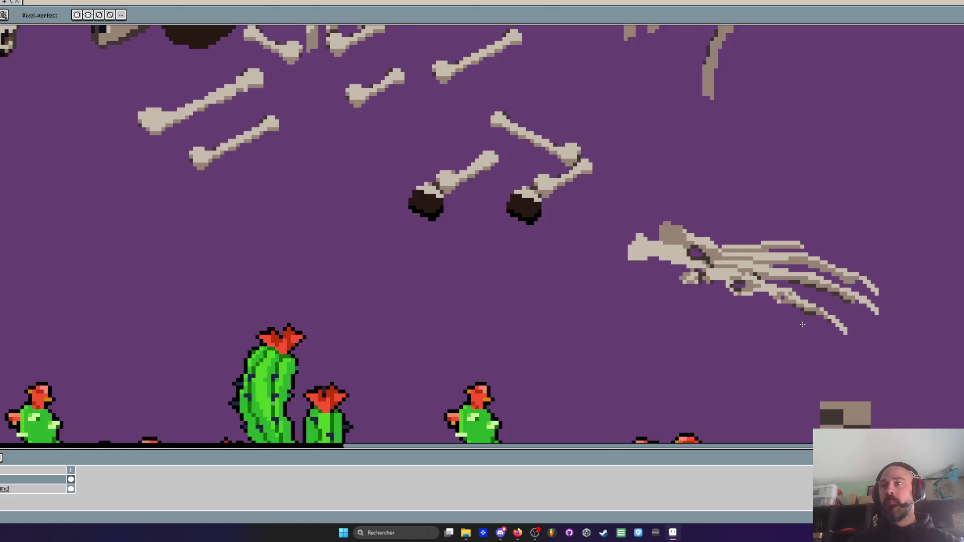
{"action": "scroll", "coordinate": [802, 326], "scroll_direction": "up", "scroll_amount": 3}
{"action": "scroll", "coordinate": [795, 285], "scroll_direction": "down", "scroll_amount": 1}
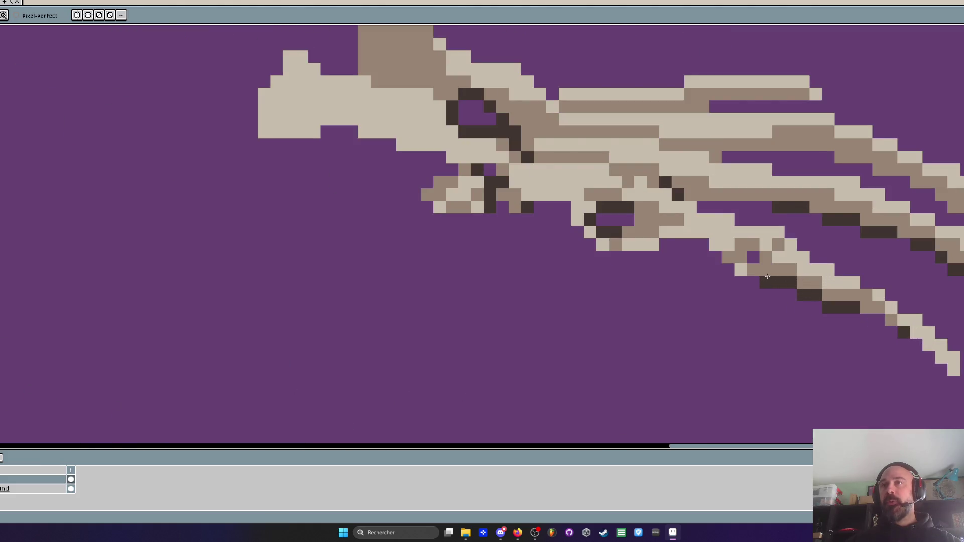
{"action": "scroll", "coordinate": [847, 323], "scroll_direction": "down", "scroll_amount": 2}
{"action": "scroll", "coordinate": [847, 324], "scroll_direction": "up", "scroll_amount": 3}
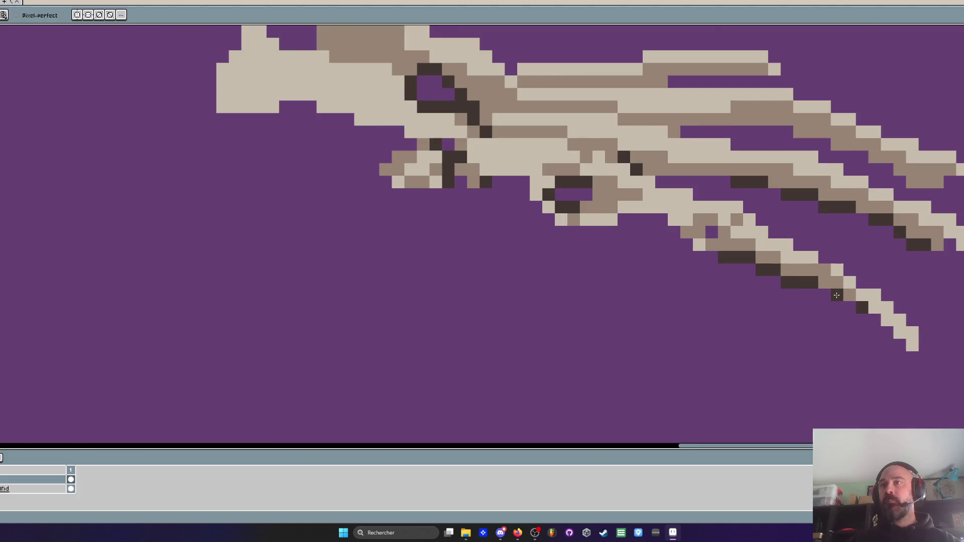
{"action": "scroll", "coordinate": [842, 291], "scroll_direction": "down", "scroll_amount": 3}
{"action": "scroll", "coordinate": [853, 284], "scroll_direction": "up", "scroll_amount": 2}
{"action": "left_click", "coordinate": [880, 278]}
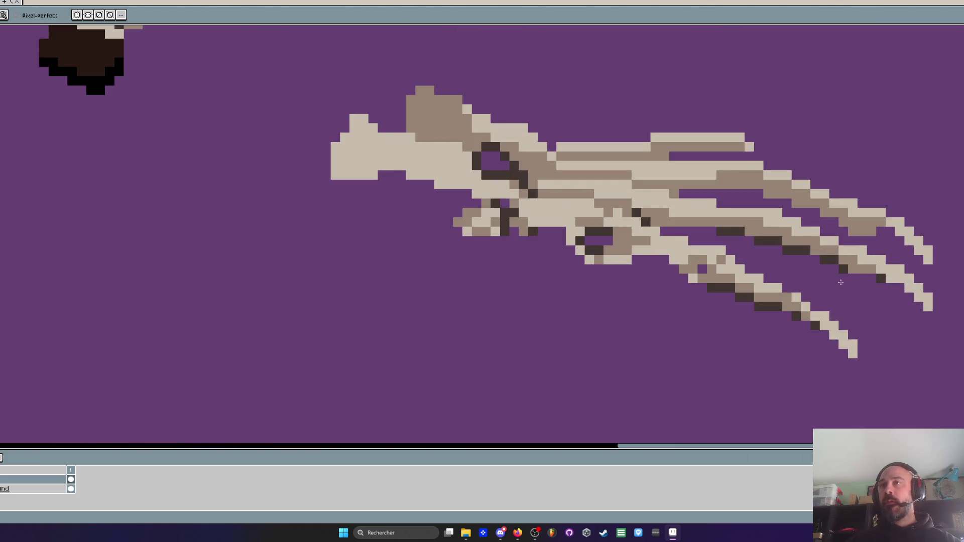
{"action": "scroll", "coordinate": [853, 276], "scroll_direction": "down", "scroll_amount": 3}
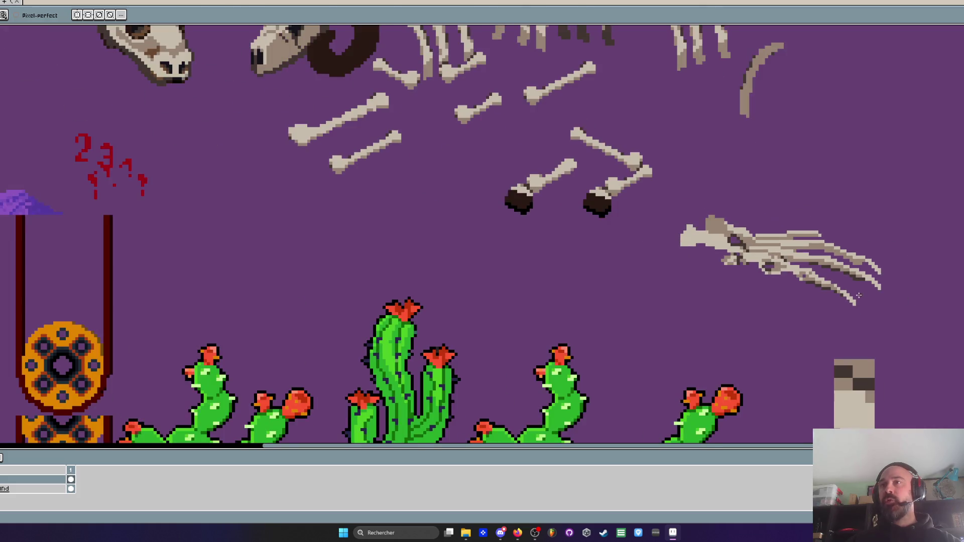
{"action": "scroll", "coordinate": [853, 273], "scroll_direction": "up", "scroll_amount": 2}
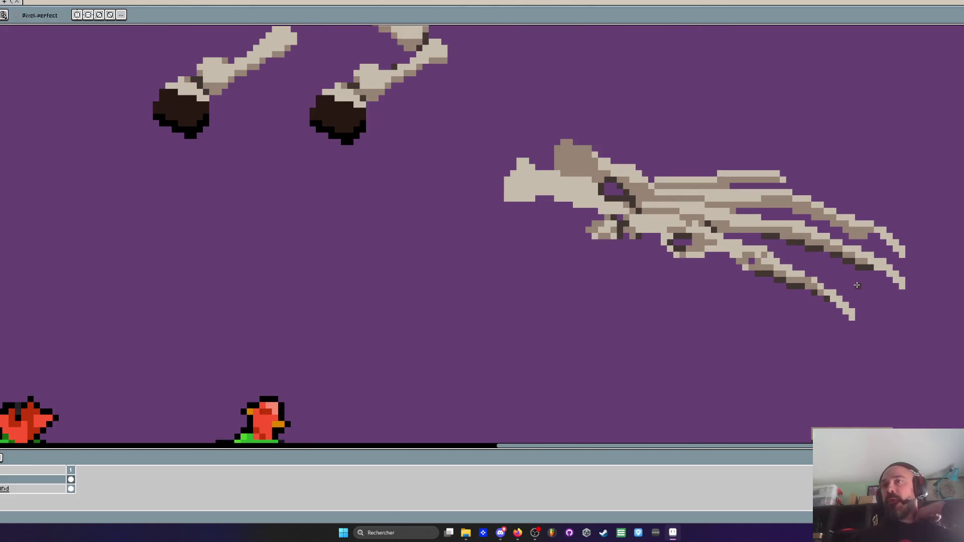
{"action": "scroll", "coordinate": [871, 254], "scroll_direction": "up", "scroll_amount": 1}
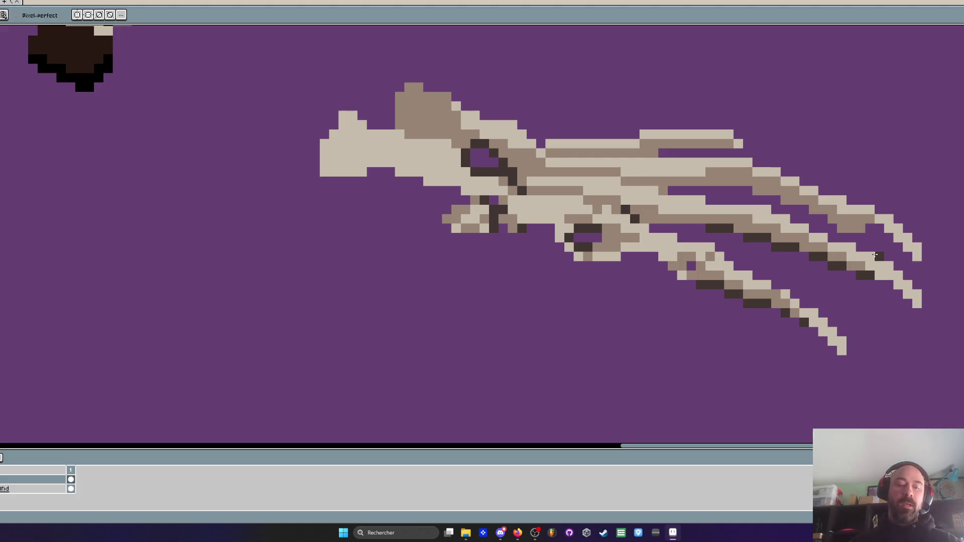
Put a transformable selection on the skull end, then deselect it
{"action": "key", "text": "h"}
{"action": "scroll", "coordinate": [399, 151], "scroll_direction": "up", "scroll_amount": 1}
{"action": "key", "text": "ctrl+shift+d"}
{"action": "scroll", "coordinate": [361, 291], "scroll_direction": "down", "scroll_amount": 1}
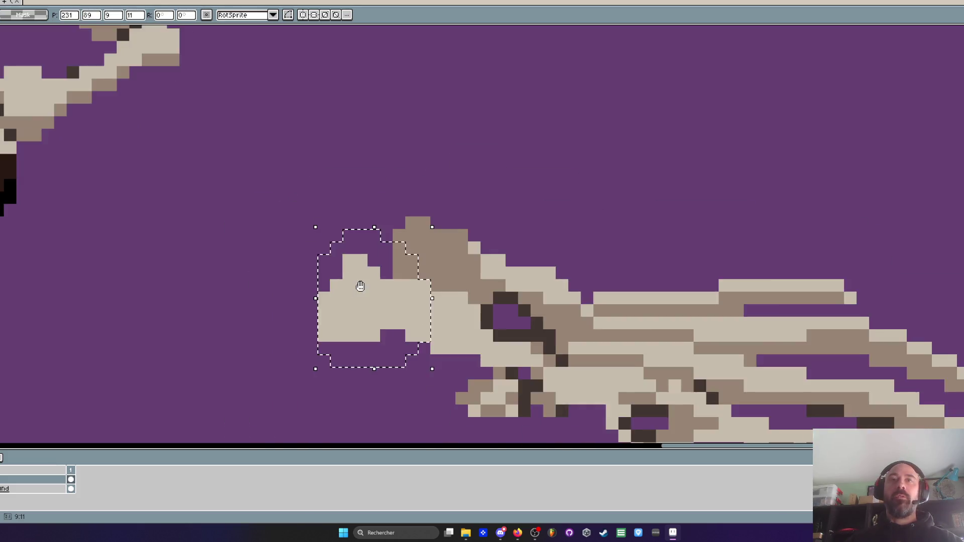
{"action": "scroll", "coordinate": [360, 286], "scroll_direction": "down", "scroll_amount": 1}
{"action": "key", "text": "ctrl+d"}
{"action": "key", "text": "b"}
{"action": "scroll", "coordinate": [394, 171], "scroll_direction": "up", "scroll_amount": 2}
Eyedrop colours and add brown shading pixels at the lowest finger's knuckle
{"action": "key", "text": "i"}
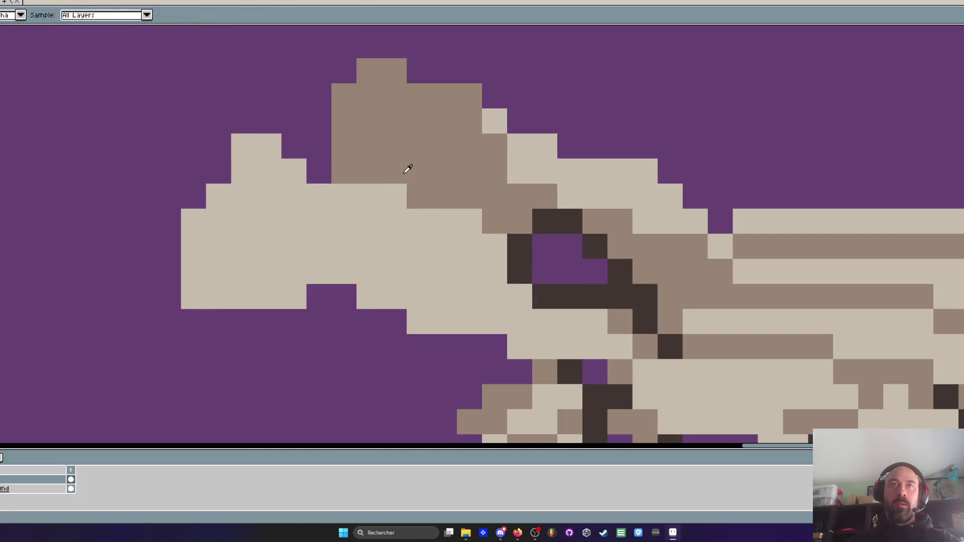
{"action": "scroll", "coordinate": [398, 122], "scroll_direction": "down", "scroll_amount": 2}
{"action": "scroll", "coordinate": [403, 148], "scroll_direction": "up", "scroll_amount": 1}
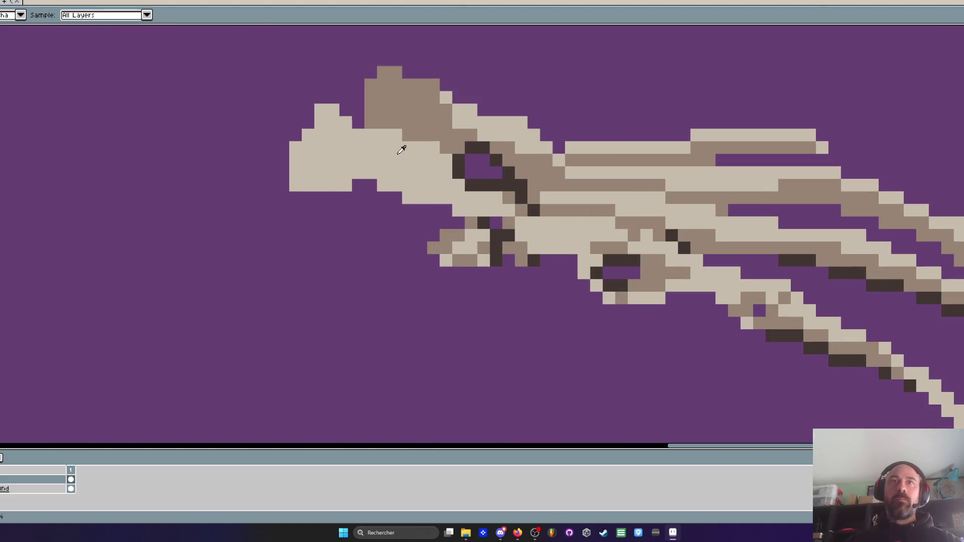
{"action": "scroll", "coordinate": [331, 167], "scroll_direction": "up", "scroll_amount": 1}
{"action": "key", "text": "b"}
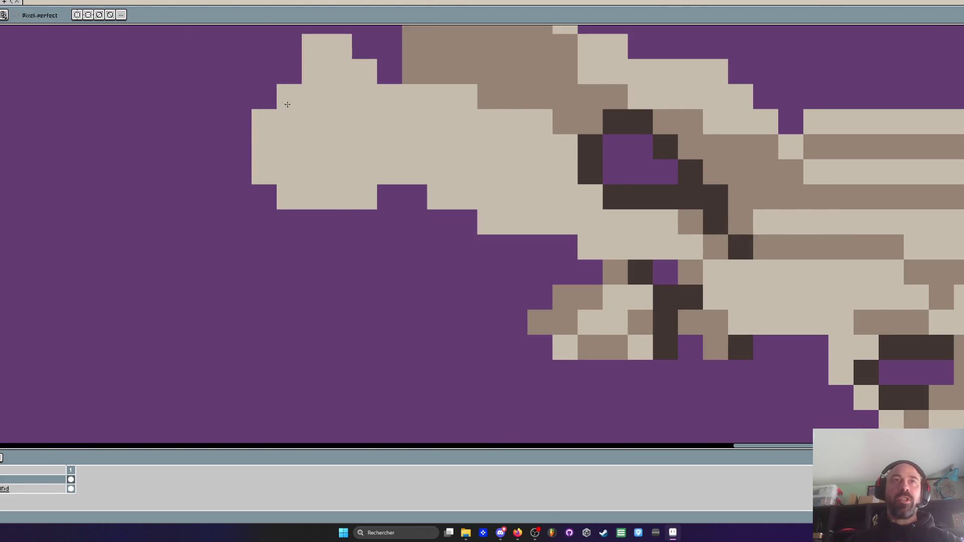
{"action": "scroll", "coordinate": [301, 114], "scroll_direction": "down", "scroll_amount": 2}
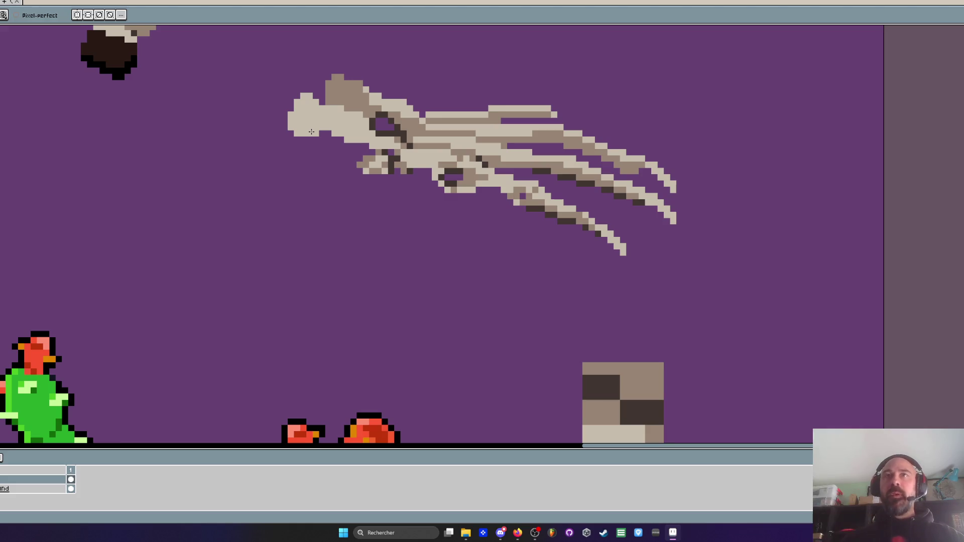
{"action": "scroll", "coordinate": [539, 118], "scroll_direction": "down", "scroll_amount": 1}
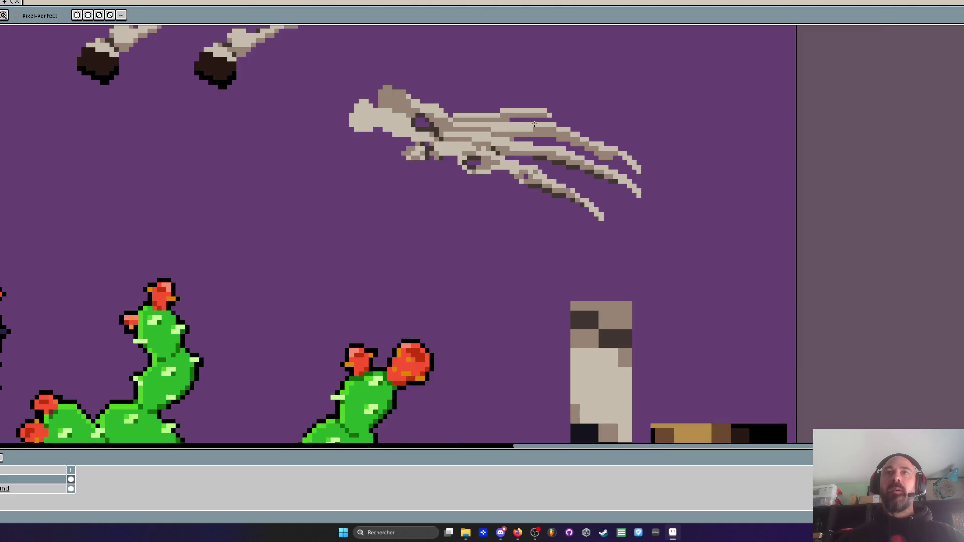
{"action": "scroll", "coordinate": [463, 164], "scroll_direction": "up", "scroll_amount": 1}
{"action": "key", "text": "i"}
{"action": "scroll", "coordinate": [506, 165], "scroll_direction": "up", "scroll_amount": 1}
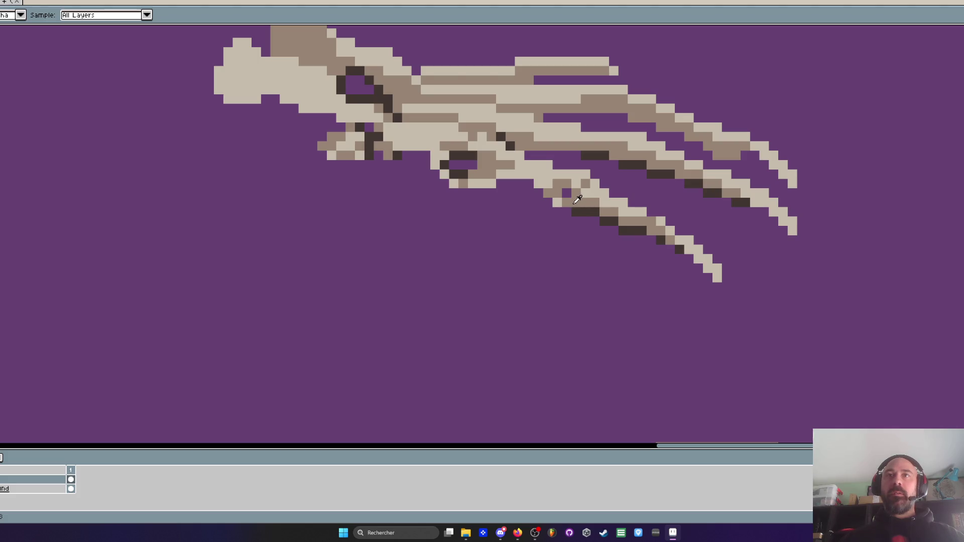
{"action": "scroll", "coordinate": [577, 196], "scroll_direction": "up", "scroll_amount": 1}
{"action": "key", "text": "b"}
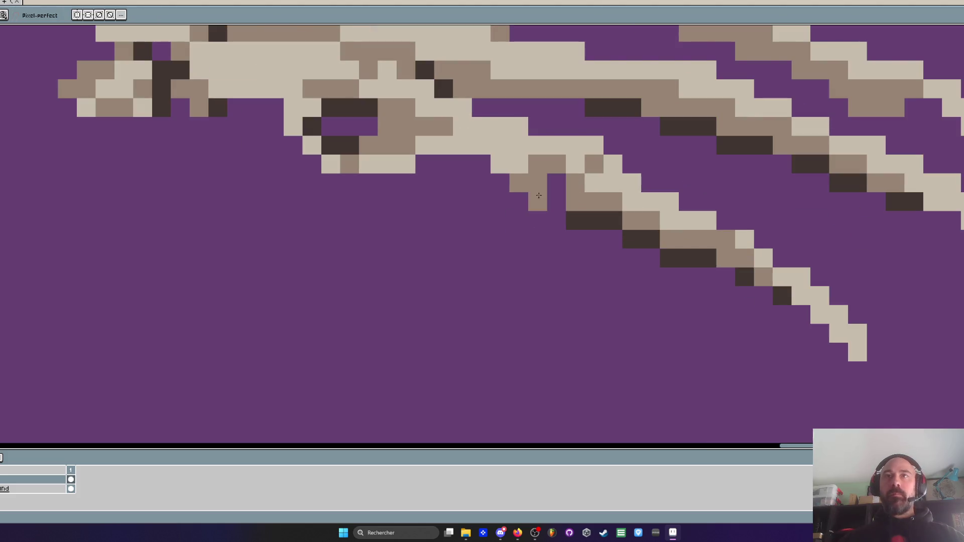
{"action": "scroll", "coordinate": [537, 190], "scroll_direction": "down", "scroll_amount": 3}
{"action": "scroll", "coordinate": [558, 214], "scroll_direction": "up", "scroll_amount": 1}
Lasso the lower bone claws freehand
{"action": "key", "text": "q"}
{"action": "mouse_move", "coordinate": [547, 171]}
{"action": "left_mouse_down"}
{"action": "mouse_move", "coordinate": [532, 204]}
{"action": "mouse_move", "coordinate": [652, 216]}
{"action": "mouse_move", "coordinate": [561, 179]}
{"action": "left_mouse_up"}
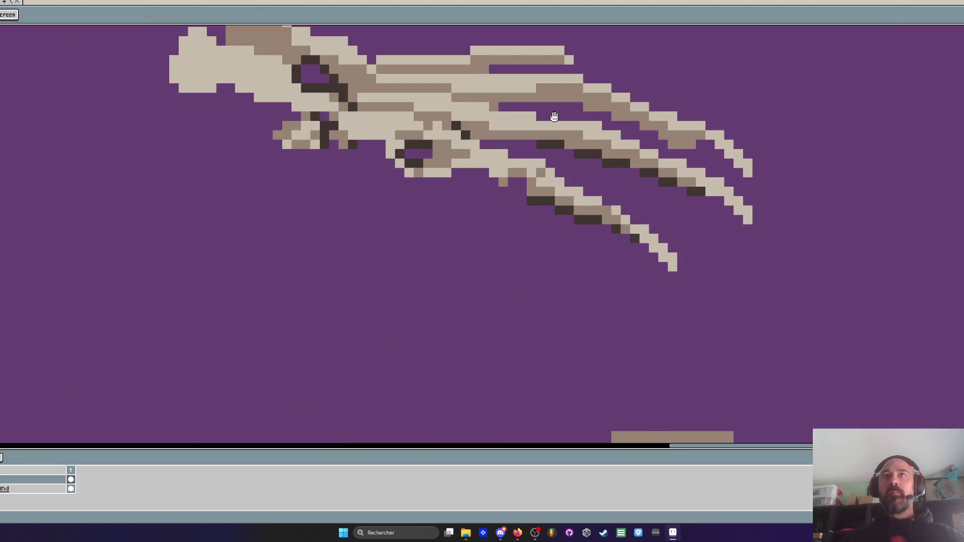
{"action": "scroll", "coordinate": [618, 149], "scroll_direction": "down", "scroll_amount": 4}
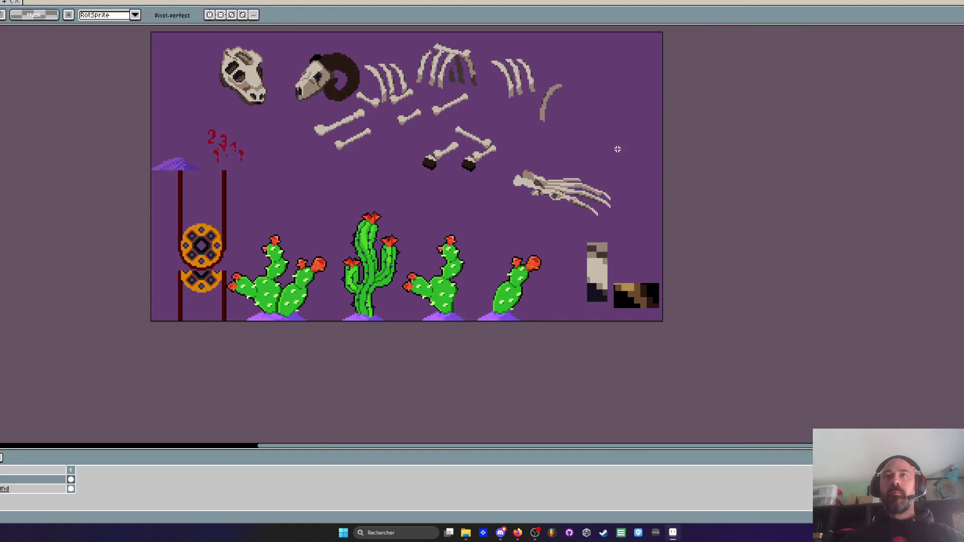
Draw a thin diagonal stroke below the claw, then erase the stray pixels
{"action": "scroll", "coordinate": [562, 194], "scroll_direction": "up", "scroll_amount": 5}
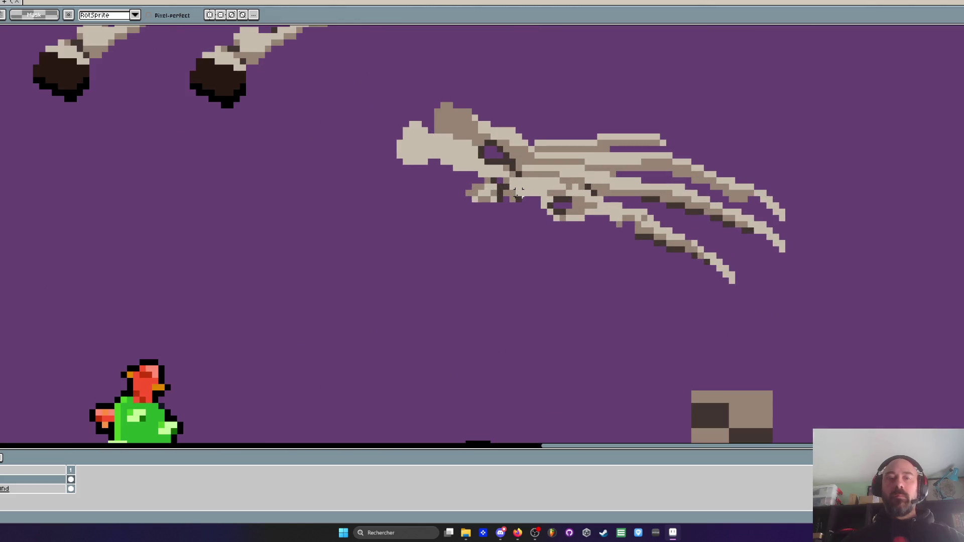
{"action": "left_click_drag", "start_coordinate": [481, 190], "coordinate": [522, 302]}
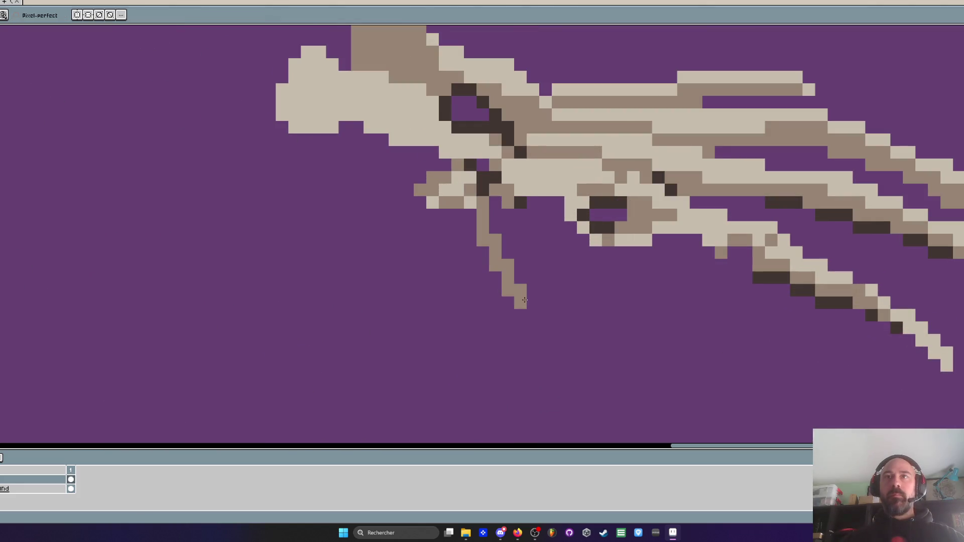
{"action": "scroll", "coordinate": [552, 243], "scroll_direction": "down", "scroll_amount": 5}
{"action": "scroll", "coordinate": [505, 216], "scroll_direction": "up", "scroll_amount": 3}
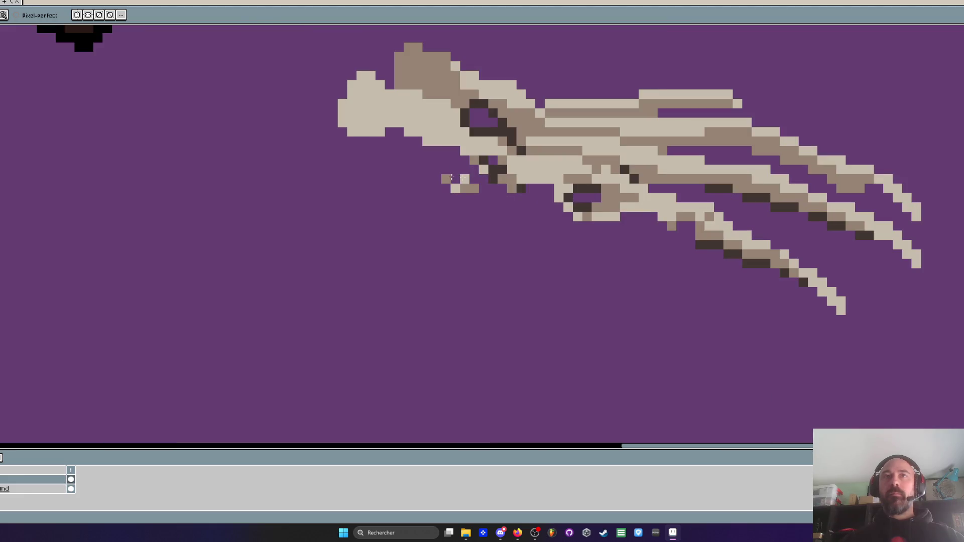
{"action": "left_click_drag", "start_coordinate": [485, 167], "coordinate": [505, 176]}
{"action": "scroll", "coordinate": [504, 176], "scroll_direction": "down", "scroll_amount": 3}
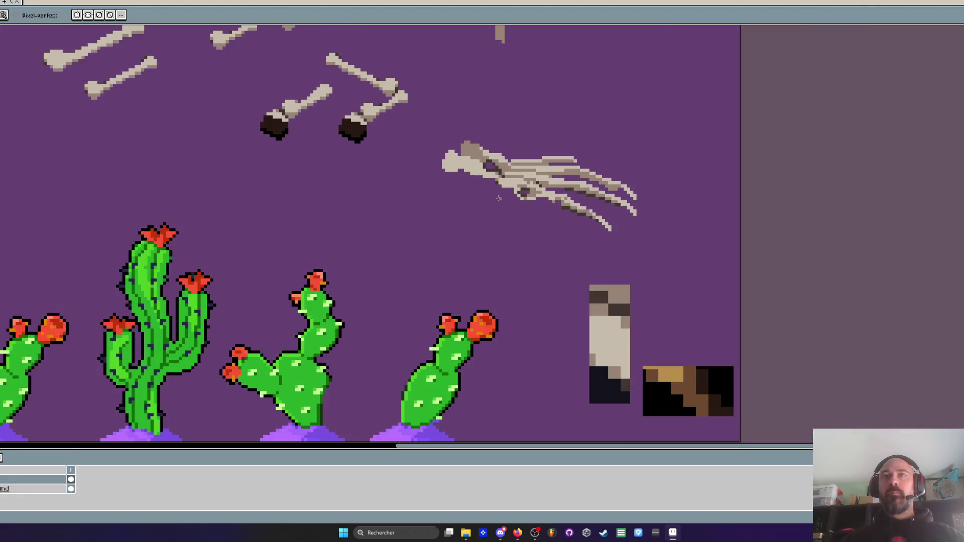
{"action": "scroll", "coordinate": [504, 174], "scroll_direction": "up", "scroll_amount": 3}
{"action": "scroll", "coordinate": [506, 164], "scroll_direction": "down", "scroll_amount": 3}
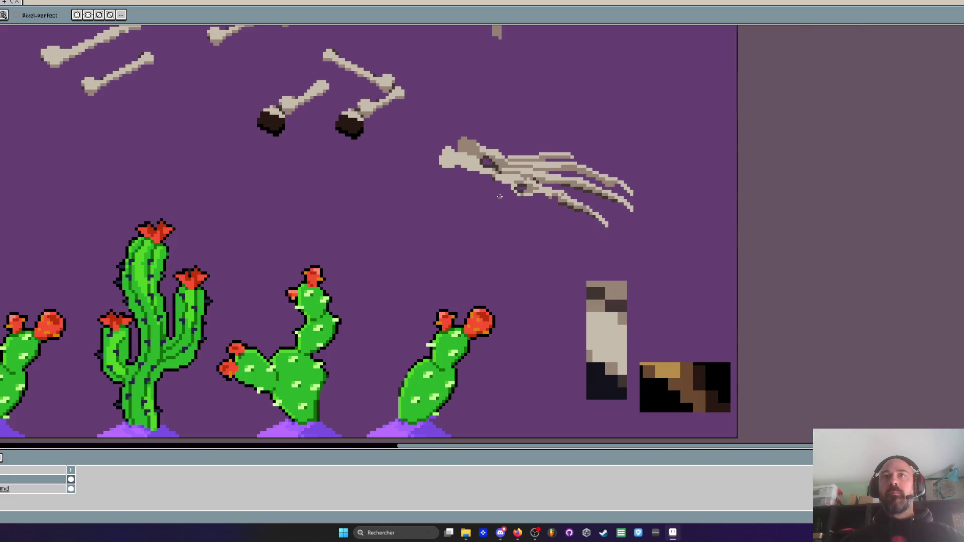
{"action": "scroll", "coordinate": [500, 197], "scroll_direction": "up", "scroll_amount": 5}
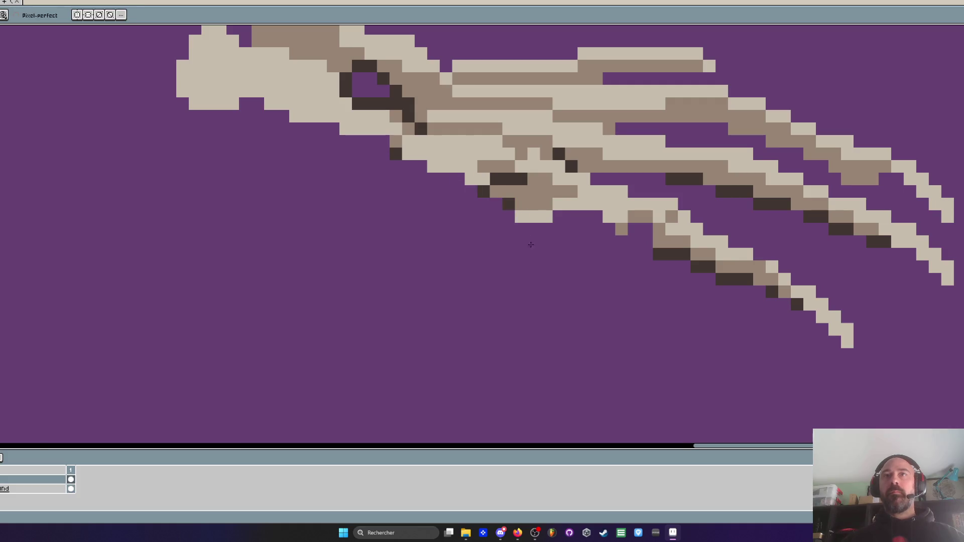
{"action": "scroll", "coordinate": [552, 264], "scroll_direction": "down", "scroll_amount": 4}
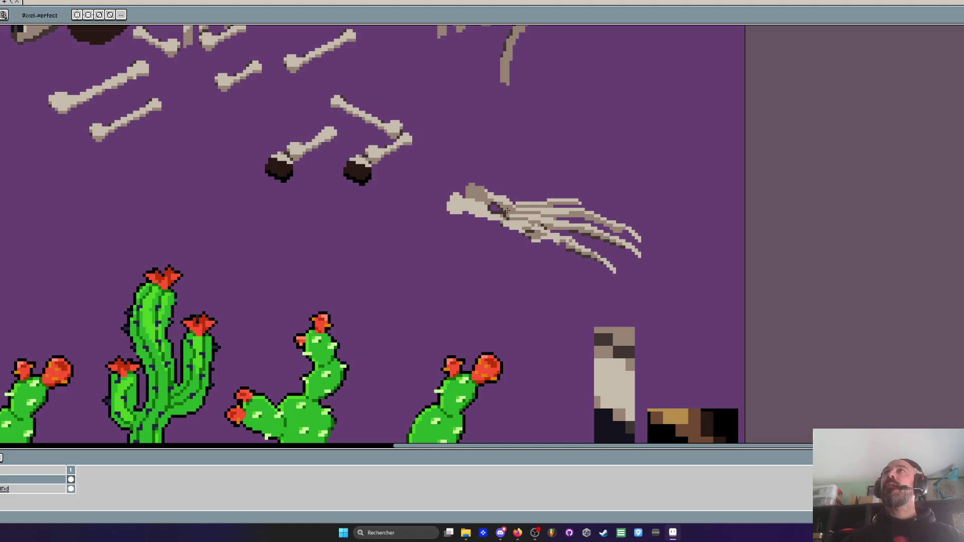
{"action": "scroll", "coordinate": [503, 209], "scroll_direction": "up", "scroll_amount": 3}
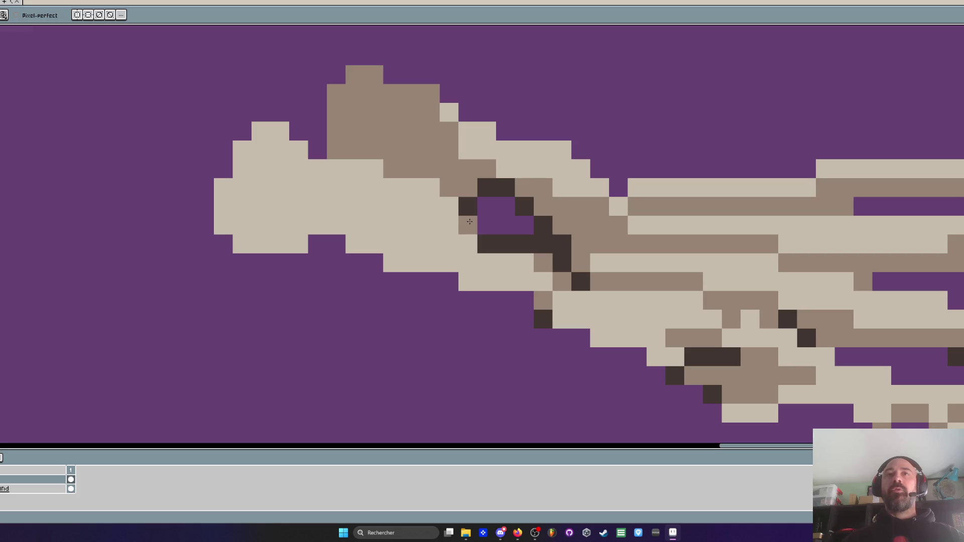
{"action": "scroll", "coordinate": [497, 241], "scroll_direction": "down", "scroll_amount": 4}
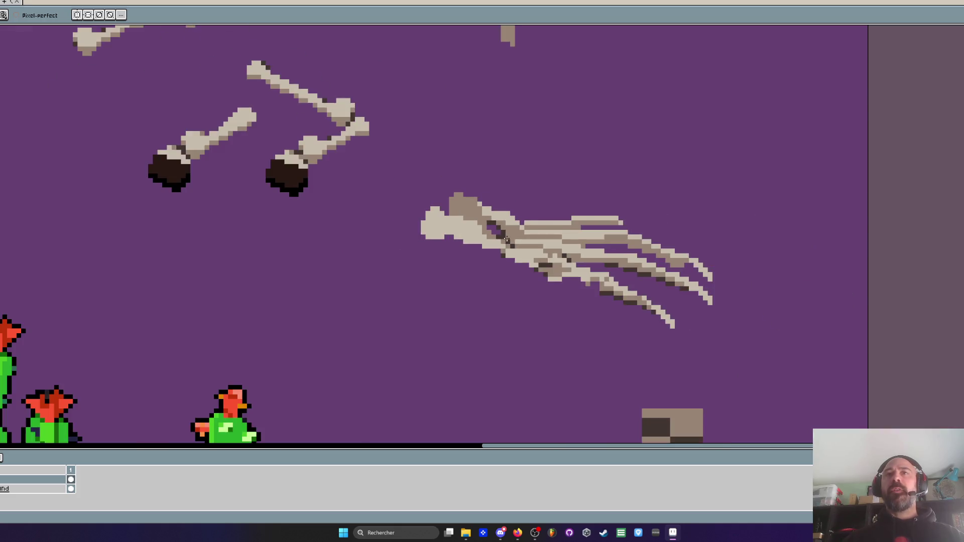
{"action": "scroll", "coordinate": [483, 235], "scroll_direction": "up", "scroll_amount": 3}
{"action": "scroll", "coordinate": [483, 235], "scroll_direction": "down", "scroll_amount": 3}
{"action": "scroll", "coordinate": [482, 241], "scroll_direction": "up", "scroll_amount": 3}
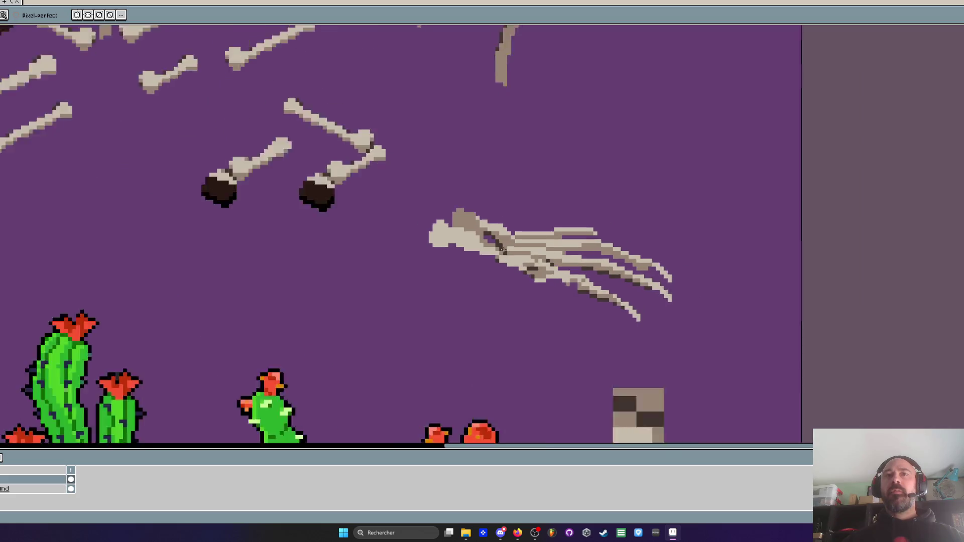
Repaint the head's top rows light beige and lasso the front of the head
{"action": "key", "text": "i"}
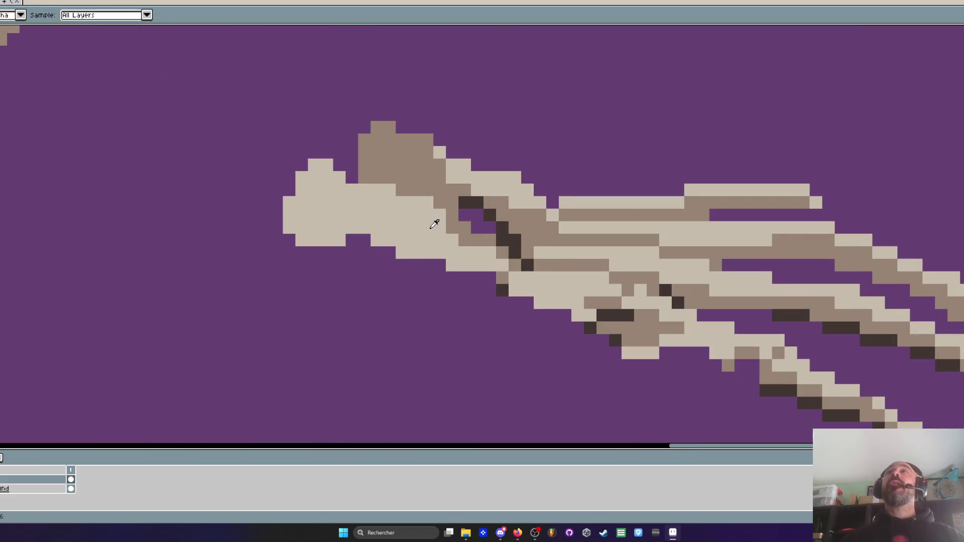
{"action": "key", "text": "b"}
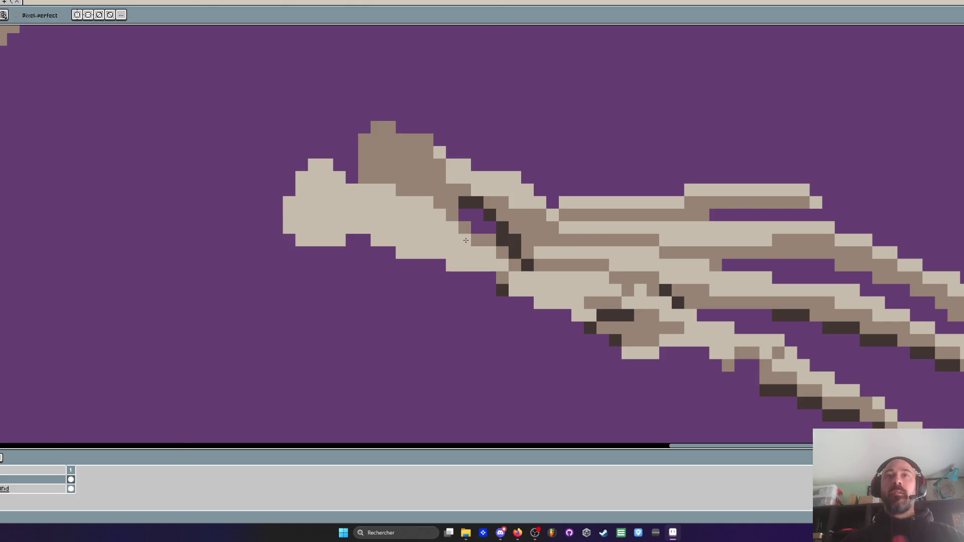
{"action": "scroll", "coordinate": [476, 244], "scroll_direction": "down", "scroll_amount": 3}
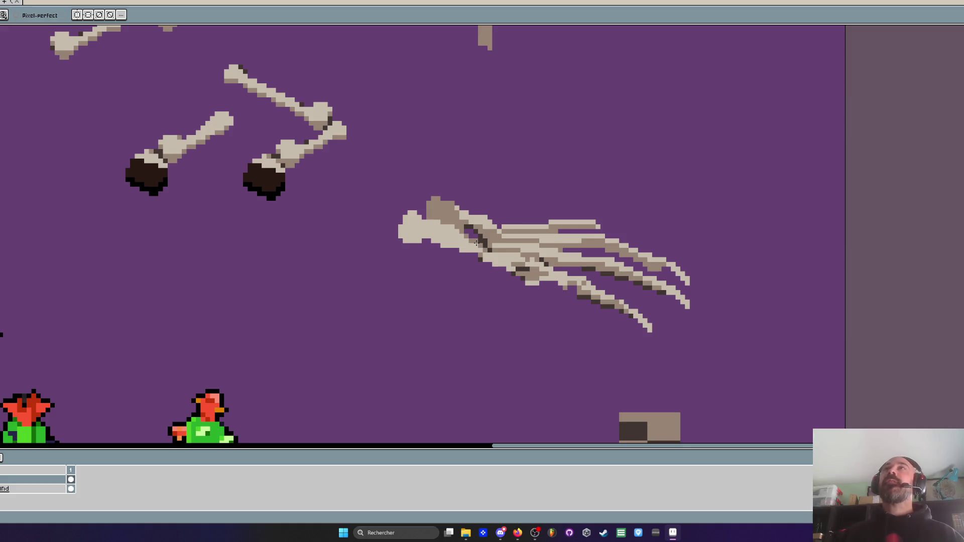
{"action": "scroll", "coordinate": [457, 210], "scroll_direction": "up", "scroll_amount": 3}
{"action": "left_click", "coordinate": [392, 183]}
{"action": "mouse_move", "coordinate": [412, 202]}
{"action": "left_mouse_down"}
{"action": "mouse_move", "coordinate": [442, 208]}
{"action": "mouse_move", "coordinate": [467, 240]}
{"action": "left_mouse_up"}
{"action": "left_click", "coordinate": [392, 202]}
{"action": "mouse_move", "coordinate": [374, 184]}
{"action": "left_mouse_down"}
{"action": "mouse_move", "coordinate": [355, 202]}
{"action": "mouse_move", "coordinate": [436, 222]}
{"action": "left_mouse_up"}
{"action": "scroll", "coordinate": [436, 221], "scroll_direction": "down", "scroll_amount": 4}
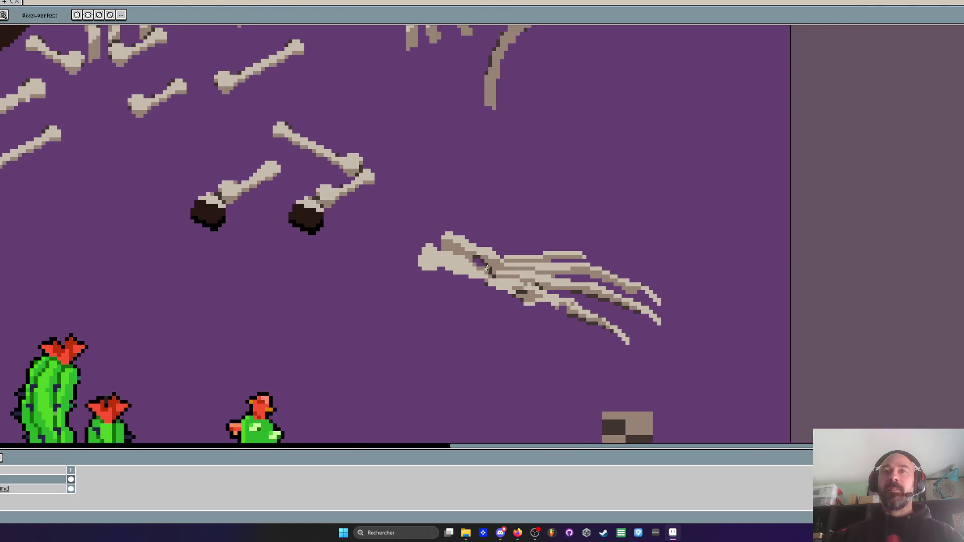
{"action": "scroll", "coordinate": [405, 193], "scroll_direction": "up", "scroll_amount": 3}
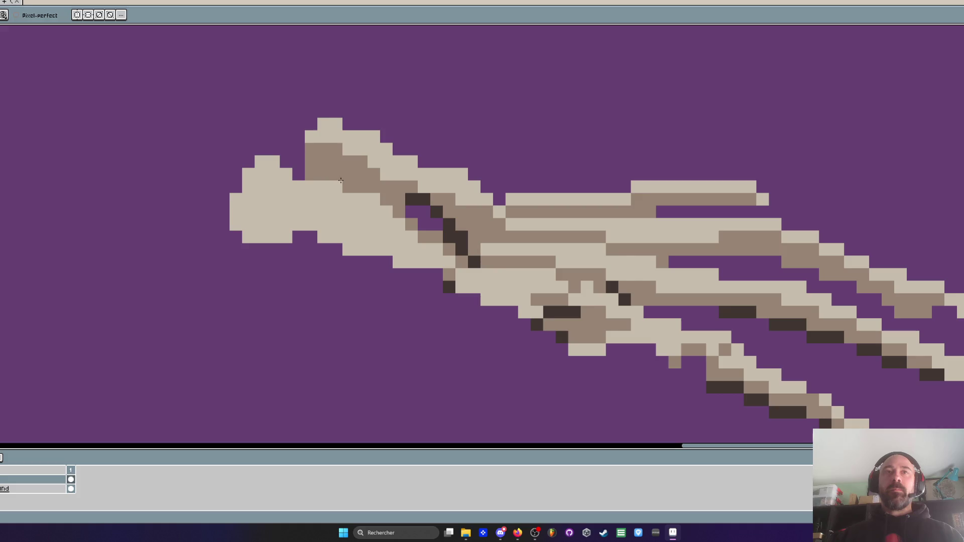
{"action": "key", "text": "q"}
{"action": "mouse_move", "coordinate": [261, 135]}
{"action": "left_mouse_down"}
{"action": "mouse_move", "coordinate": [249, 260]}
{"action": "mouse_move", "coordinate": [271, 138]}
{"action": "left_mouse_up"}
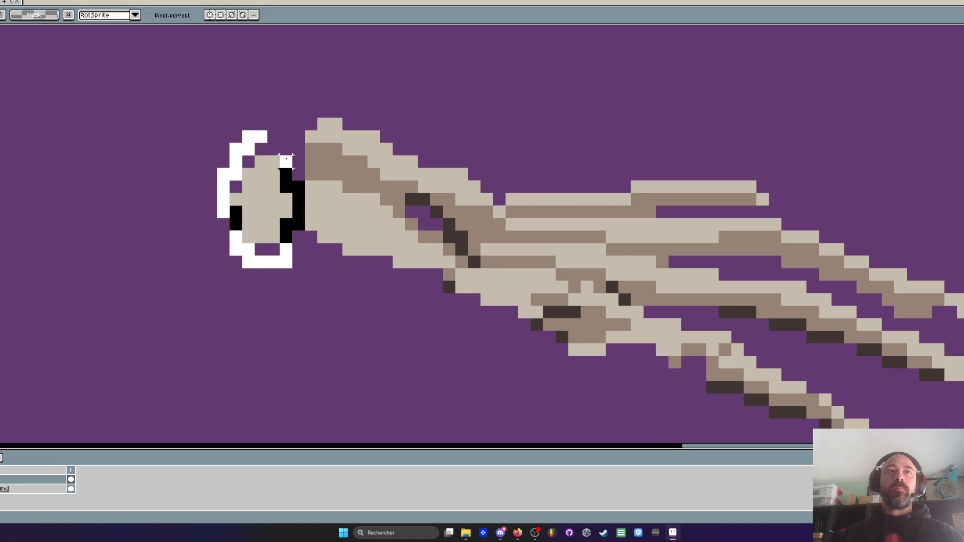
Nudge the lassoed head front right and repaint its brown shading light beige
{"action": "left_click_drag", "start_coordinate": [273, 187], "coordinate": [286, 189]}
{"action": "scroll", "coordinate": [371, 199], "scroll_direction": "down", "scroll_amount": 3}
{"action": "scroll", "coordinate": [376, 211], "scroll_direction": "down", "scroll_amount": 1}
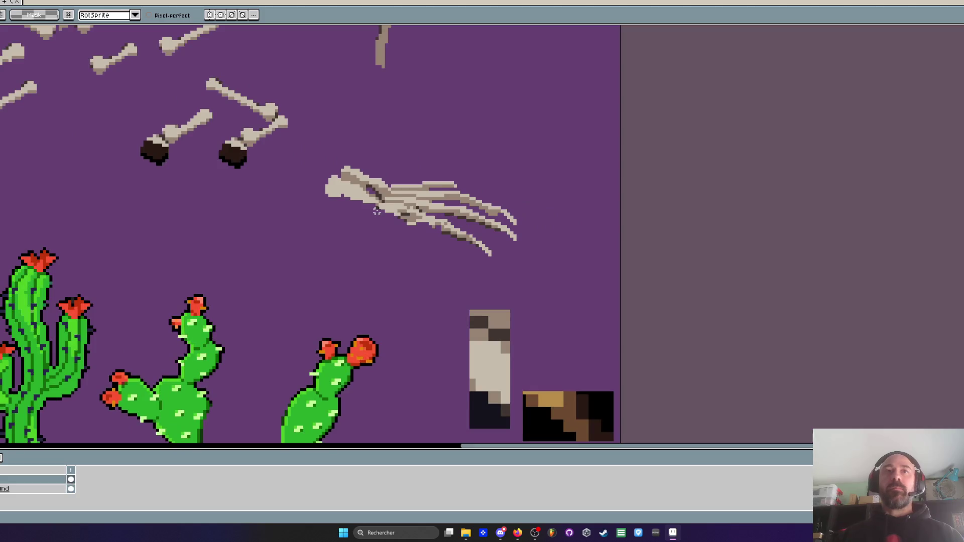
{"action": "scroll", "coordinate": [376, 210], "scroll_direction": "up", "scroll_amount": 3}
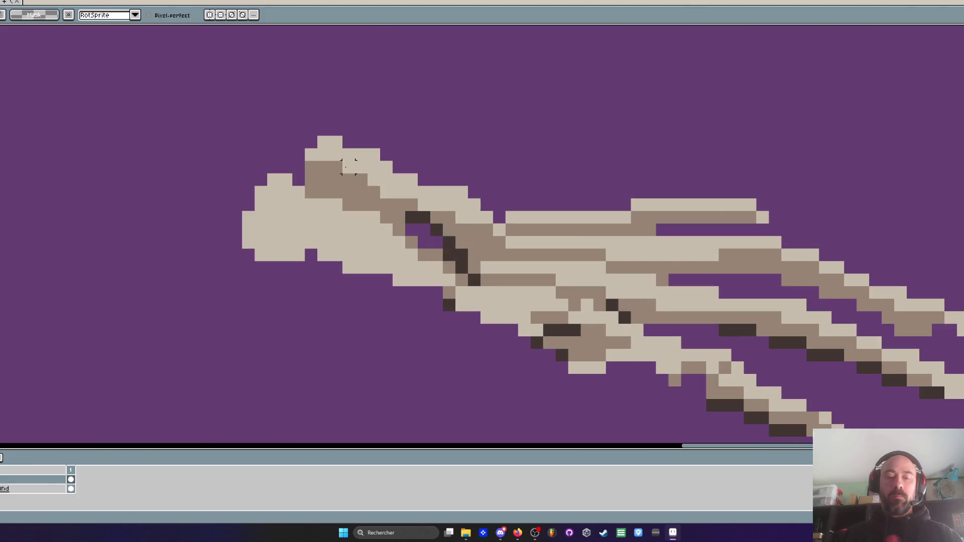
{"action": "key", "text": "alt"}
{"action": "left_click", "coordinate": [324, 179]}
{"action": "left_click", "coordinate": [311, 179]}
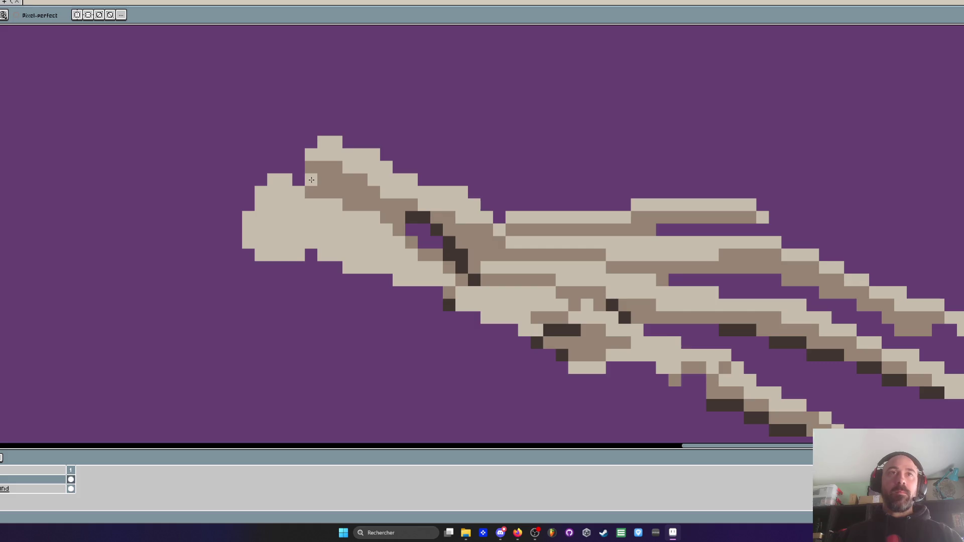
{"action": "left_click_drag", "start_coordinate": [311, 167], "coordinate": [410, 208]}
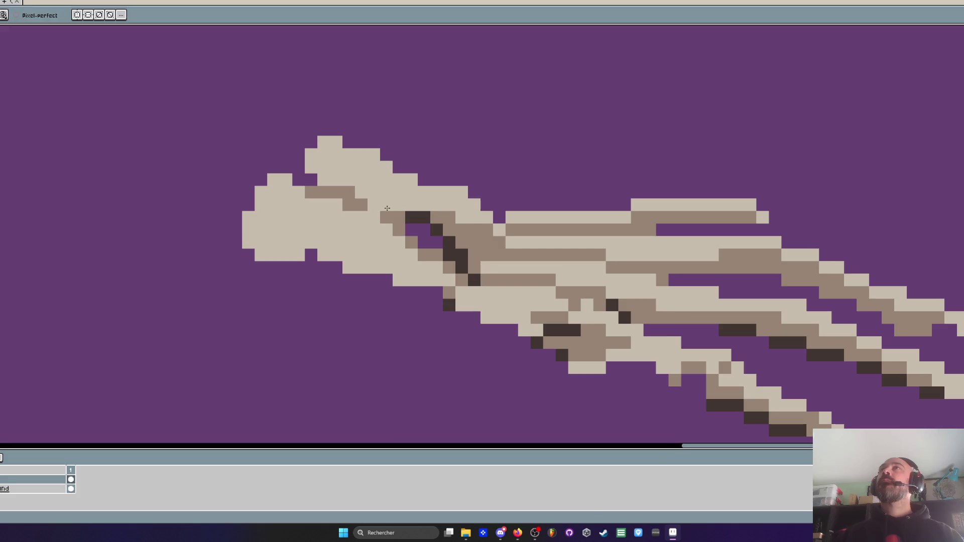
Sample a dark brown and add a dark accent pixel at the claw's finger joints
{"action": "scroll", "coordinate": [387, 208], "scroll_direction": "down", "scroll_amount": 3}
{"action": "scroll", "coordinate": [445, 166], "scroll_direction": "up", "scroll_amount": 4}
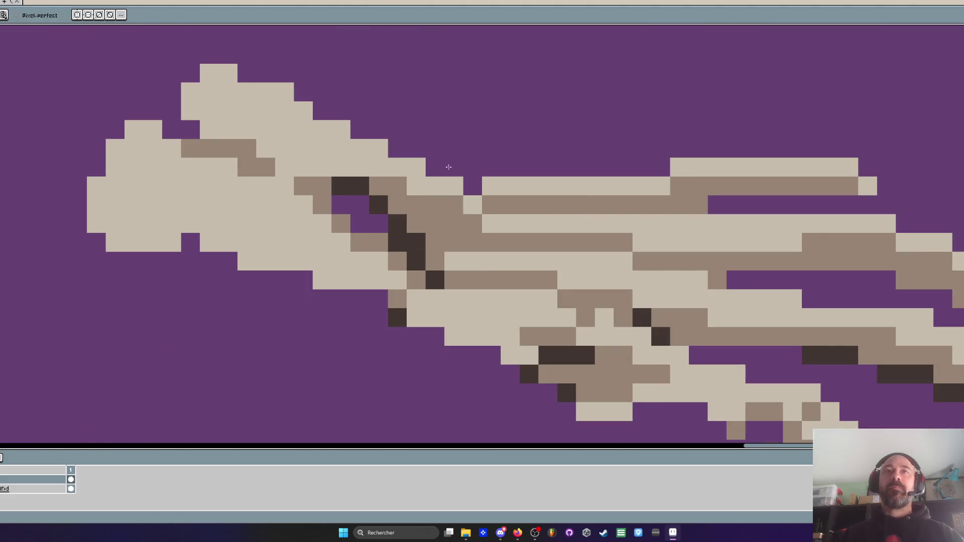
{"action": "scroll", "coordinate": [446, 186], "scroll_direction": "down", "scroll_amount": 2}
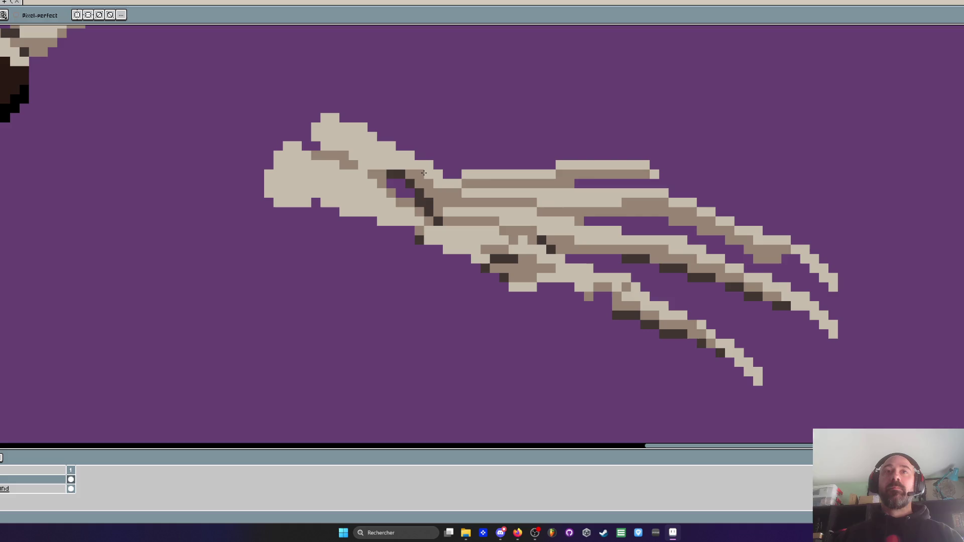
{"action": "scroll", "coordinate": [431, 180], "scroll_direction": "down", "scroll_amount": 2}
{"action": "scroll", "coordinate": [433, 182], "scroll_direction": "up", "scroll_amount": 1}
{"action": "scroll", "coordinate": [434, 183], "scroll_direction": "down", "scroll_amount": 2}
{"action": "scroll", "coordinate": [436, 183], "scroll_direction": "up", "scroll_amount": 1}
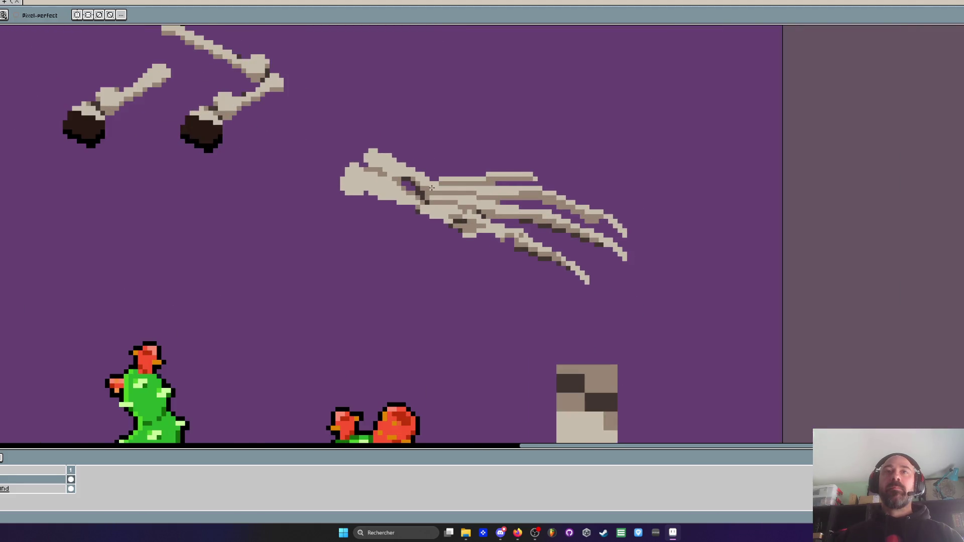
{"action": "scroll", "coordinate": [431, 188], "scroll_direction": "down", "scroll_amount": 1}
{"action": "scroll", "coordinate": [464, 178], "scroll_direction": "up", "scroll_amount": 3}
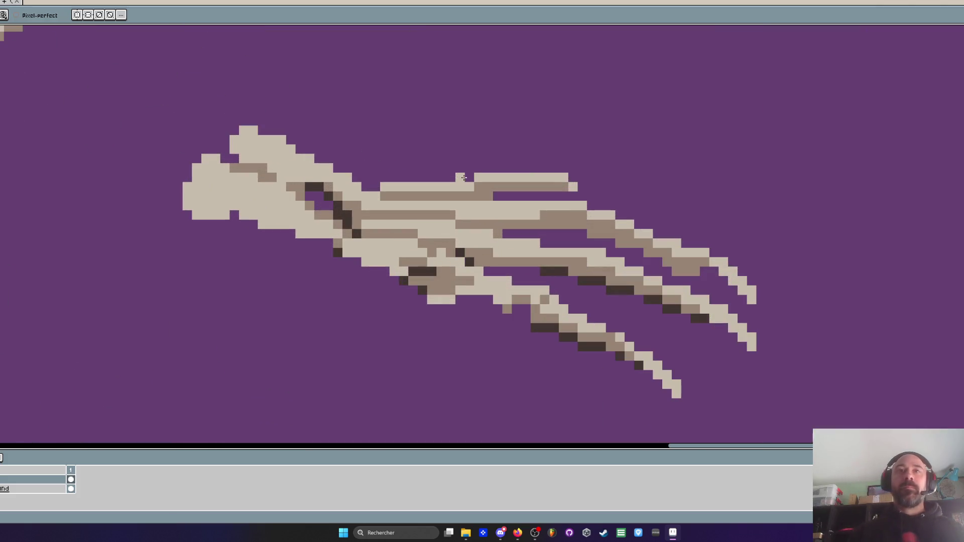
{"action": "key", "text": "i"}
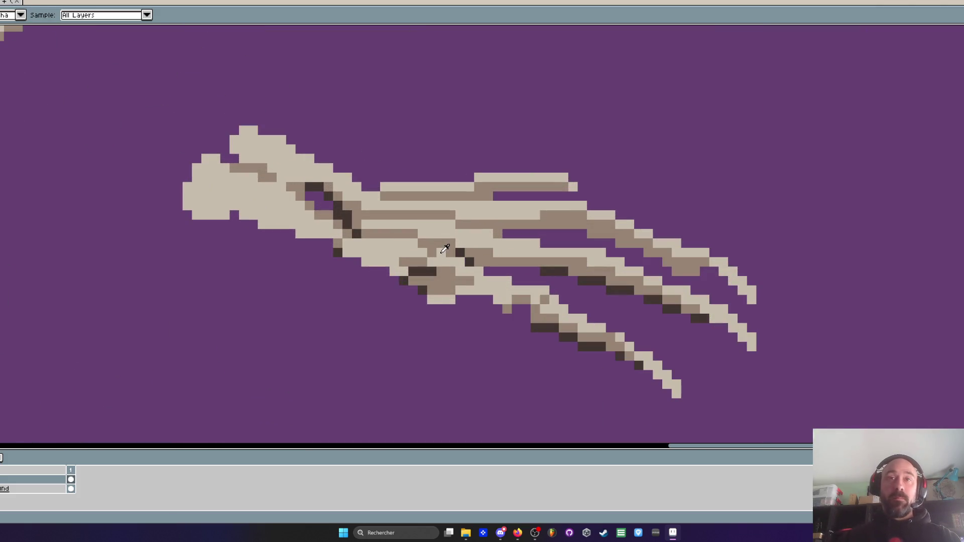
{"action": "scroll", "coordinate": [432, 247], "scroll_direction": "up", "scroll_amount": 1}
{"action": "key", "text": "b"}
{"action": "left_click", "coordinate": [468, 254]}
{"action": "key", "text": "i"}
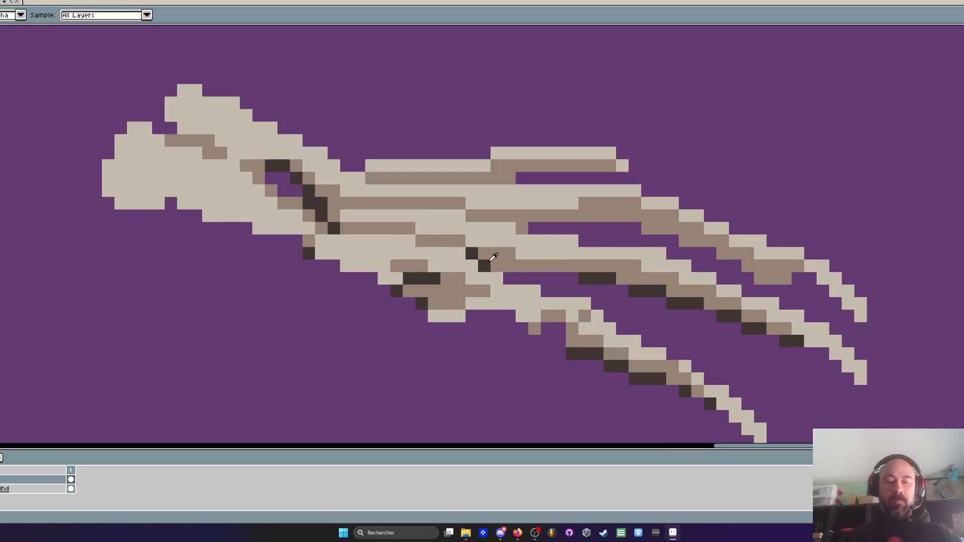
{"action": "key", "text": "b"}
{"action": "scroll", "coordinate": [560, 292], "scroll_direction": "down", "scroll_amount": 3}
{"action": "scroll", "coordinate": [560, 292], "scroll_direction": "down", "scroll_amount": 1}
{"action": "scroll", "coordinate": [562, 281], "scroll_direction": "up", "scroll_amount": 3}
Darken pixels along the claw's finger bones and the upper finger's brown row
{"action": "mouse_move", "coordinate": [608, 266]}
{"action": "left_mouse_down"}
{"action": "mouse_move", "coordinate": [658, 271]}
{"action": "mouse_move", "coordinate": [697, 308]}
{"action": "left_mouse_up"}
{"action": "left_click", "coordinate": [646, 272]}
{"action": "key", "text": "ctrl+z"}
{"action": "left_click", "coordinate": [633, 271]}
{"action": "left_click", "coordinate": [595, 258]}
{"action": "left_click", "coordinate": [520, 246]}
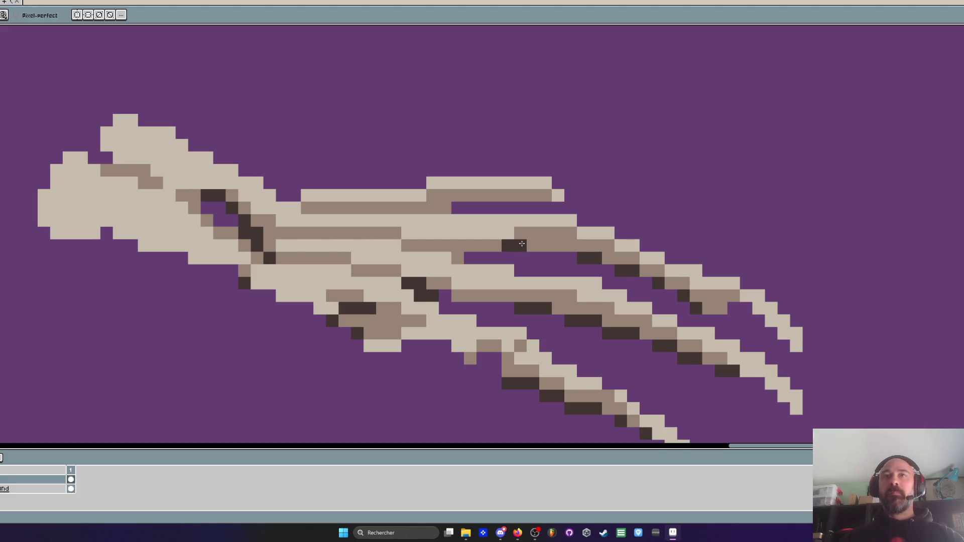
{"action": "left_click", "coordinate": [445, 208]}
{"action": "left_click", "coordinate": [432, 208]}
{"action": "left_click", "coordinate": [433, 195]}
{"action": "left_click_drag", "start_coordinate": [419, 208], "coordinate": [399, 208]}
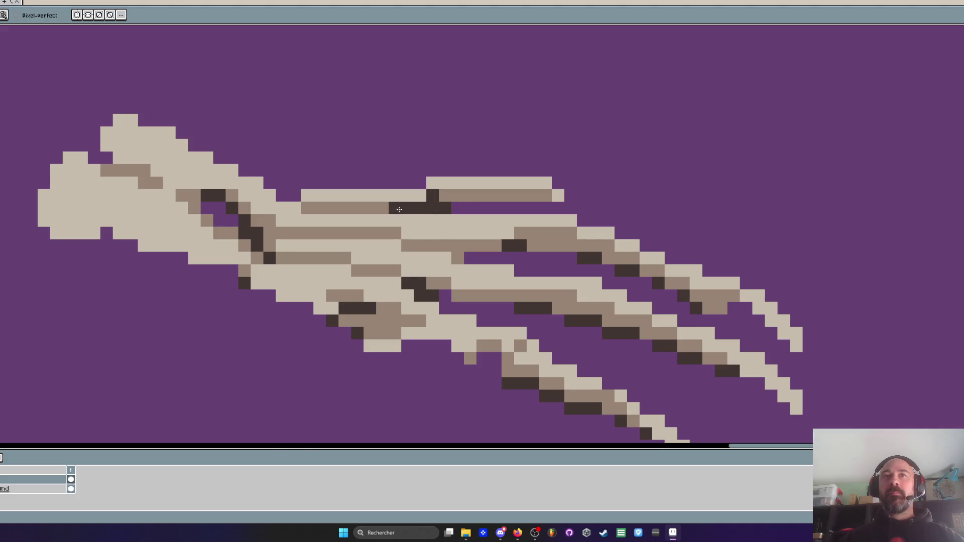
{"action": "scroll", "coordinate": [399, 208], "scroll_direction": "down", "scroll_amount": 3}
{"action": "scroll", "coordinate": [412, 250], "scroll_direction": "up", "scroll_amount": 3}
Add dark shading pixels under the claw and dark outline pixels on its underside
{"action": "left_click", "coordinate": [471, 278]}
{"action": "left_click", "coordinate": [497, 278]}
{"action": "left_click", "coordinate": [484, 290]}
{"action": "scroll", "coordinate": [487, 289], "scroll_direction": "down", "scroll_amount": 4}
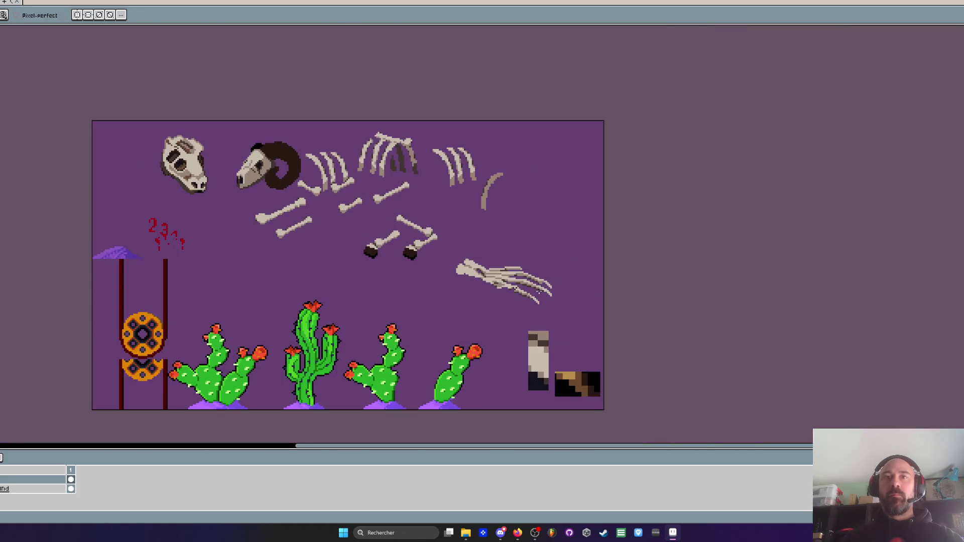
{"action": "left_click_drag", "start_coordinate": [476, 279], "coordinate": [460, 242]}
{"action": "scroll", "coordinate": [460, 242], "scroll_direction": "up", "scroll_amount": 3}
{"action": "scroll", "coordinate": [460, 242], "scroll_direction": "up", "scroll_amount": 2}
{"action": "key", "text": "b"}
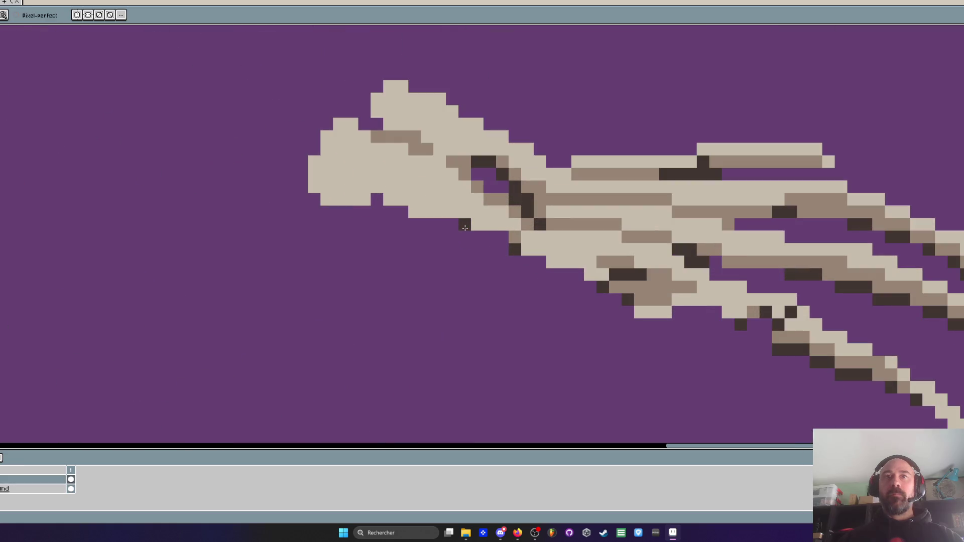
{"action": "left_click", "coordinate": [414, 212]}
{"action": "left_click", "coordinate": [364, 200]}
{"action": "left_click", "coordinate": [389, 199]}
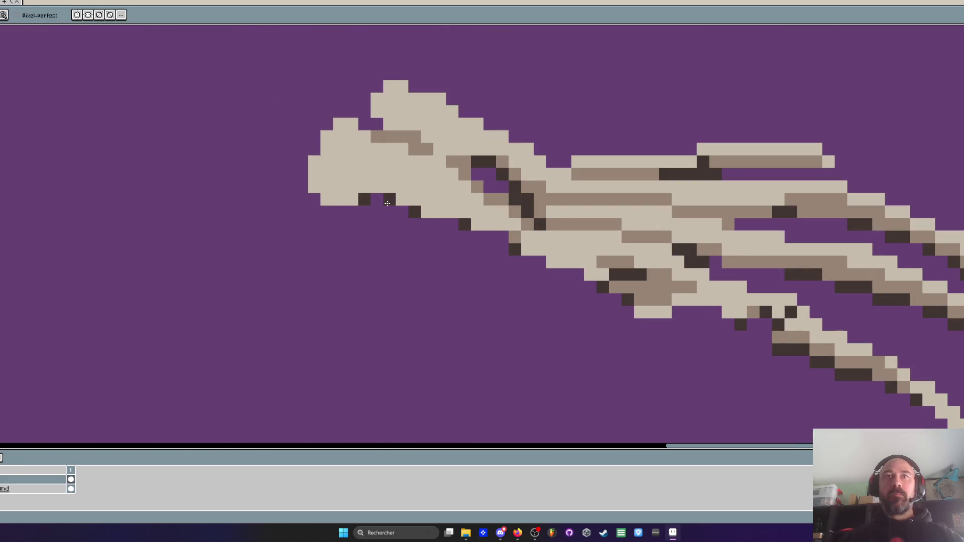
Eyedrop brown and add brown shading pixels plus a shadow line along the claw's lower edge
{"action": "key", "text": "alt"}
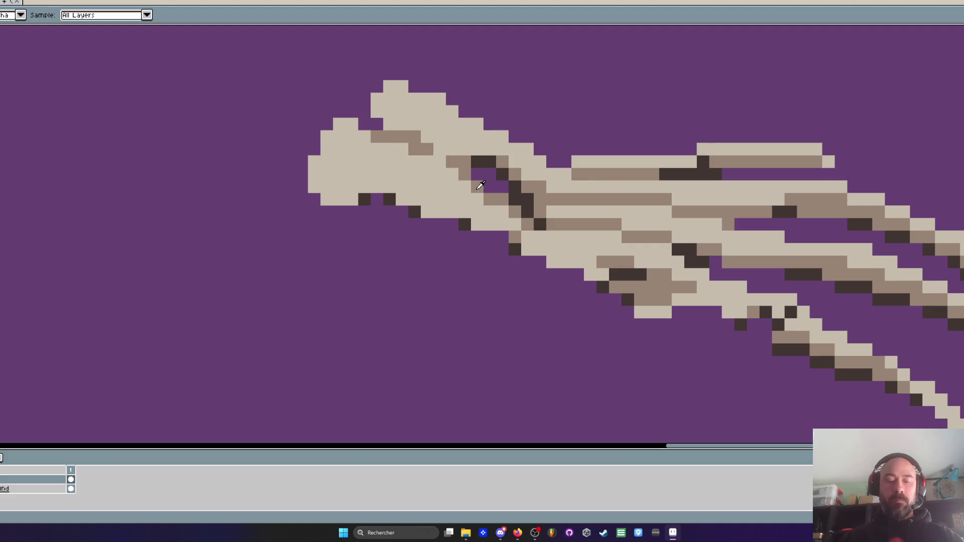
{"action": "left_click", "coordinate": [477, 189]}
{"action": "left_click", "coordinate": [477, 224]}
{"action": "left_click", "coordinate": [489, 224]}
{"action": "left_click", "coordinate": [427, 212]}
{"action": "left_click", "coordinate": [440, 212]}
{"action": "left_click", "coordinate": [427, 199]}
{"action": "mouse_move", "coordinate": [421, 204]}
{"action": "left_mouse_down"}
{"action": "mouse_move", "coordinate": [389, 188]}
{"action": "mouse_move", "coordinate": [352, 187]}
{"action": "mouse_move", "coordinate": [350, 198]}
{"action": "mouse_move", "coordinate": [338, 199]}
{"action": "left_mouse_up"}
Resample the dark colour and paint dark shadow strokes across the claw's finger bones
{"action": "scroll", "coordinate": [347, 189], "scroll_direction": "down", "scroll_amount": 2}
{"action": "scroll", "coordinate": [356, 155], "scroll_direction": "up", "scroll_amount": 3}
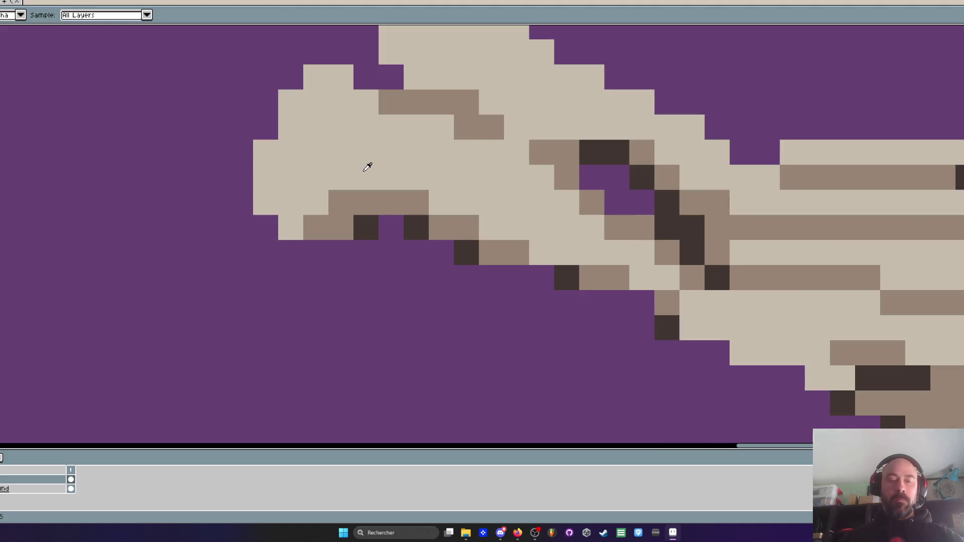
{"action": "scroll", "coordinate": [334, 200], "scroll_direction": "down", "scroll_amount": 4}
{"action": "scroll", "coordinate": [350, 213], "scroll_direction": "down", "scroll_amount": 2}
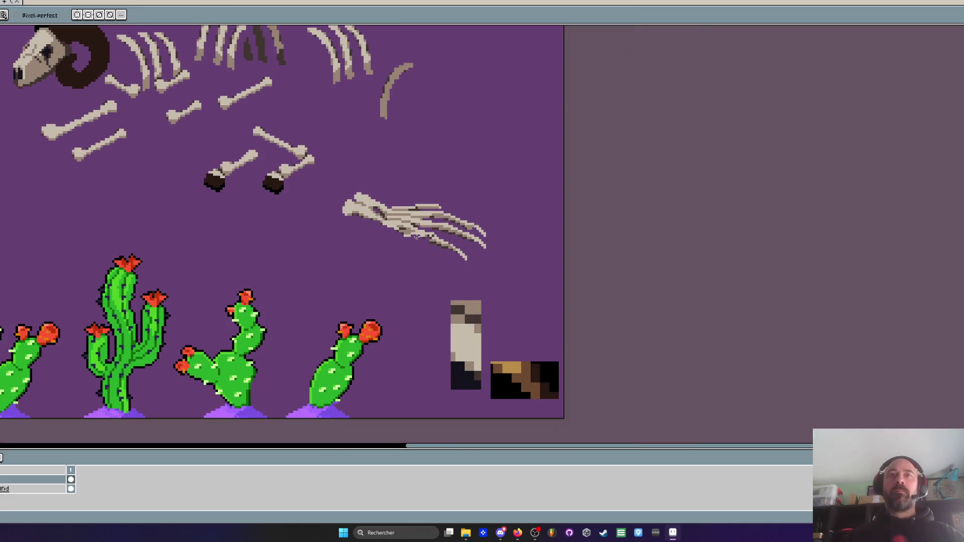
{"action": "scroll", "coordinate": [402, 208], "scroll_direction": "up", "scroll_amount": 1}
{"action": "scroll", "coordinate": [401, 208], "scroll_direction": "up", "scroll_amount": 2}
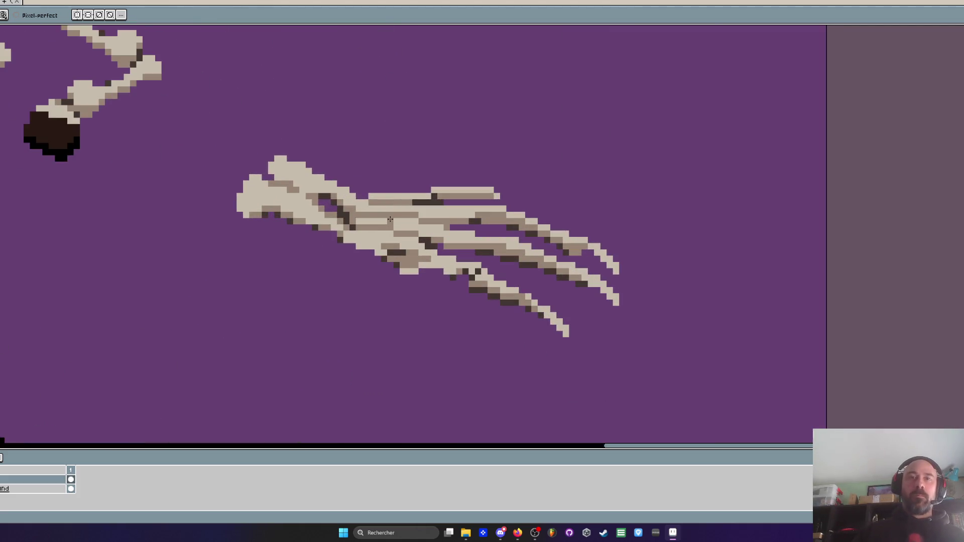
{"action": "key", "text": "i"}
{"action": "scroll", "coordinate": [350, 211], "scroll_direction": "up", "scroll_amount": 1}
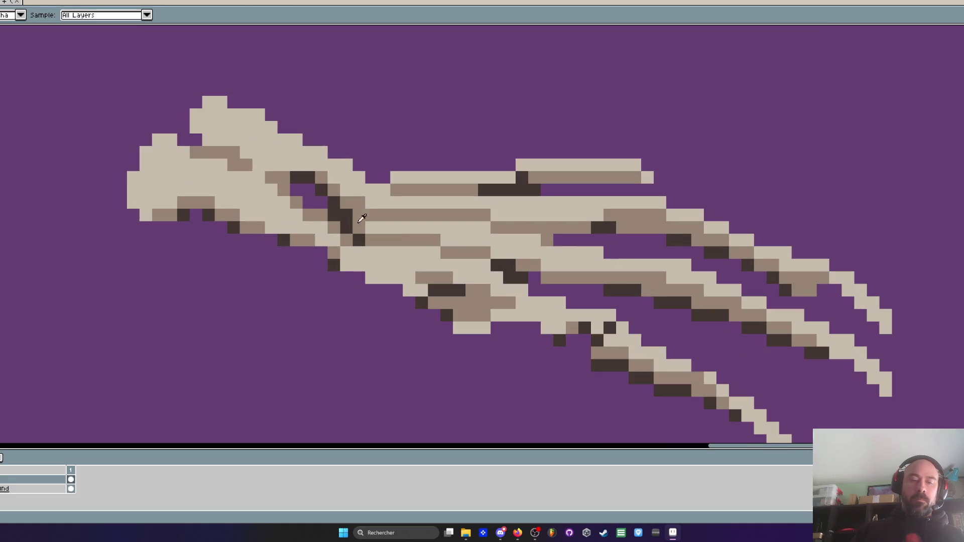
{"action": "key", "text": "b"}
{"action": "left_click_drag", "start_coordinate": [484, 227], "coordinate": [459, 227]}
{"action": "left_click_drag", "start_coordinate": [416, 250], "coordinate": [396, 252]}
{"action": "left_click_drag", "start_coordinate": [509, 252], "coordinate": [534, 240]}
Lasso the whole claw, move it up beside the rib bones, and commit
{"action": "scroll", "coordinate": [553, 234], "scroll_direction": "down", "scroll_amount": 2}
{"action": "scroll", "coordinate": [553, 234], "scroll_direction": "down", "scroll_amount": 2}
{"action": "key", "text": "q"}
{"action": "mouse_move", "coordinate": [537, 204]}
{"action": "left_mouse_down"}
{"action": "mouse_move", "coordinate": [583, 281]}
{"action": "mouse_move", "coordinate": [542, 201]}
{"action": "left_mouse_up"}
{"action": "mouse_move", "coordinate": [561, 239]}
{"action": "left_mouse_down"}
{"action": "mouse_move", "coordinate": [248, 163]}
{"action": "mouse_move", "coordinate": [243, 175]}
{"action": "mouse_move", "coordinate": [538, 158]}
{"action": "mouse_move", "coordinate": [580, 213]}
{"action": "left_mouse_up"}
{"action": "key", "text": "Return"}
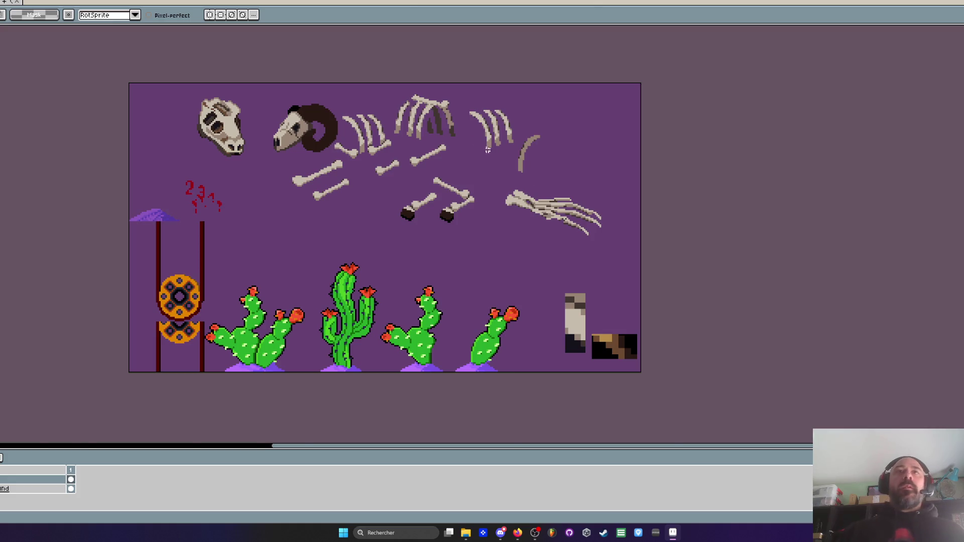
Paint a dark outline along the left skull's right and top edges
{"action": "scroll", "coordinate": [492, 151], "scroll_direction": "up", "scroll_amount": 2}
{"action": "scroll", "coordinate": [481, 150], "scroll_direction": "down", "scroll_amount": 1}
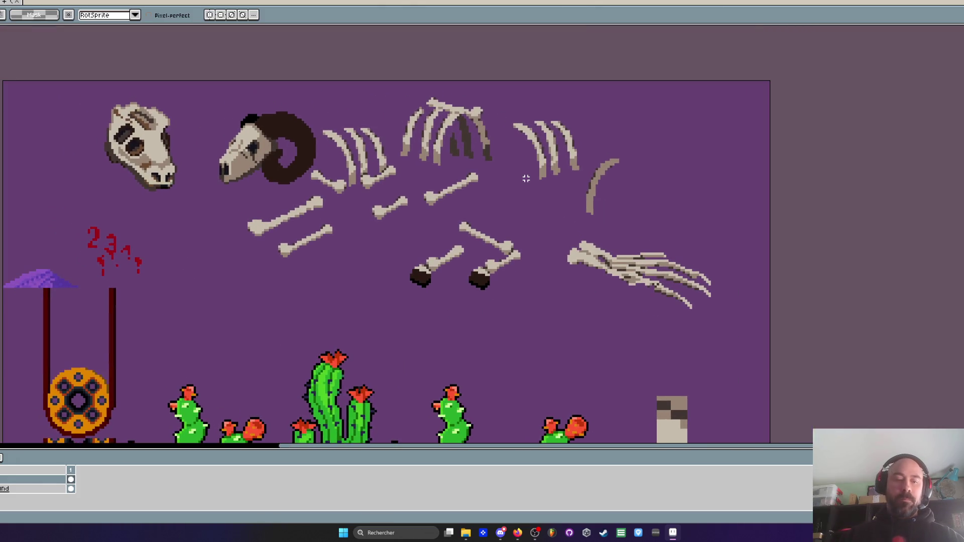
{"action": "scroll", "coordinate": [459, 119], "scroll_direction": "up", "scroll_amount": 1}
{"action": "scroll", "coordinate": [459, 116], "scroll_direction": "down", "scroll_amount": 1}
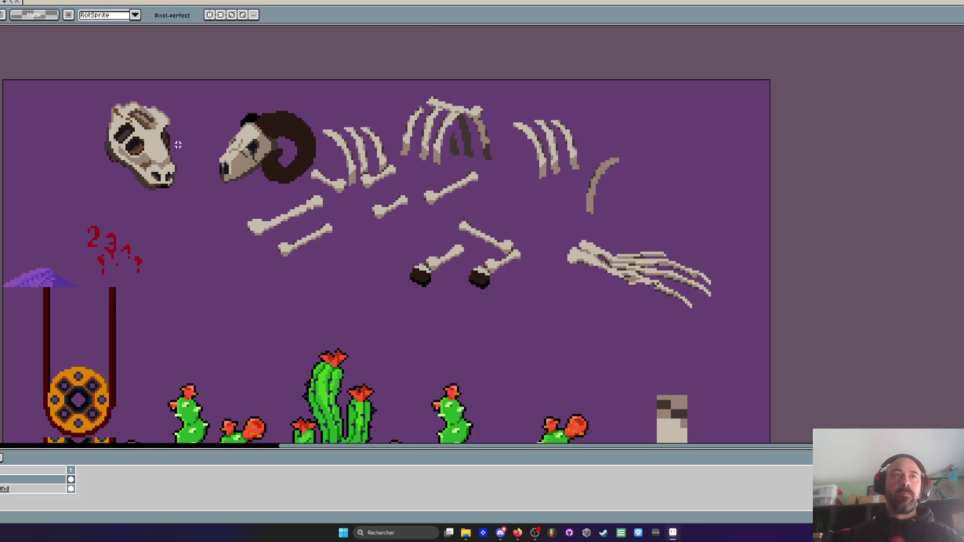
{"action": "scroll", "coordinate": [157, 176], "scroll_direction": "up", "scroll_amount": 2}
{"action": "key", "text": "i"}
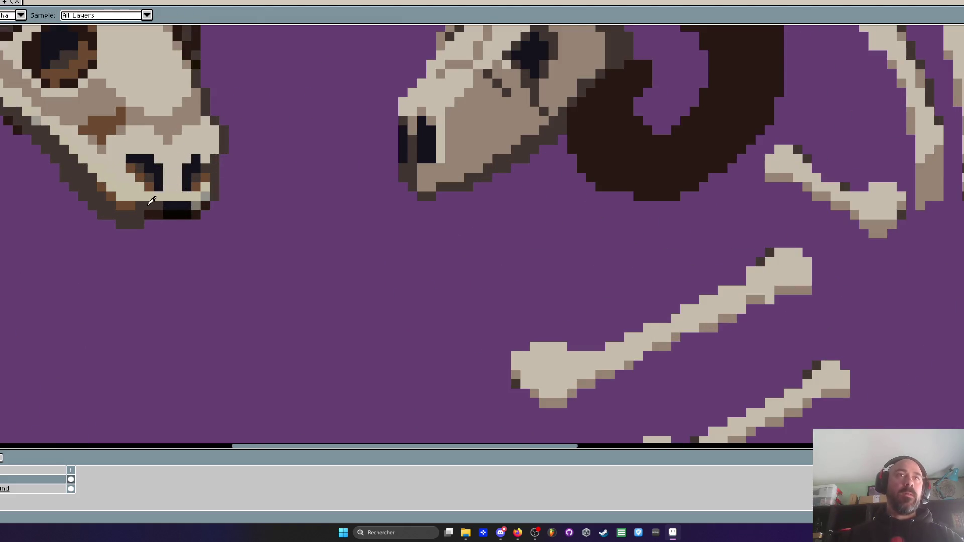
{"action": "scroll", "coordinate": [152, 201], "scroll_direction": "up", "scroll_amount": 1}
{"action": "key", "text": "h"}
{"action": "scroll", "coordinate": [271, 249], "scroll_direction": "down", "scroll_amount": 3}
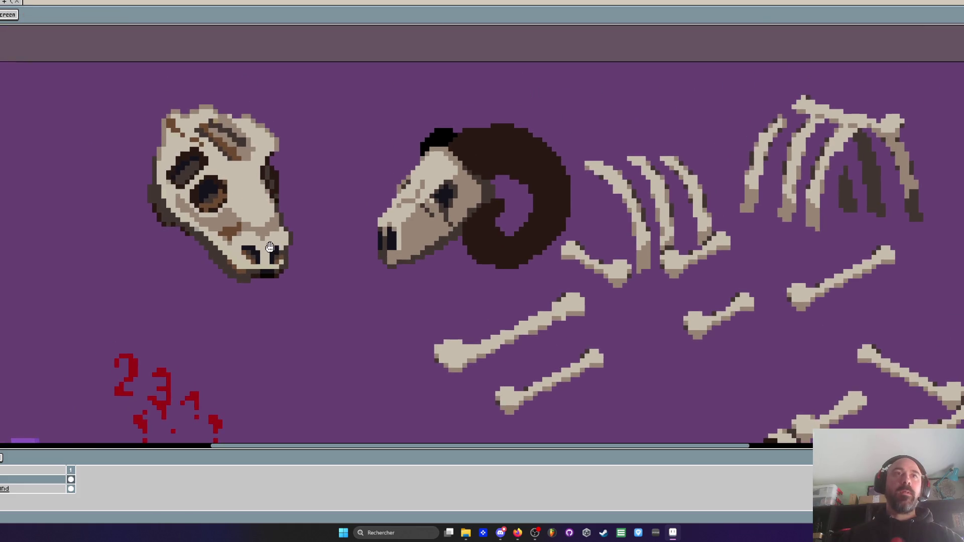
{"action": "scroll", "coordinate": [263, 221], "scroll_direction": "up", "scroll_amount": 2}
{"action": "scroll", "coordinate": [263, 221], "scroll_direction": "down", "scroll_amount": 2}
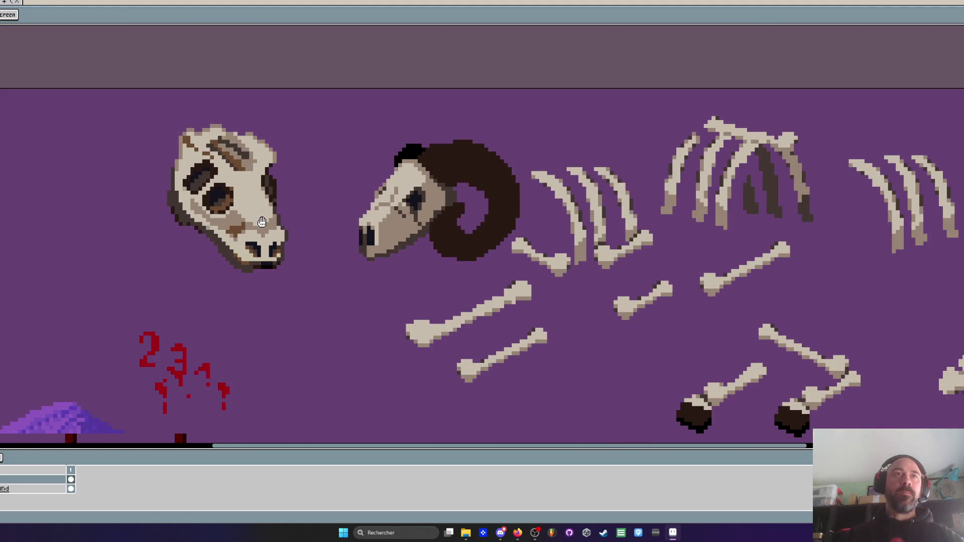
{"action": "key", "text": "b"}
{"action": "scroll", "coordinate": [224, 170], "scroll_direction": "up", "scroll_amount": 1}
{"action": "scroll", "coordinate": [304, 148], "scroll_direction": "up", "scroll_amount": 1}
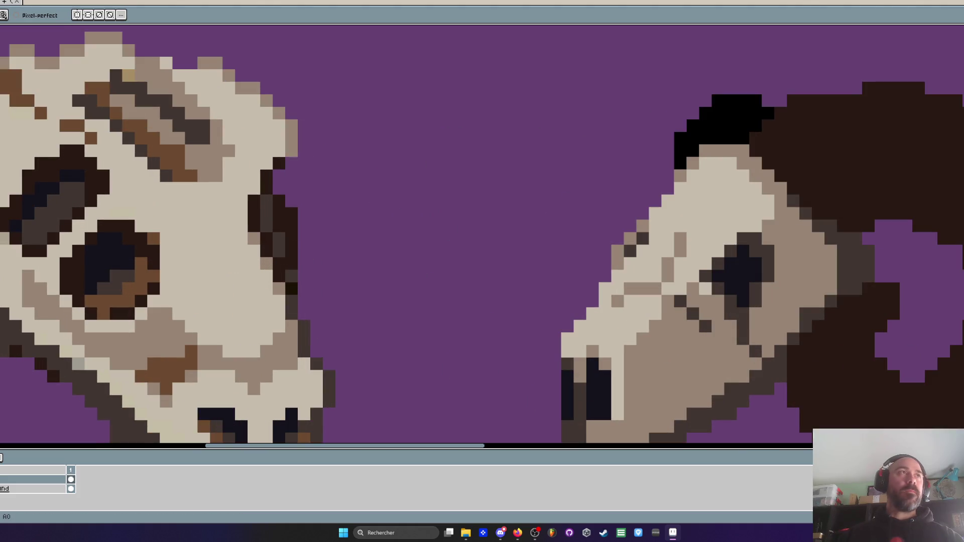
{"action": "left_click_drag", "start_coordinate": [291, 123], "coordinate": [291, 160]}
{"action": "left_click_drag", "start_coordinate": [280, 126], "coordinate": [279, 157]}
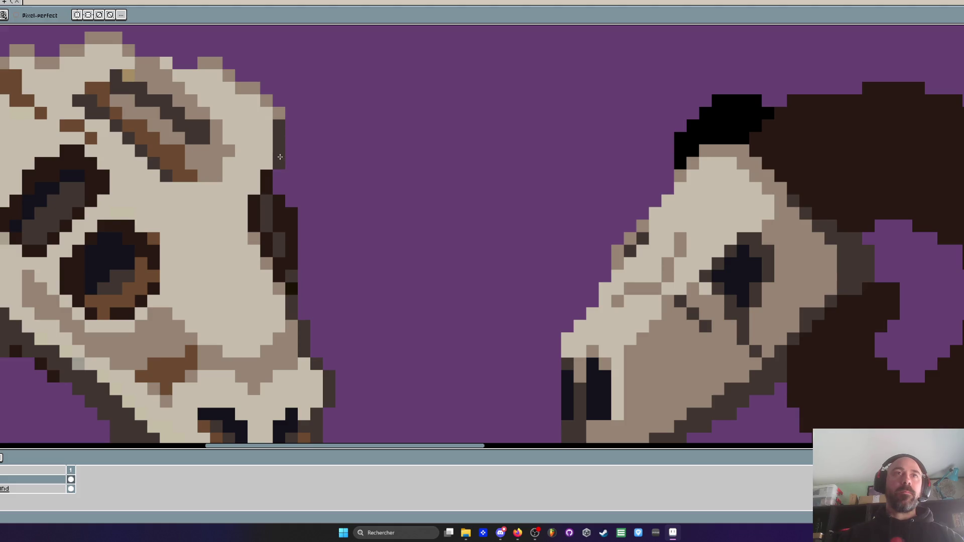
{"action": "scroll", "coordinate": [281, 160], "scroll_direction": "down", "scroll_amount": 3}
{"action": "scroll", "coordinate": [248, 103], "scroll_direction": "up", "scroll_amount": 3}
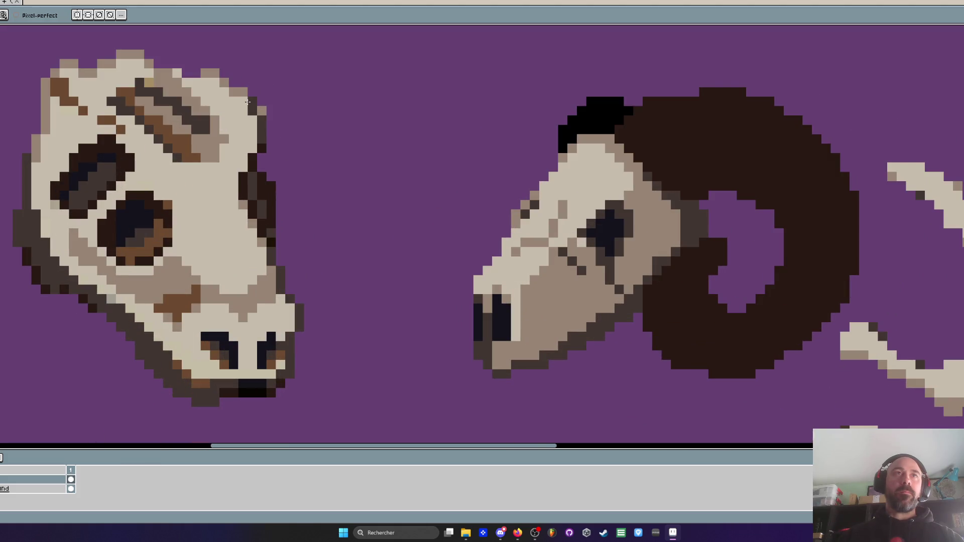
{"action": "mouse_move", "coordinate": [228, 91]}
{"action": "left_mouse_down"}
{"action": "mouse_move", "coordinate": [213, 78]}
{"action": "mouse_move", "coordinate": [252, 133]}
{"action": "mouse_move", "coordinate": [253, 152]}
{"action": "left_mouse_up"}
Eyedrop the light bone colour and start a beige jawbone shape below the skull
{"action": "scroll", "coordinate": [253, 152], "scroll_direction": "down", "scroll_amount": 2}
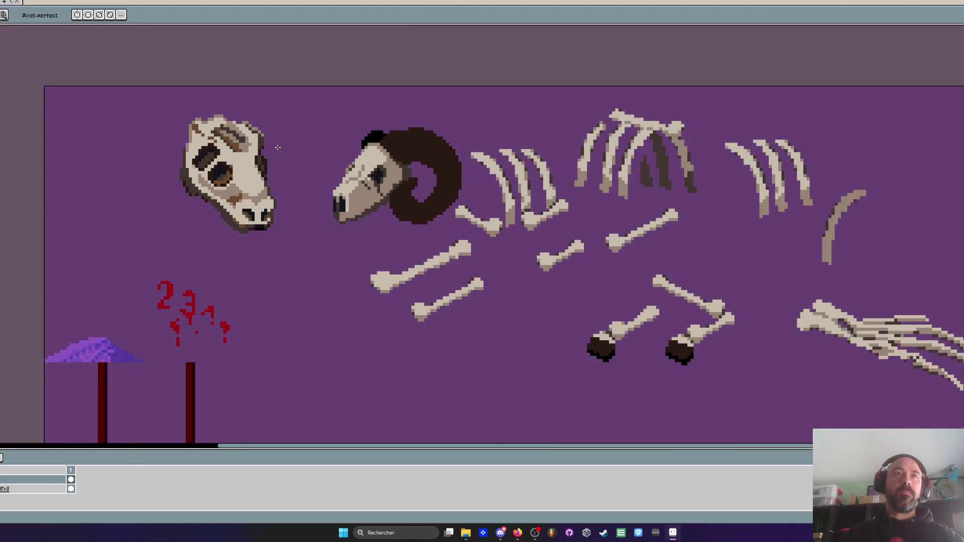
{"action": "scroll", "coordinate": [277, 147], "scroll_direction": "up", "scroll_amount": 4}
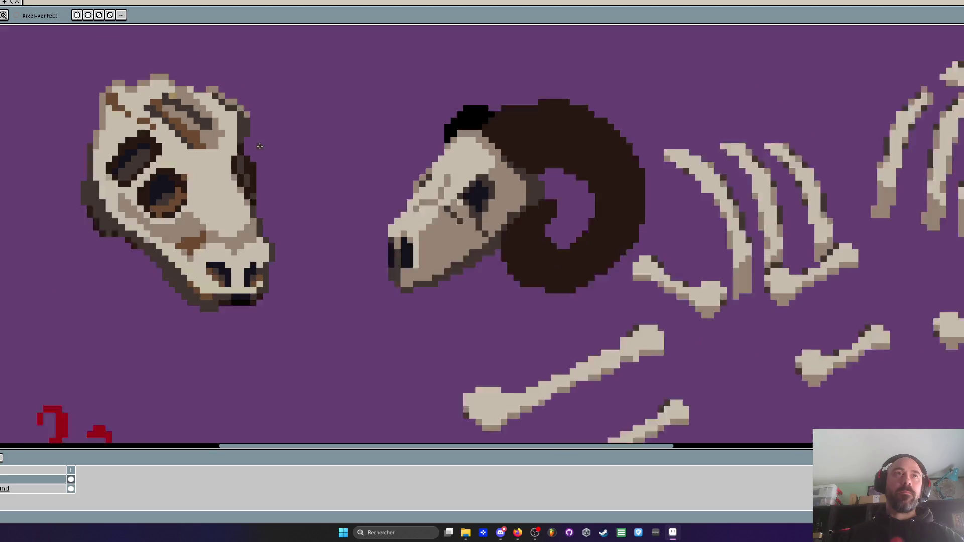
{"action": "scroll", "coordinate": [259, 145], "scroll_direction": "down", "scroll_amount": 1}
{"action": "key", "text": "i"}
{"action": "scroll", "coordinate": [256, 183], "scroll_direction": "down", "scroll_amount": 1}
{"action": "left_click", "coordinate": [256, 183]}
{"action": "scroll", "coordinate": [256, 221], "scroll_direction": "up", "scroll_amount": 1}
{"action": "key", "text": "b"}
{"action": "scroll", "coordinate": [252, 241], "scroll_direction": "up", "scroll_amount": 2}
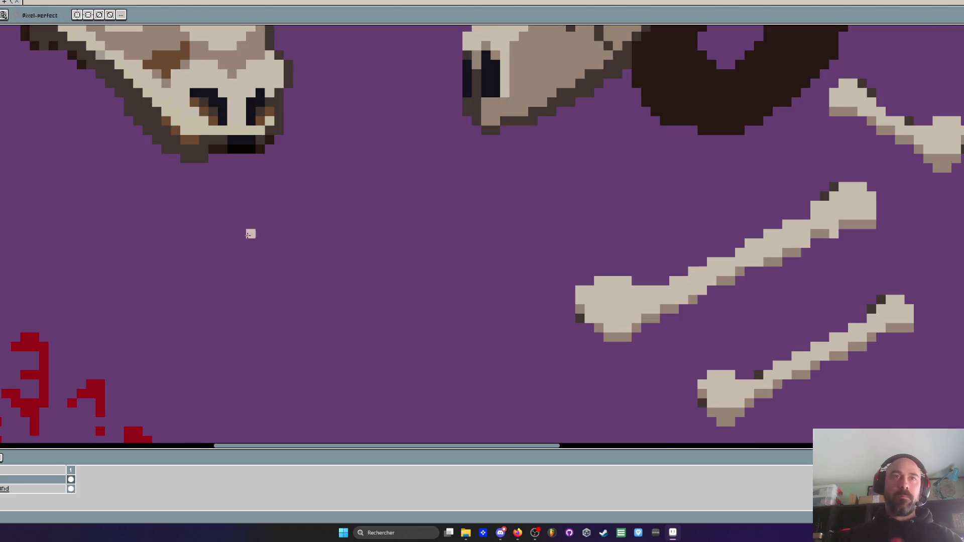
{"action": "mouse_move", "coordinate": [213, 233]}
{"action": "left_mouse_down"}
{"action": "mouse_move", "coordinate": [221, 251]}
{"action": "mouse_move", "coordinate": [228, 226]}
{"action": "mouse_move", "coordinate": [196, 261]}
{"action": "mouse_move", "coordinate": [229, 255]}
{"action": "mouse_move", "coordinate": [342, 299]}
{"action": "left_mouse_up"}
{"action": "mouse_move", "coordinate": [445, 281]}
{"action": "left_mouse_down"}
{"action": "mouse_move", "coordinate": [456, 326]}
{"action": "mouse_move", "coordinate": [314, 346]}
{"action": "mouse_move", "coordinate": [201, 305]}
{"action": "mouse_move", "coordinate": [195, 280]}
{"action": "left_mouse_up"}
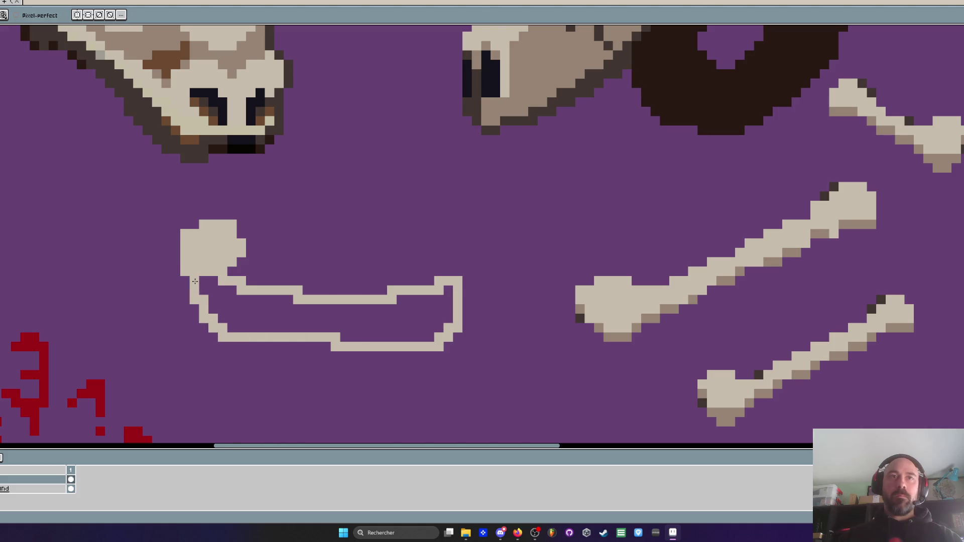
{"action": "scroll", "coordinate": [251, 281], "scroll_direction": "right", "scroll_amount": 5}
{"action": "mouse_move", "coordinate": [302, 228]}
{"action": "left_mouse_down"}
{"action": "mouse_move", "coordinate": [313, 277]}
{"action": "mouse_move", "coordinate": [302, 261]}
{"action": "mouse_move", "coordinate": [305, 278]}
{"action": "mouse_move", "coordinate": [336, 223]}
{"action": "mouse_move", "coordinate": [318, 193]}
{"action": "left_mouse_up"}
{"action": "scroll", "coordinate": [332, 261], "scroll_direction": "down", "scroll_amount": 1}
{"action": "scroll", "coordinate": [331, 261], "scroll_direction": "up", "scroll_amount": 2}
{"action": "left_click", "coordinate": [330, 282]}
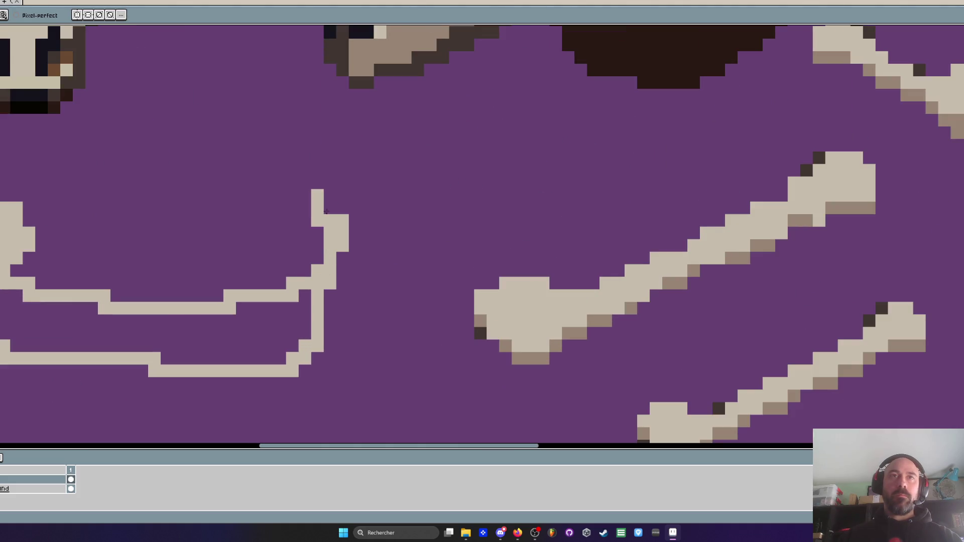
{"action": "right_click", "coordinate": [336, 231]}
{"action": "mouse_move", "coordinate": [317, 228]}
{"action": "left_mouse_down"}
{"action": "mouse_move", "coordinate": [323, 216]}
{"action": "mouse_move", "coordinate": [342, 273]}
{"action": "mouse_move", "coordinate": [329, 303]}
{"action": "mouse_move", "coordinate": [342, 307]}
{"action": "mouse_move", "coordinate": [343, 296]}
{"action": "left_mouse_up"}
{"action": "left_click", "coordinate": [330, 220]}
{"action": "right_click", "coordinate": [317, 196]}
{"action": "left_click_drag", "start_coordinate": [342, 333], "coordinate": [330, 347]}
{"action": "left_click", "coordinate": [280, 358]}
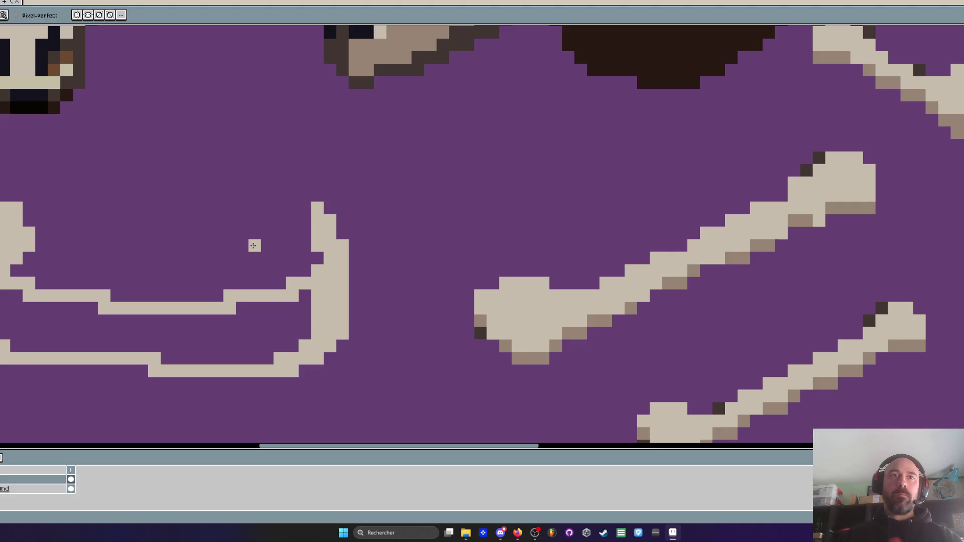
{"action": "mouse_move", "coordinate": [267, 219]}
{"action": "left_mouse_down"}
{"action": "mouse_move", "coordinate": [280, 284]}
{"action": "mouse_move", "coordinate": [271, 270]}
{"action": "left_mouse_up"}
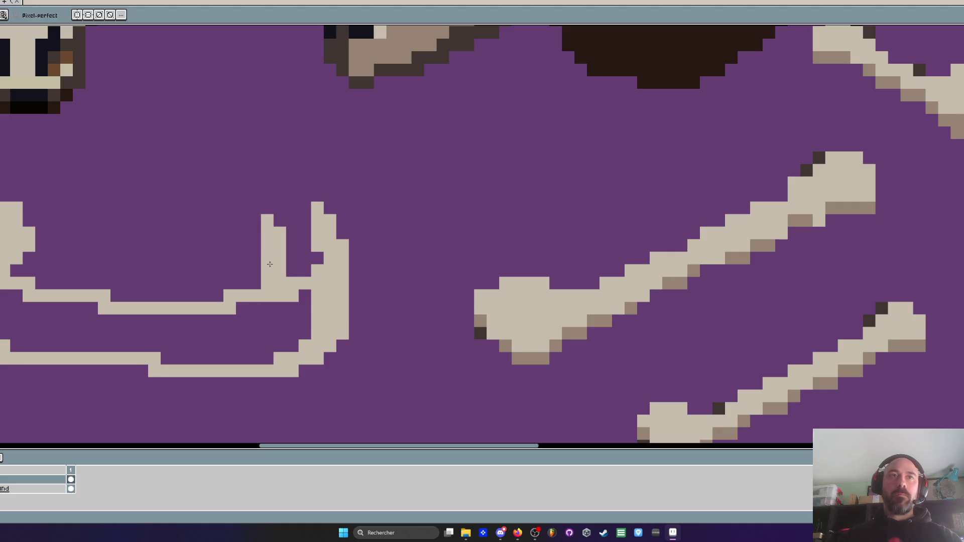
{"action": "scroll", "coordinate": [271, 224], "scroll_direction": "down", "scroll_amount": 3}
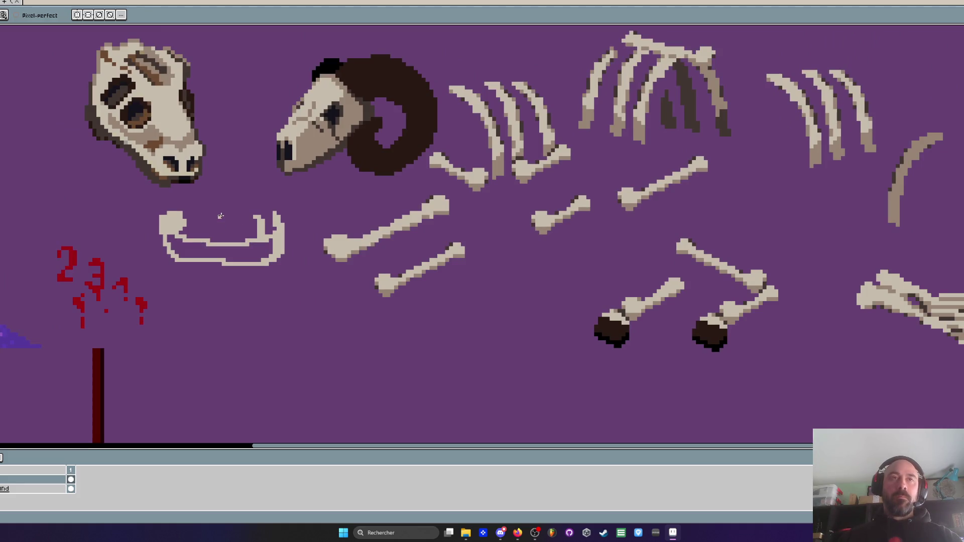
{"action": "mouse_move", "coordinate": [206, 209]}
{"action": "left_mouse_down"}
{"action": "mouse_move", "coordinate": [170, 248]}
{"action": "mouse_move", "coordinate": [284, 237]}
{"action": "mouse_move", "coordinate": [222, 254]}
{"action": "left_mouse_up"}
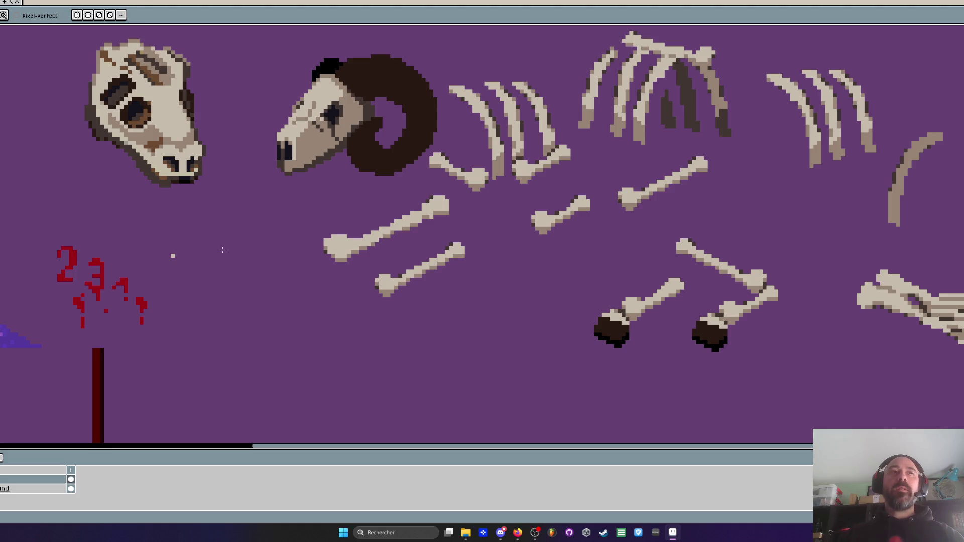
{"action": "scroll", "coordinate": [186, 257], "scroll_direction": "down", "scroll_amount": 2}
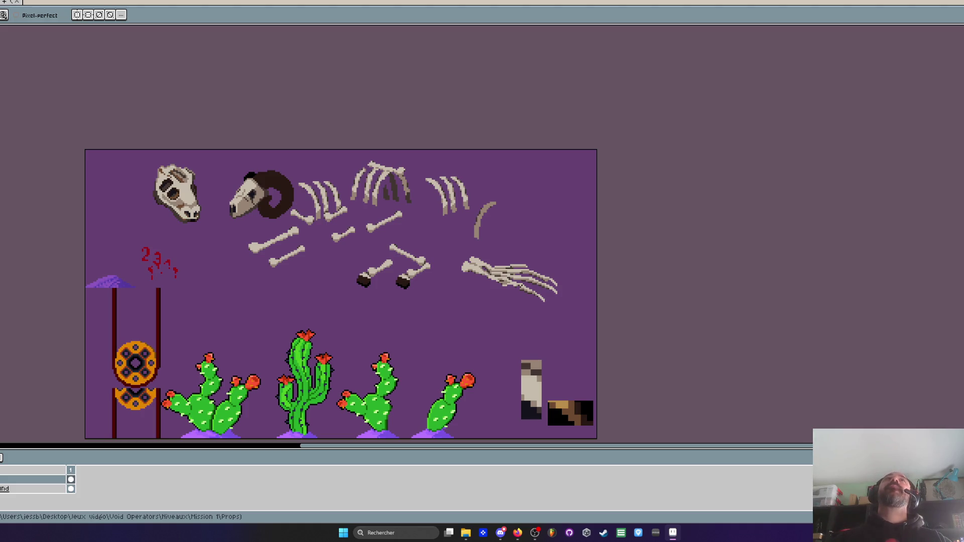
{"action": "left_click", "coordinate": [517, 532]}
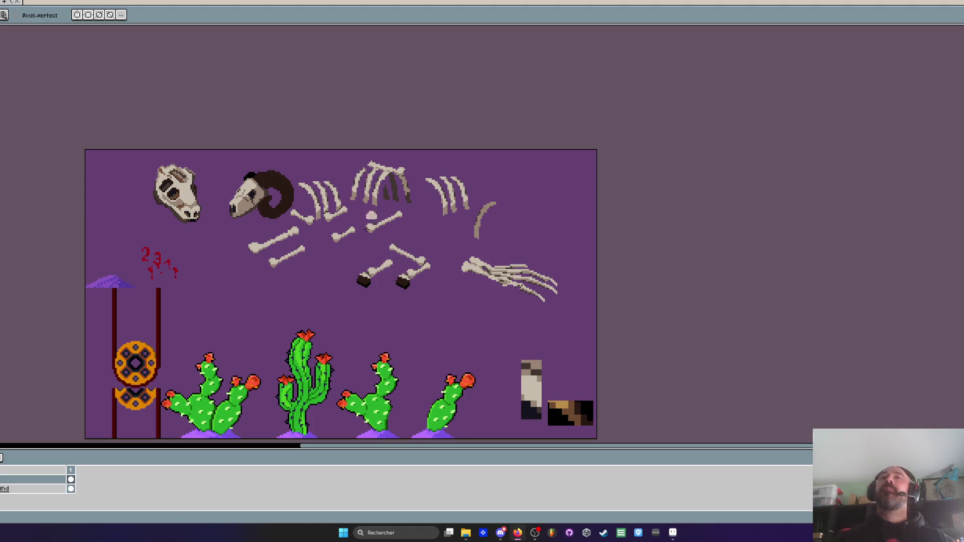
Eyedrop the dark brown and draw a diagonal shading stroke along the hand bones
{"action": "scroll", "coordinate": [350, 264], "scroll_direction": "down", "scroll_amount": 3}
{"action": "scroll", "coordinate": [364, 255], "scroll_direction": "up", "scroll_amount": 1}
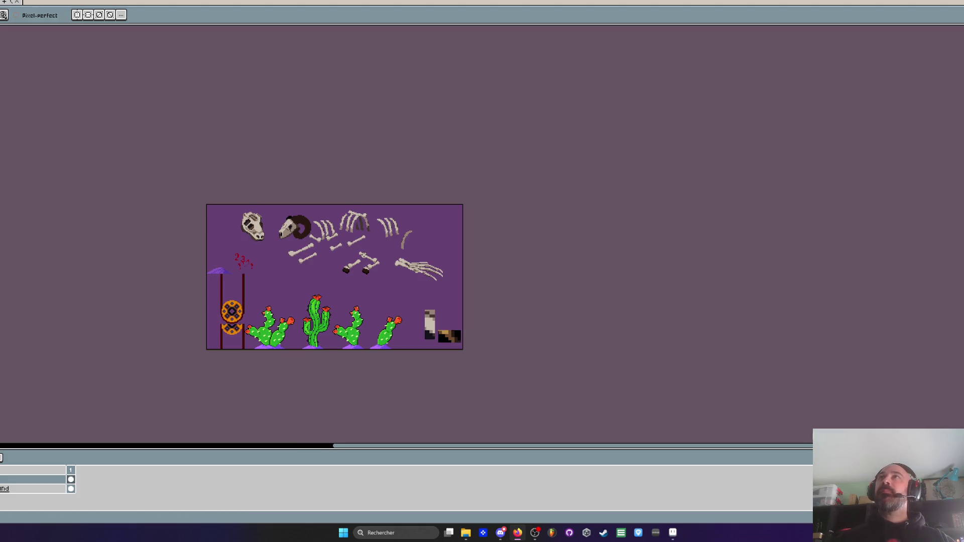
{"action": "scroll", "coordinate": [379, 215], "scroll_direction": "up", "scroll_amount": 3}
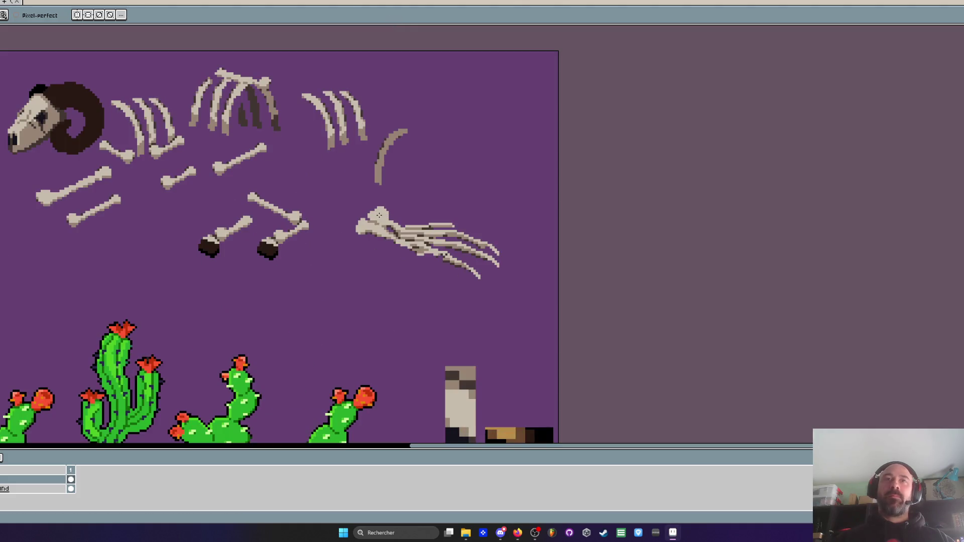
{"action": "scroll", "coordinate": [379, 215], "scroll_direction": "up", "scroll_amount": 1}
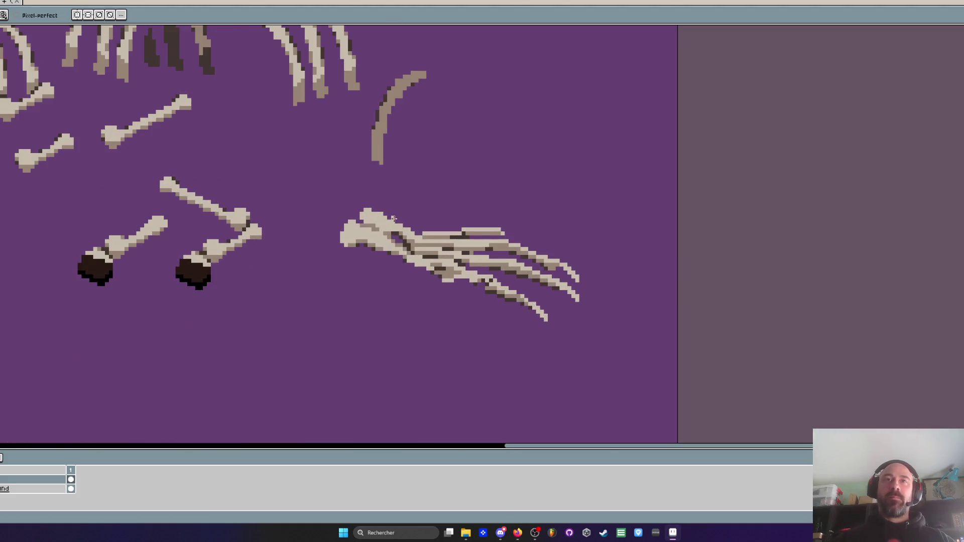
{"action": "scroll", "coordinate": [394, 219], "scroll_direction": "up", "scroll_amount": 2}
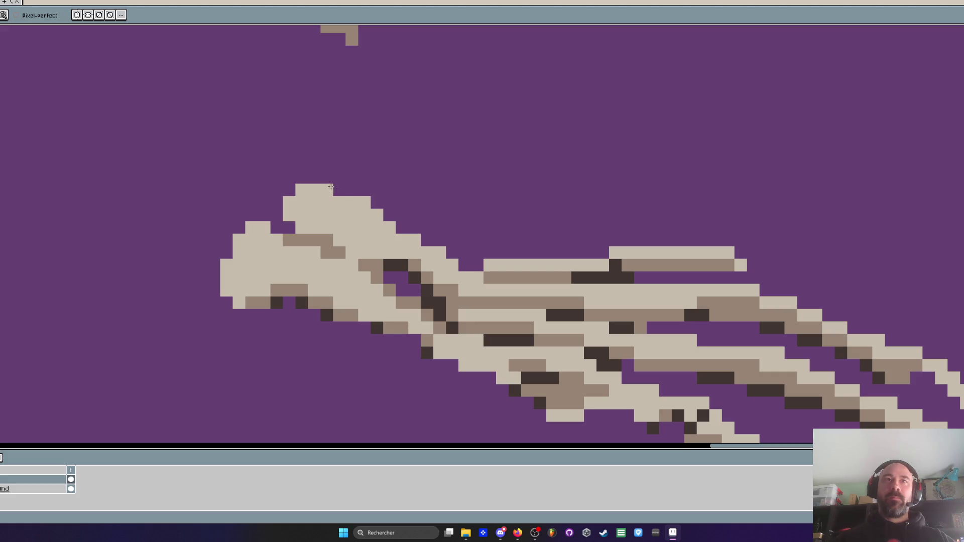
{"action": "scroll", "coordinate": [338, 216], "scroll_direction": "up", "scroll_amount": 1}
{"action": "scroll", "coordinate": [339, 221], "scroll_direction": "down", "scroll_amount": 2}
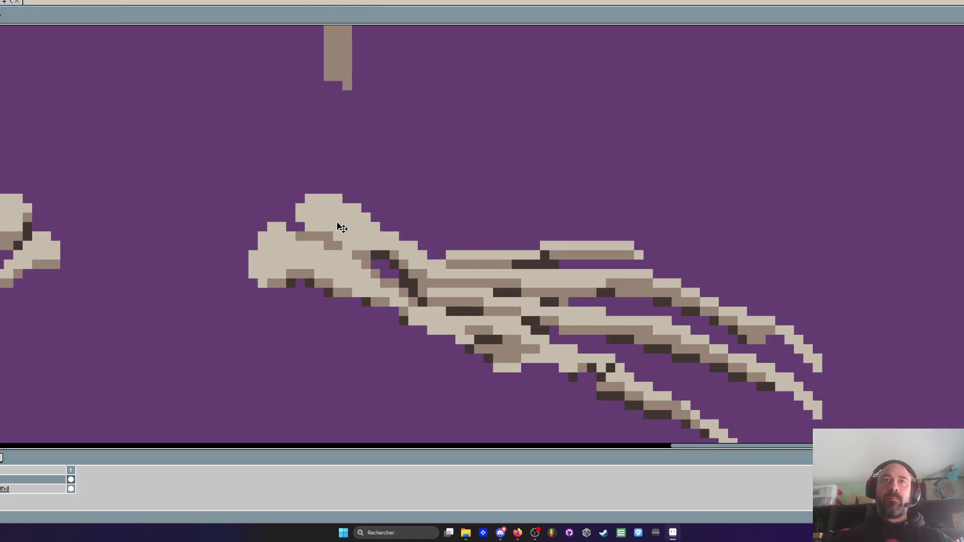
{"action": "key", "text": "i"}
{"action": "scroll", "coordinate": [342, 226], "scroll_direction": "up", "scroll_amount": 1}
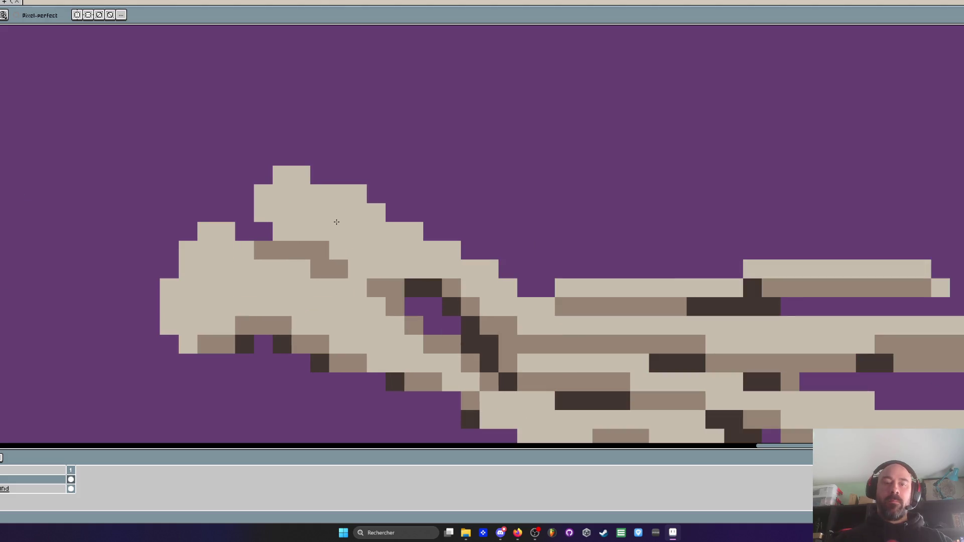
{"action": "key", "text": "b"}
{"action": "scroll", "coordinate": [376, 305], "scroll_direction": "down", "scroll_amount": 3}
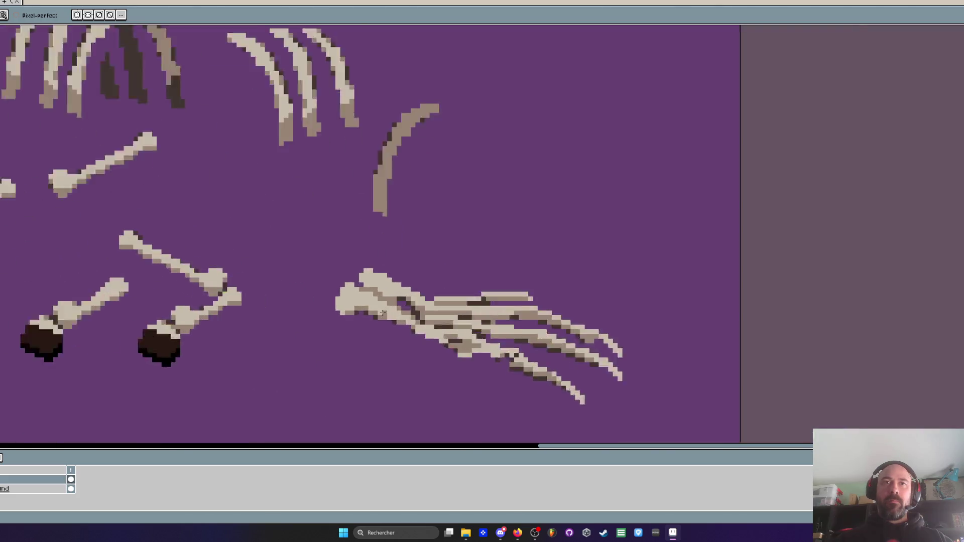
{"action": "scroll", "coordinate": [395, 304], "scroll_direction": "up", "scroll_amount": 4}
{"action": "key", "text": "i"}
{"action": "key", "text": "b"}
{"action": "left_click_drag", "start_coordinate": [382, 307], "coordinate": [312, 270]}
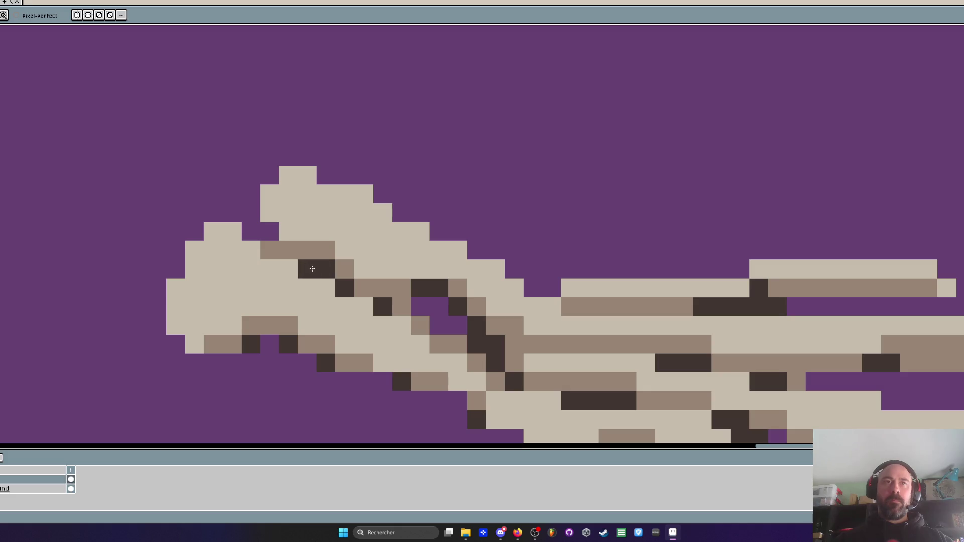
Zoom in and out to review the newly shaded claw
{"action": "scroll", "coordinate": [312, 269], "scroll_direction": "down", "scroll_amount": 3}
{"action": "scroll", "coordinate": [343, 278], "scroll_direction": "up", "scroll_amount": 3}
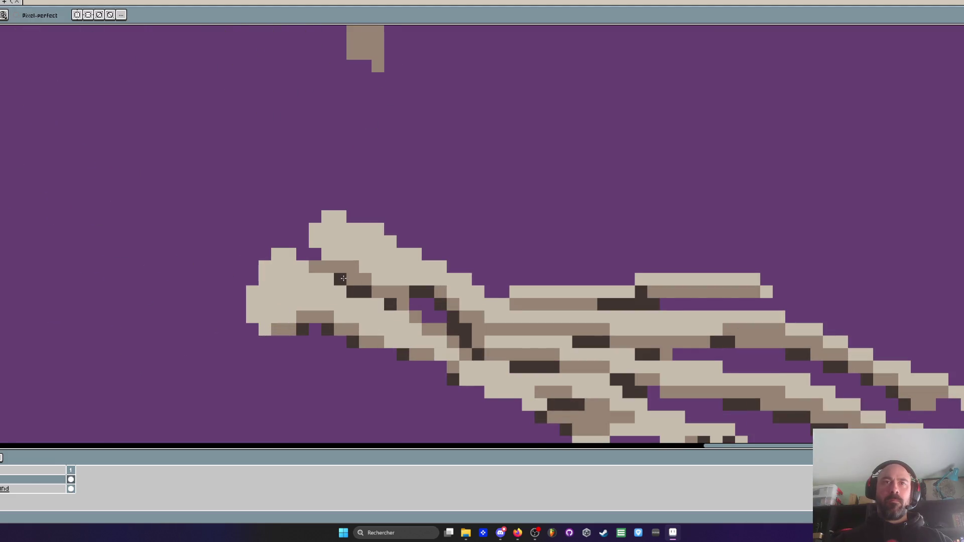
{"action": "scroll", "coordinate": [344, 279], "scroll_direction": "down", "scroll_amount": 3}
{"action": "scroll", "coordinate": [376, 297], "scroll_direction": "up", "scroll_amount": 2}
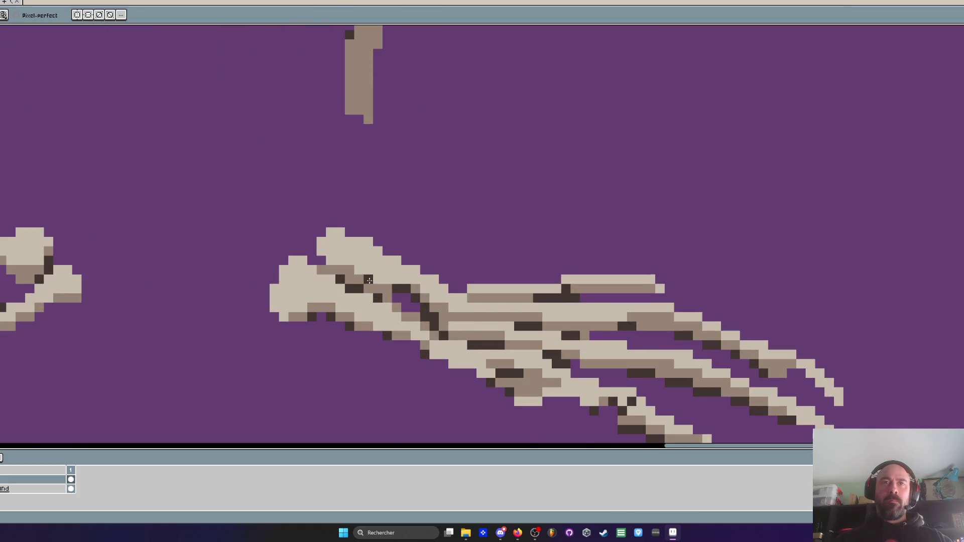
{"action": "scroll", "coordinate": [405, 321], "scroll_direction": "down", "scroll_amount": 3}
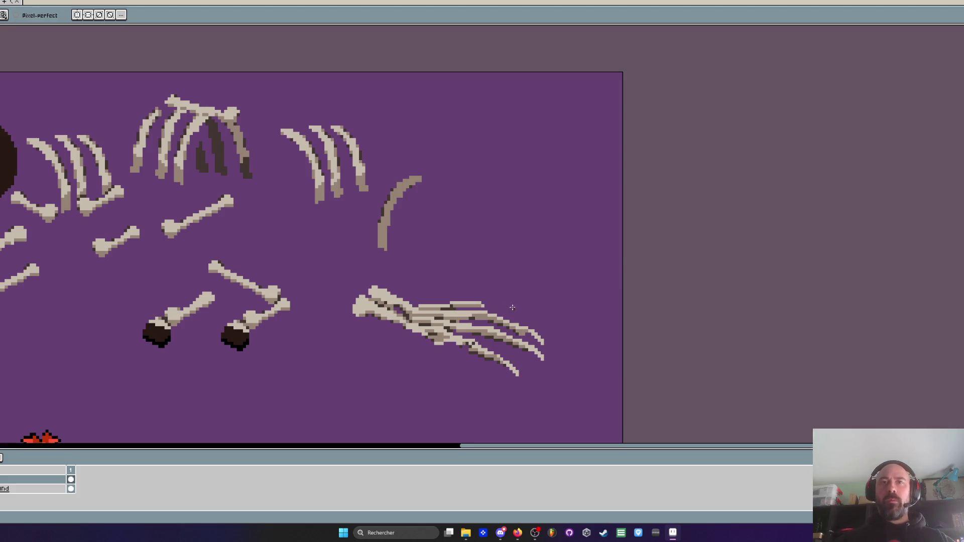
{"action": "scroll", "coordinate": [503, 302], "scroll_direction": "up", "scroll_amount": 3}
{"action": "scroll", "coordinate": [463, 293], "scroll_direction": "down", "scroll_amount": 1}
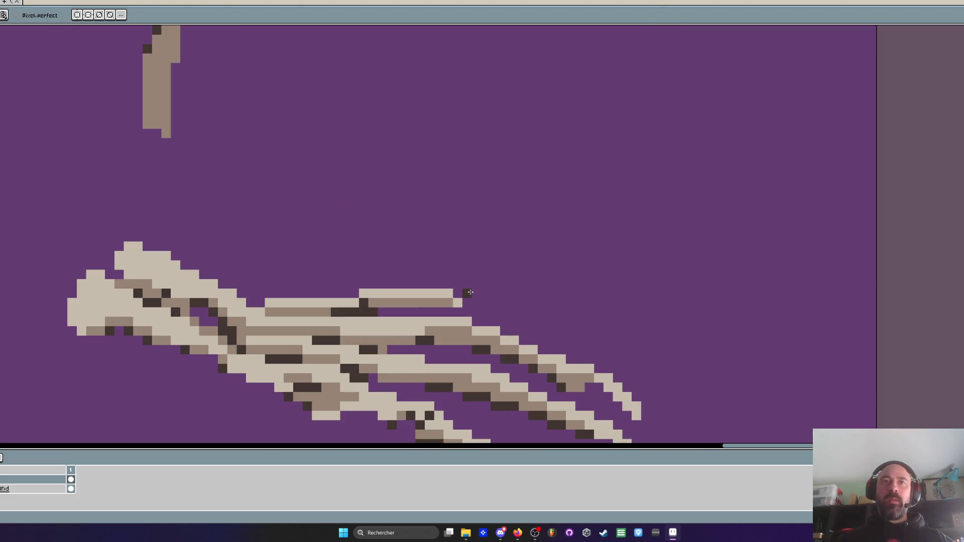
{"action": "scroll", "coordinate": [470, 292], "scroll_direction": "down", "scroll_amount": 2}
{"action": "scroll", "coordinate": [469, 292], "scroll_direction": "down", "scroll_amount": 3}
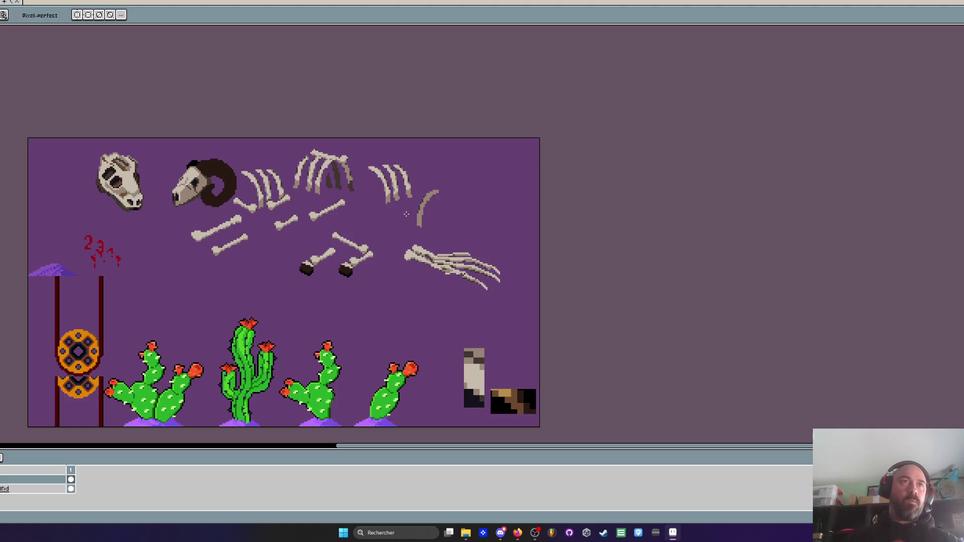
{"action": "scroll", "coordinate": [109, 178], "scroll_direction": "up", "scroll_amount": 2}
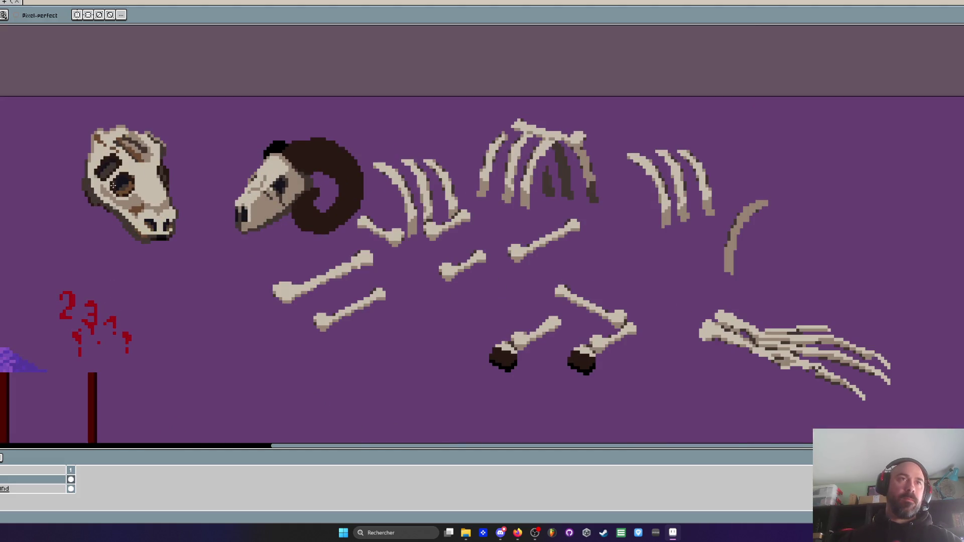
{"action": "scroll", "coordinate": [114, 189], "scroll_direction": "down", "scroll_amount": 3}
{"action": "scroll", "coordinate": [222, 307], "scroll_direction": "up", "scroll_amount": 1}
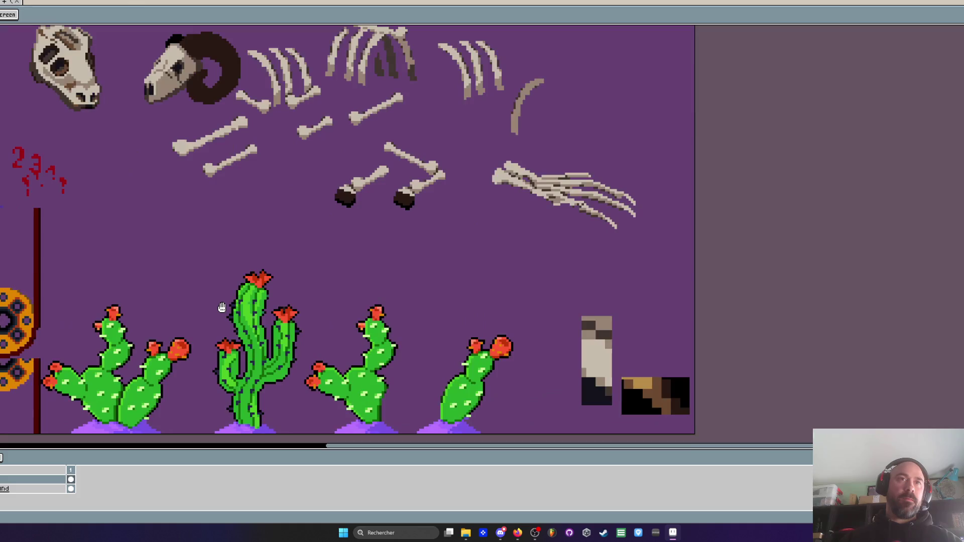
{"action": "key", "text": "b"}
{"action": "key", "text": "q"}
{"action": "scroll", "coordinate": [471, 376], "scroll_direction": "up", "scroll_amount": 2}
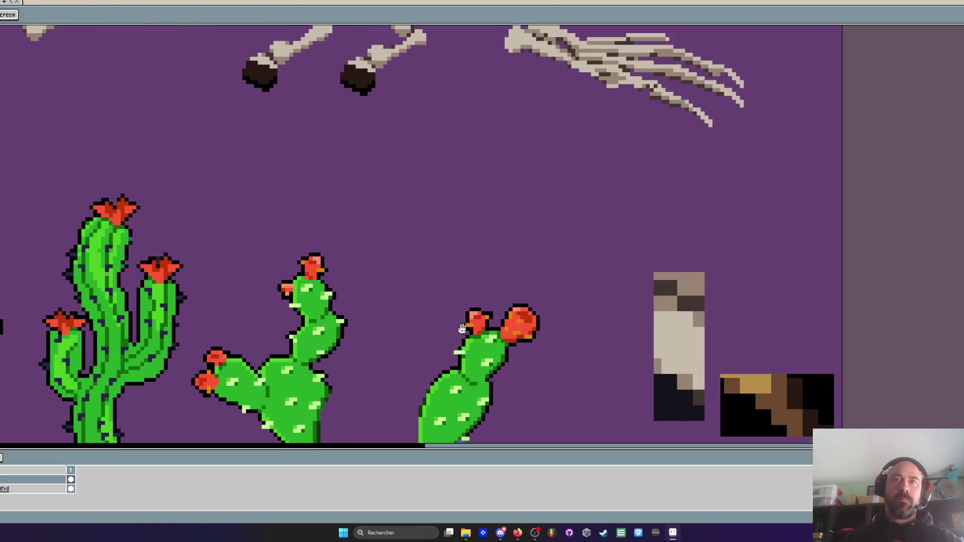
{"action": "mouse_move", "coordinate": [531, 297]}
{"action": "left_mouse_down"}
{"action": "mouse_move", "coordinate": [499, 328]}
{"action": "mouse_move", "coordinate": [548, 322]}
{"action": "mouse_move", "coordinate": [531, 298]}
{"action": "mouse_move", "coordinate": [377, 250]}
{"action": "mouse_move", "coordinate": [100, 123]}
{"action": "mouse_move", "coordinate": [166, 295]}
{"action": "mouse_move", "coordinate": [131, 206]}
{"action": "mouse_move", "coordinate": [195, 148]}
{"action": "mouse_move", "coordinate": [311, 197]}
{"action": "mouse_move", "coordinate": [306, 207]}
{"action": "mouse_move", "coordinate": [119, 204]}
{"action": "mouse_move", "coordinate": [140, 210]}
{"action": "left_mouse_up"}
{"action": "scroll", "coordinate": [527, 320], "scroll_direction": "down", "scroll_amount": 2}
{"action": "scroll", "coordinate": [131, 206], "scroll_direction": "up", "scroll_amount": 2}
{"action": "scroll", "coordinate": [141, 211], "scroll_direction": "down", "scroll_amount": 1}
{"action": "scroll", "coordinate": [207, 261], "scroll_direction": "down", "scroll_amount": 2}
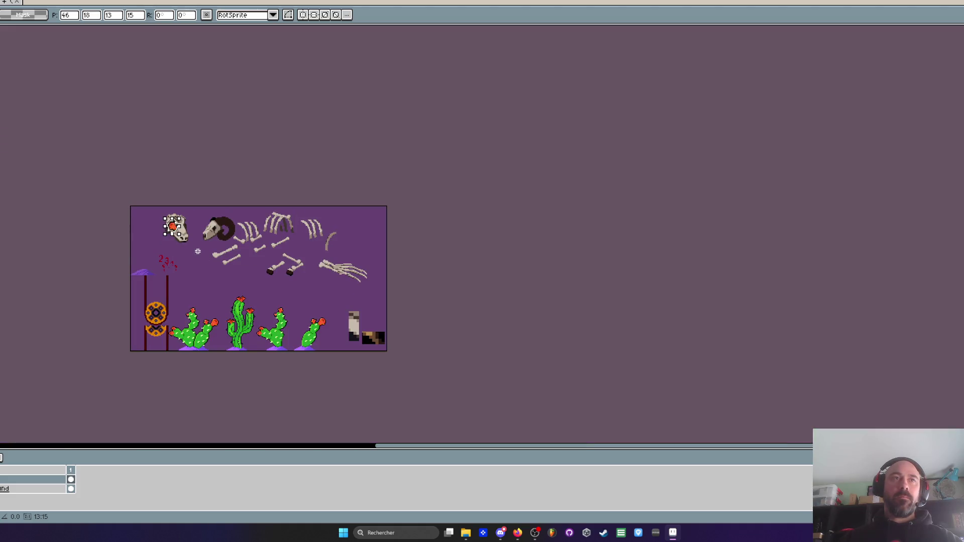
{"action": "scroll", "coordinate": [297, 281], "scroll_direction": "up", "scroll_amount": 2}
{"action": "left_click_drag", "start_coordinate": [299, 312], "coordinate": [343, 217]}
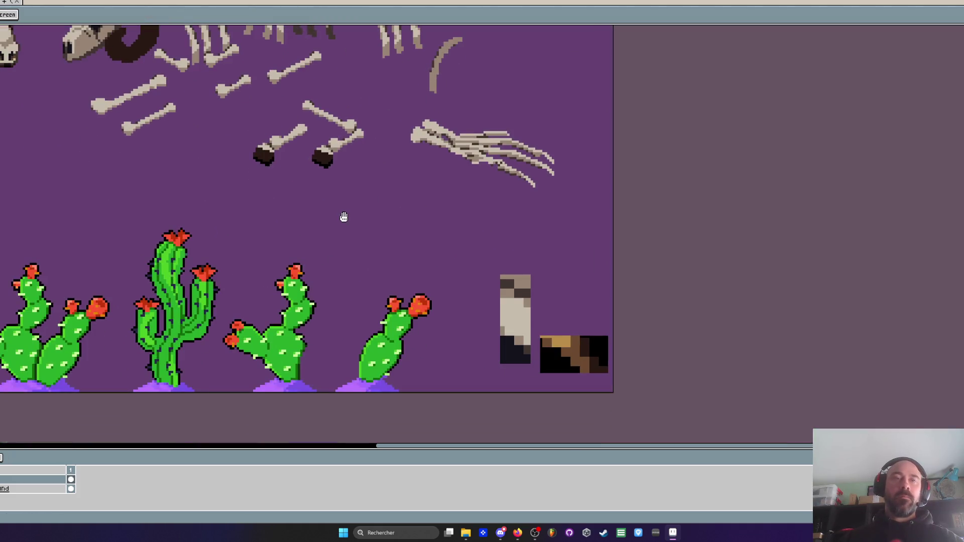
{"action": "scroll", "coordinate": [344, 216], "scroll_direction": "down", "scroll_amount": 1}
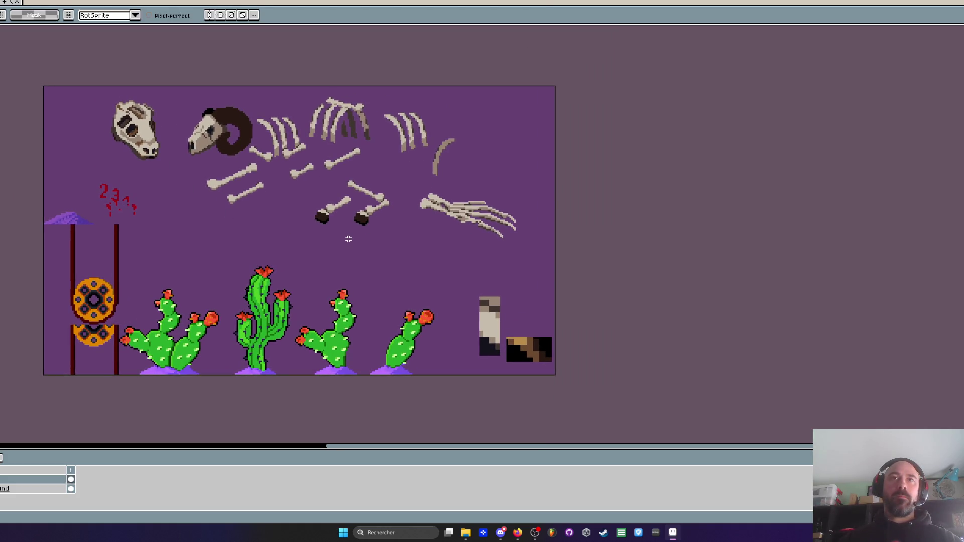
{"action": "left_click_drag", "start_coordinate": [396, 249], "coordinate": [399, 222]}
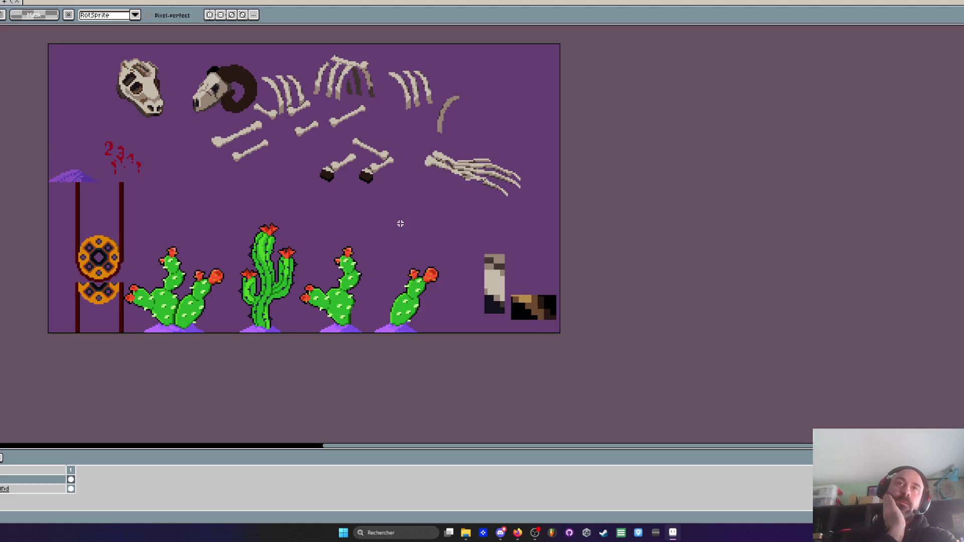
{"action": "key", "text": "q"}
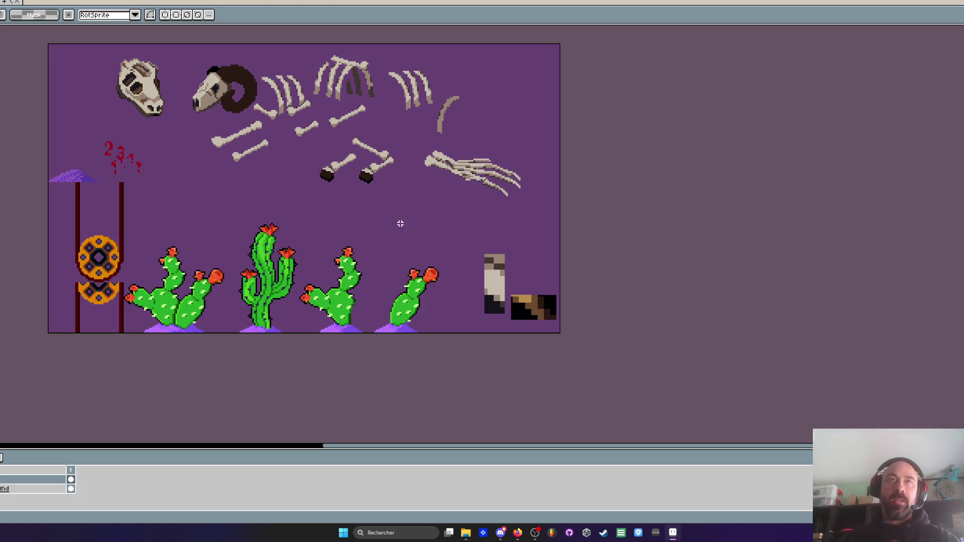
In the desert scene, select the ram skeleton and shift it slightly left
{"action": "key", "text": "ctrl+Tab"}
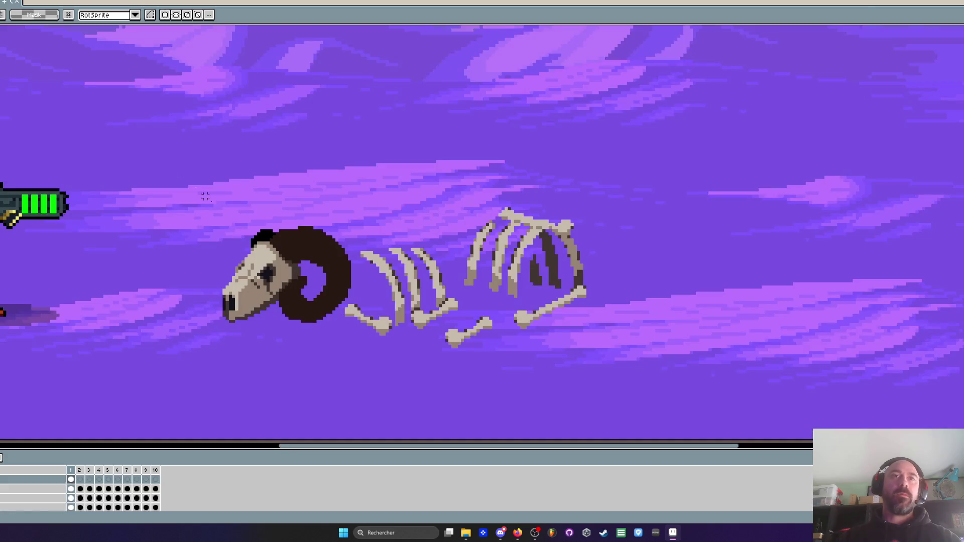
{"action": "scroll", "coordinate": [344, 269], "scroll_direction": "down", "scroll_amount": 2}
{"action": "scroll", "coordinate": [357, 263], "scroll_direction": "up", "scroll_amount": 2}
{"action": "left_click_drag", "start_coordinate": [195, 189], "coordinate": [548, 392]}
{"action": "mouse_move", "coordinate": [464, 303]}
{"action": "left_mouse_down"}
{"action": "mouse_move", "coordinate": [384, 301]}
{"action": "mouse_move", "coordinate": [450, 305]}
{"action": "left_mouse_up"}
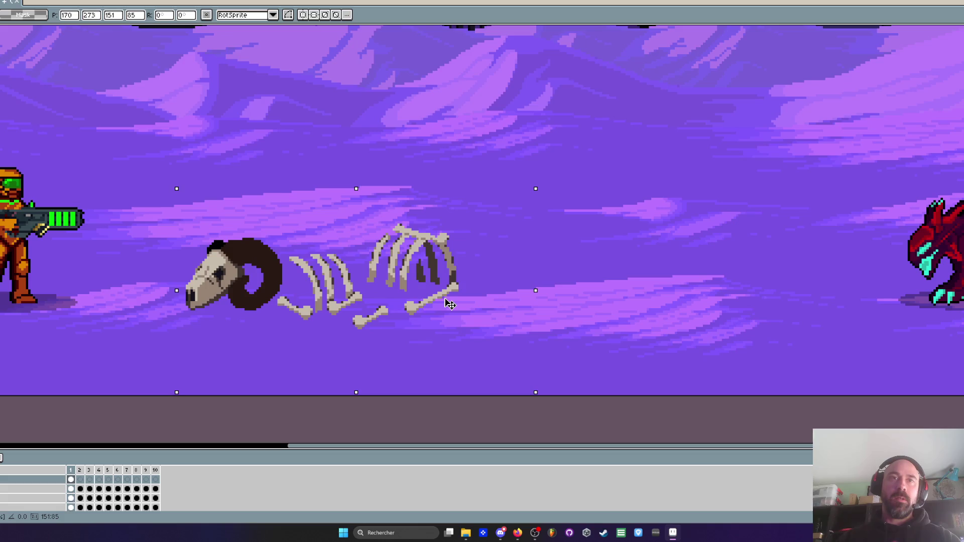
Select the skeleton's ribcage and reposition it lower in the scene
{"action": "scroll", "coordinate": [450, 305], "scroll_direction": "down", "scroll_amount": 1}
{"action": "scroll", "coordinate": [447, 302], "scroll_direction": "up", "scroll_amount": 2}
{"action": "key", "text": "b"}
{"action": "mouse_move", "coordinate": [366, 295]}
{"action": "left_mouse_down"}
{"action": "mouse_move", "coordinate": [346, 280]}
{"action": "mouse_move", "coordinate": [557, 276]}
{"action": "mouse_move", "coordinate": [402, 341]}
{"action": "mouse_move", "coordinate": [367, 296]}
{"action": "left_mouse_up"}
{"action": "mouse_move", "coordinate": [404, 263]}
{"action": "left_mouse_down"}
{"action": "mouse_move", "coordinate": [404, 290]}
{"action": "mouse_move", "coordinate": [400, 275]}
{"action": "left_mouse_up"}
{"action": "key", "text": "ctrl+d"}
{"action": "scroll", "coordinate": [400, 275], "scroll_direction": "down", "scroll_amount": 4}
Back on the bone sheet, lasso the cow skull
{"action": "key", "text": "ctrl+Tab"}
{"action": "left_click_drag", "start_coordinate": [258, 157], "coordinate": [275, 227]}
{"action": "key", "text": "q"}
{"action": "mouse_move", "coordinate": [183, 124]}
{"action": "left_mouse_down"}
{"action": "mouse_move", "coordinate": [147, 130]}
{"action": "mouse_move", "coordinate": [214, 173]}
{"action": "mouse_move", "coordinate": [181, 123]}
{"action": "left_mouse_up"}
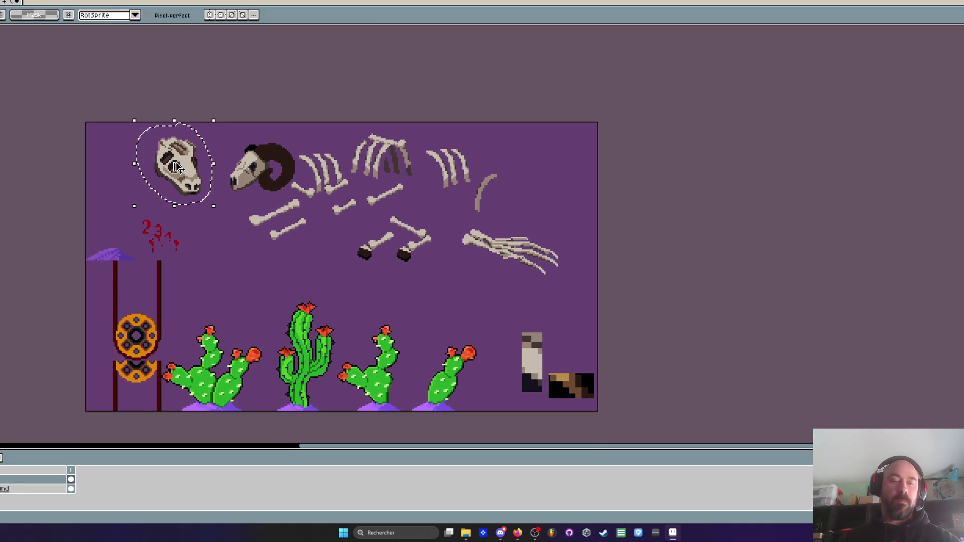
Paste the cow skull into the desert scene against the skeleton's ribs and commit it
{"action": "key", "text": "ctrl+Tab"}
{"action": "key", "text": "ctrl+v"}
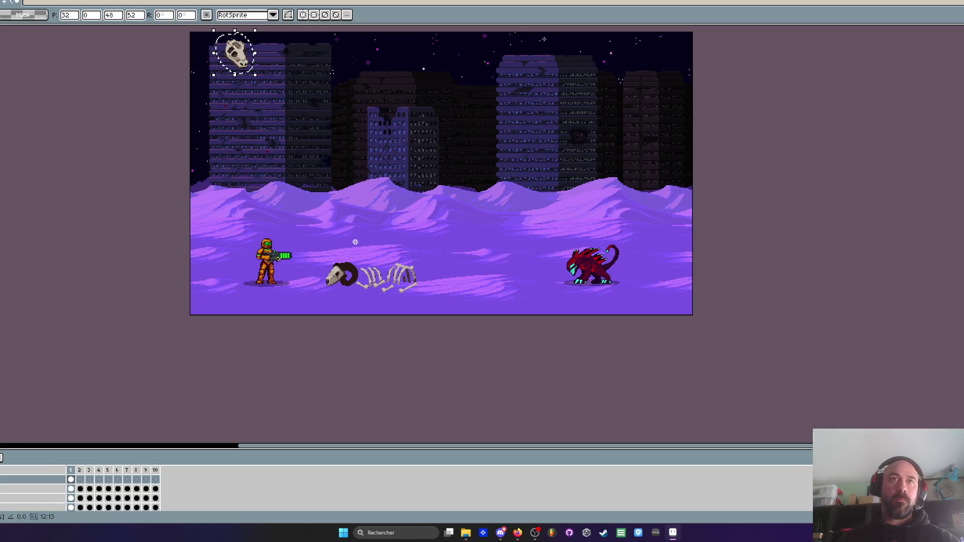
{"action": "mouse_move", "coordinate": [240, 66]}
{"action": "left_mouse_down"}
{"action": "mouse_move", "coordinate": [288, 99]}
{"action": "mouse_move", "coordinate": [435, 295]}
{"action": "left_mouse_up"}
{"action": "scroll", "coordinate": [435, 295], "scroll_direction": "up", "scroll_amount": 3}
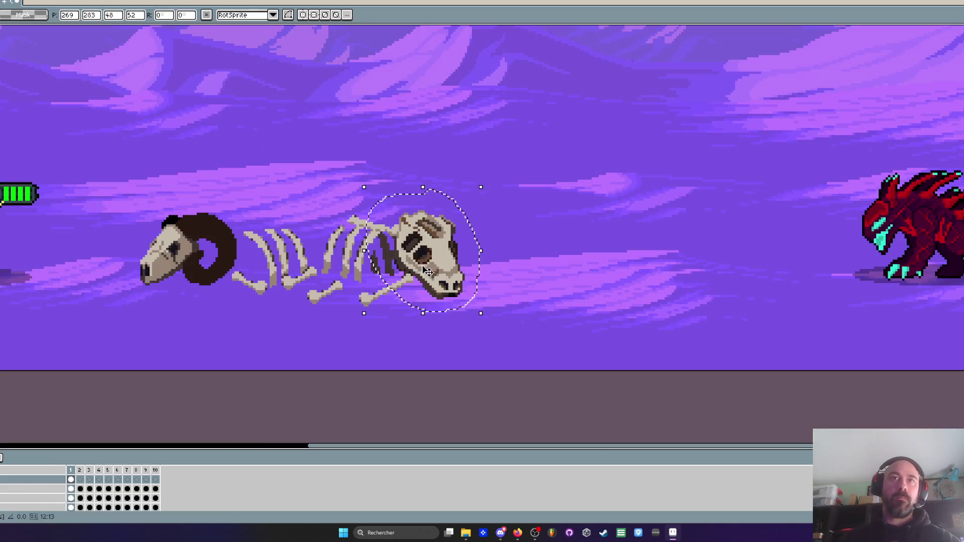
{"action": "key", "text": "Return"}
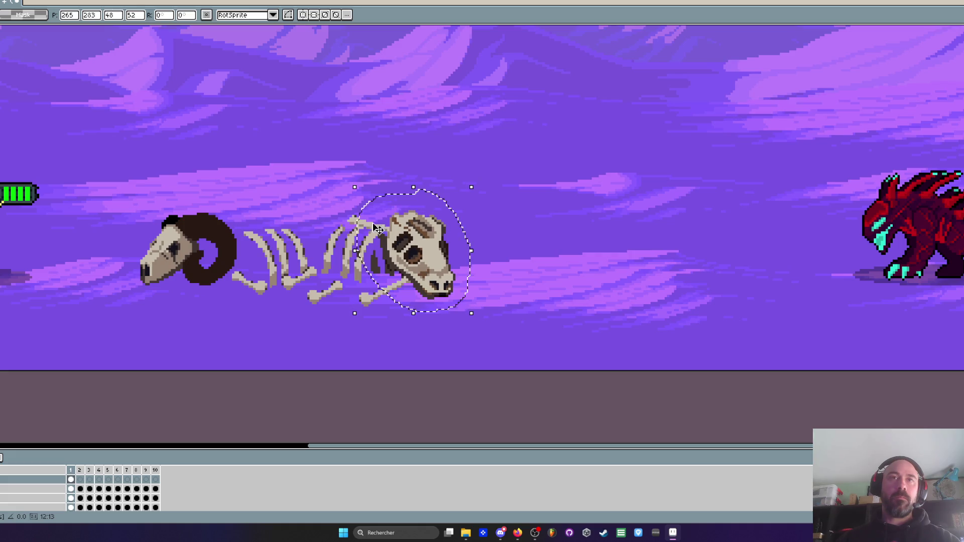
{"action": "key", "text": "ctrl+d"}
On the bone sheet, clear the selection and lasso the leg bones and claw
{"action": "key", "text": "ctrl+Tab"}
{"action": "key", "text": "ctrl+d"}
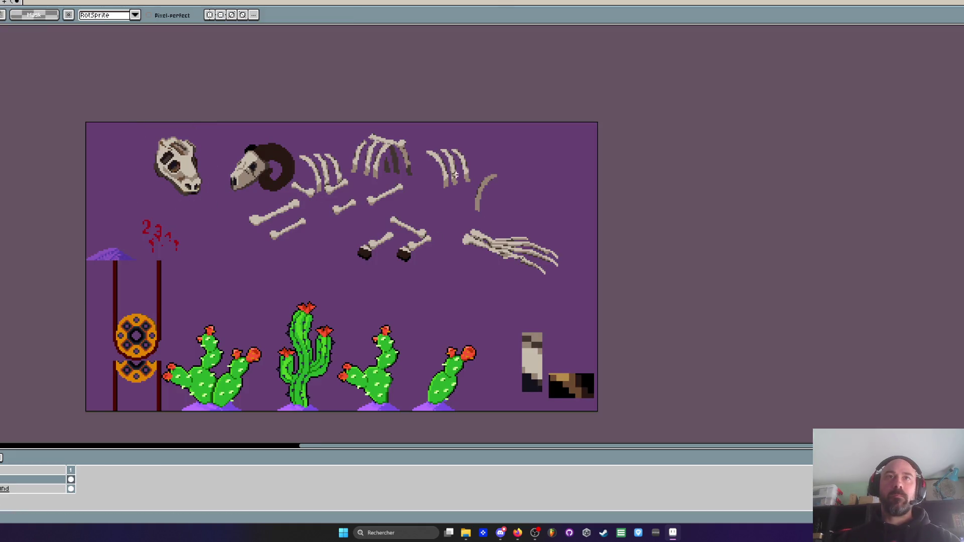
{"action": "mouse_move", "coordinate": [532, 226]}
{"action": "left_mouse_down"}
{"action": "mouse_move", "coordinate": [376, 212]}
{"action": "mouse_move", "coordinate": [590, 271]}
{"action": "left_mouse_up"}
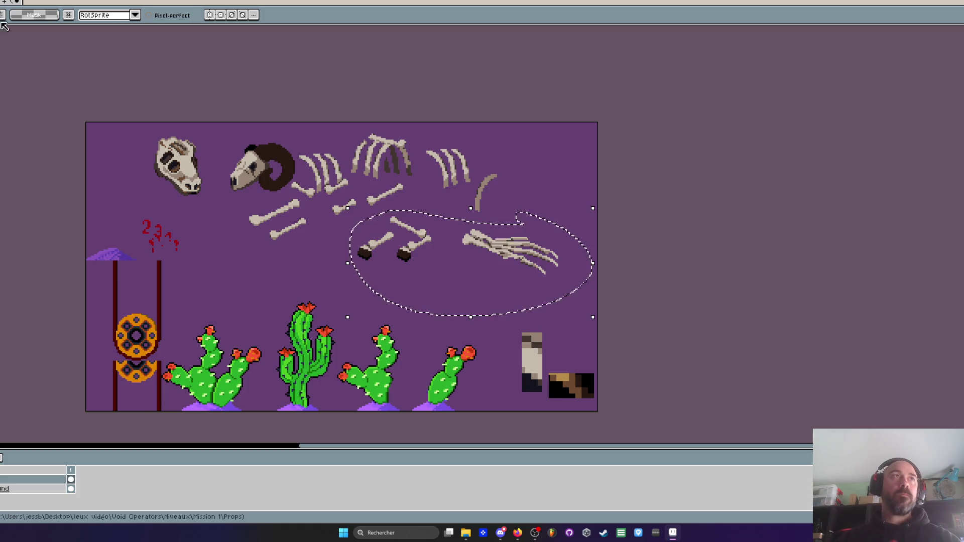
Paste the copied bones into the desert scene and place the claw, flipped horizontally, beside the cow skull
{"action": "key", "text": "ctrl+Tab"}
{"action": "scroll", "coordinate": [348, 237], "scroll_direction": "up", "scroll_amount": 1}
{"action": "key", "text": "ctrl+v"}
{"action": "scroll", "coordinate": [347, 237], "scroll_direction": "down", "scroll_amount": 1}
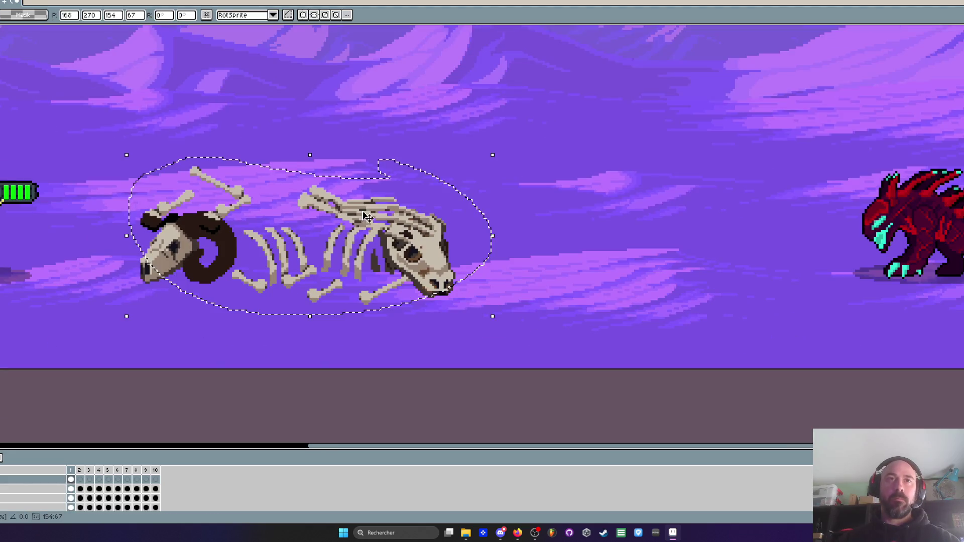
{"action": "left_click_drag", "start_coordinate": [348, 237], "coordinate": [466, 170]}
{"action": "mouse_move", "coordinate": [460, 119]}
{"action": "left_mouse_down"}
{"action": "mouse_move", "coordinate": [402, 201]}
{"action": "mouse_move", "coordinate": [461, 118]}
{"action": "left_mouse_up"}
{"action": "mouse_move", "coordinate": [503, 162]}
{"action": "left_mouse_down"}
{"action": "mouse_move", "coordinate": [557, 281]}
{"action": "mouse_move", "coordinate": [369, 323]}
{"action": "mouse_move", "coordinate": [314, 290]}
{"action": "mouse_move", "coordinate": [558, 274]}
{"action": "mouse_move", "coordinate": [547, 283]}
{"action": "mouse_move", "coordinate": [562, 320]}
{"action": "mouse_move", "coordinate": [516, 281]}
{"action": "left_mouse_up"}
{"action": "key", "text": "shift+h"}
{"action": "key", "text": "shift+h"}
{"action": "key", "text": "shift+h"}
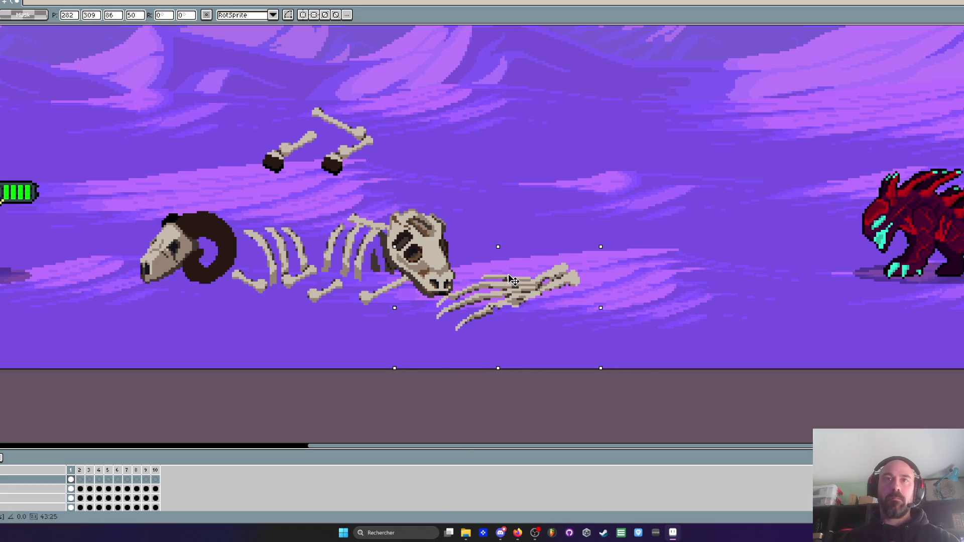
{"action": "key", "text": "q"}
Move the two leg bones into place beneath the ram skull
{"action": "mouse_move", "coordinate": [264, 131]}
{"action": "left_mouse_down"}
{"action": "mouse_move", "coordinate": [239, 171]}
{"action": "mouse_move", "coordinate": [315, 131]}
{"action": "left_mouse_up"}
{"action": "mouse_move", "coordinate": [278, 159]}
{"action": "left_mouse_down"}
{"action": "mouse_move", "coordinate": [229, 181]}
{"action": "mouse_move", "coordinate": [121, 282]}
{"action": "mouse_move", "coordinate": [206, 299]}
{"action": "mouse_move", "coordinate": [196, 309]}
{"action": "left_mouse_up"}
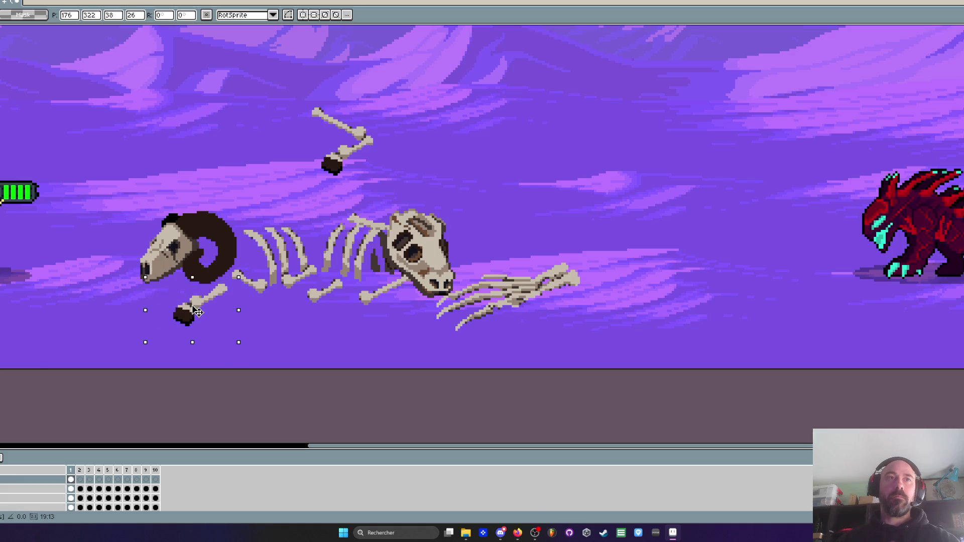
{"action": "key", "text": "q"}
{"action": "mouse_move", "coordinate": [366, 82]}
{"action": "left_mouse_down"}
{"action": "mouse_move", "coordinate": [377, 100]}
{"action": "mouse_move", "coordinate": [367, 85]}
{"action": "left_mouse_up"}
{"action": "mouse_move", "coordinate": [348, 201]}
{"action": "left_mouse_down"}
{"action": "mouse_move", "coordinate": [315, 268]}
{"action": "mouse_move", "coordinate": [318, 351]}
{"action": "left_mouse_up"}
{"action": "mouse_move", "coordinate": [271, 274]}
{"action": "left_mouse_down"}
{"action": "mouse_move", "coordinate": [241, 331]}
{"action": "mouse_move", "coordinate": [329, 340]}
{"action": "mouse_move", "coordinate": [284, 339]}
{"action": "mouse_move", "coordinate": [394, 333]}
{"action": "mouse_move", "coordinate": [387, 327]}
{"action": "mouse_move", "coordinate": [491, 265]}
{"action": "mouse_move", "coordinate": [340, 329]}
{"action": "mouse_move", "coordinate": [165, 326]}
{"action": "mouse_move", "coordinate": [165, 316]}
{"action": "left_mouse_up"}
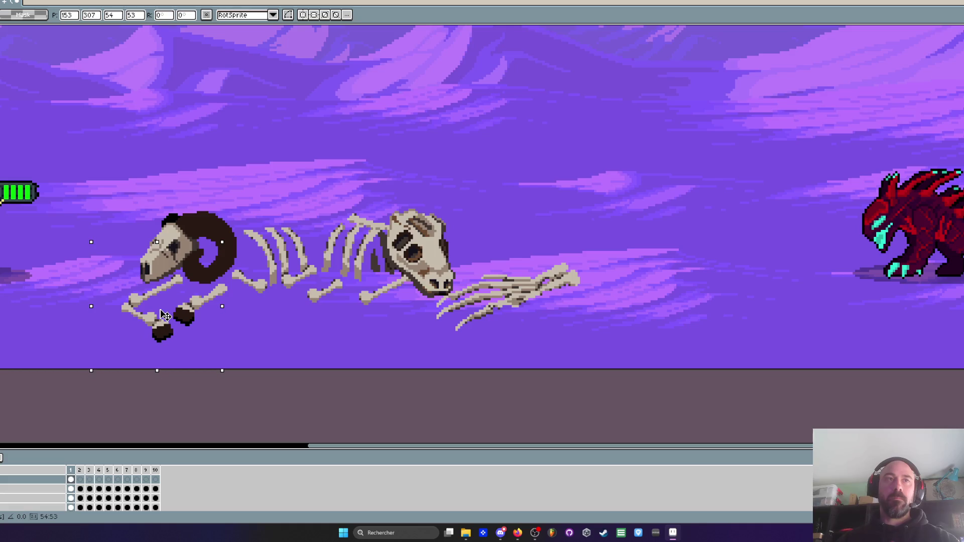
{"action": "key", "text": "Return"}
{"action": "scroll", "coordinate": [259, 263], "scroll_direction": "down", "scroll_amount": 3}
{"action": "scroll", "coordinate": [283, 268], "scroll_direction": "up", "scroll_amount": 2}
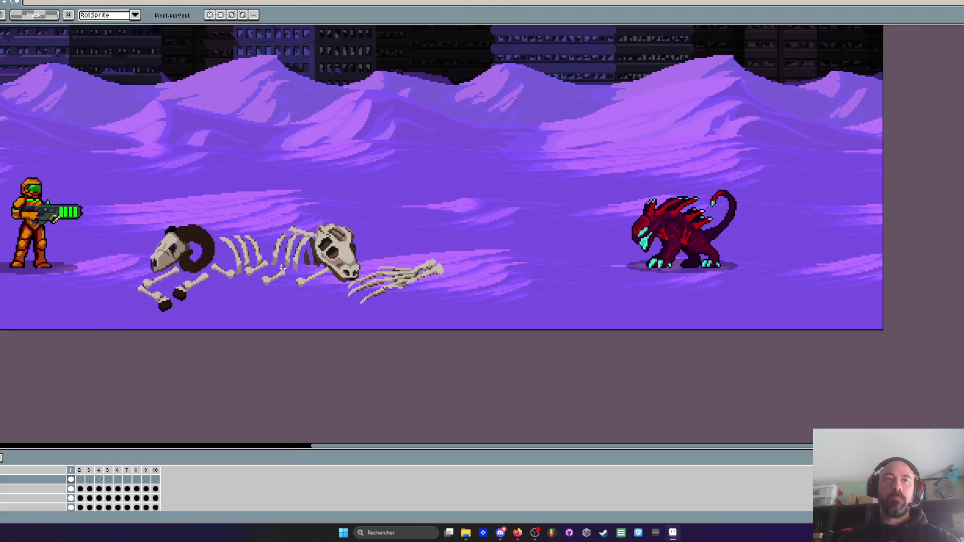
Add a short dark line by the skull's snout and reposition the skeleton's lower bones
{"action": "left_click_drag", "start_coordinate": [283, 269], "coordinate": [349, 271]}
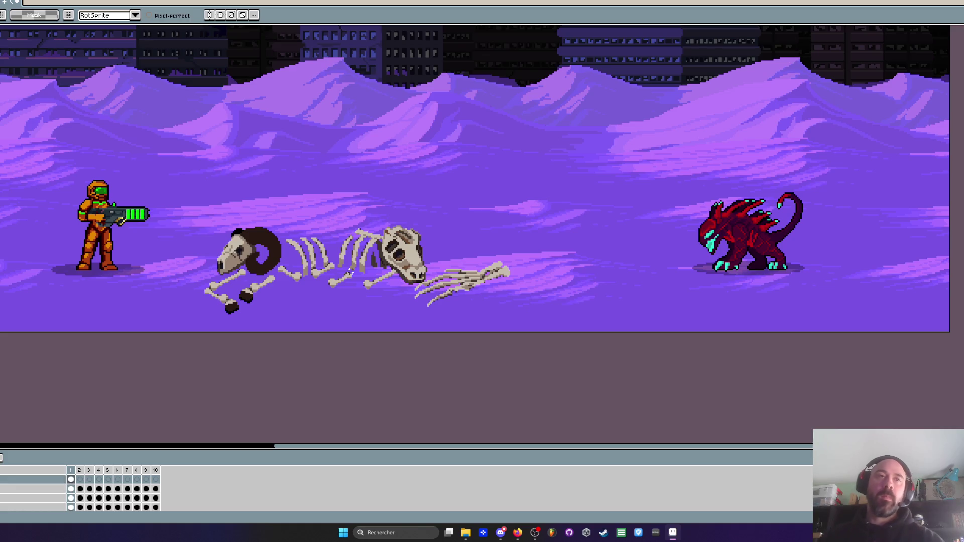
{"action": "scroll", "coordinate": [472, 296], "scroll_direction": "up", "scroll_amount": 1}
{"action": "scroll", "coordinate": [414, 266], "scroll_direction": "up", "scroll_amount": 1}
{"action": "left_click_drag", "start_coordinate": [433, 245], "coordinate": [413, 267]}
{"action": "scroll", "coordinate": [413, 267], "scroll_direction": "up", "scroll_amount": 2}
{"action": "mouse_move", "coordinate": [382, 296]}
{"action": "left_mouse_down"}
{"action": "mouse_move", "coordinate": [352, 304]}
{"action": "mouse_move", "coordinate": [304, 401]}
{"action": "mouse_move", "coordinate": [431, 179]}
{"action": "left_mouse_up"}
{"action": "scroll", "coordinate": [430, 179], "scroll_direction": "down", "scroll_amount": 1}
{"action": "mouse_move", "coordinate": [514, 240]}
{"action": "left_mouse_down"}
{"action": "mouse_move", "coordinate": [211, 281]}
{"action": "mouse_move", "coordinate": [235, 289]}
{"action": "mouse_move", "coordinate": [231, 263]}
{"action": "left_mouse_up"}
{"action": "scroll", "coordinate": [235, 286], "scroll_direction": "down", "scroll_amount": 2}
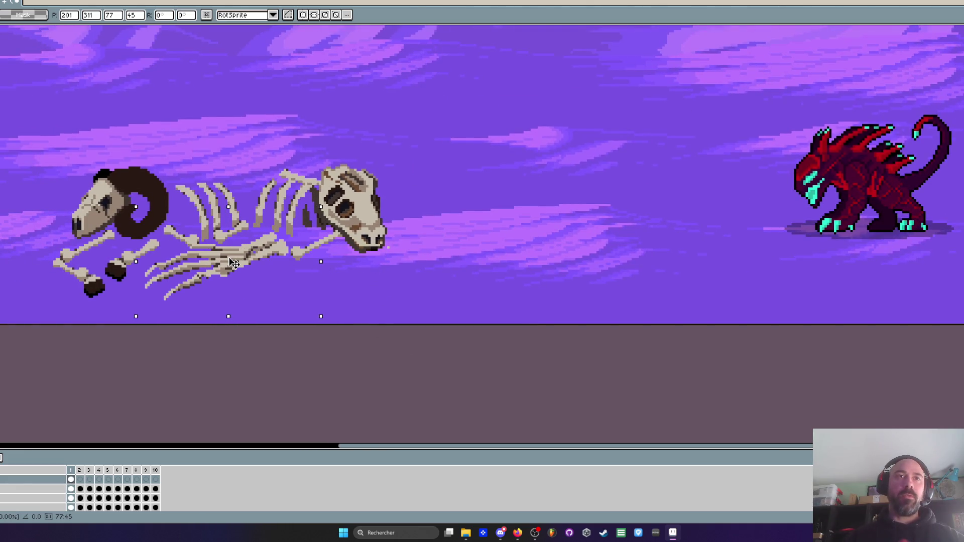
{"action": "left_click", "coordinate": [369, 251]}
{"action": "mouse_move", "coordinate": [382, 244]}
{"action": "left_mouse_down"}
{"action": "mouse_move", "coordinate": [190, 275]}
{"action": "mouse_move", "coordinate": [416, 255]}
{"action": "mouse_move", "coordinate": [335, 293]}
{"action": "mouse_move", "coordinate": [245, 289]}
{"action": "mouse_move", "coordinate": [261, 263]}
{"action": "left_mouse_up"}
{"action": "scroll", "coordinate": [391, 245], "scroll_direction": "up", "scroll_amount": 2}
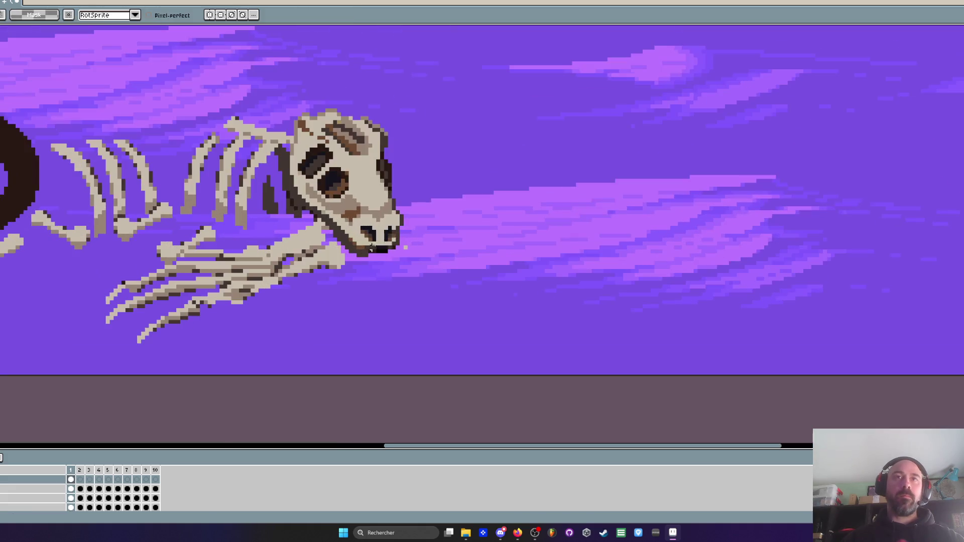
{"action": "scroll", "coordinate": [390, 245], "scroll_direction": "down", "scroll_amount": 1}
{"action": "scroll", "coordinate": [407, 247], "scroll_direction": "down", "scroll_amount": 2}
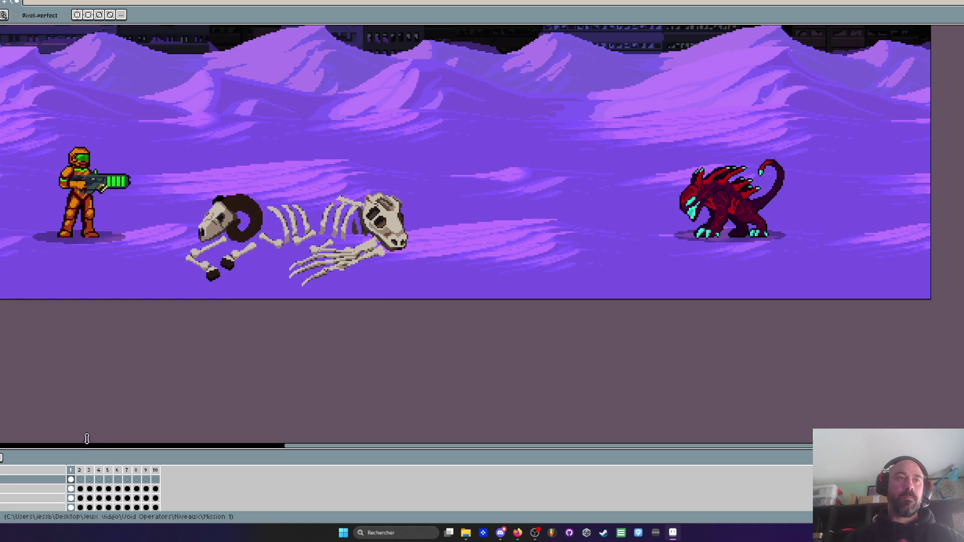
On the fourth layer, draw a filled dark purple ellipse under the skeleton and shift it up
{"action": "left_click_drag", "start_coordinate": [86, 445], "coordinate": [93, 377]}
{"action": "left_click", "coordinate": [17, 437]}
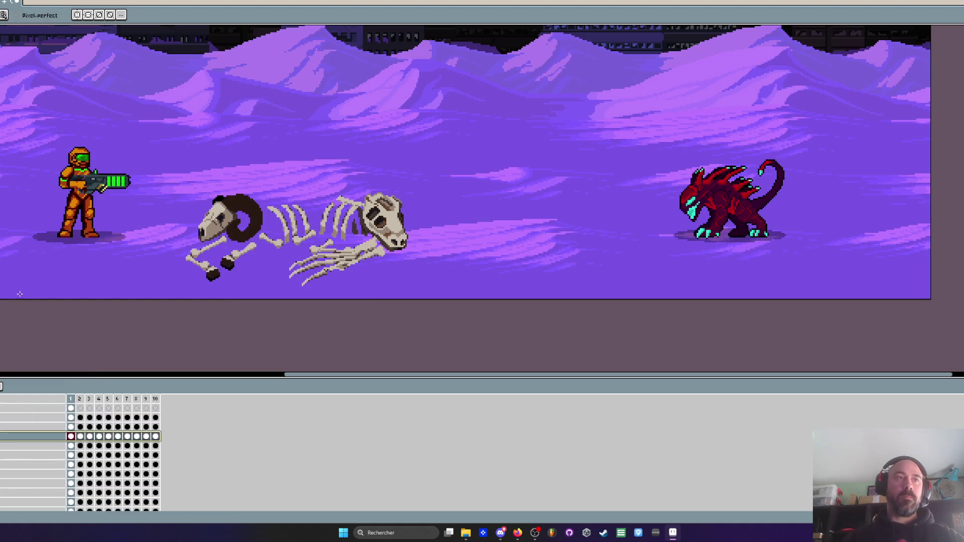
{"action": "scroll", "coordinate": [114, 224], "scroll_direction": "down", "scroll_amount": 1}
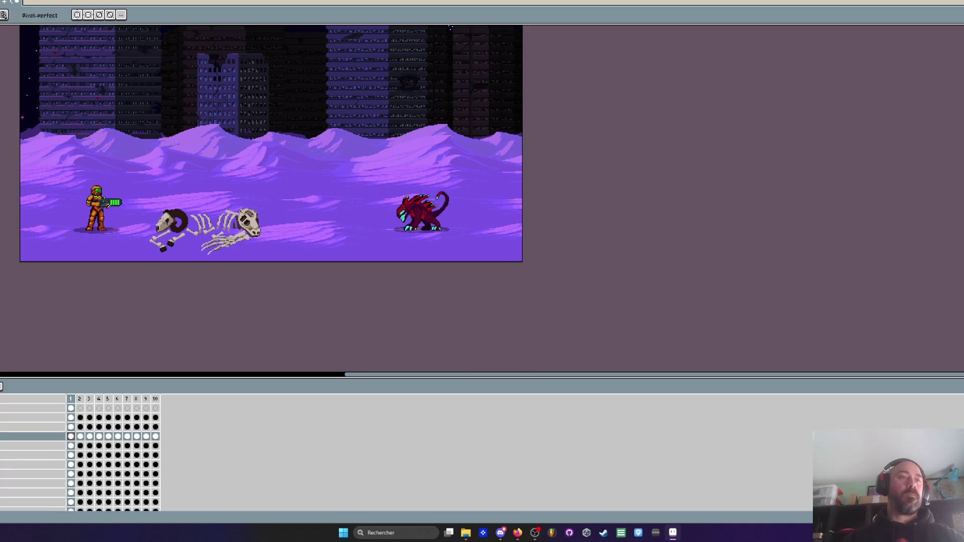
{"action": "key", "text": "g"}
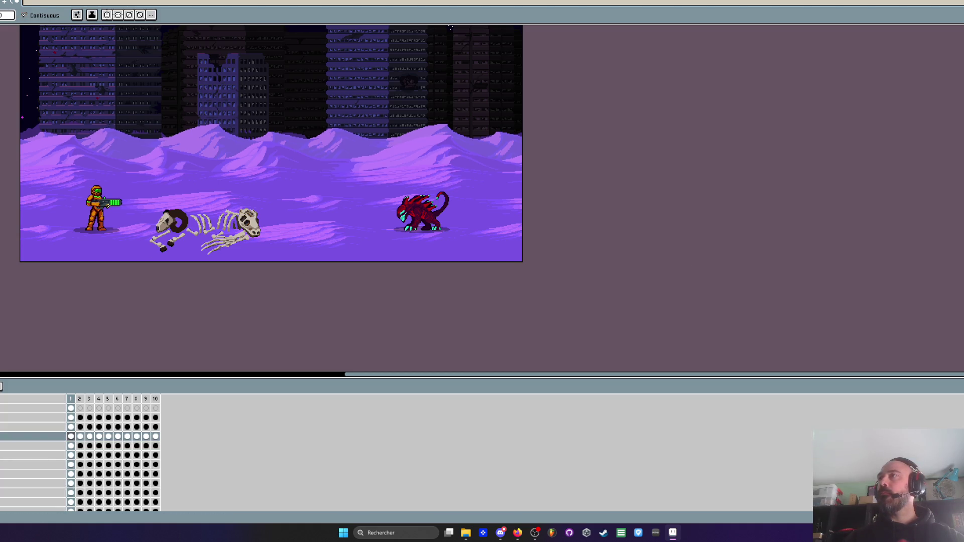
{"action": "key", "text": "m"}
{"action": "key", "text": "q"}
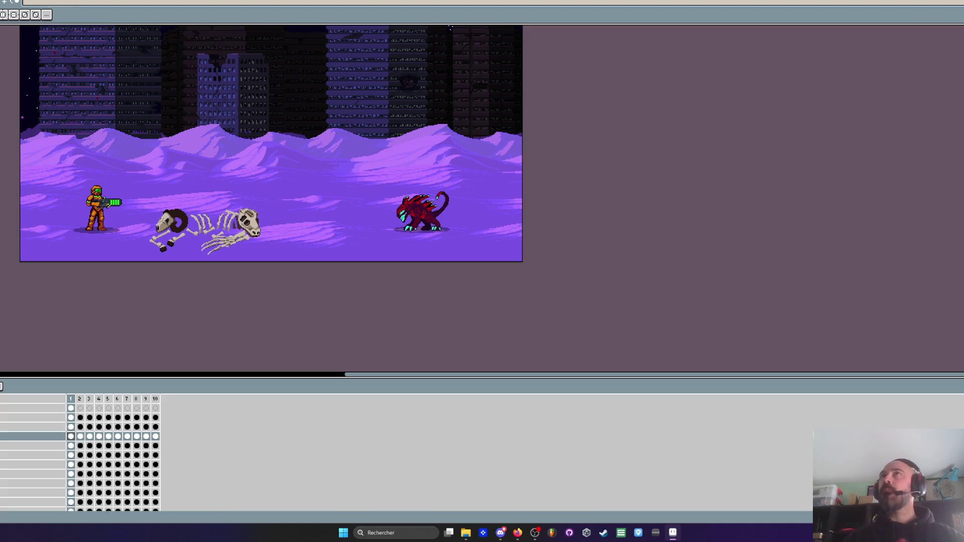
{"action": "scroll", "coordinate": [174, 231], "scroll_direction": "up", "scroll_amount": 3}
{"action": "mouse_move", "coordinate": [5, 194]}
{"action": "left_mouse_down"}
{"action": "mouse_move", "coordinate": [109, 278]}
{"action": "mouse_move", "coordinate": [542, 313]}
{"action": "mouse_move", "coordinate": [582, 304]}
{"action": "left_mouse_up"}
{"action": "scroll", "coordinate": [532, 256], "scroll_direction": "down", "scroll_amount": 1}
{"action": "scroll", "coordinate": [532, 256], "scroll_direction": "down", "scroll_amount": 3}
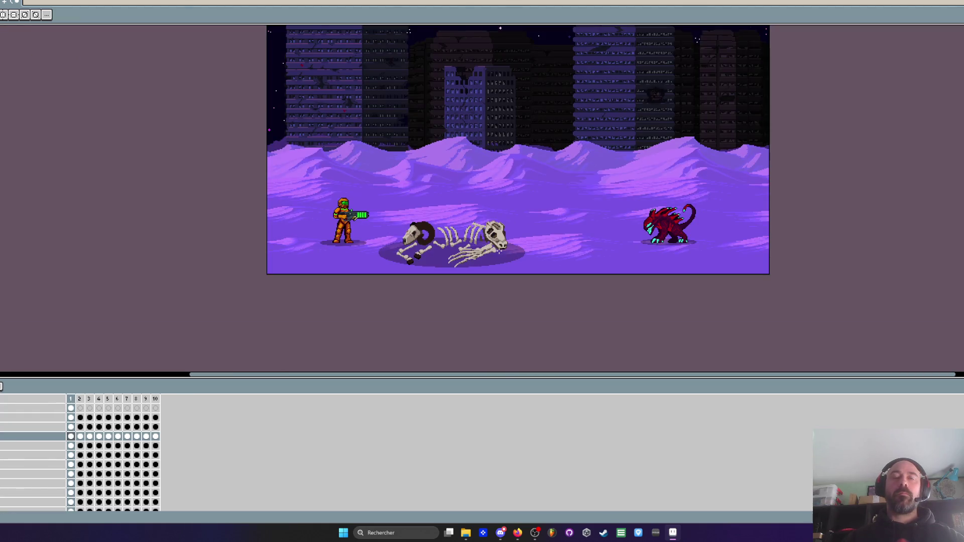
{"action": "scroll", "coordinate": [498, 251], "scroll_direction": "up", "scroll_amount": 2}
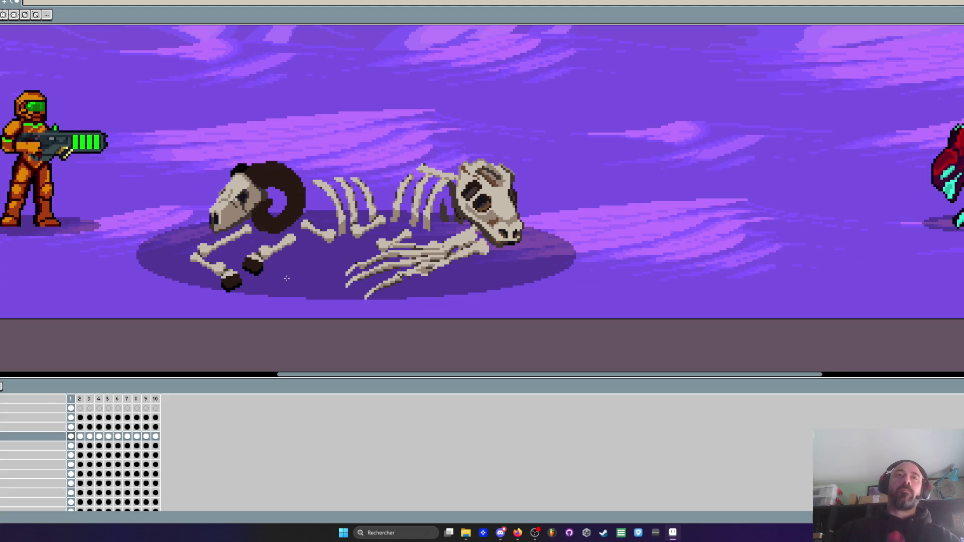
{"action": "left_click_drag", "start_coordinate": [485, 273], "coordinate": [484, 243]}
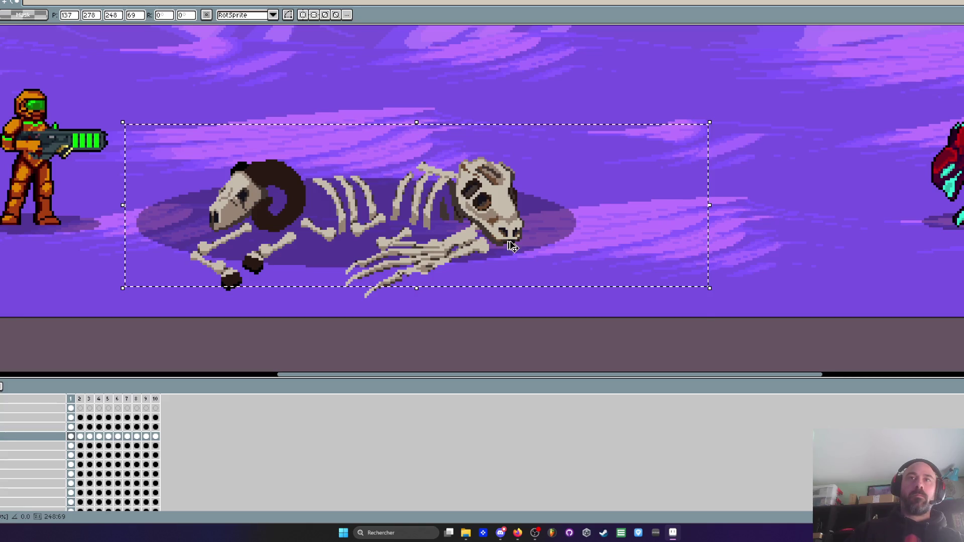
Commit the shadow's new position and bring up the props sprite sheet
{"action": "key", "text": "Return"}
{"action": "scroll", "coordinate": [510, 243], "scroll_direction": "down", "scroll_amount": 1}
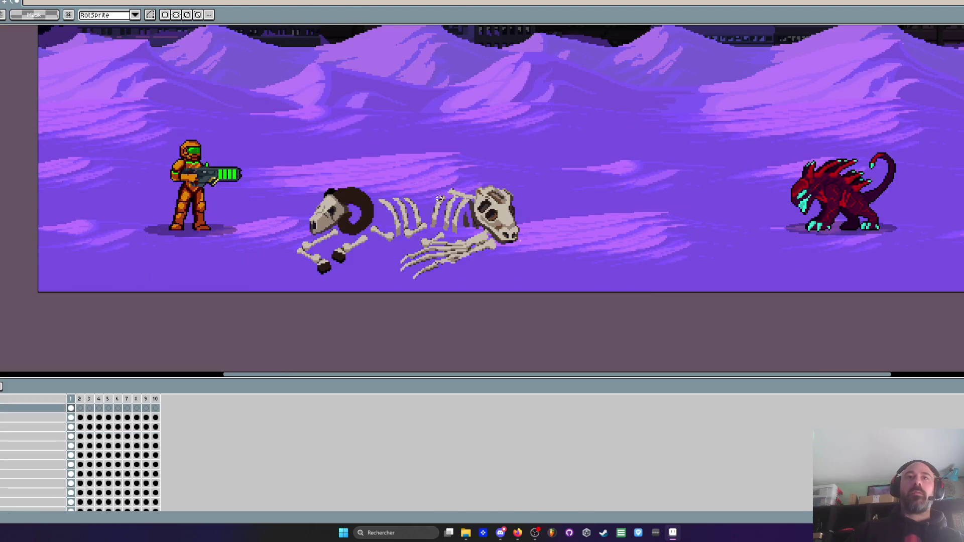
{"action": "scroll", "coordinate": [416, 183], "scroll_direction": "down", "scroll_amount": 1}
{"action": "key", "text": "ctrl+Tab"}
{"action": "key", "text": "ctrl+z"}
{"action": "key", "text": "ctrl+z"}
{"action": "key", "text": "ctrl+z"}
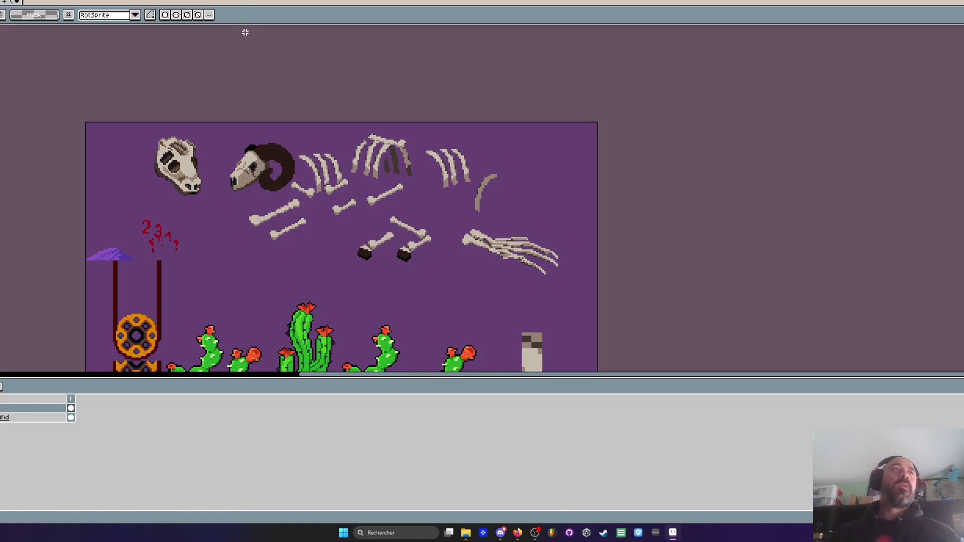
Return to the desert scene sprite and look over the skeleton
{"action": "left_click", "coordinate": [75, 2]}
{"action": "scroll", "coordinate": [408, 214], "scroll_direction": "up", "scroll_amount": 2}
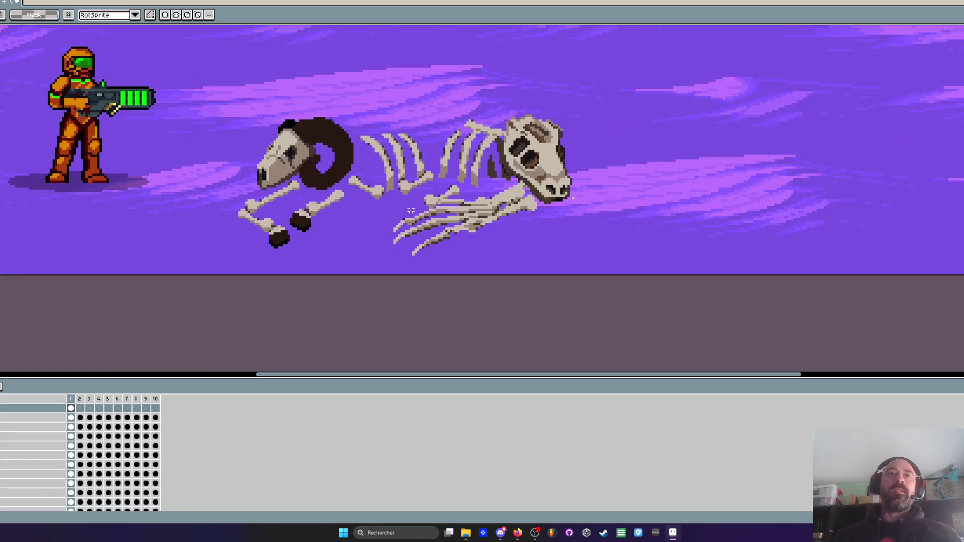
{"action": "scroll", "coordinate": [295, 172], "scroll_direction": "up", "scroll_amount": 1}
{"action": "scroll", "coordinate": [382, 229], "scroll_direction": "down", "scroll_amount": 1}
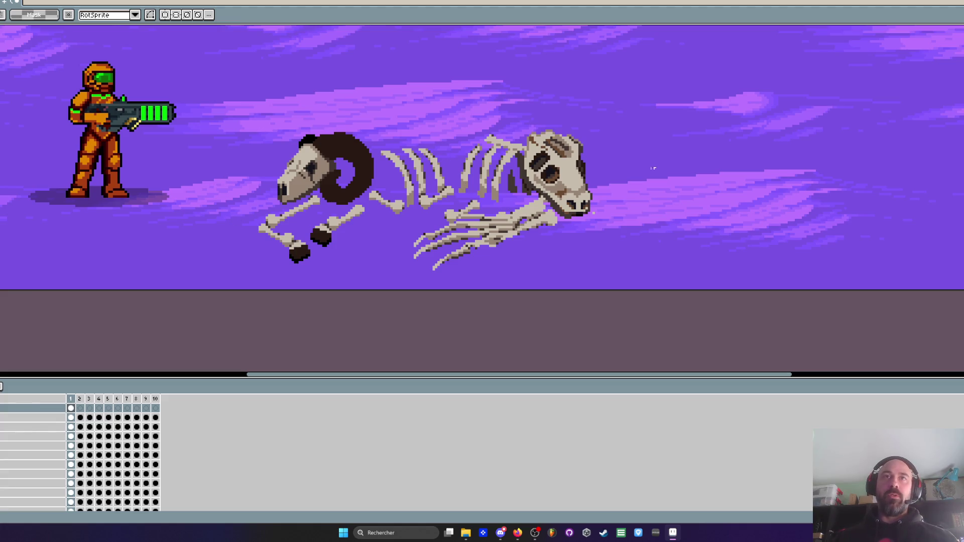
{"action": "scroll", "coordinate": [380, 182], "scroll_direction": "down", "scroll_amount": 2}
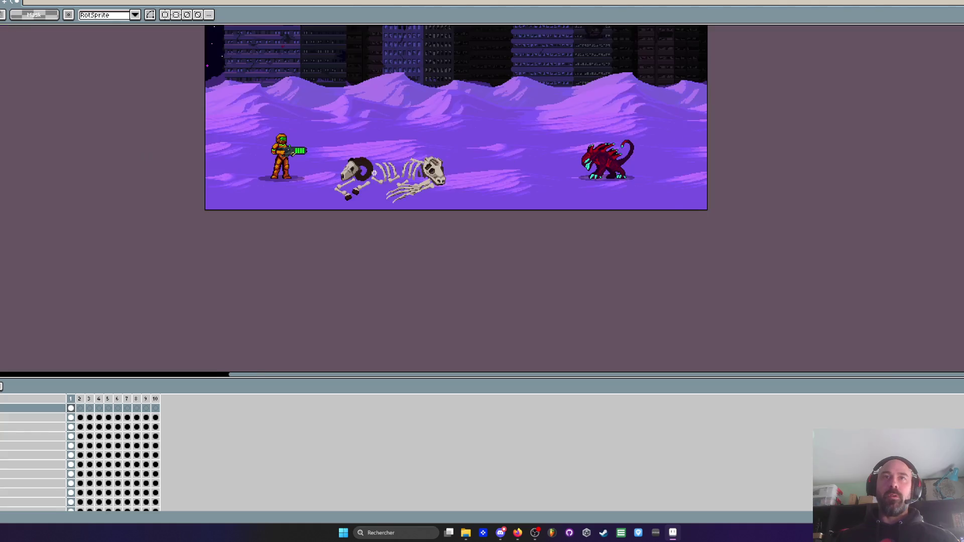
{"action": "scroll", "coordinate": [380, 181], "scroll_direction": "up", "scroll_amount": 1}
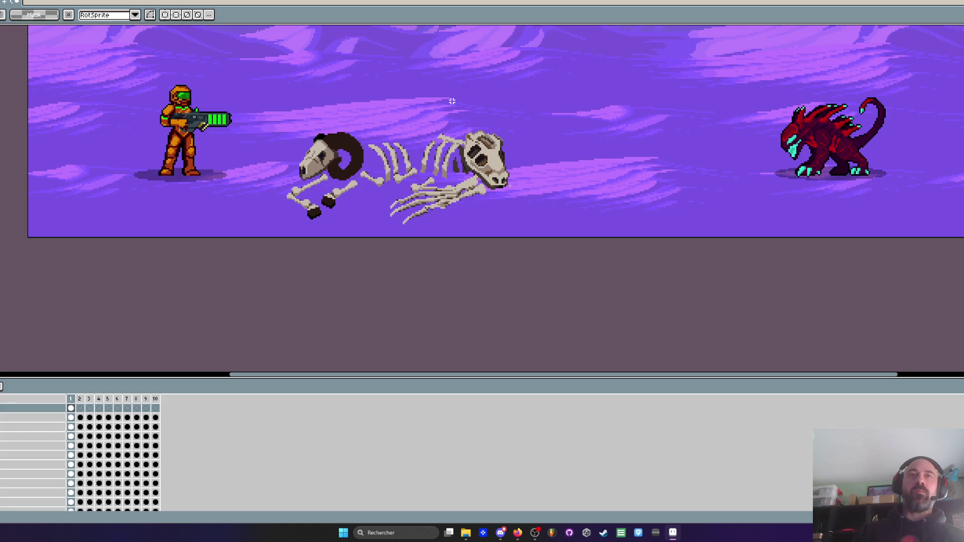
{"action": "scroll", "coordinate": [433, 146], "scroll_direction": "up", "scroll_amount": 1}
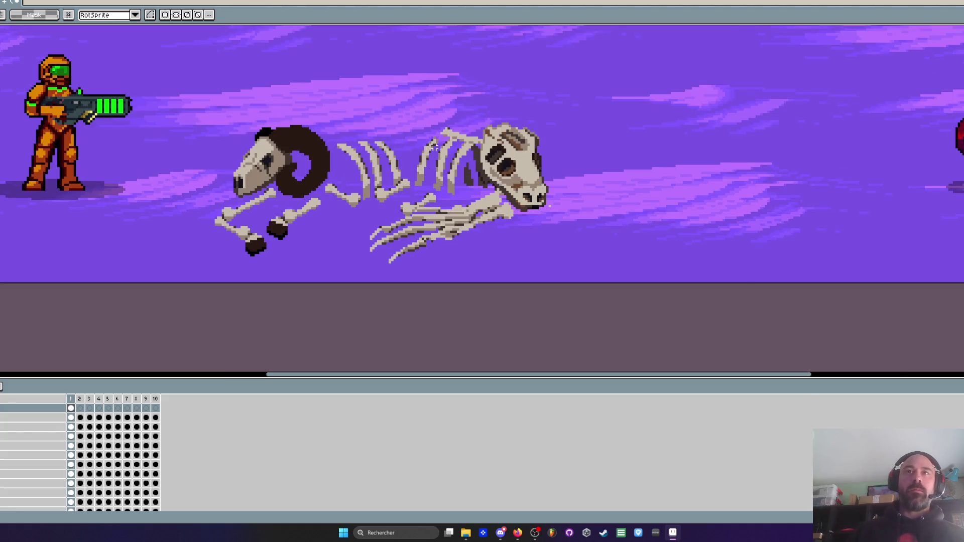
{"action": "scroll", "coordinate": [266, 216], "scroll_direction": "up", "scroll_amount": 1}
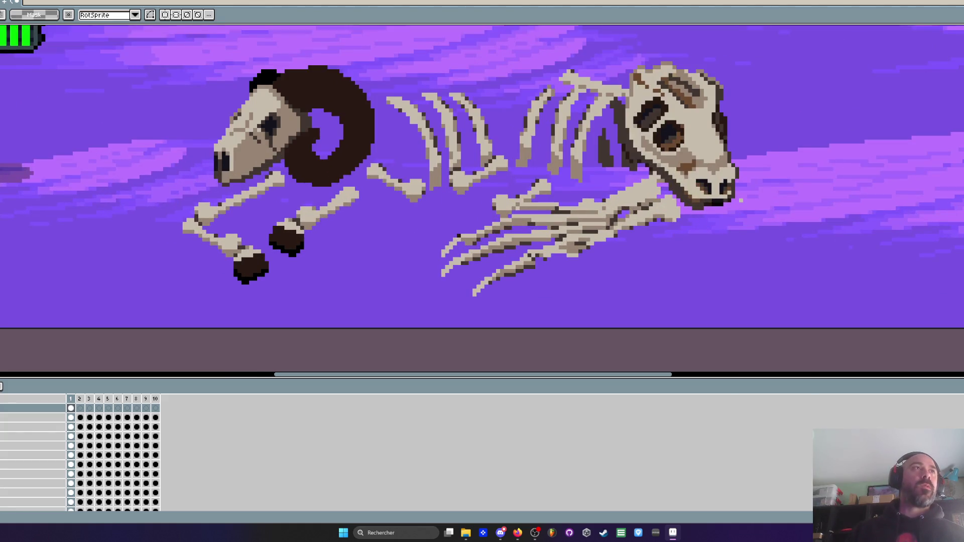
{"action": "scroll", "coordinate": [239, 220], "scroll_direction": "down", "scroll_amount": 1}
{"action": "scroll", "coordinate": [237, 218], "scroll_direction": "up", "scroll_amount": 2}
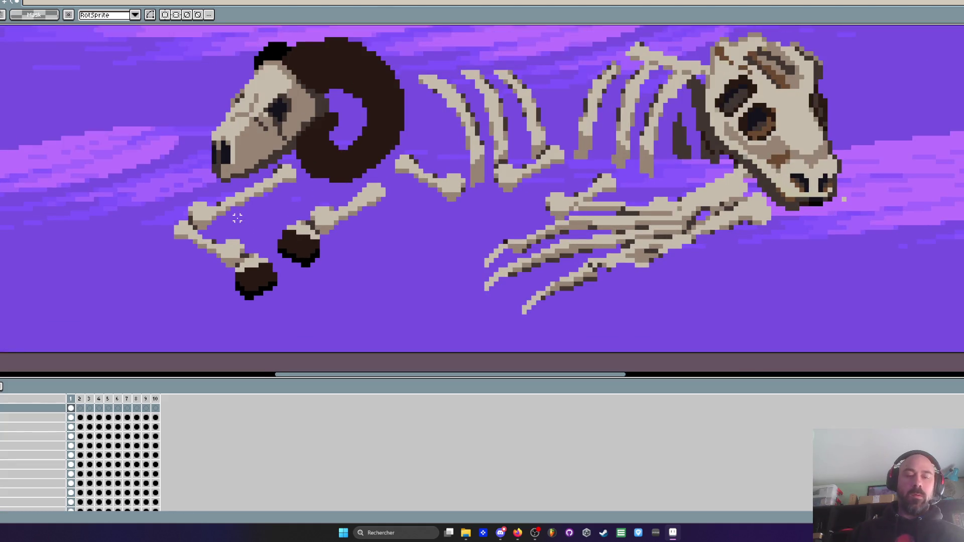
Sample a canvas colour, then box-select the ram-skull skeleton with the Rectangular Marquee
{"action": "key", "text": "i"}
{"action": "scroll", "coordinate": [237, 218], "scroll_direction": "down", "scroll_amount": 1}
{"action": "scroll", "coordinate": [210, 128], "scroll_direction": "down", "scroll_amount": 1}
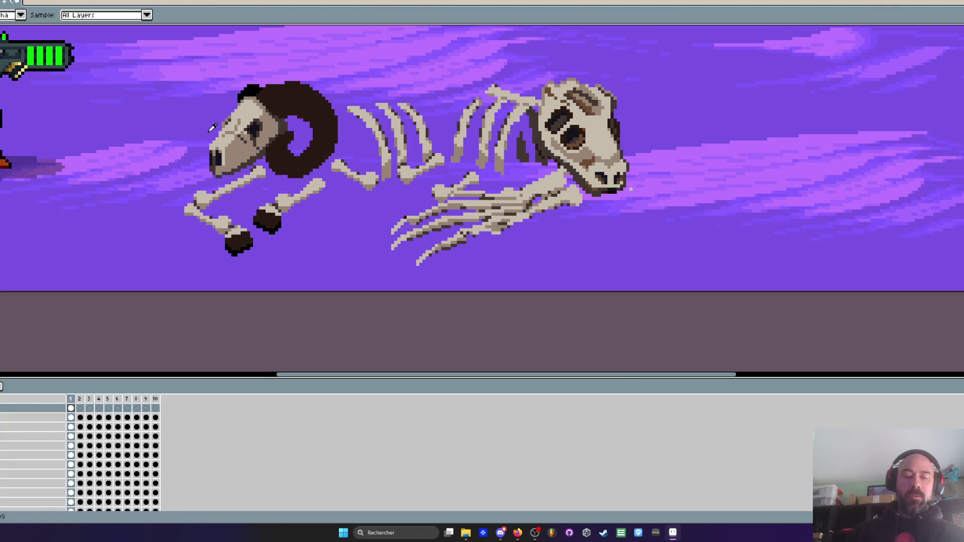
{"action": "key", "text": "m"}
{"action": "scroll", "coordinate": [212, 128], "scroll_direction": "up", "scroll_amount": 1}
{"action": "left_click_drag", "start_coordinate": [156, 64], "coordinate": [818, 297]}
{"action": "scroll", "coordinate": [802, 327], "scroll_direction": "down", "scroll_amount": 1}
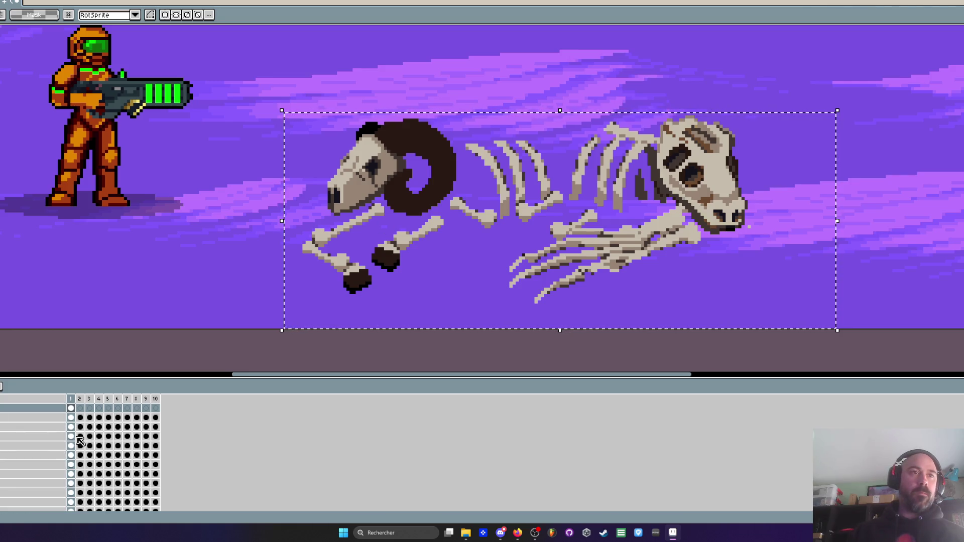
Apply a Hue/Saturation adjustment to the selected skeleton on its layer
{"action": "left_click", "coordinate": [79, 436]}
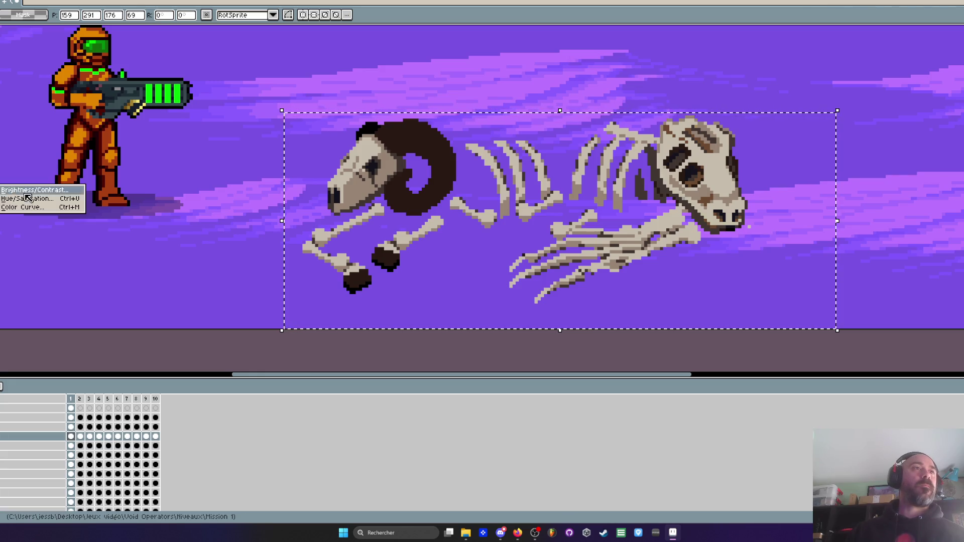
{"action": "left_click", "coordinate": [43, 200]}
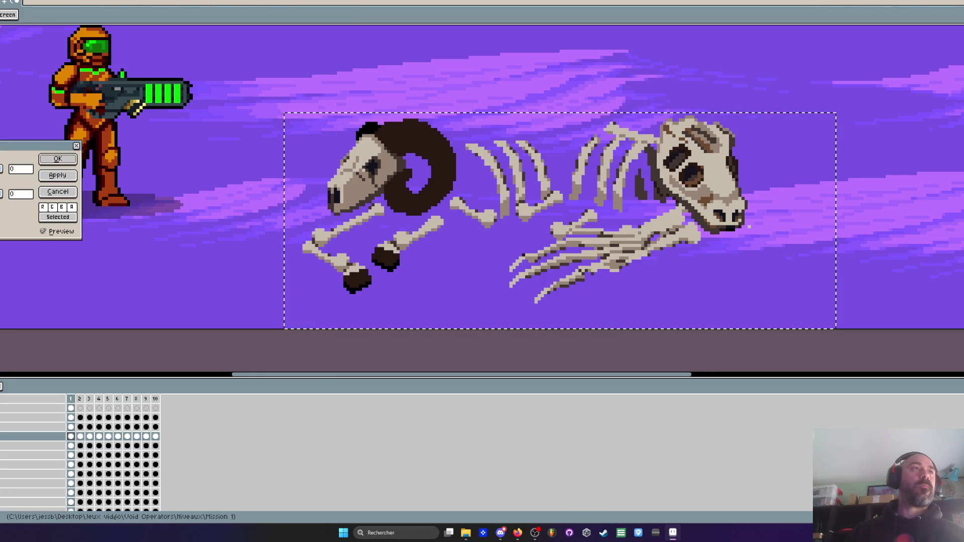
{"action": "type", "text": "-100"}
{"action": "left_click", "coordinate": [65, 158]}
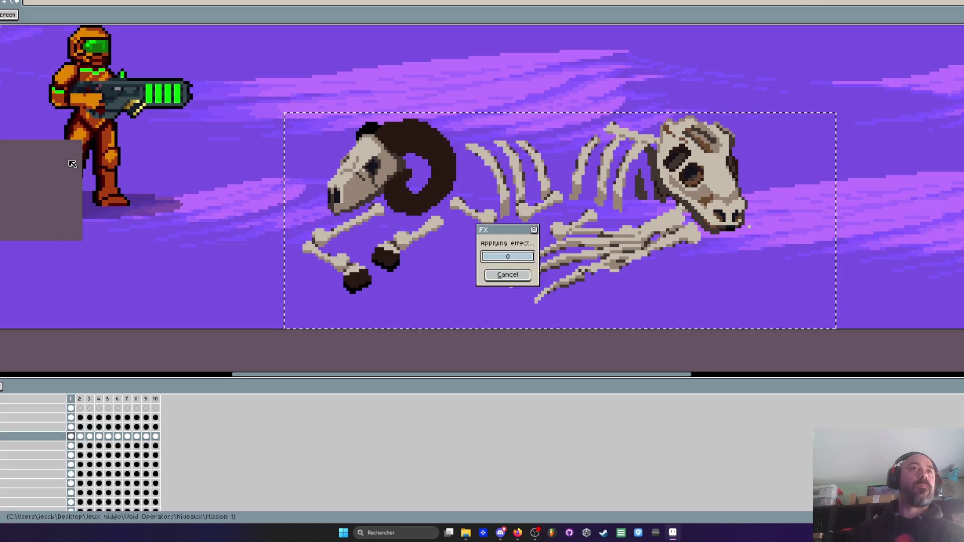
{"action": "scroll", "coordinate": [440, 193], "scroll_direction": "down", "scroll_amount": 1}
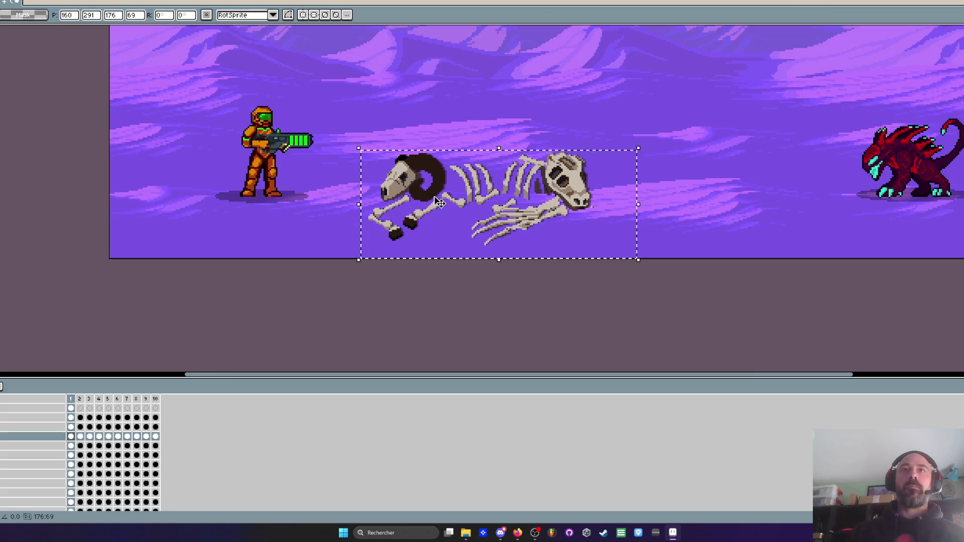
{"action": "scroll", "coordinate": [481, 206], "scroll_direction": "up", "scroll_amount": 1}
Nudge the selected skeleton down one pixel
{"action": "left_click_drag", "start_coordinate": [481, 206], "coordinate": [483, 208]}
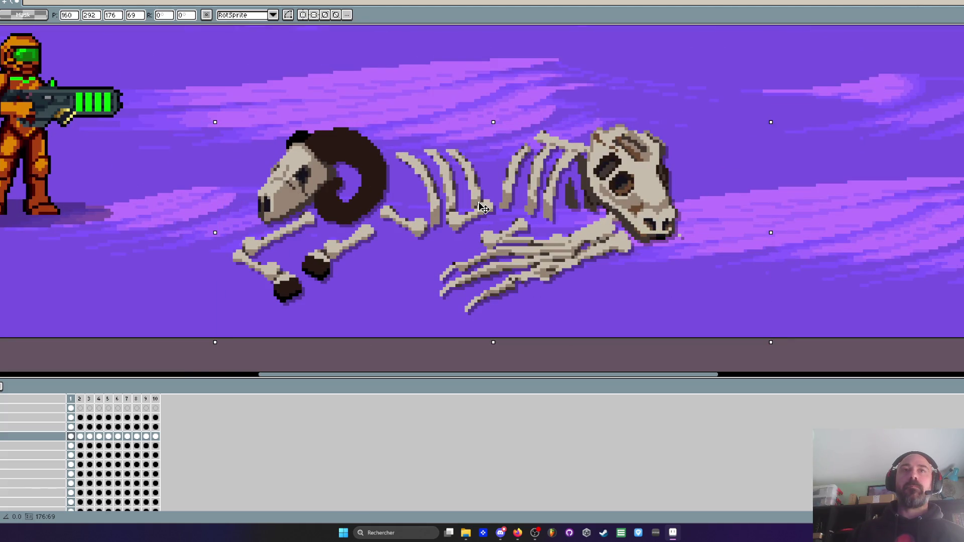
{"action": "scroll", "coordinate": [483, 208], "scroll_direction": "down", "scroll_amount": 2}
{"action": "scroll", "coordinate": [329, 265], "scroll_direction": "up", "scroll_amount": 2}
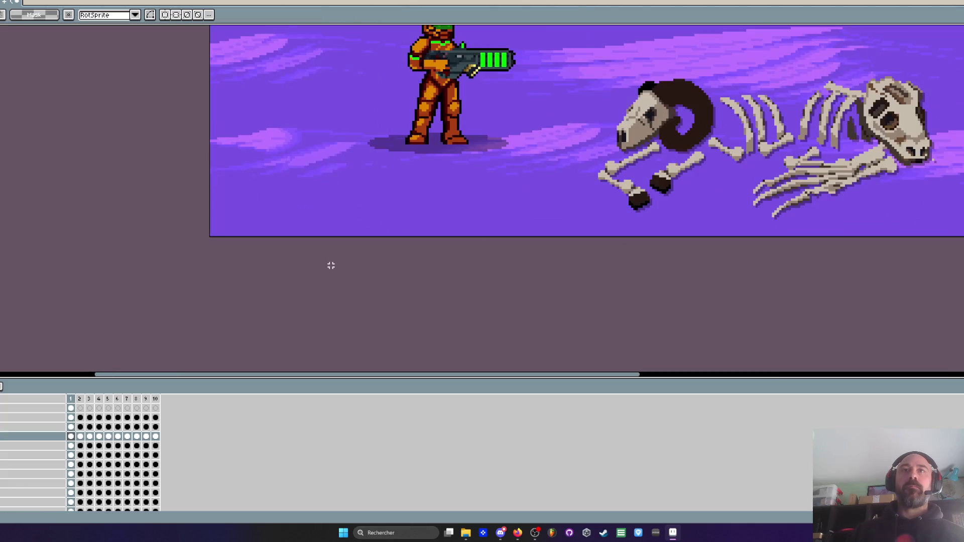
{"action": "left_click_drag", "start_coordinate": [443, 242], "coordinate": [273, 301]}
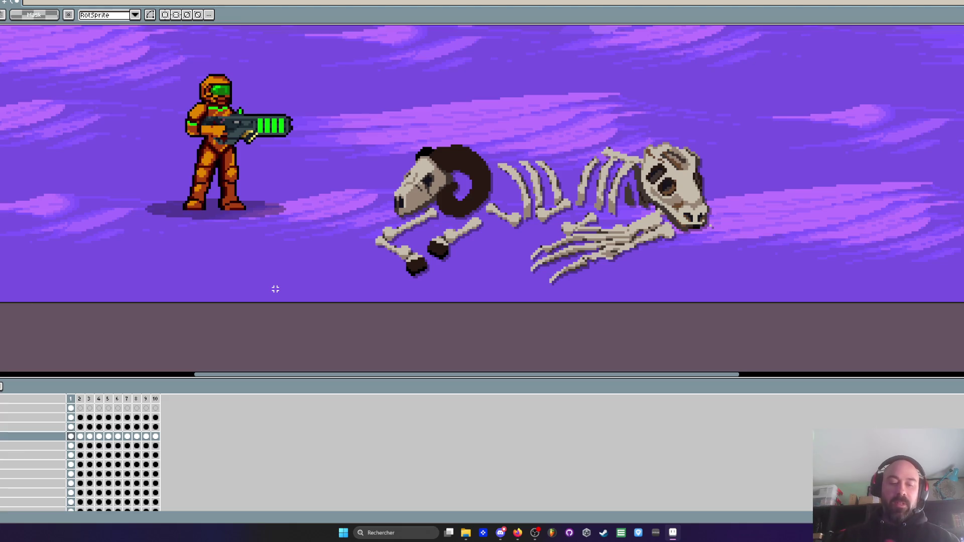
Switch to the Pencil, make the top layer active and check the skeleton across frames
{"action": "key", "text": "b"}
{"action": "scroll", "coordinate": [487, 238], "scroll_direction": "up", "scroll_amount": 5}
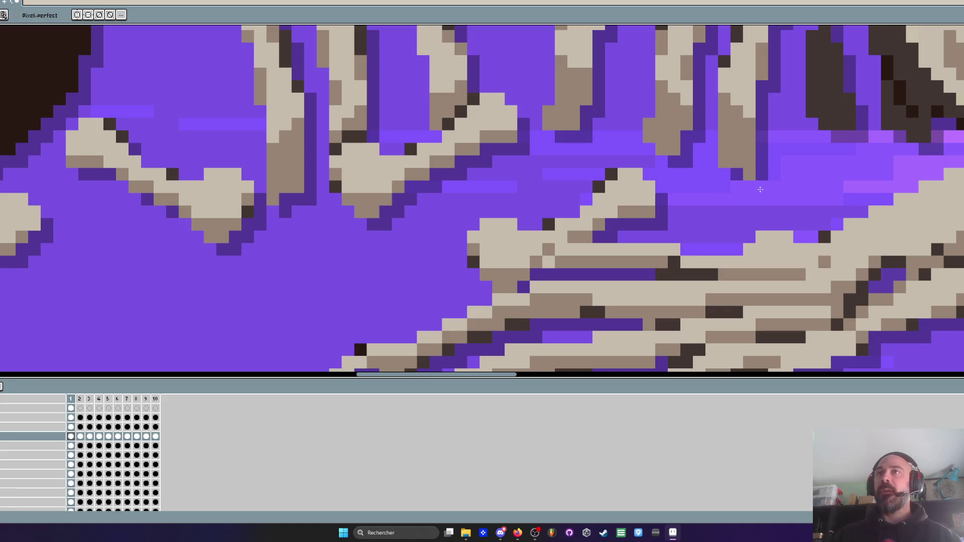
{"action": "scroll", "coordinate": [727, 198], "scroll_direction": "down", "scroll_amount": 3}
{"action": "scroll", "coordinate": [652, 261], "scroll_direction": "down", "scroll_amount": 1}
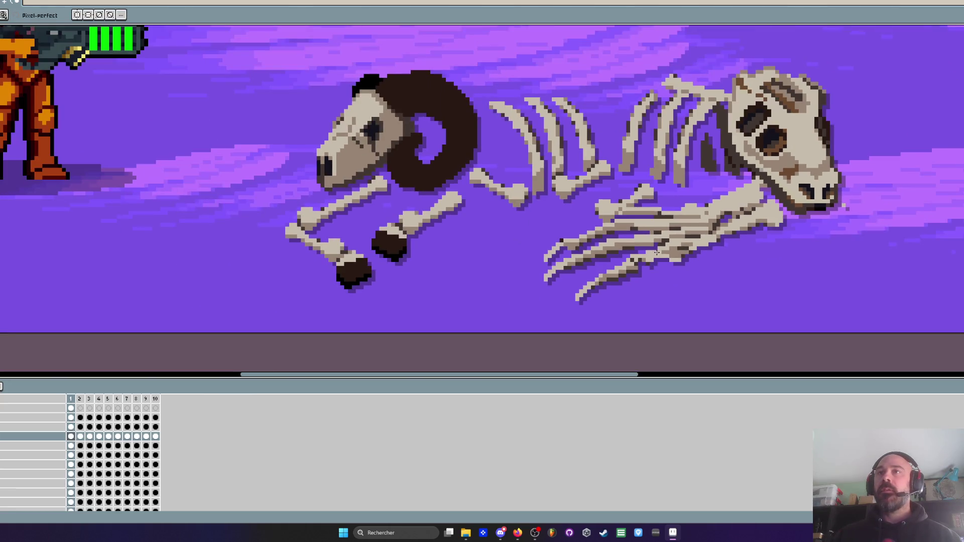
{"action": "scroll", "coordinate": [843, 200], "scroll_direction": "up", "scroll_amount": 3}
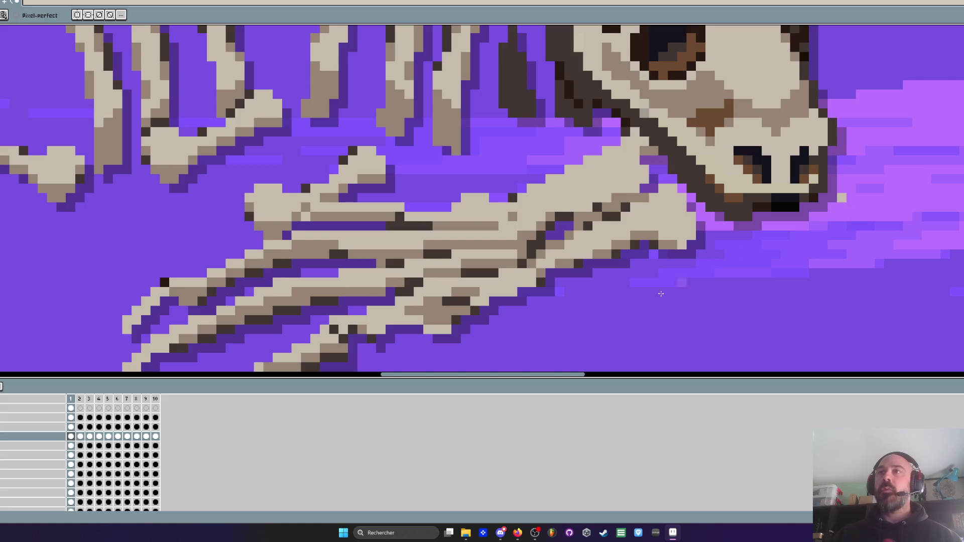
{"action": "left_click", "coordinate": [71, 408]}
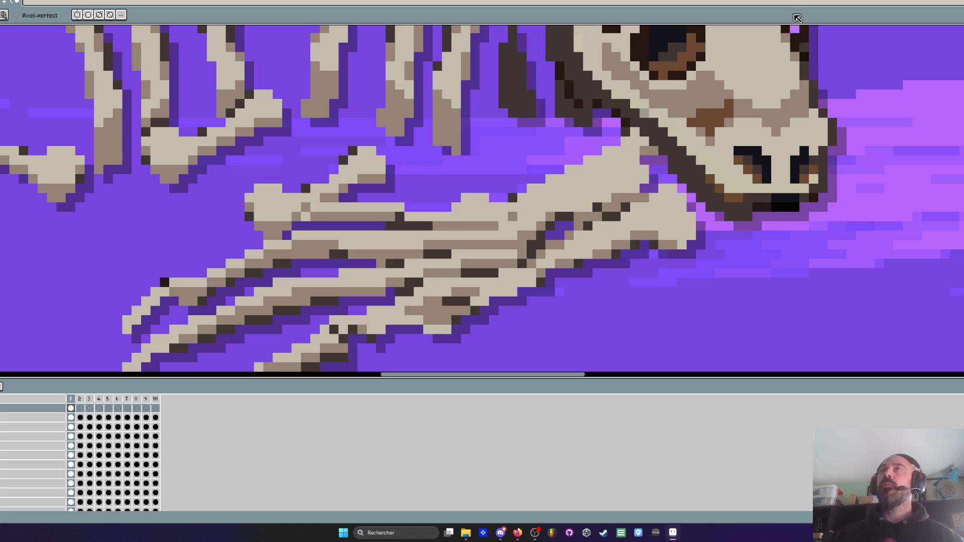
{"action": "scroll", "coordinate": [455, 211], "scroll_direction": "down", "scroll_amount": 3}
{"action": "mouse_move", "coordinate": [455, 210]}
{"action": "left_mouse_down"}
{"action": "mouse_move", "coordinate": [525, 230]}
{"action": "mouse_move", "coordinate": [542, 203]}
{"action": "left_mouse_up"}
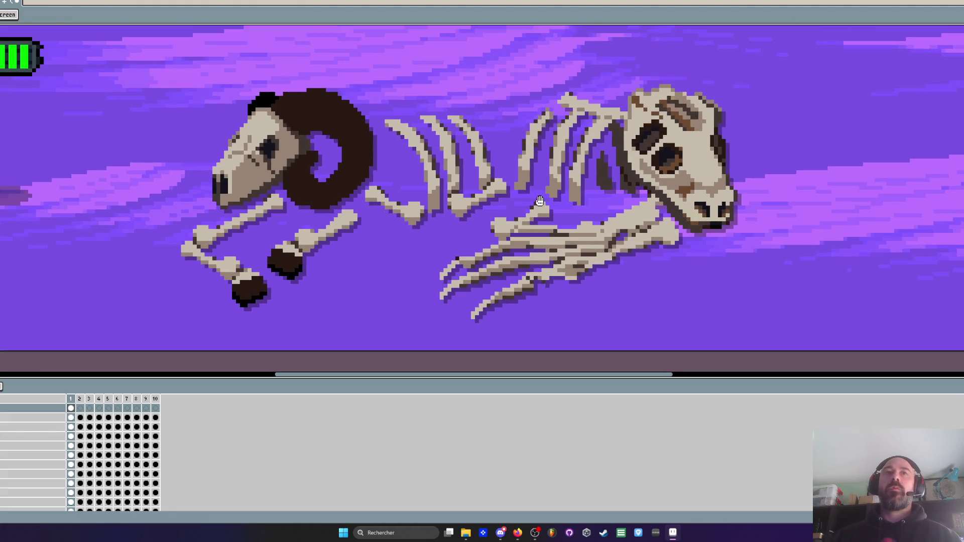
{"action": "scroll", "coordinate": [542, 202], "scroll_direction": "down", "scroll_amount": 1}
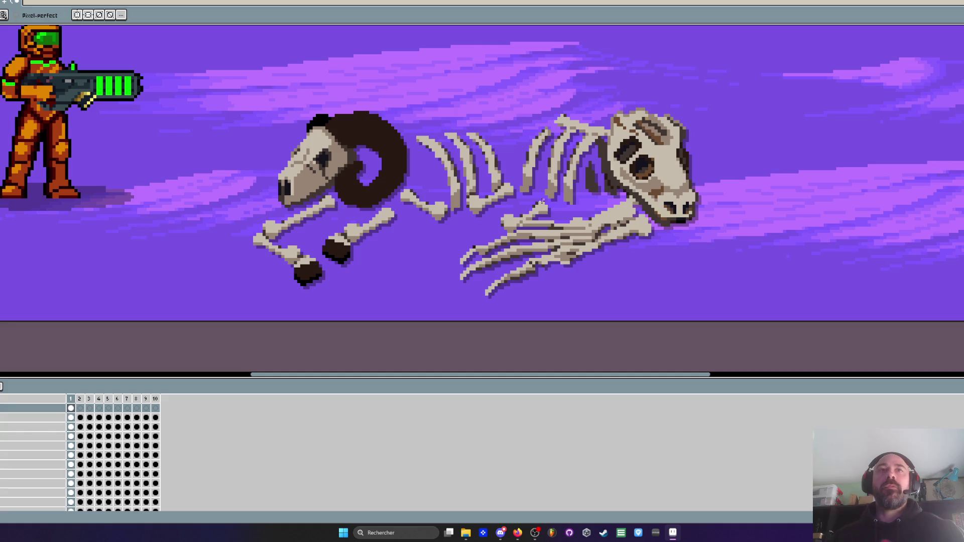
{"action": "key", "text": "Right"}
{"action": "key", "text": "Left"}
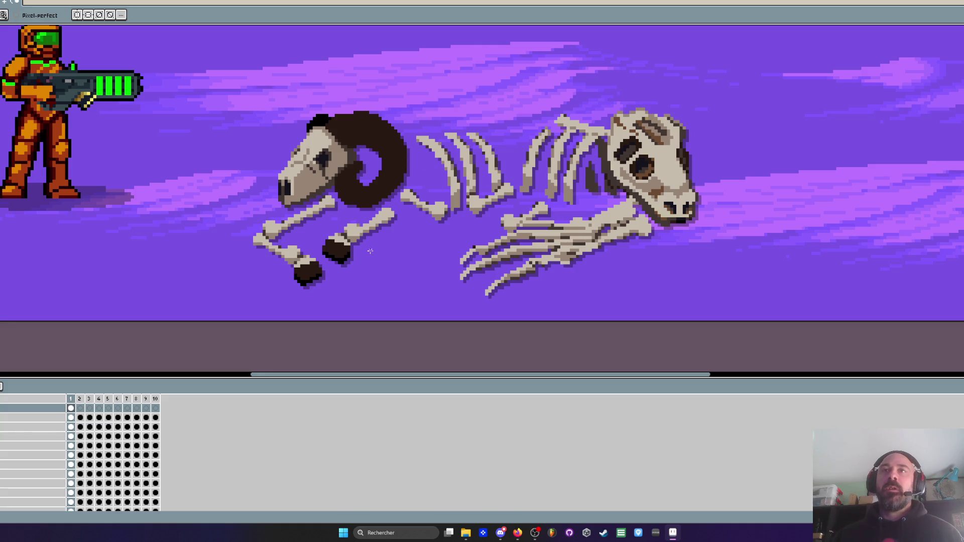
{"action": "scroll", "coordinate": [539, 201], "scroll_direction": "up", "scroll_amount": 3}
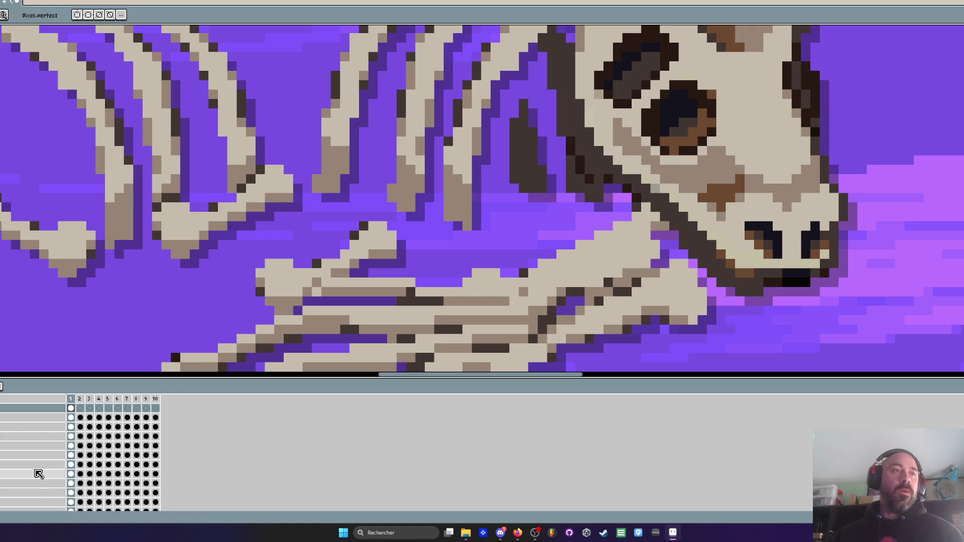
Make a lower layer active and switch to the Rectangular Marquee tool
{"action": "left_click", "coordinate": [72, 436]}
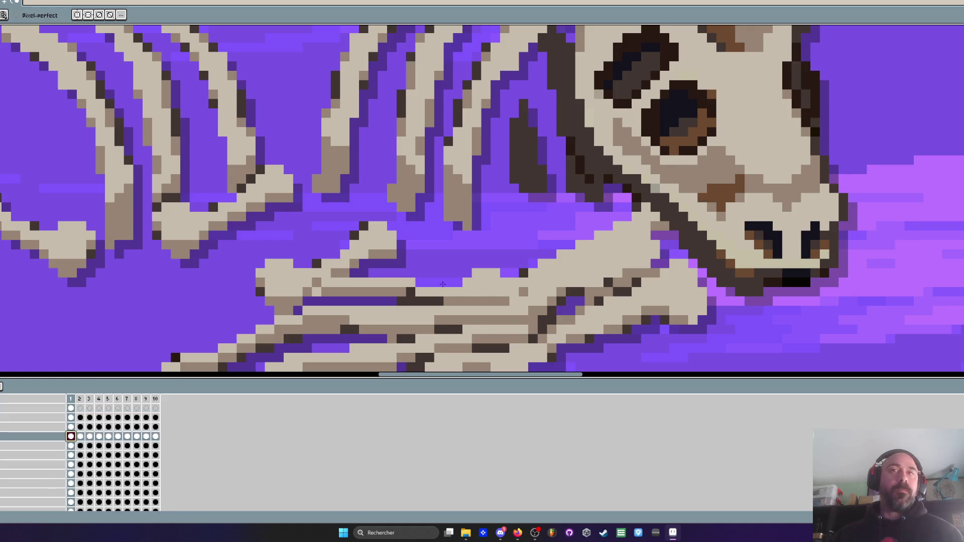
{"action": "scroll", "coordinate": [577, 242], "scroll_direction": "down", "scroll_amount": 3}
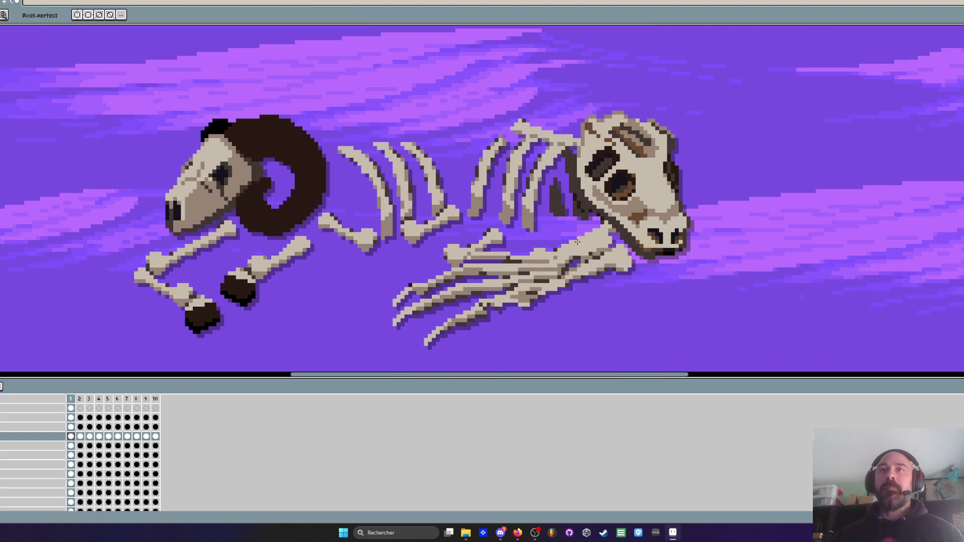
{"action": "scroll", "coordinate": [663, 276], "scroll_direction": "up", "scroll_amount": 3}
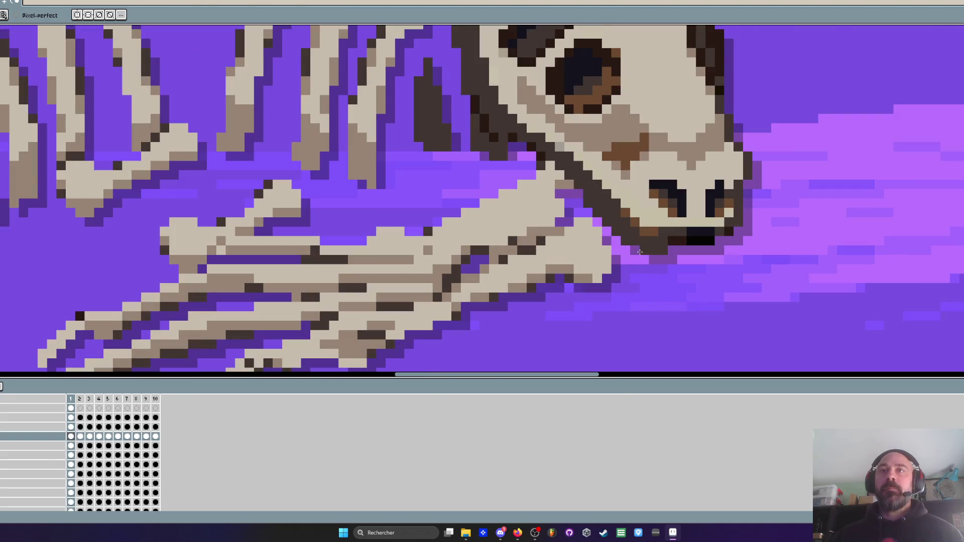
{"action": "scroll", "coordinate": [678, 266], "scroll_direction": "down", "scroll_amount": 3}
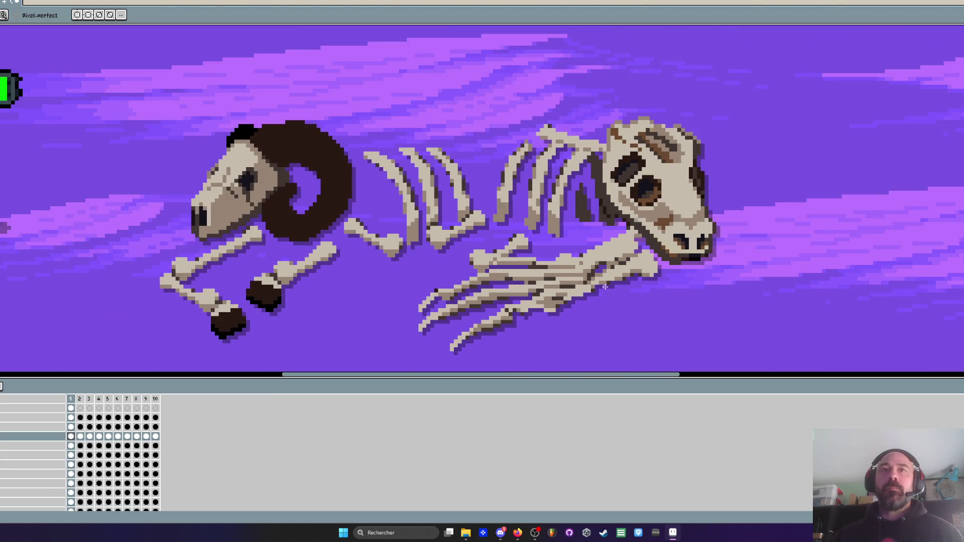
{"action": "scroll", "coordinate": [605, 287], "scroll_direction": "down", "scroll_amount": 4}
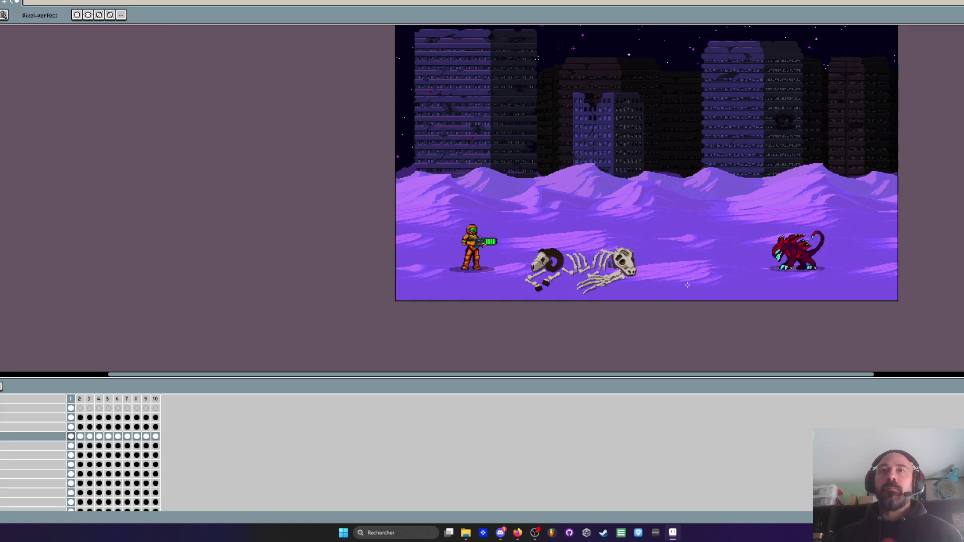
{"action": "scroll", "coordinate": [687, 285], "scroll_direction": "up", "scroll_amount": 2}
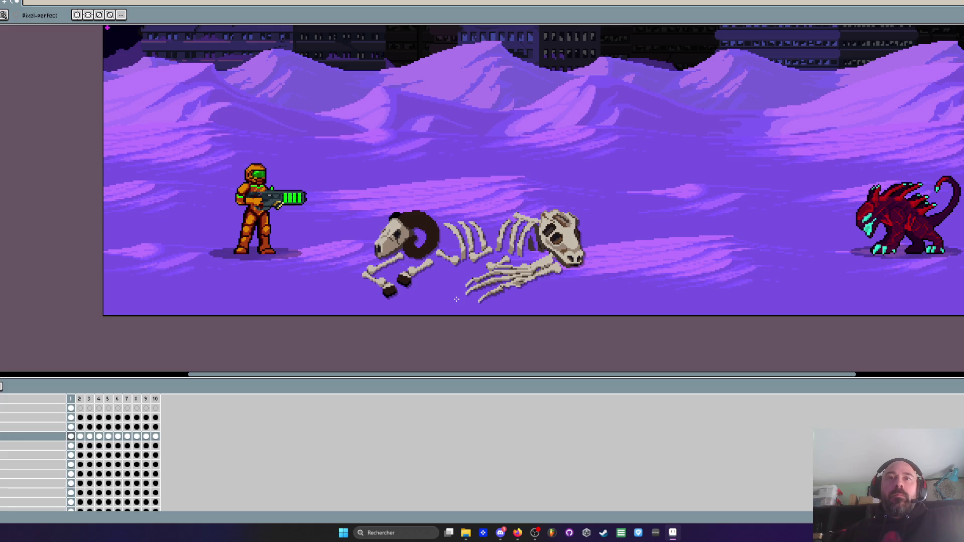
{"action": "key", "text": "m"}
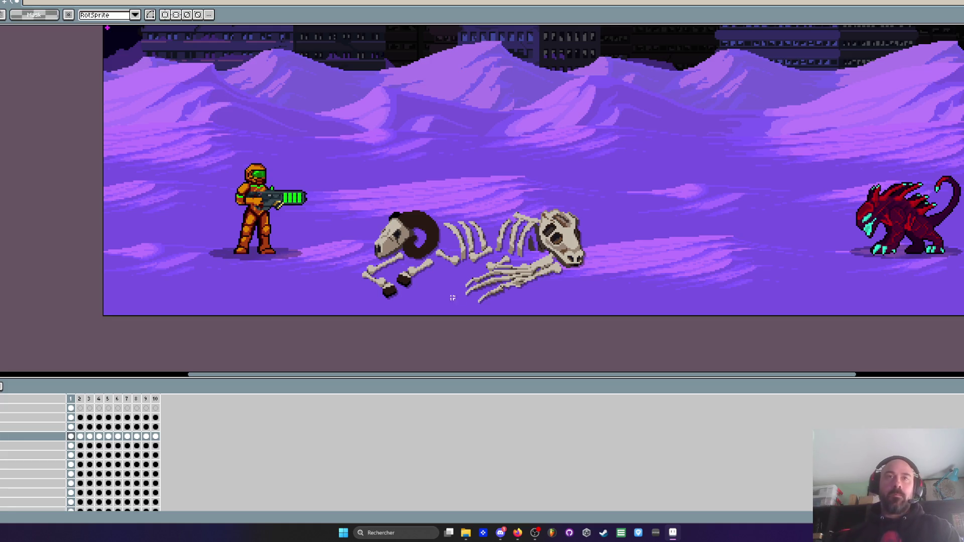
{"action": "left_click", "coordinate": [30, 408]}
{"action": "mouse_move", "coordinate": [347, 173]}
{"action": "left_mouse_down"}
{"action": "mouse_move", "coordinate": [441, 236]}
{"action": "mouse_move", "coordinate": [623, 315]}
{"action": "left_mouse_up"}
{"action": "mouse_move", "coordinate": [502, 270]}
{"action": "left_mouse_down"}
{"action": "mouse_move", "coordinate": [500, 205]}
{"action": "mouse_move", "coordinate": [604, 201]}
{"action": "mouse_move", "coordinate": [691, 238]}
{"action": "mouse_move", "coordinate": [663, 232]}
{"action": "left_mouse_up"}
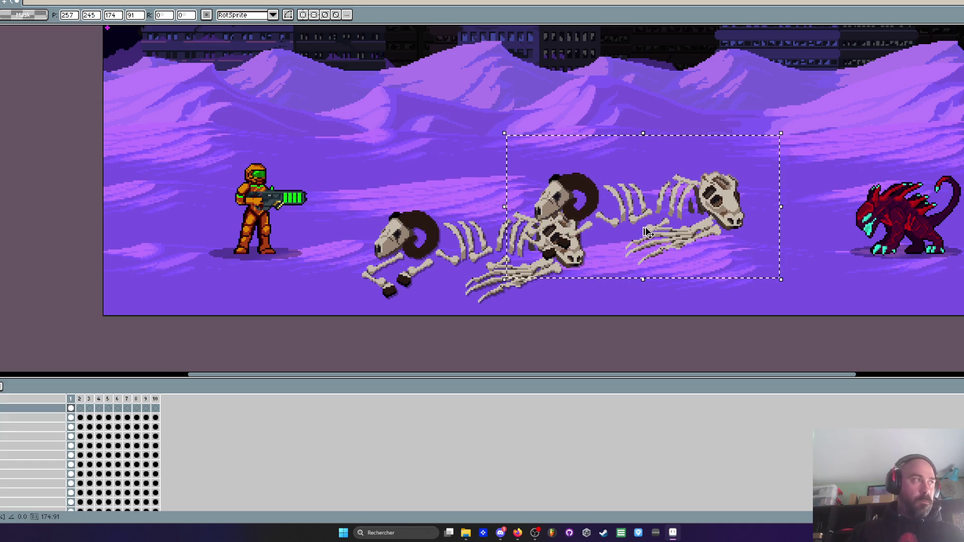
{"action": "key", "text": "ctrl+z"}
{"action": "scroll", "coordinate": [544, 241], "scroll_direction": "down", "scroll_amount": 3}
{"action": "scroll", "coordinate": [524, 228], "scroll_direction": "up", "scroll_amount": 2}
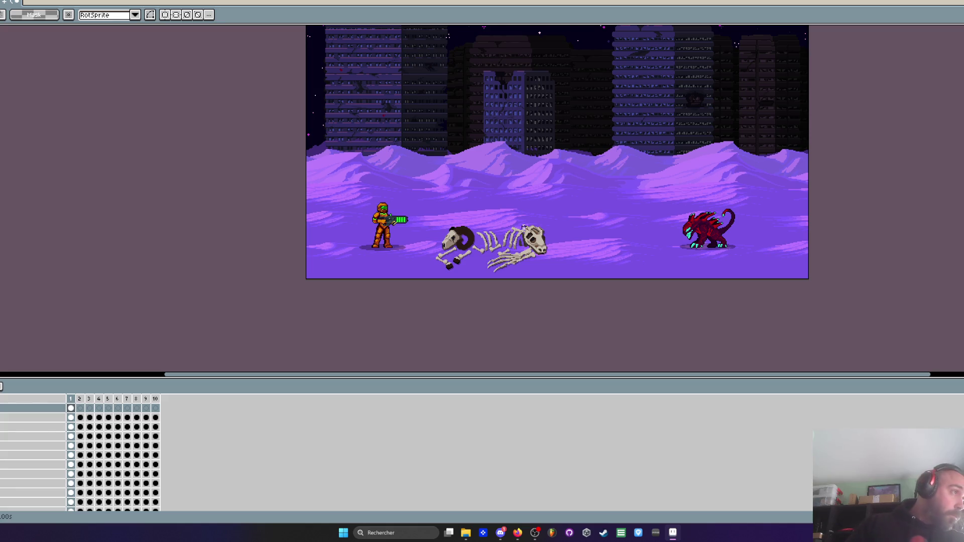
{"action": "scroll", "coordinate": [525, 228], "scroll_direction": "down", "scroll_amount": 1}
{"action": "scroll", "coordinate": [524, 227], "scroll_direction": "up", "scroll_amount": 1}
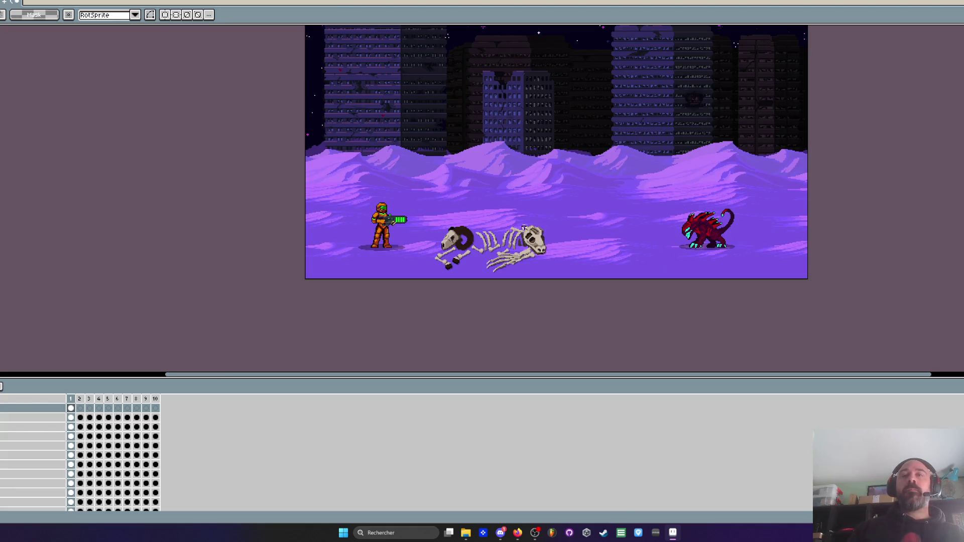
{"action": "left_click_drag", "start_coordinate": [524, 227], "coordinate": [619, 230]}
{"action": "key", "text": "Escape"}
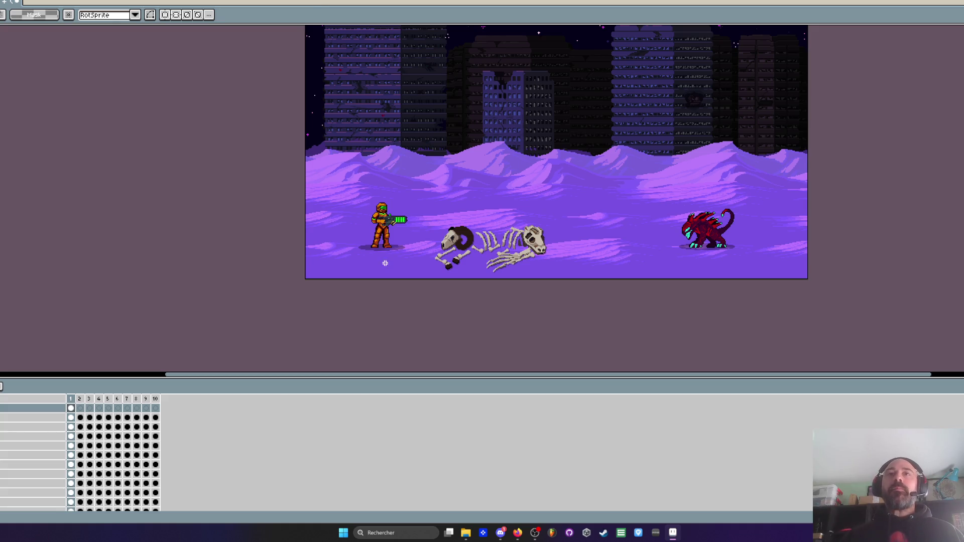
{"action": "scroll", "coordinate": [472, 243], "scroll_direction": "up", "scroll_amount": 1}
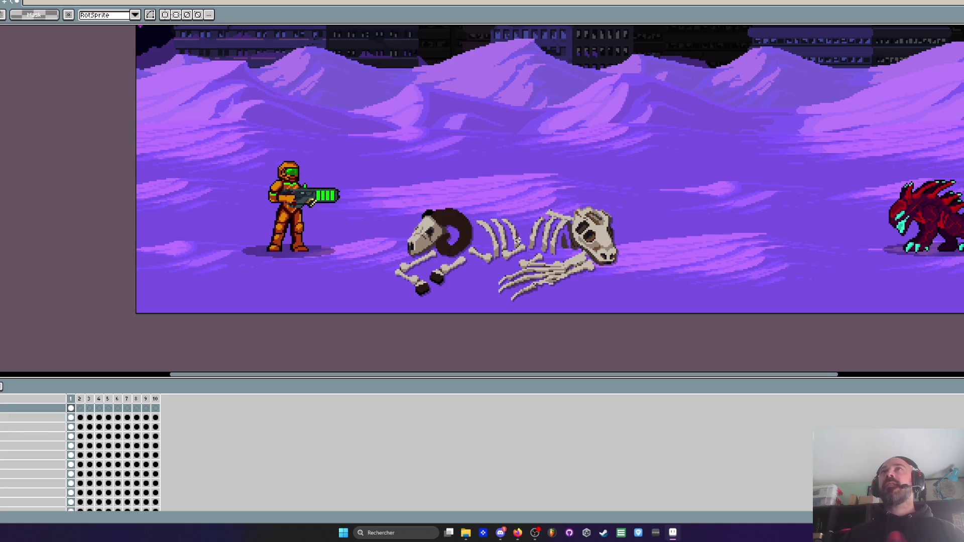
{"action": "left_click", "coordinate": [517, 533]}
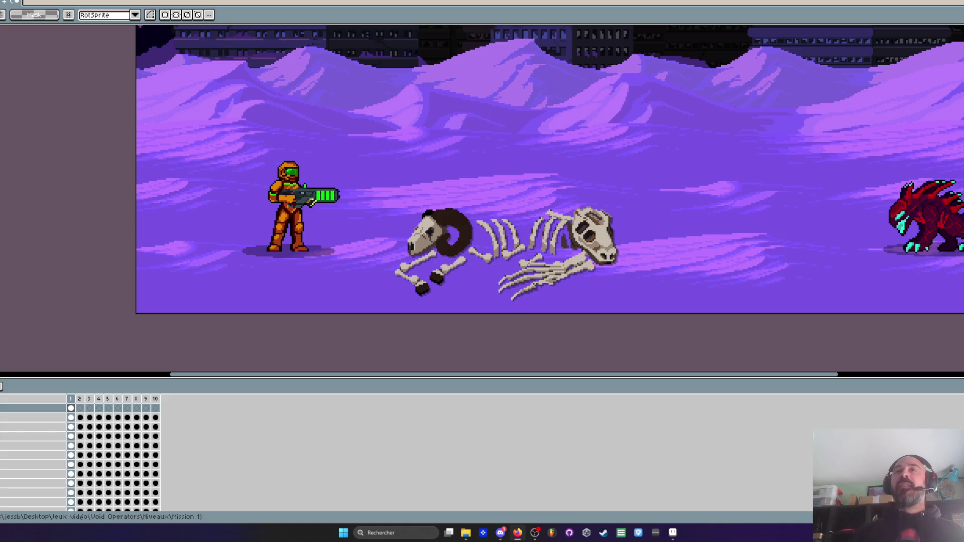
{"action": "scroll", "coordinate": [585, 189], "scroll_direction": "down", "scroll_amount": 3}
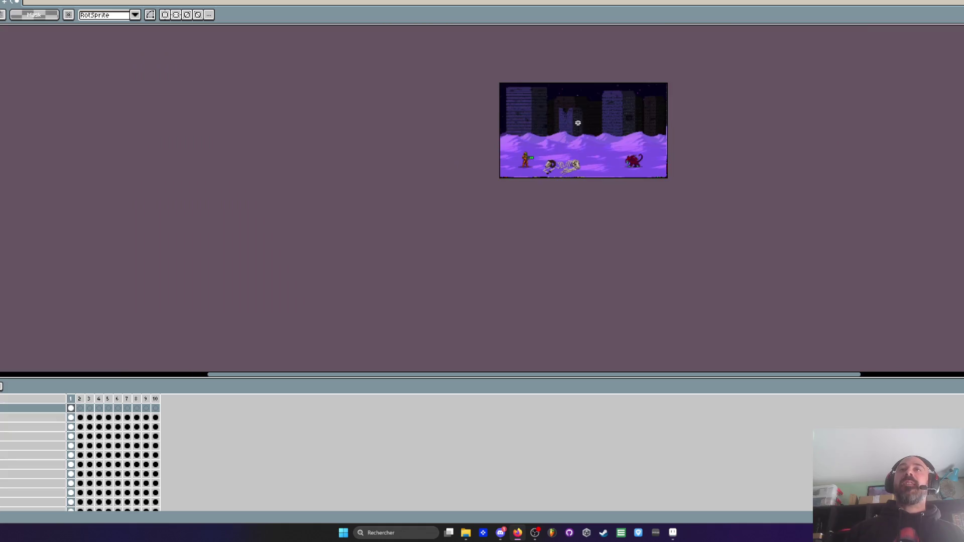
Collapse the timeline panel and pan the view to centre the desert scene
{"action": "scroll", "coordinate": [578, 123], "scroll_direction": "up", "scroll_amount": 2}
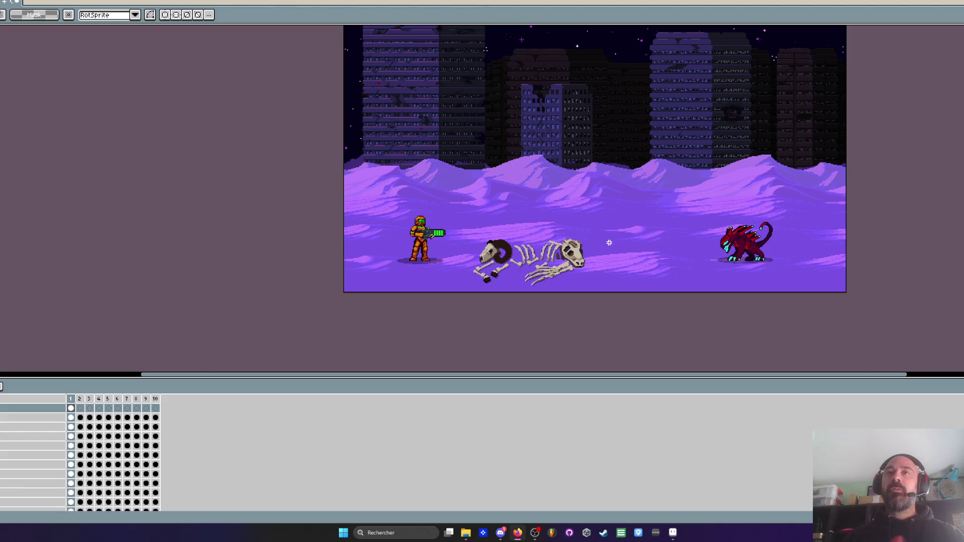
{"action": "scroll", "coordinate": [607, 242], "scroll_direction": "up", "scroll_amount": 1}
{"action": "mouse_move", "coordinate": [502, 378]}
{"action": "left_mouse_down"}
{"action": "mouse_move", "coordinate": [489, 381]}
{"action": "mouse_move", "coordinate": [495, 508]}
{"action": "left_mouse_up"}
{"action": "left_click_drag", "start_coordinate": [481, 389], "coordinate": [485, 439]}
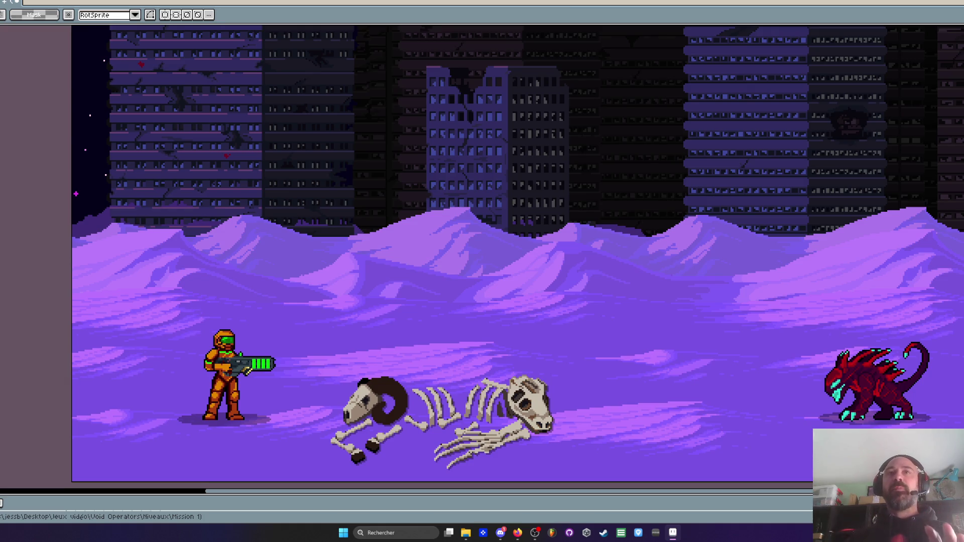
{"action": "scroll", "coordinate": [489, 342], "scroll_direction": "down", "scroll_amount": 2}
{"action": "scroll", "coordinate": [475, 363], "scroll_direction": "up", "scroll_amount": 3}
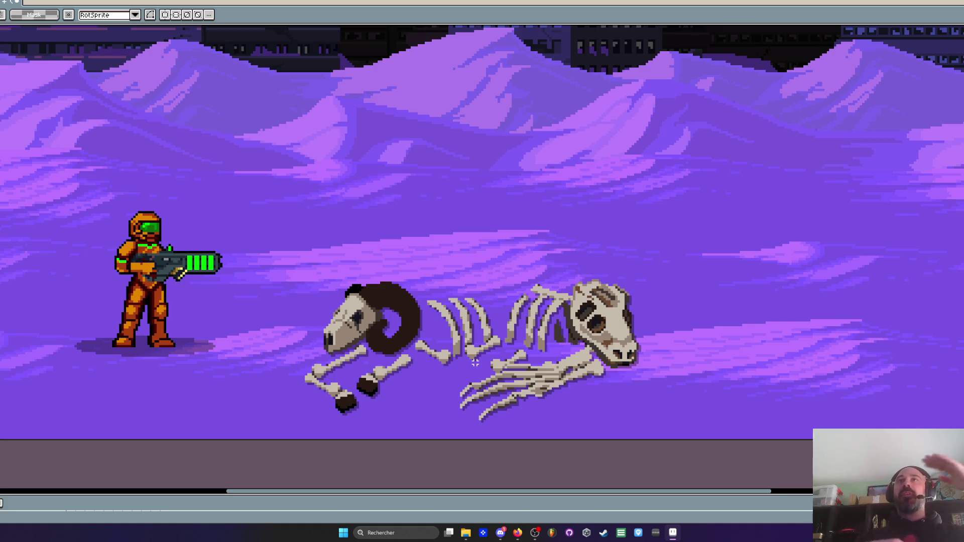
{"action": "key", "text": "ctrl+s"}
{"action": "key", "text": "alt+Tab"}
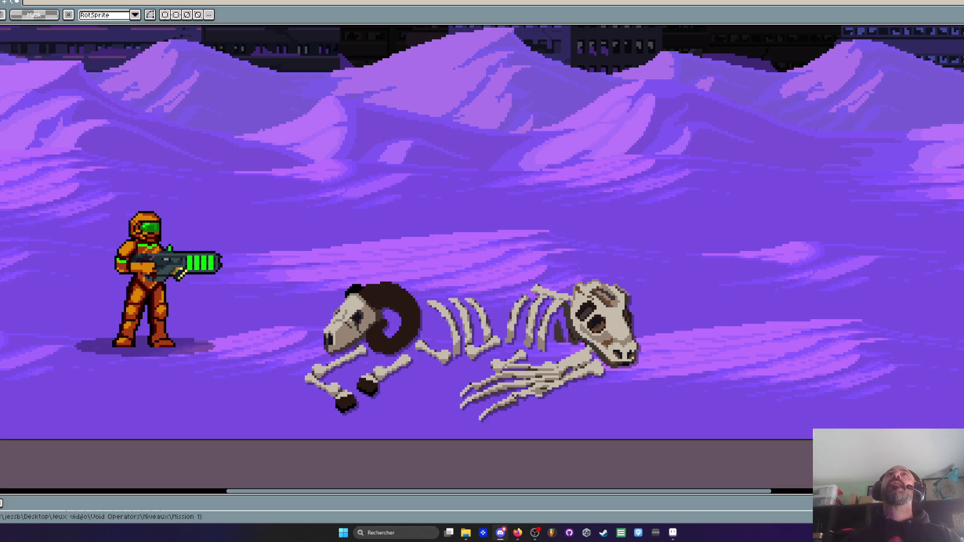
{"action": "key", "text": "alt+Tab"}
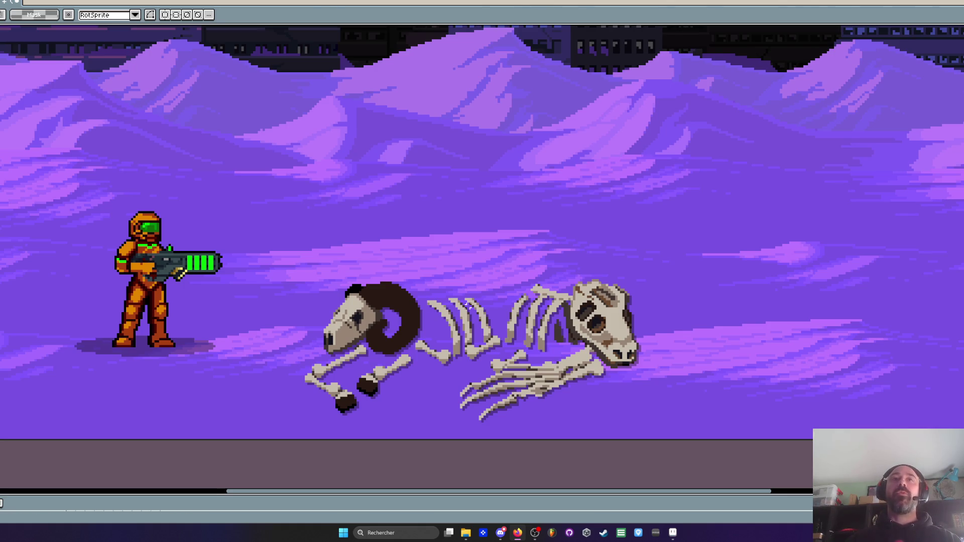
{"action": "scroll", "coordinate": [462, 300], "scroll_direction": "down", "scroll_amount": 3}
{"action": "scroll", "coordinate": [462, 300], "scroll_direction": "up", "scroll_amount": 2}
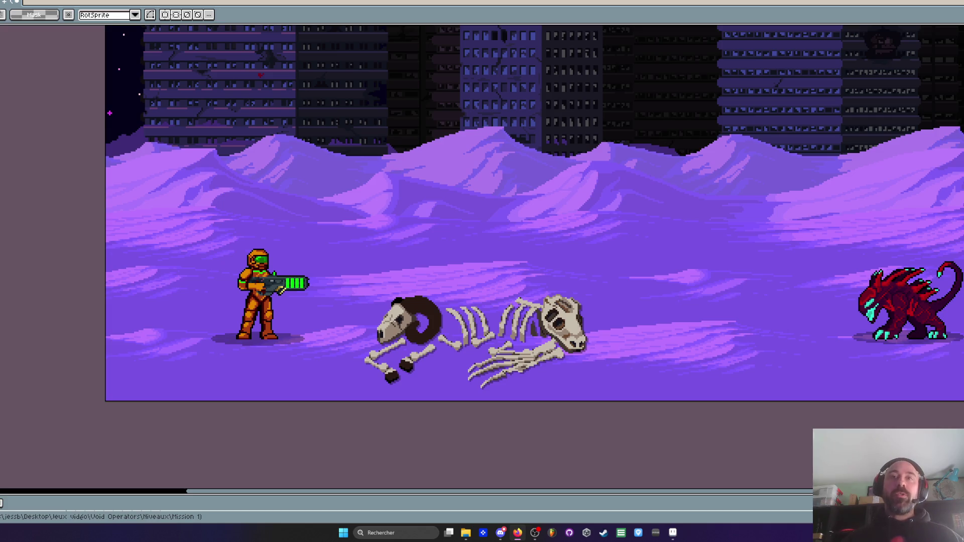
{"action": "scroll", "coordinate": [422, 366], "scroll_direction": "up", "scroll_amount": 1}
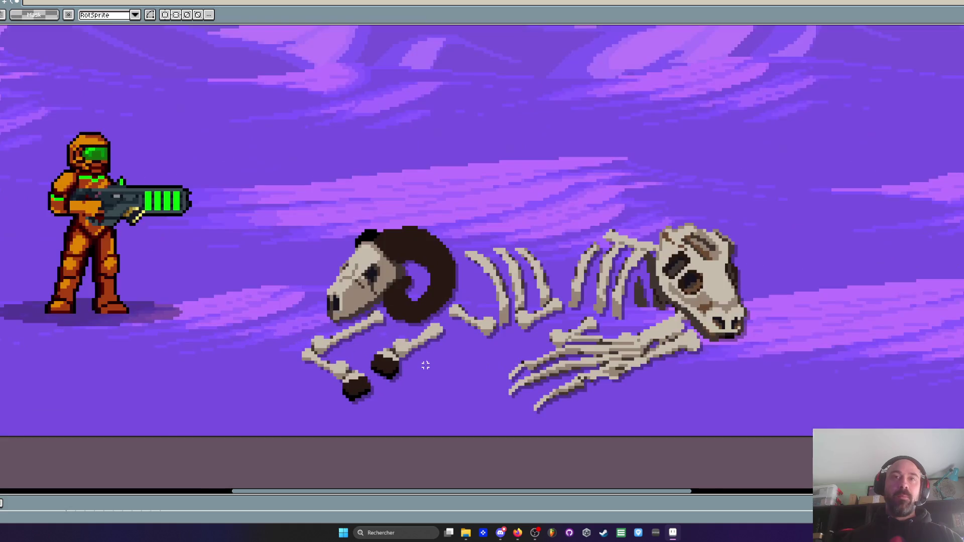
With the Pencil, paint dark purple over the leg bones, hooves and beneath the ribs
{"action": "key", "text": "b"}
{"action": "scroll", "coordinate": [402, 351], "scroll_direction": "up", "scroll_amount": 3}
{"action": "mouse_move", "coordinate": [532, 279]}
{"action": "left_mouse_down"}
{"action": "mouse_move", "coordinate": [382, 351]}
{"action": "mouse_move", "coordinate": [361, 417]}
{"action": "mouse_move", "coordinate": [386, 432]}
{"action": "left_mouse_up"}
{"action": "left_click", "coordinate": [346, 266]}
{"action": "mouse_move", "coordinate": [346, 267]}
{"action": "left_mouse_down"}
{"action": "mouse_move", "coordinate": [216, 321]}
{"action": "mouse_move", "coordinate": [153, 319]}
{"action": "mouse_move", "coordinate": [212, 438]}
{"action": "left_mouse_up"}
{"action": "left_click", "coordinate": [210, 412]}
{"action": "scroll", "coordinate": [289, 394], "scroll_direction": "down", "scroll_amount": 4}
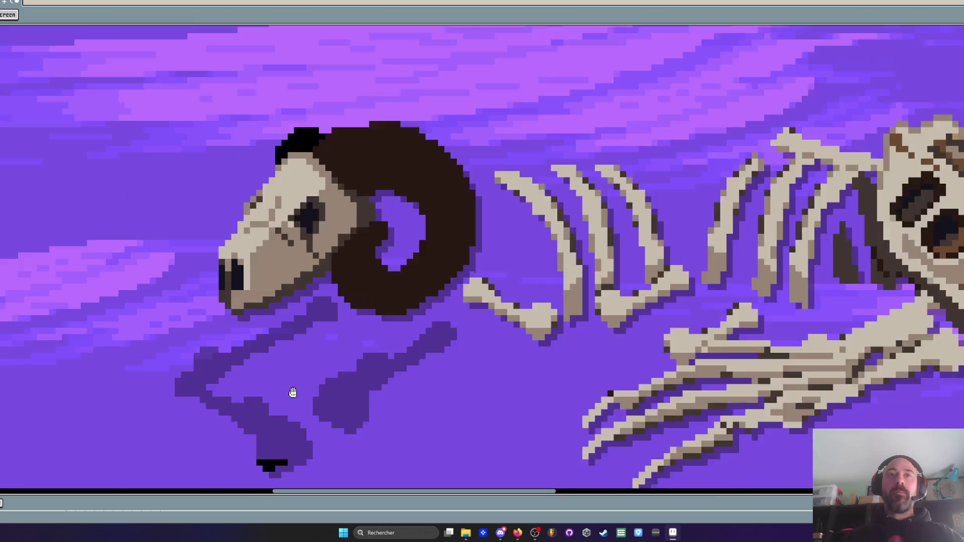
{"action": "mouse_move", "coordinate": [502, 329]}
{"action": "left_mouse_down"}
{"action": "mouse_move", "coordinate": [427, 396]}
{"action": "mouse_move", "coordinate": [609, 354]}
{"action": "mouse_move", "coordinate": [584, 325]}
{"action": "mouse_move", "coordinate": [503, 346]}
{"action": "mouse_move", "coordinate": [560, 357]}
{"action": "mouse_move", "coordinate": [577, 341]}
{"action": "mouse_move", "coordinate": [592, 345]}
{"action": "mouse_move", "coordinate": [546, 355]}
{"action": "left_mouse_up"}
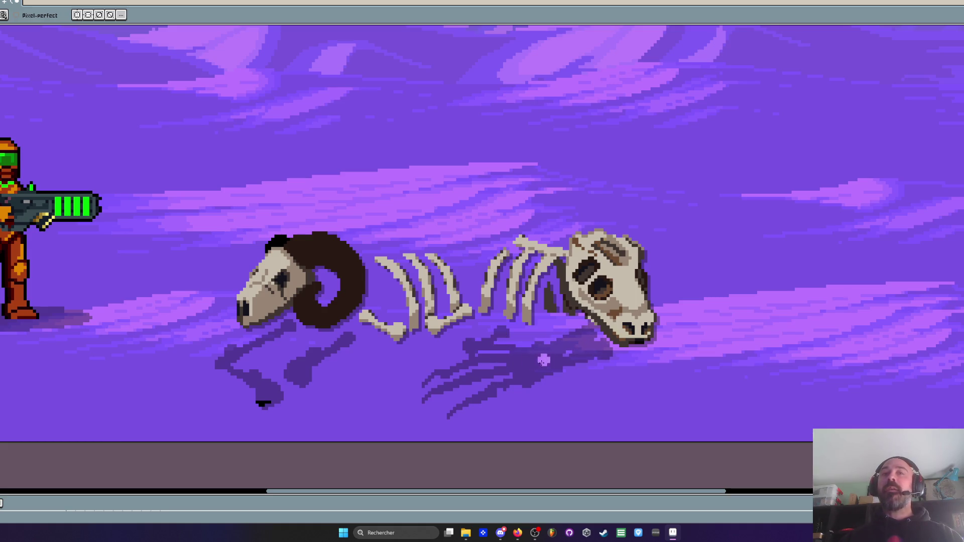
Reopen the timeline and undo the accidental move of the shadow layer
{"action": "left_click_drag", "start_coordinate": [328, 496], "coordinate": [340, 430]}
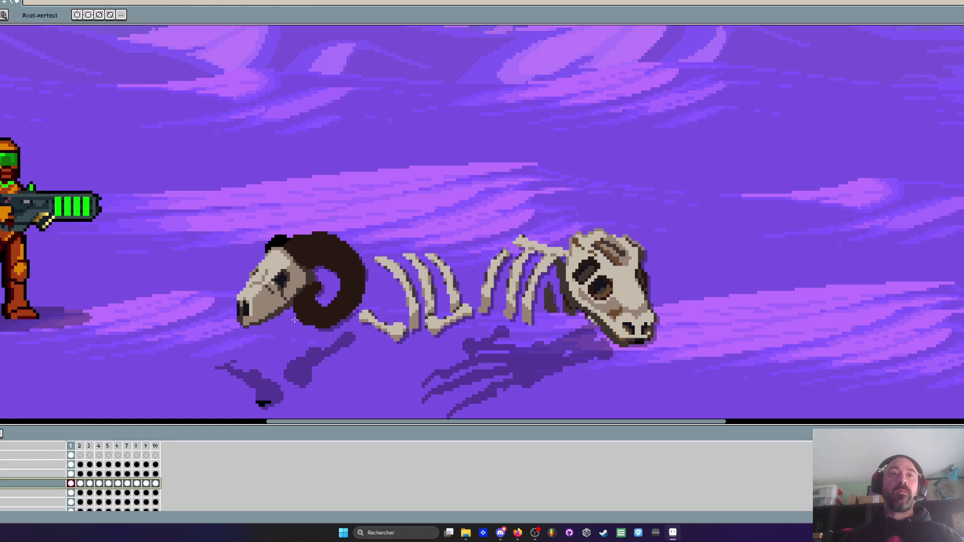
{"action": "mouse_move", "coordinate": [338, 361]}
{"action": "left_mouse_down"}
{"action": "mouse_move", "coordinate": [307, 374]}
{"action": "mouse_move", "coordinate": [349, 338]}
{"action": "mouse_move", "coordinate": [279, 390]}
{"action": "mouse_move", "coordinate": [282, 327]}
{"action": "mouse_move", "coordinate": [247, 352]}
{"action": "mouse_move", "coordinate": [262, 403]}
{"action": "mouse_move", "coordinate": [254, 370]}
{"action": "mouse_move", "coordinate": [582, 335]}
{"action": "mouse_move", "coordinate": [598, 359]}
{"action": "mouse_move", "coordinate": [426, 397]}
{"action": "mouse_move", "coordinate": [502, 412]}
{"action": "left_mouse_up"}
{"action": "key", "text": "ctrl+space"}
{"action": "left_click", "coordinate": [602, 15]}
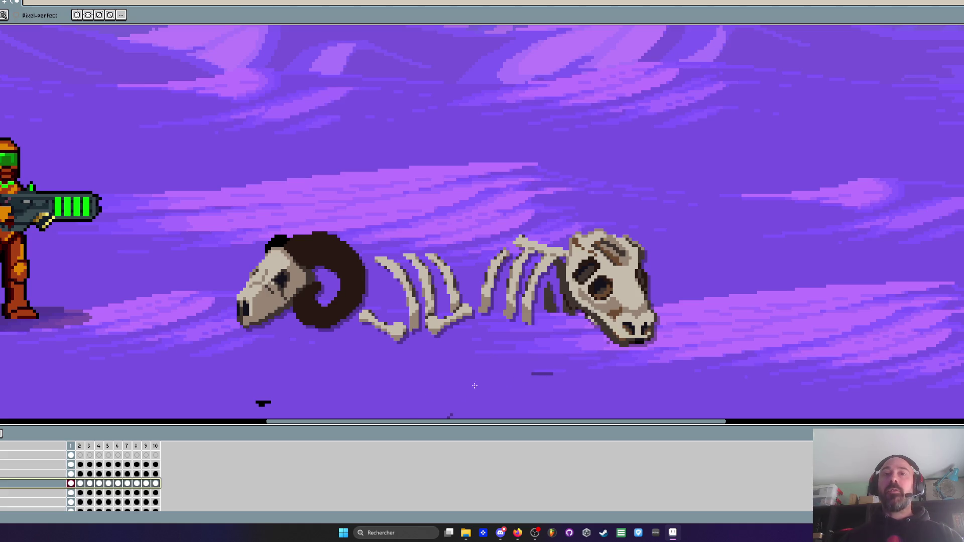
{"action": "scroll", "coordinate": [470, 202], "scroll_direction": "down", "scroll_amount": 2}
{"action": "scroll", "coordinate": [470, 203], "scroll_direction": "up", "scroll_amount": 1}
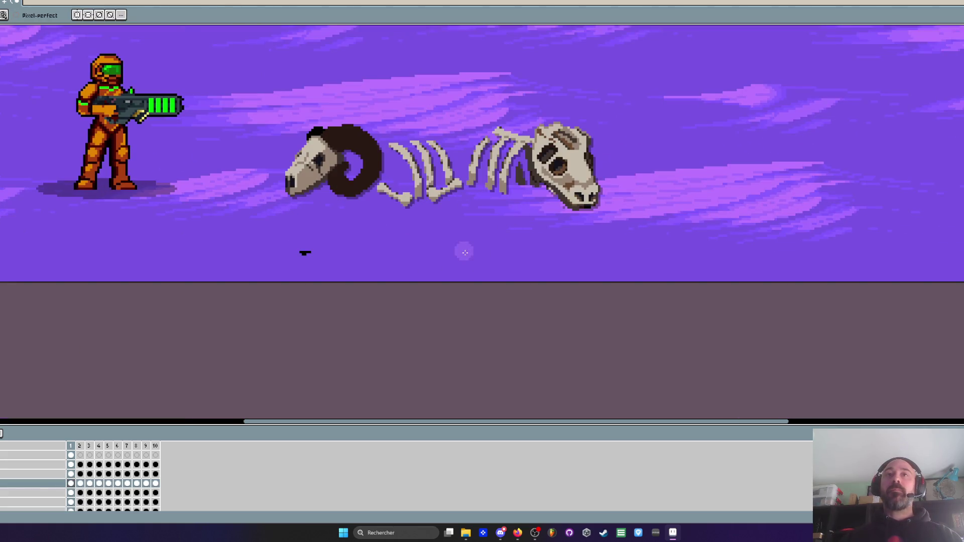
Select the top layer's first frame and bring up the props sprite sheet
{"action": "scroll", "coordinate": [462, 251], "scroll_direction": "down", "scroll_amount": 3}
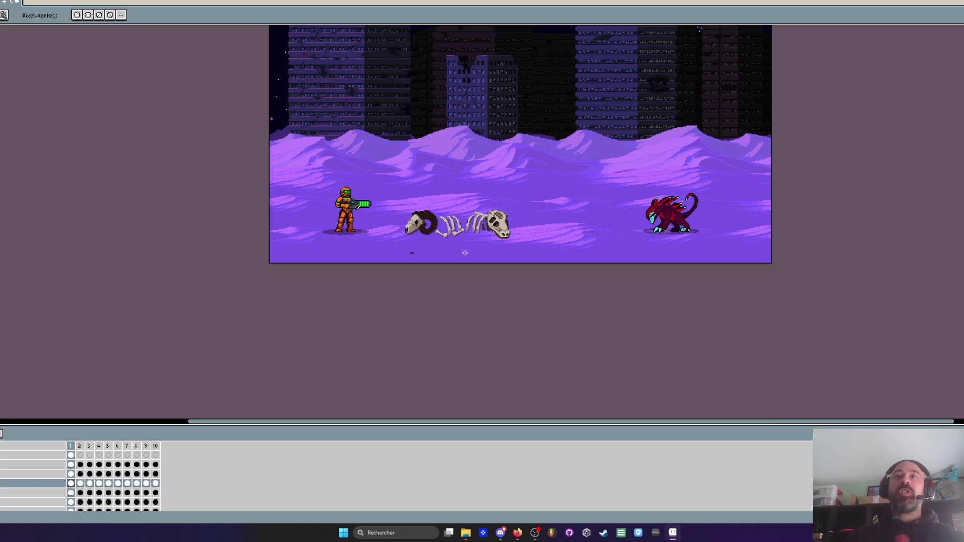
{"action": "scroll", "coordinate": [346, 239], "scroll_direction": "up", "scroll_amount": 2}
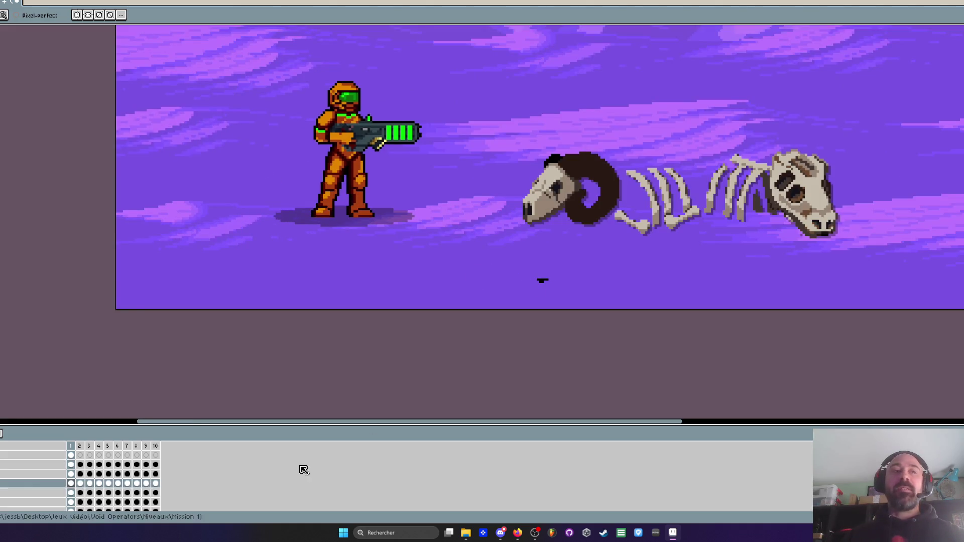
{"action": "left_click", "coordinate": [71, 455]}
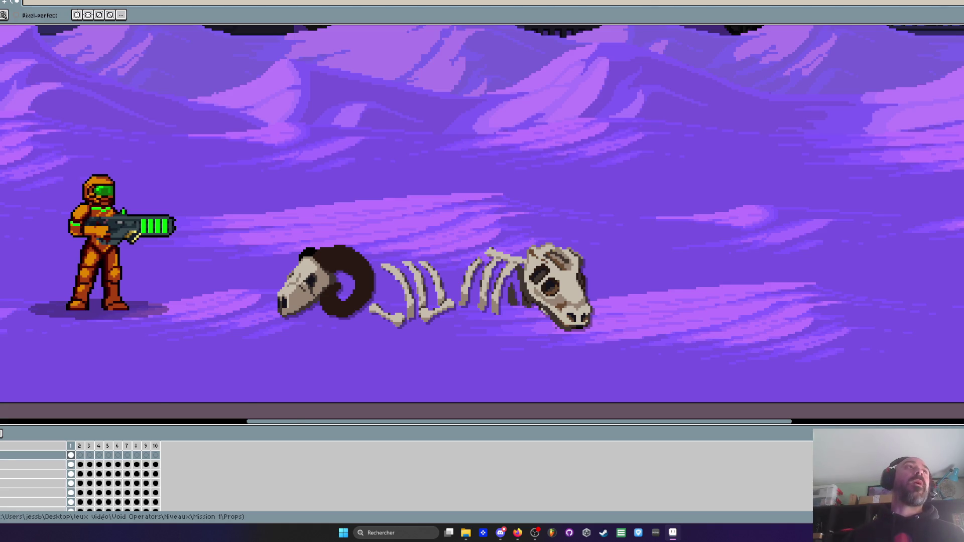
{"action": "key", "text": "ctrl+Tab"}
{"action": "scroll", "coordinate": [350, 184], "scroll_direction": "up", "scroll_amount": 1}
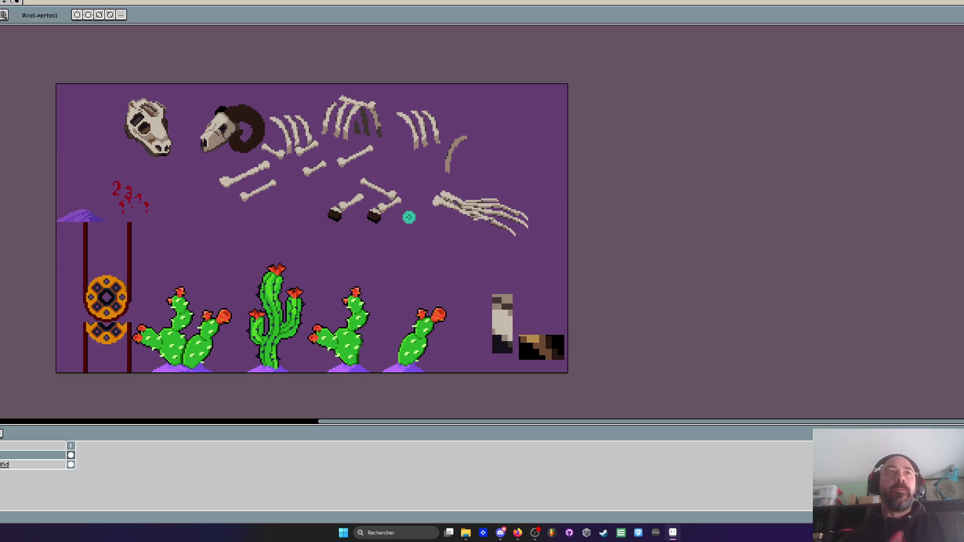
Erase the beige column and dark block at the sheet's lower right
{"action": "scroll", "coordinate": [486, 284], "scroll_direction": "up", "scroll_amount": 4}
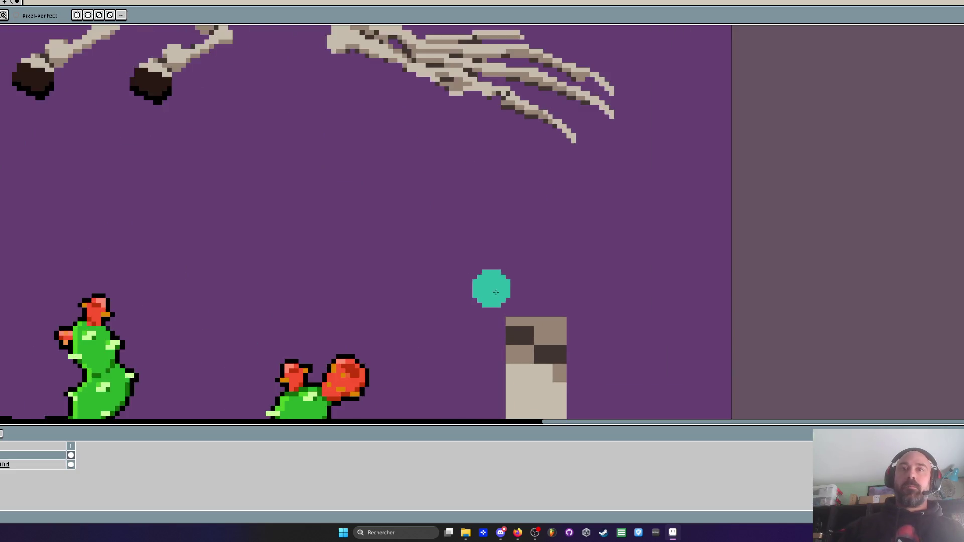
{"action": "scroll", "coordinate": [447, 230], "scroll_direction": "down", "scroll_amount": 2}
{"action": "key", "text": "e"}
{"action": "mouse_move", "coordinate": [485, 249]}
{"action": "left_mouse_down"}
{"action": "mouse_move", "coordinate": [486, 313]}
{"action": "mouse_move", "coordinate": [577, 341]}
{"action": "left_mouse_up"}
Select the row of cacti with the Rectangular Marquee
{"action": "scroll", "coordinate": [399, 224], "scroll_direction": "down", "scroll_amount": 3}
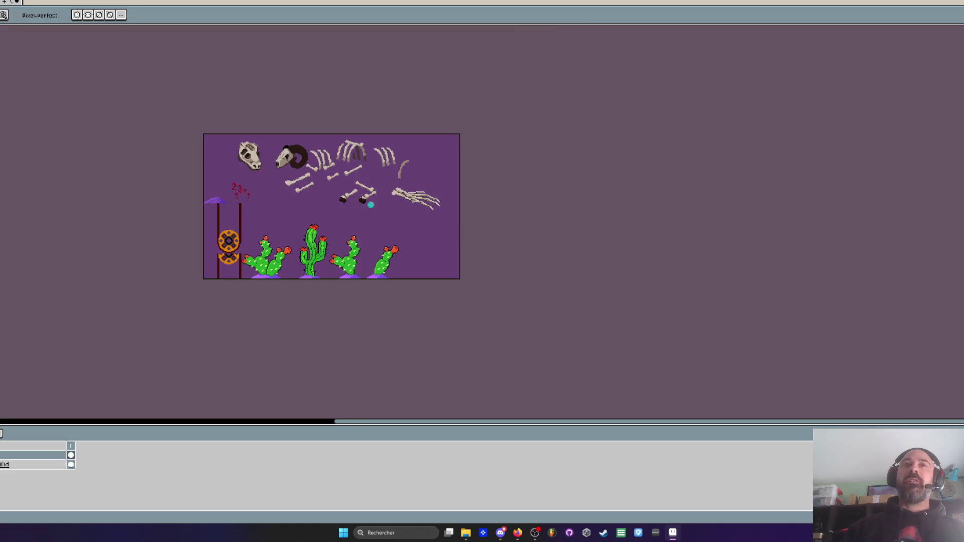
{"action": "scroll", "coordinate": [384, 149], "scroll_direction": "up", "scroll_amount": 3}
{"action": "scroll", "coordinate": [384, 149], "scroll_direction": "down", "scroll_amount": 1}
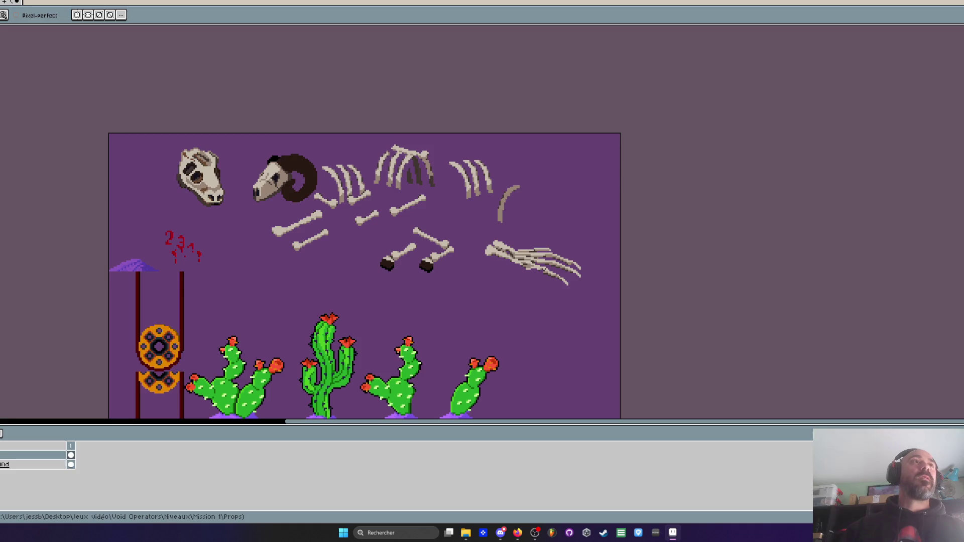
{"action": "scroll", "coordinate": [398, 265], "scroll_direction": "down", "scroll_amount": 1}
{"action": "scroll", "coordinate": [360, 225], "scroll_direction": "up", "scroll_amount": 1}
{"action": "key", "text": "m"}
{"action": "mouse_move", "coordinate": [312, 186]}
{"action": "left_mouse_down"}
{"action": "mouse_move", "coordinate": [398, 248]}
{"action": "mouse_move", "coordinate": [594, 320]}
{"action": "left_mouse_up"}
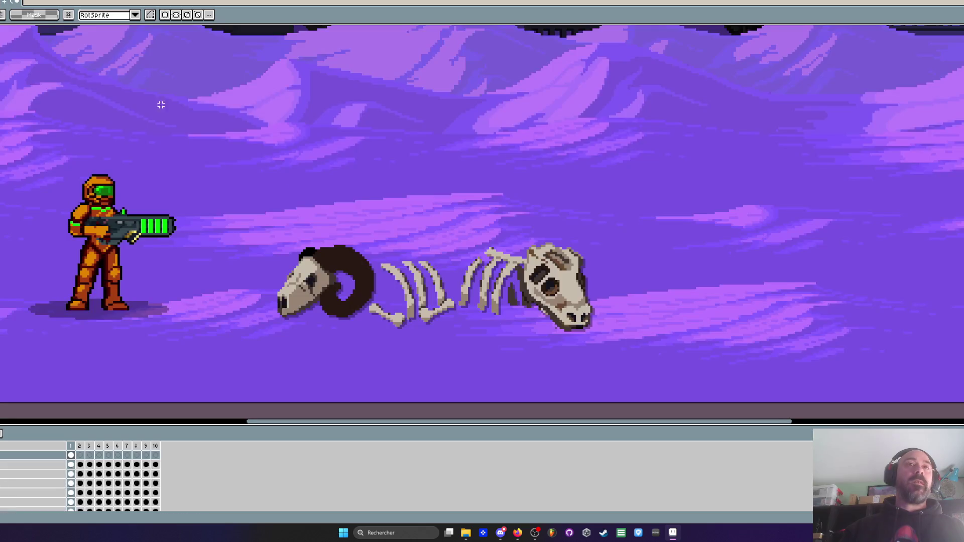
Move the three pasted cacti just right of the ram skeleton, then marquee-select the skeleton
{"action": "left_click_drag", "start_coordinate": [466, 279], "coordinate": [457, 250]}
{"action": "left_click_drag", "start_coordinate": [355, 300], "coordinate": [817, 276]}
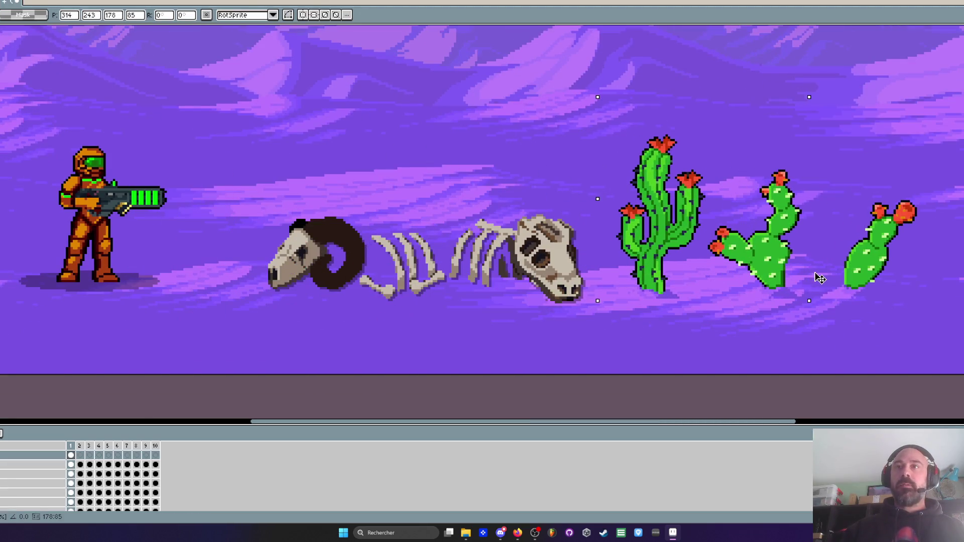
{"action": "scroll", "coordinate": [813, 273], "scroll_direction": "down", "scroll_amount": 3}
{"action": "scroll", "coordinate": [809, 272], "scroll_direction": "up", "scroll_amount": 2}
{"action": "scroll", "coordinate": [809, 271], "scroll_direction": "down", "scroll_amount": 2}
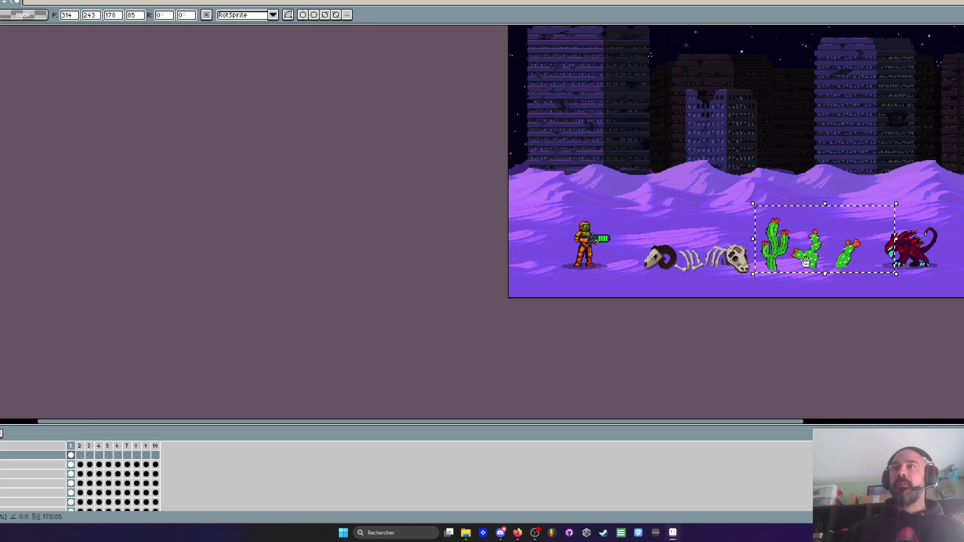
{"action": "scroll", "coordinate": [810, 271], "scroll_direction": "up", "scroll_amount": 1}
{"action": "mouse_move", "coordinate": [684, 250]}
{"action": "left_mouse_down"}
{"action": "mouse_move", "coordinate": [690, 255]}
{"action": "mouse_move", "coordinate": [679, 253]}
{"action": "left_mouse_up"}
{"action": "scroll", "coordinate": [679, 252], "scroll_direction": "up", "scroll_amount": 2}
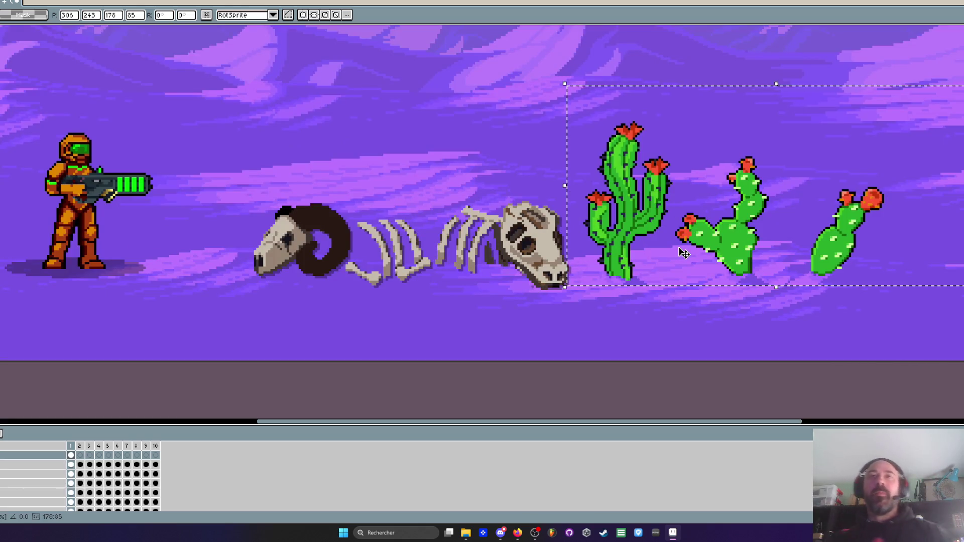
{"action": "mouse_move", "coordinate": [224, 124]}
{"action": "left_mouse_down"}
{"action": "mouse_move", "coordinate": [467, 295]}
{"action": "mouse_move", "coordinate": [578, 325]}
{"action": "left_mouse_up"}
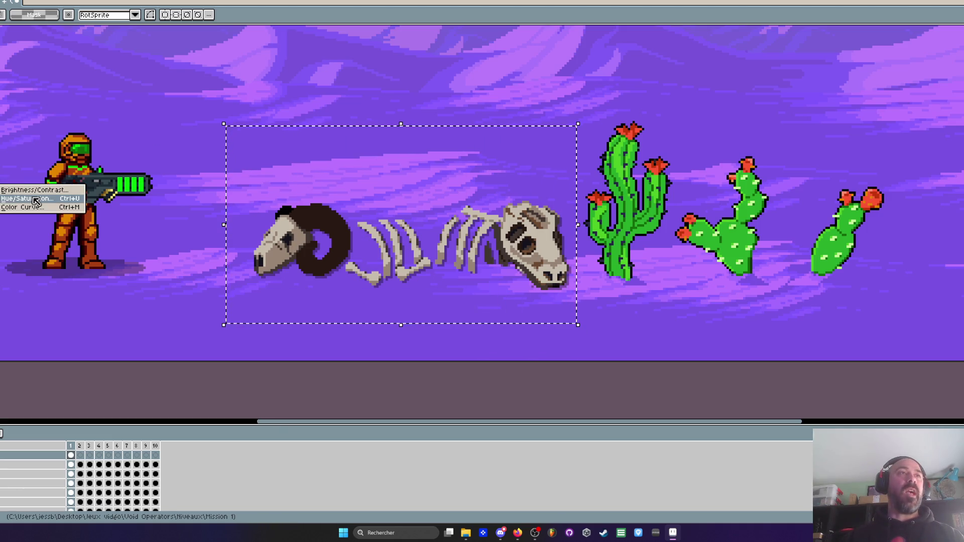
Apply Hue/Saturation to shift the selected ram skeleton toward paler bone colours
{"action": "key", "text": "ctrl+t"}
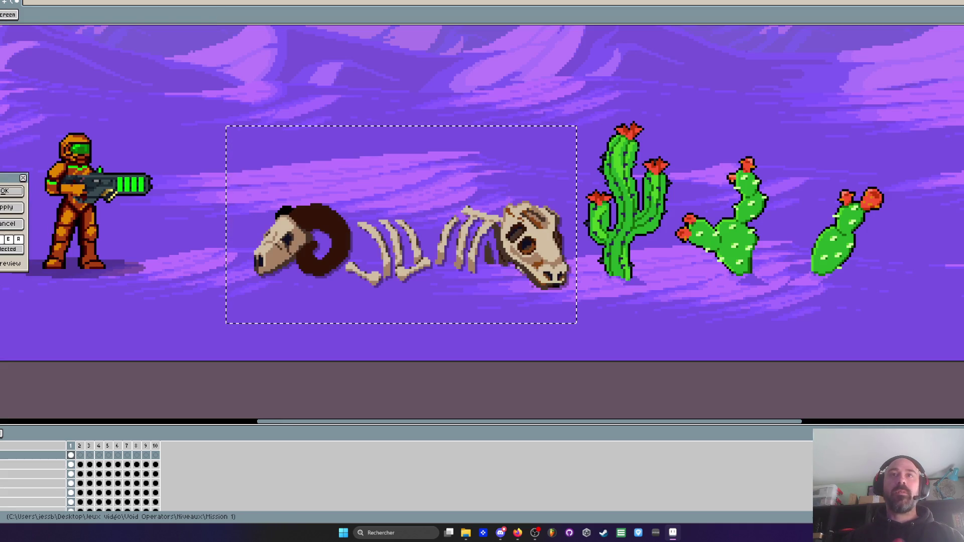
{"action": "scroll", "coordinate": [492, 251], "scroll_direction": "down", "scroll_amount": 1}
{"action": "scroll", "coordinate": [492, 251], "scroll_direction": "down", "scroll_amount": 2}
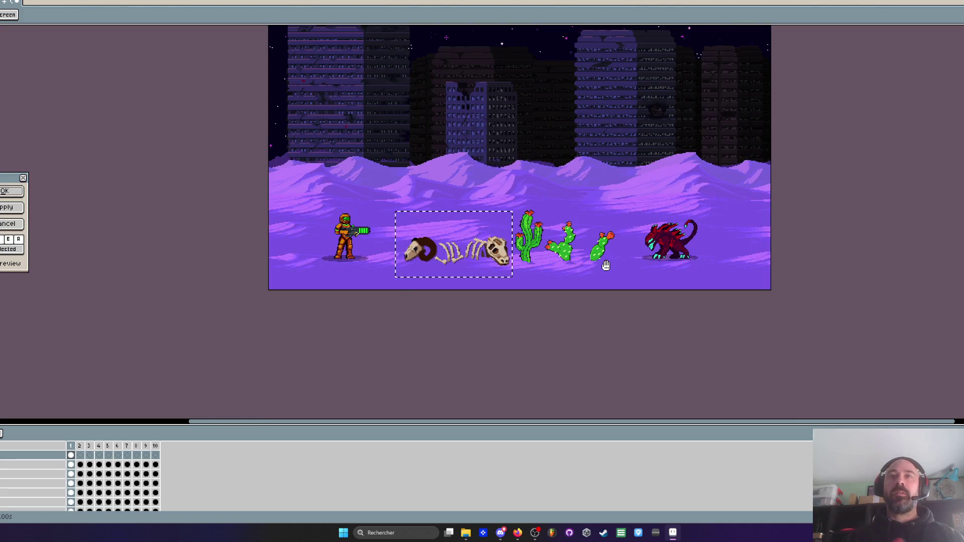
{"action": "scroll", "coordinate": [549, 254], "scroll_direction": "up", "scroll_amount": 2}
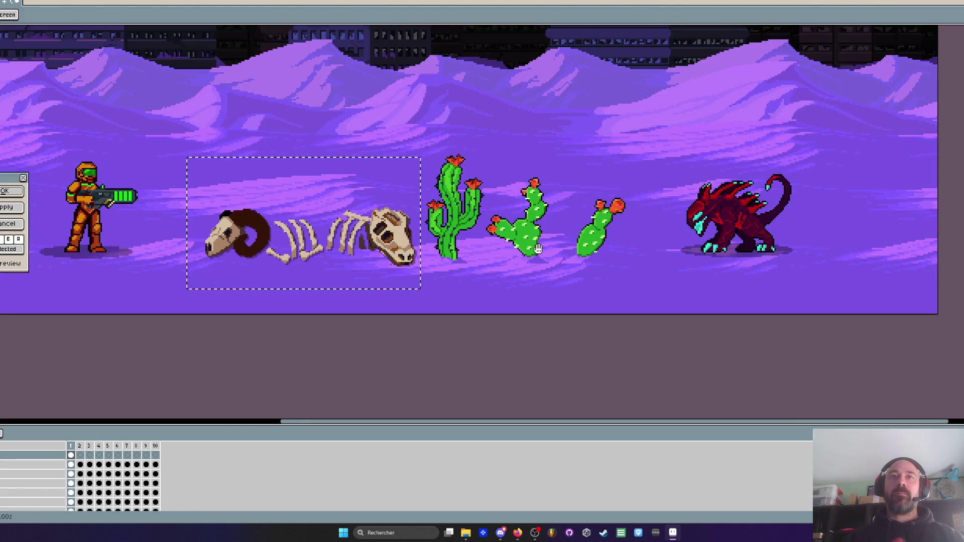
{"action": "scroll", "coordinate": [549, 254], "scroll_direction": "up", "scroll_amount": 1}
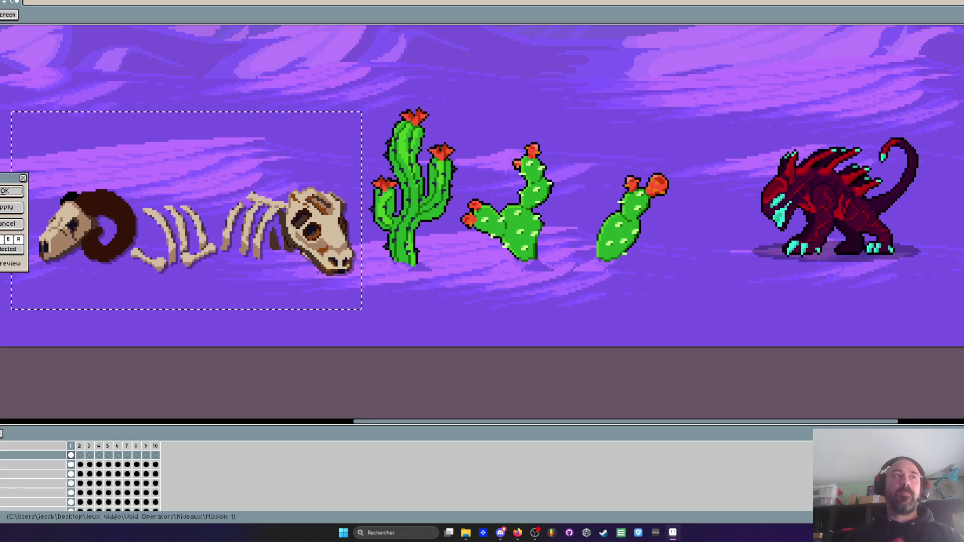
{"action": "scroll", "coordinate": [239, 191], "scroll_direction": "down", "scroll_amount": 1}
{"action": "scroll", "coordinate": [240, 190], "scroll_direction": "down", "scroll_amount": 1}
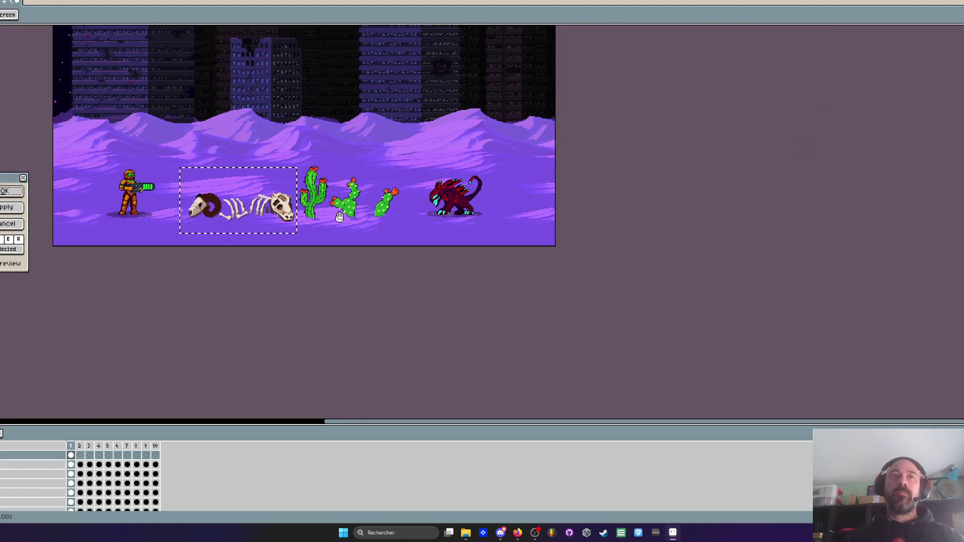
{"action": "scroll", "coordinate": [193, 192], "scroll_direction": "up", "scroll_amount": 1}
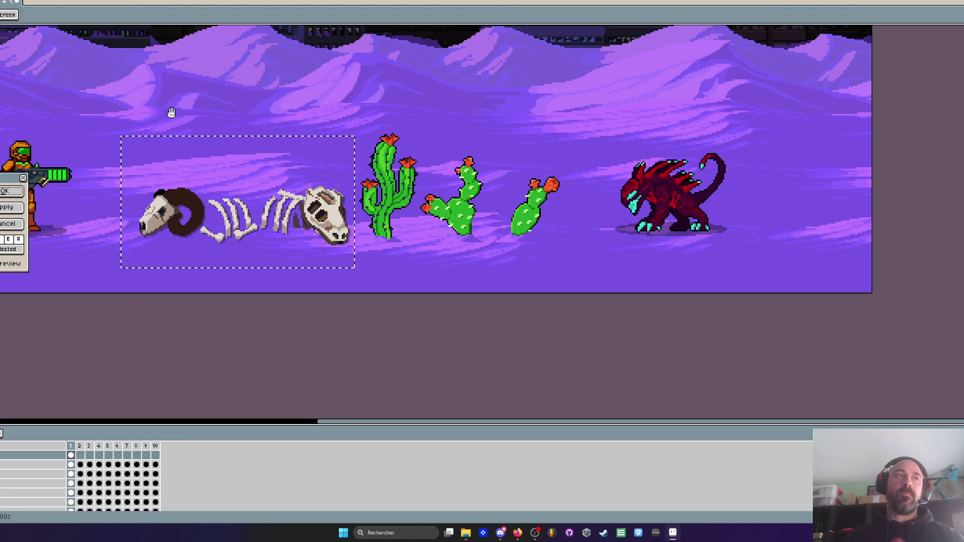
{"action": "scroll", "coordinate": [173, 112], "scroll_direction": "down", "scroll_amount": 1}
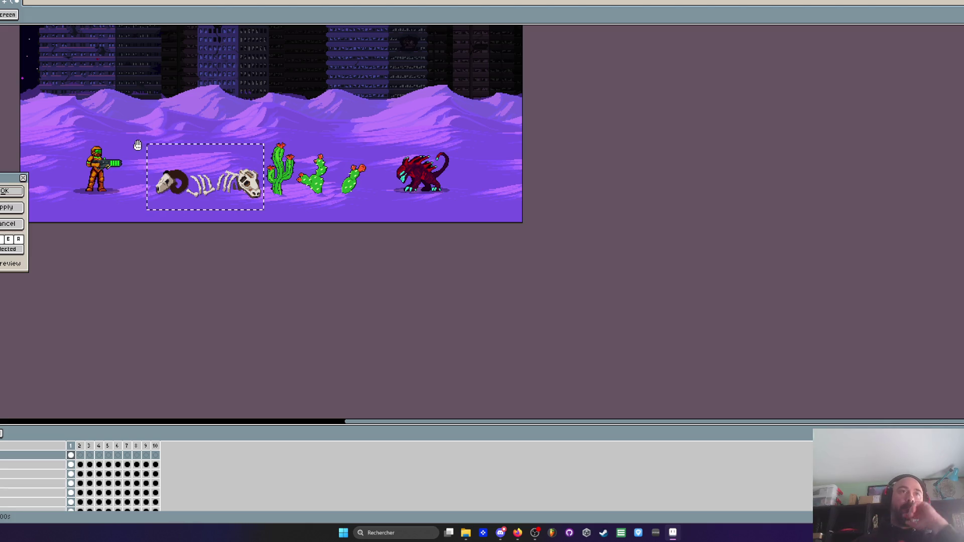
{"action": "scroll", "coordinate": [137, 146], "scroll_direction": "up", "scroll_amount": 1}
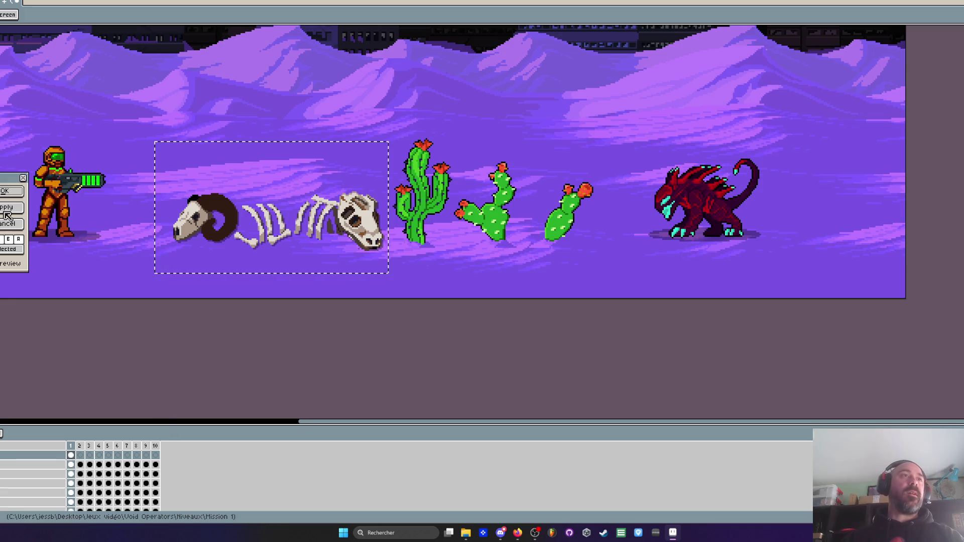
{"action": "scroll", "coordinate": [440, 254], "scroll_direction": "up", "scroll_amount": 2}
Nudge the pasted wrecked wing piece up and drag it left off the skeleton
{"action": "key", "text": "Up"}
{"action": "key", "text": "Up"}
{"action": "key", "text": "Up"}
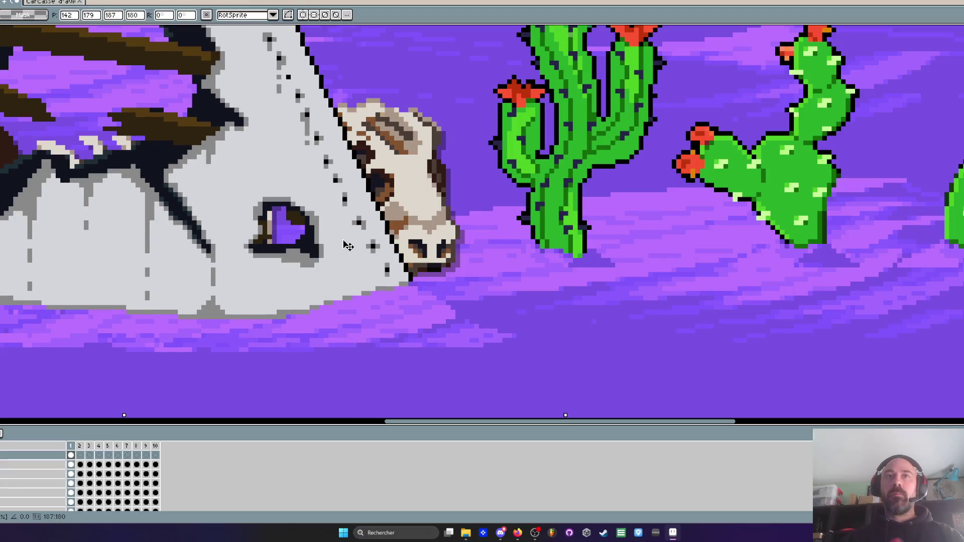
{"action": "scroll", "coordinate": [348, 246], "scroll_direction": "down", "scroll_amount": 1}
{"action": "left_click_drag", "start_coordinate": [348, 246], "coordinate": [284, 242]}
{"action": "scroll", "coordinate": [284, 242], "scroll_direction": "down", "scroll_amount": 1}
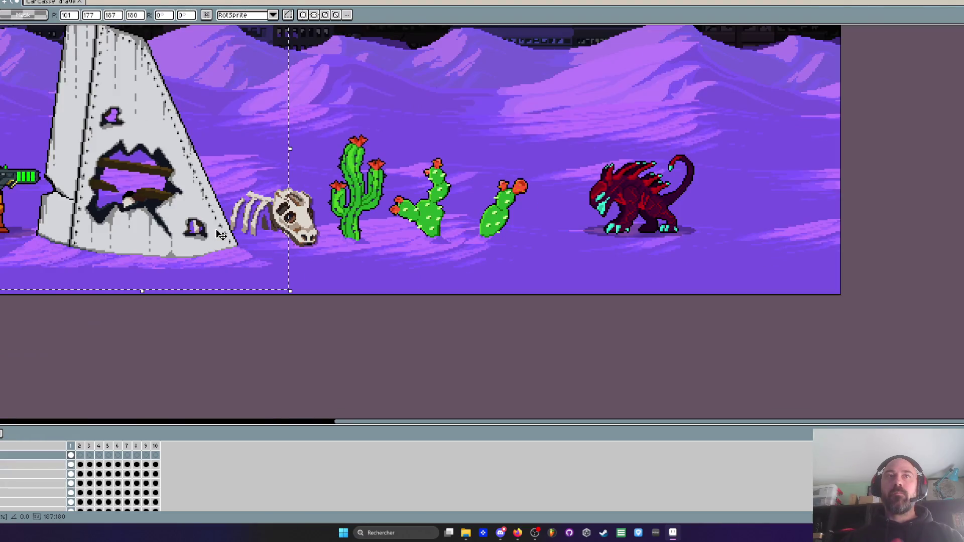
Move the wrecked wing slab to the far left, just left of the ram skull, and drop it
{"action": "mouse_move", "coordinate": [221, 235]}
{"action": "left_mouse_down"}
{"action": "mouse_move", "coordinate": [528, 230]}
{"action": "mouse_move", "coordinate": [33, 232]}
{"action": "mouse_move", "coordinate": [71, 233]}
{"action": "left_mouse_up"}
{"action": "scroll", "coordinate": [72, 233], "scroll_direction": "down", "scroll_amount": 2}
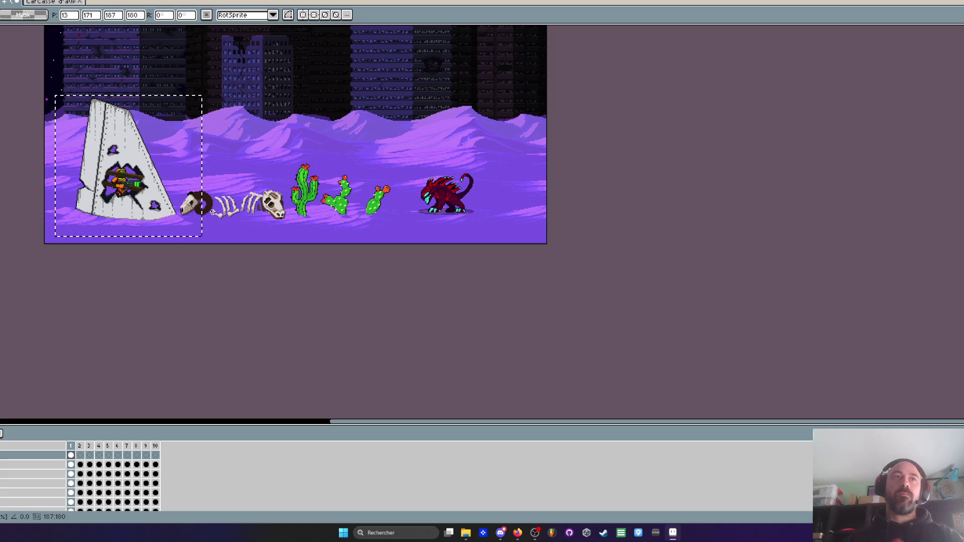
{"action": "key", "text": "ctrl+d"}
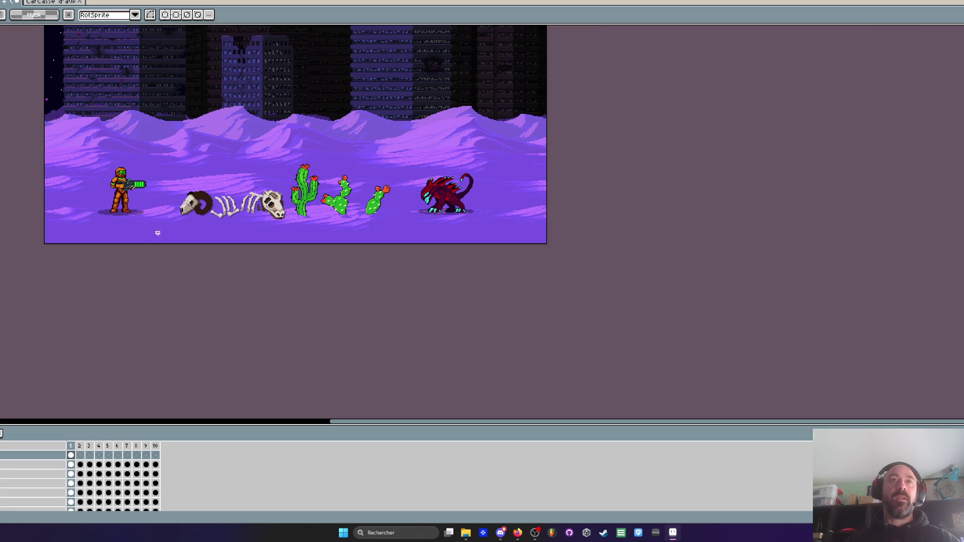
Marquee the ram-and-cow skeleton, copy it, and paste it onto the props sprite sheet
{"action": "scroll", "coordinate": [155, 233], "scroll_direction": "up", "scroll_amount": 2}
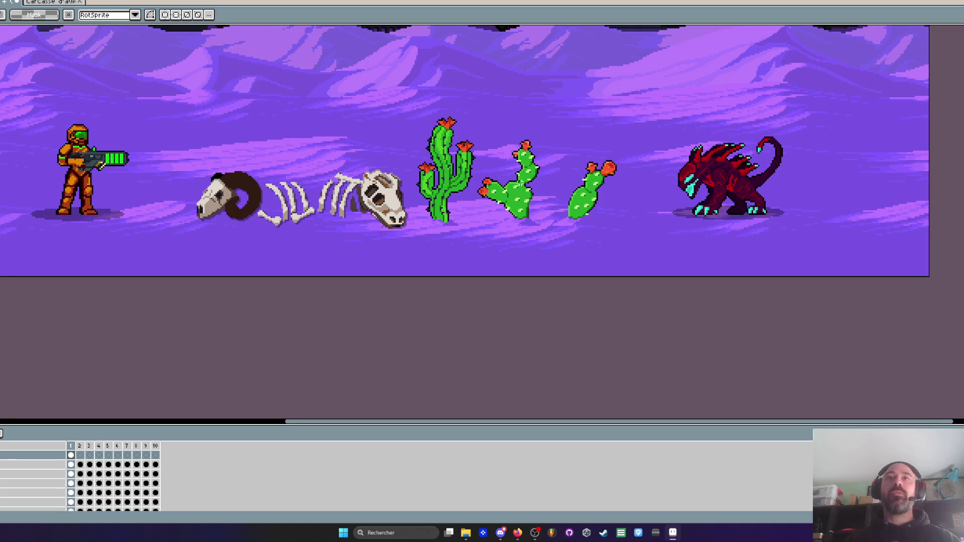
{"action": "left_click_drag", "start_coordinate": [524, 190], "coordinate": [522, 187]}
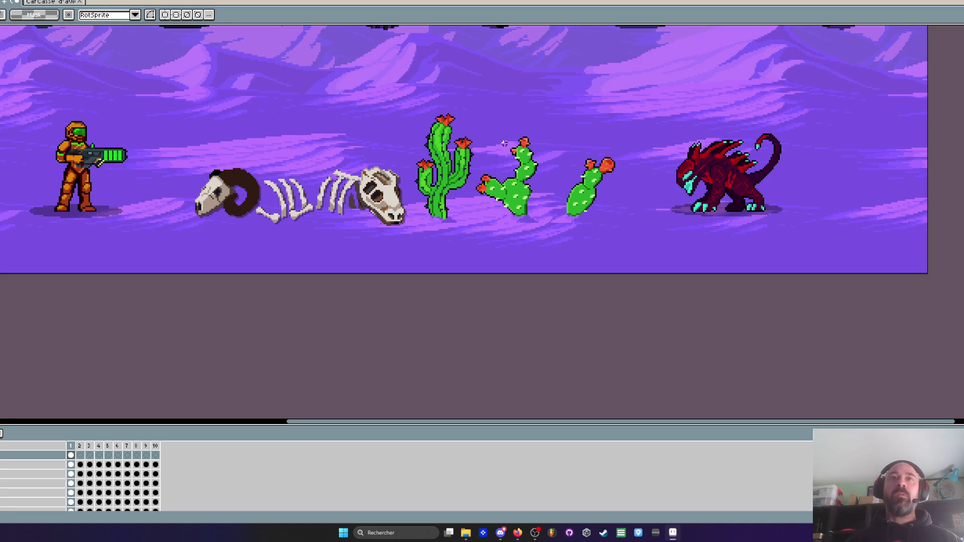
{"action": "scroll", "coordinate": [504, 143], "scroll_direction": "up", "scroll_amount": 1}
{"action": "scroll", "coordinate": [504, 143], "scroll_direction": "down", "scroll_amount": 3}
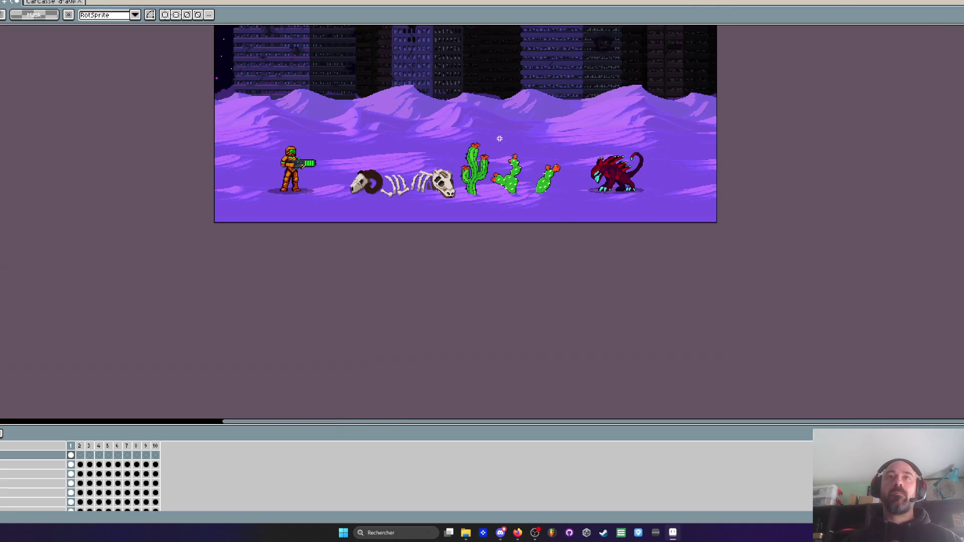
{"action": "scroll", "coordinate": [473, 99], "scroll_direction": "up", "scroll_amount": 3}
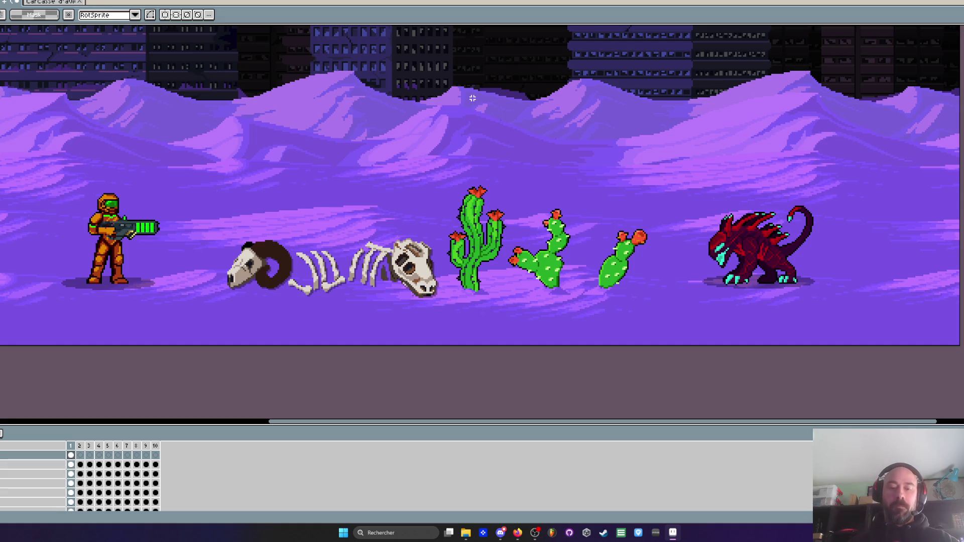
{"action": "left_click_drag", "start_coordinate": [189, 220], "coordinate": [442, 328]}
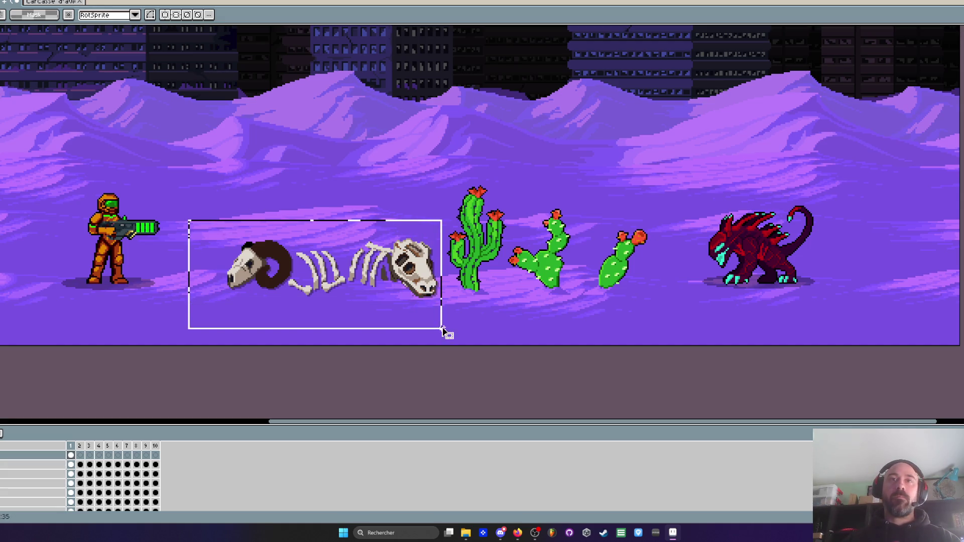
{"action": "key", "text": "ctrl+d"}
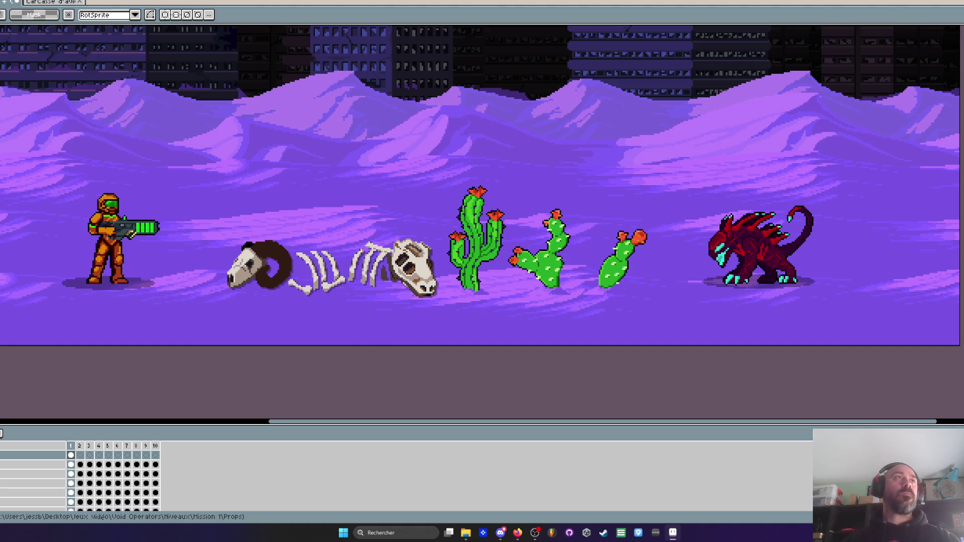
{"action": "key", "text": "ctrl+Tab"}
{"action": "key", "text": "ctrl+v"}
Place the pasted skeleton beneath the other bones on the props sheet and commit it
{"action": "mouse_move", "coordinate": [499, 237]}
{"action": "left_mouse_down"}
{"action": "mouse_move", "coordinate": [379, 103]}
{"action": "mouse_move", "coordinate": [352, 203]}
{"action": "mouse_move", "coordinate": [522, 235]}
{"action": "left_mouse_up"}
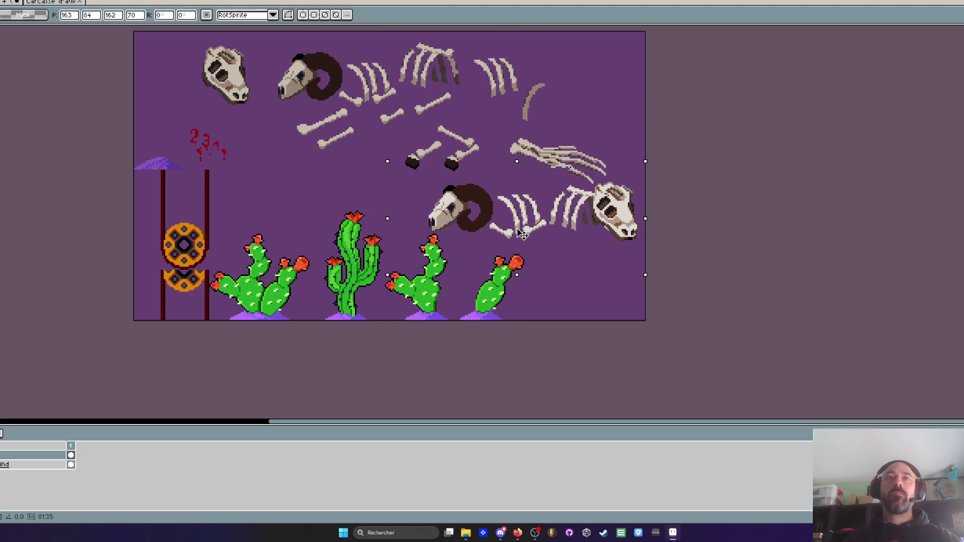
{"action": "key", "text": "Return"}
{"action": "scroll", "coordinate": [499, 195], "scroll_direction": "down", "scroll_amount": 2}
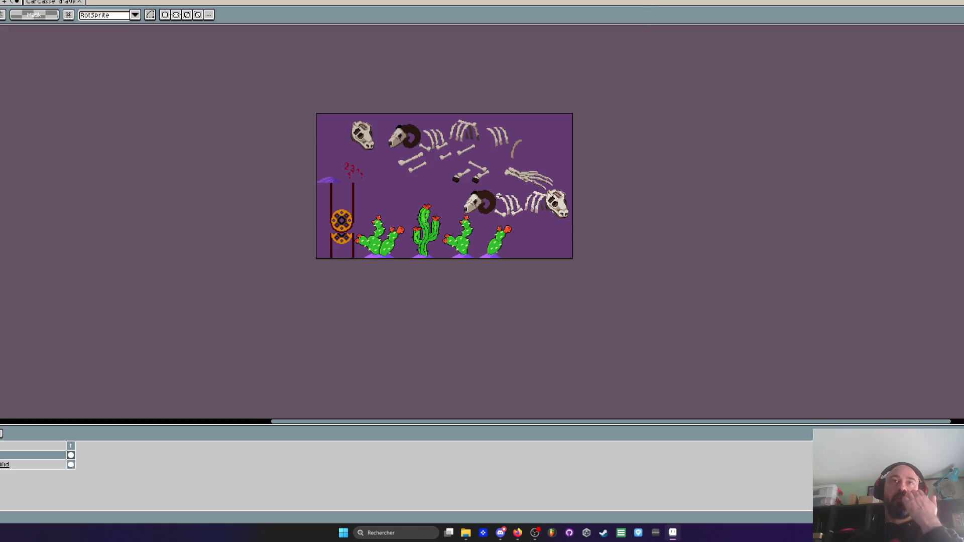
{"action": "scroll", "coordinate": [498, 195], "scroll_direction": "up", "scroll_amount": 2}
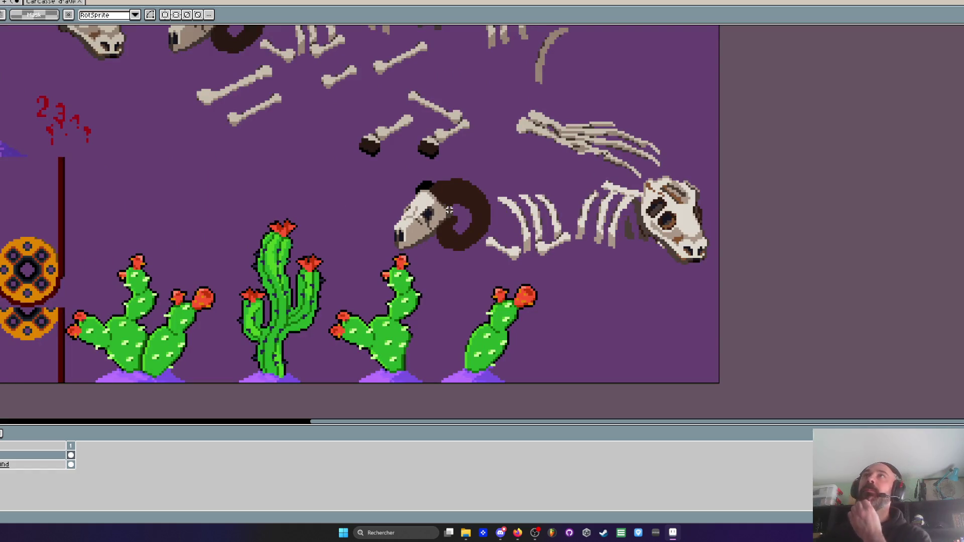
{"action": "scroll", "coordinate": [449, 210], "scroll_direction": "down", "scroll_amount": 1}
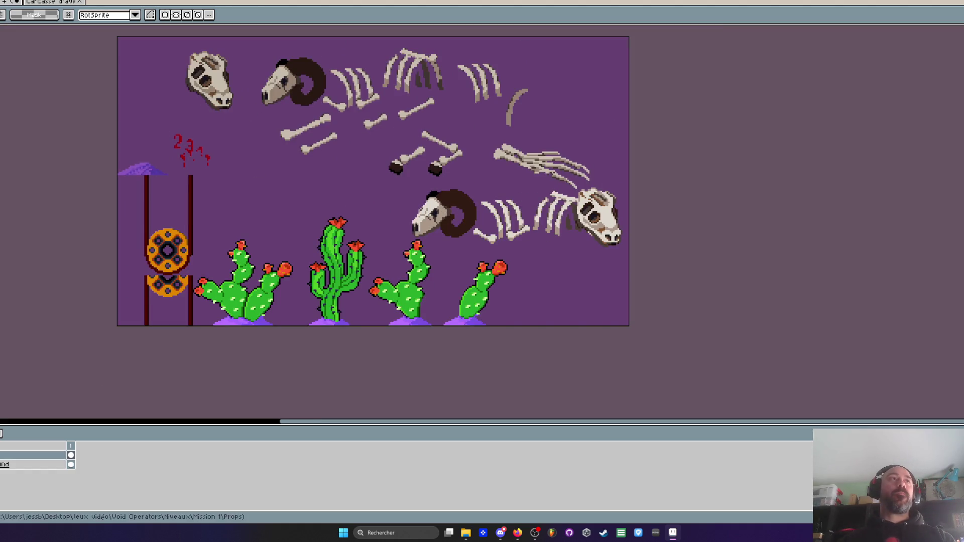
Return to the desert city scene and pan until the whole composition is visible
{"action": "key", "text": "ctrl+Tab"}
{"action": "scroll", "coordinate": [347, 125], "scroll_direction": "down", "scroll_amount": 2}
{"action": "scroll", "coordinate": [347, 125], "scroll_direction": "up", "scroll_amount": 1}
{"action": "left_click_drag", "start_coordinate": [347, 125], "coordinate": [382, 230]}
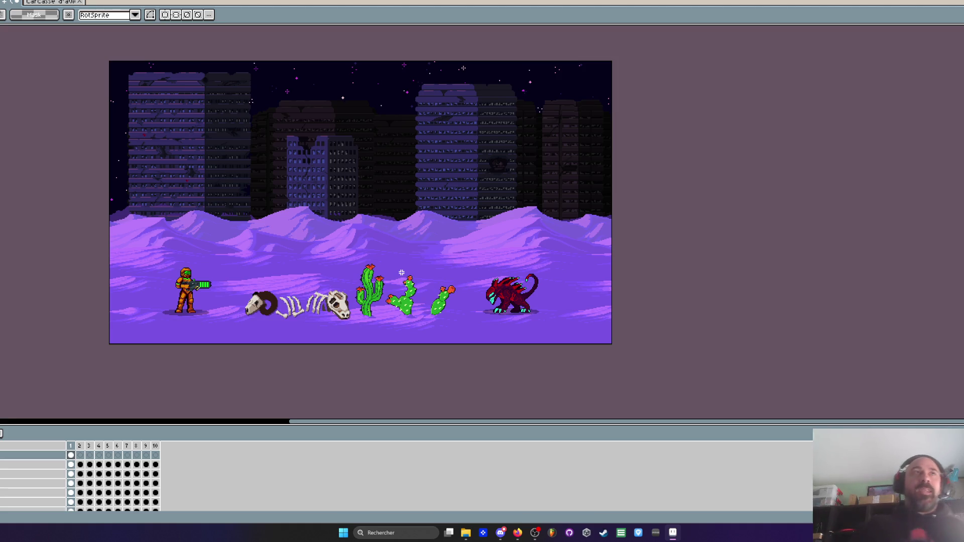
Select the long broken-wall sprite on the ruins sprite sheet
{"action": "left_click", "coordinate": [68, 2]}
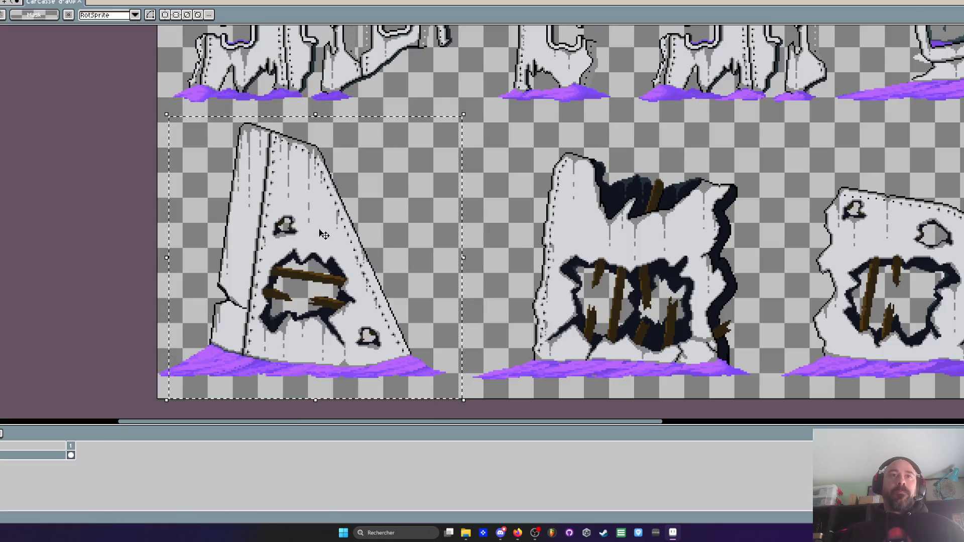
{"action": "scroll", "coordinate": [318, 232], "scroll_direction": "down", "scroll_amount": 2}
{"action": "mouse_move", "coordinate": [559, 203]}
{"action": "left_mouse_down"}
{"action": "mouse_move", "coordinate": [723, 313]}
{"action": "mouse_move", "coordinate": [786, 314]}
{"action": "mouse_move", "coordinate": [564, 204]}
{"action": "mouse_move", "coordinate": [842, 333]}
{"action": "left_mouse_up"}
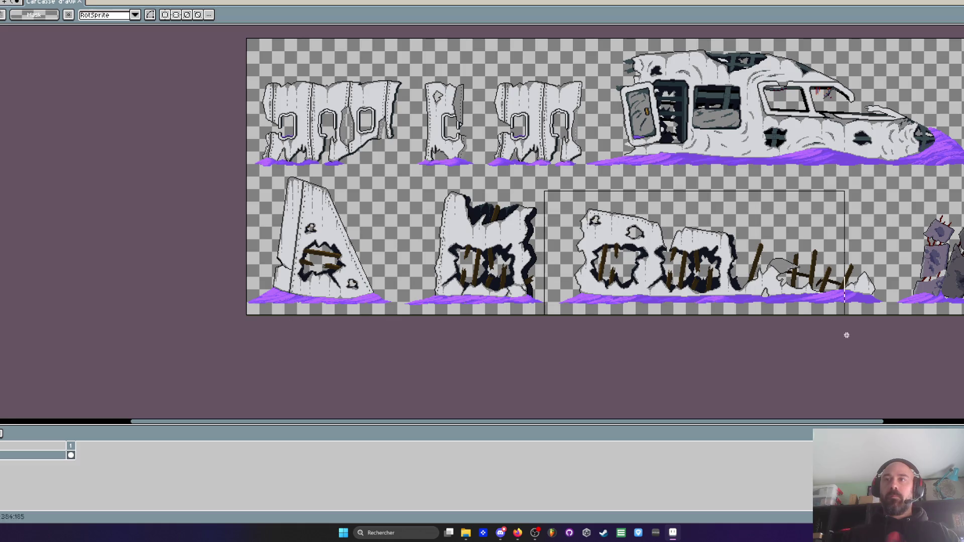
{"action": "mouse_move", "coordinate": [550, 201]}
{"action": "left_mouse_down"}
{"action": "mouse_move", "coordinate": [631, 247]}
{"action": "mouse_move", "coordinate": [883, 332]}
{"action": "left_mouse_up"}
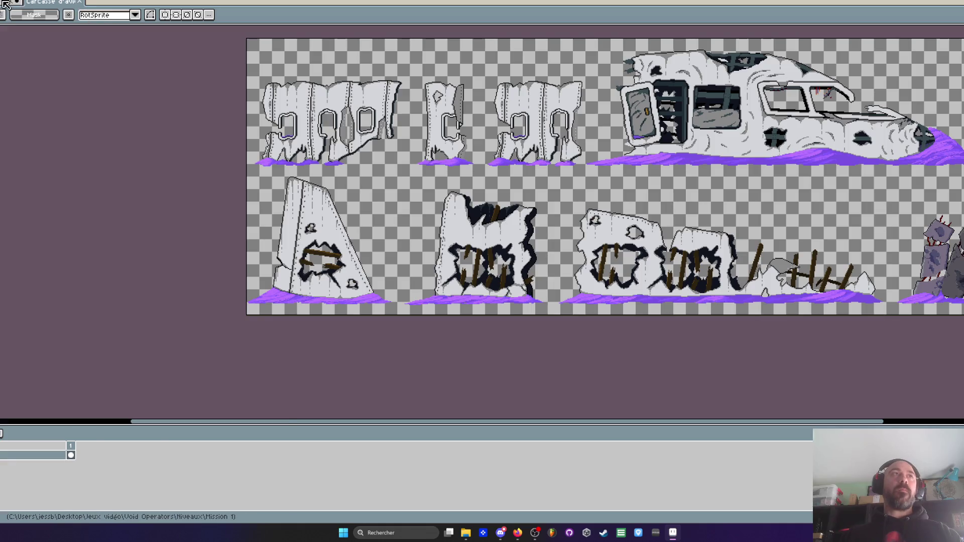
Paste the wall into the desert scene and slide it mid-scene over the skeleton and cacti
{"action": "key", "text": "ctrl+Tab"}
{"action": "scroll", "coordinate": [276, 271], "scroll_direction": "up", "scroll_amount": 2}
{"action": "key", "text": "ctrl+v"}
{"action": "left_click_drag", "start_coordinate": [854, 271], "coordinate": [98, 271]}
{"action": "mouse_move", "coordinate": [0, 295]}
{"action": "left_mouse_down"}
{"action": "mouse_move", "coordinate": [212, 302]}
{"action": "mouse_move", "coordinate": [155, 312]}
{"action": "left_mouse_up"}
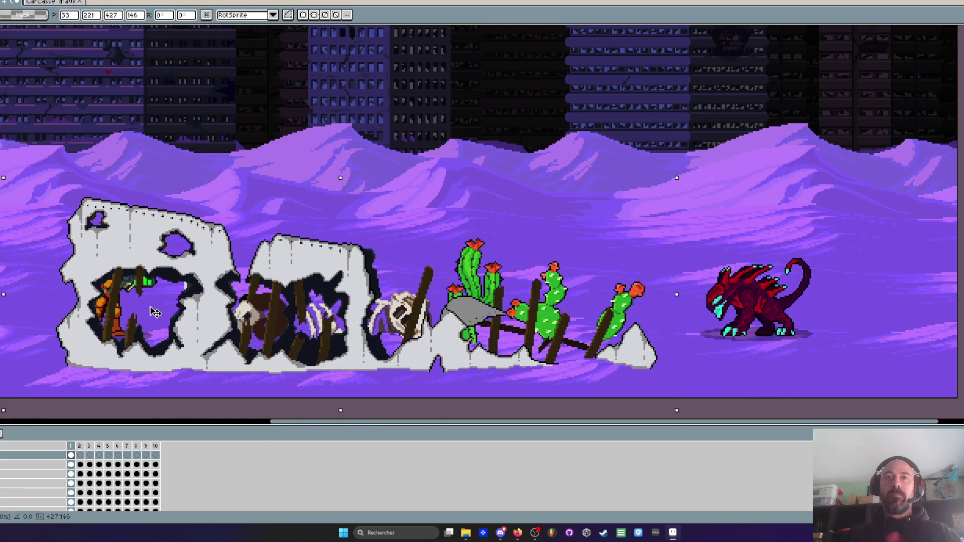
Commit the broken wall's new position and switch to the Eyedropper
{"action": "key", "text": "Return"}
{"action": "scroll", "coordinate": [221, 266], "scroll_direction": "up", "scroll_amount": 1}
{"action": "scroll", "coordinate": [594, 286], "scroll_direction": "up", "scroll_amount": 1}
{"action": "key", "text": "i"}
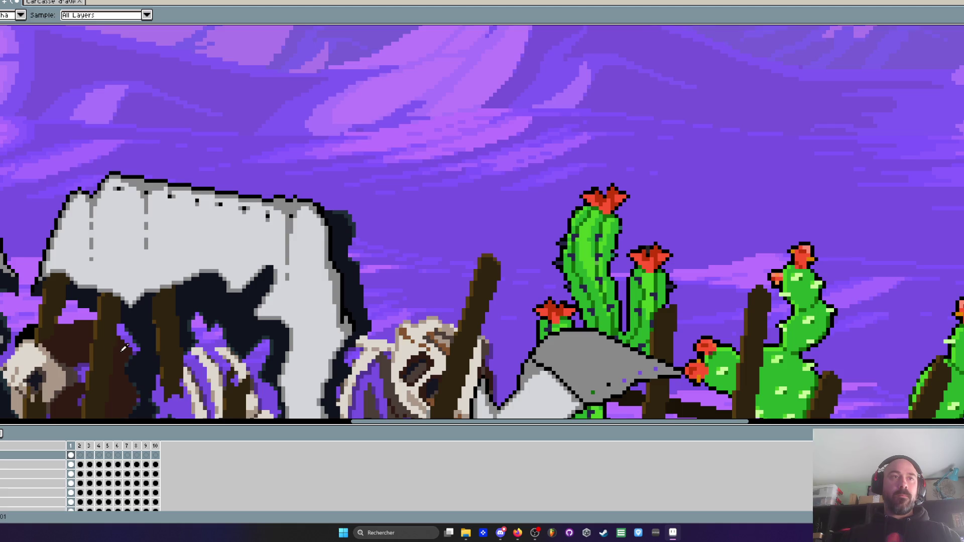
Zoom in and out to inspect the wall spanning the soldier, skeleton and cacti
{"action": "scroll", "coordinate": [123, 346], "scroll_direction": "down", "scroll_amount": 2}
{"action": "scroll", "coordinate": [156, 247], "scroll_direction": "down", "scroll_amount": 2}
{"action": "scroll", "coordinate": [156, 247], "scroll_direction": "up", "scroll_amount": 2}
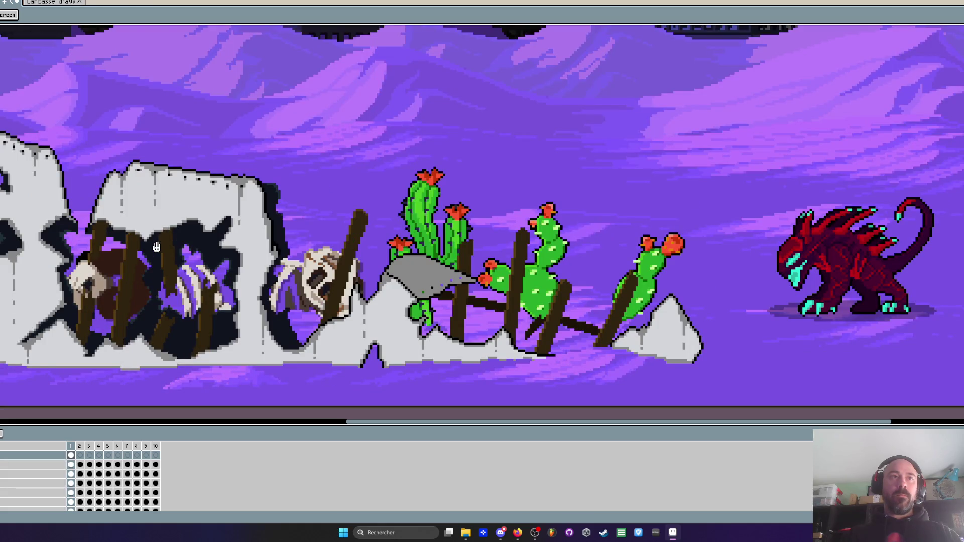
{"action": "scroll", "coordinate": [156, 247], "scroll_direction": "down", "scroll_amount": 1}
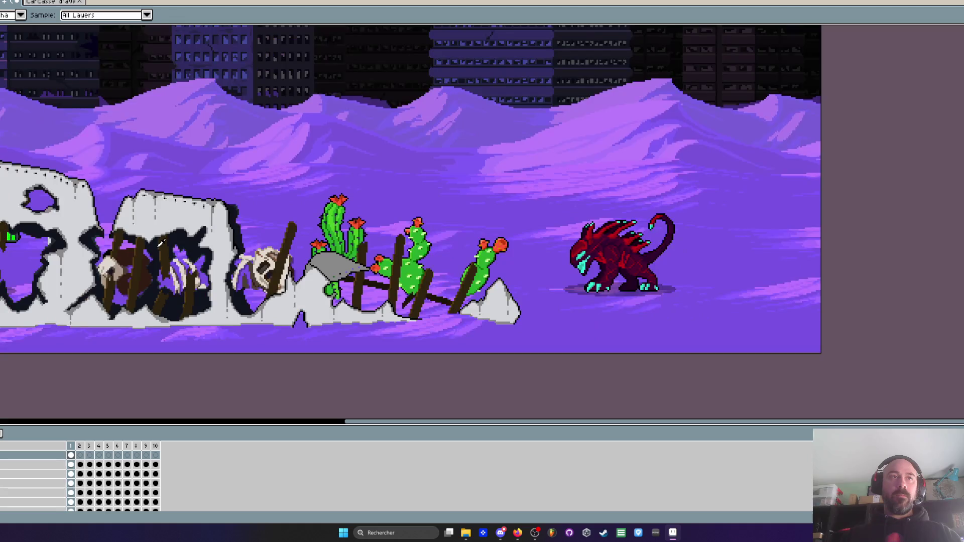
{"action": "key", "text": "ctrl"}
{"action": "key", "text": "ctrl"}
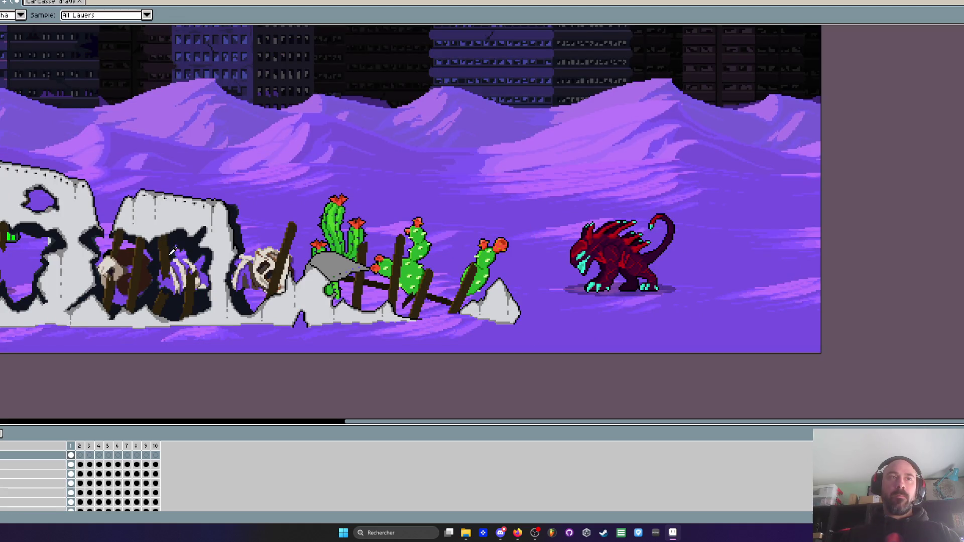
{"action": "scroll", "coordinate": [156, 259], "scroll_direction": "down", "scroll_amount": 1}
{"action": "scroll", "coordinate": [154, 264], "scroll_direction": "up", "scroll_amount": 1}
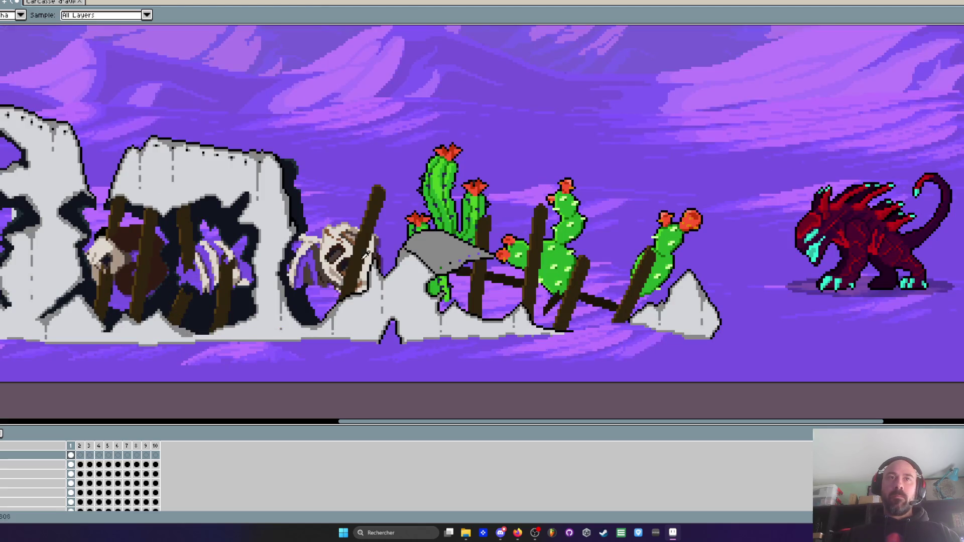
{"action": "scroll", "coordinate": [444, 236], "scroll_direction": "down", "scroll_amount": 5}
{"action": "scroll", "coordinate": [445, 236], "scroll_direction": "up", "scroll_amount": 1}
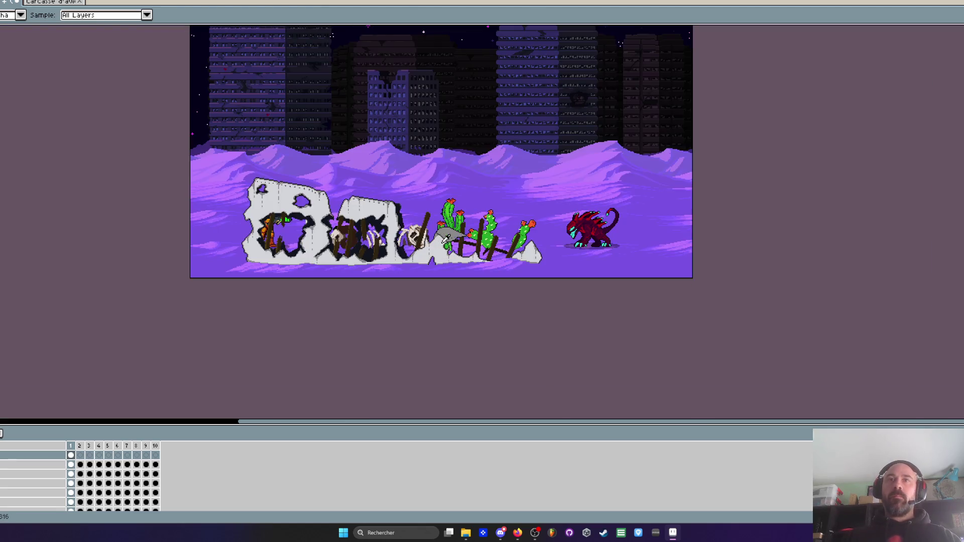
{"action": "scroll", "coordinate": [494, 243], "scroll_direction": "down", "scroll_amount": 1}
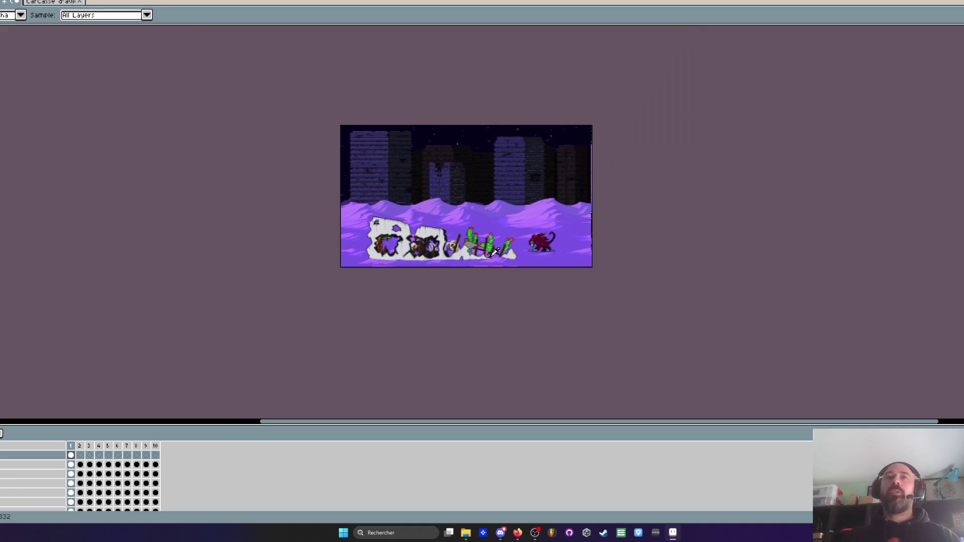
Zoom and pan across the scene to review the soldier, skeleton, three cacti and red alien
{"action": "scroll", "coordinate": [451, 254], "scroll_direction": "up", "scroll_amount": 1}
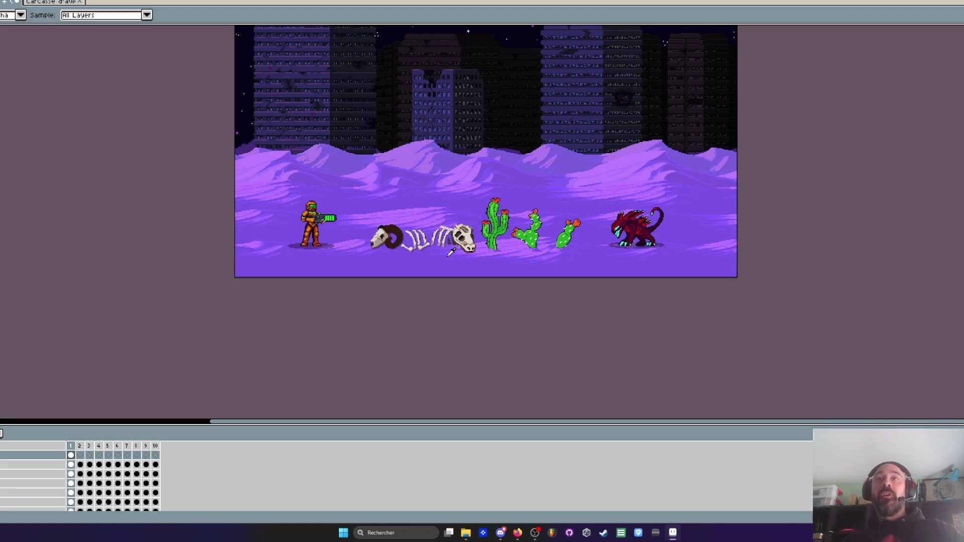
{"action": "scroll", "coordinate": [703, 286], "scroll_direction": "up", "scroll_amount": 3}
{"action": "left_click_drag", "start_coordinate": [671, 299], "coordinate": [671, 235]}
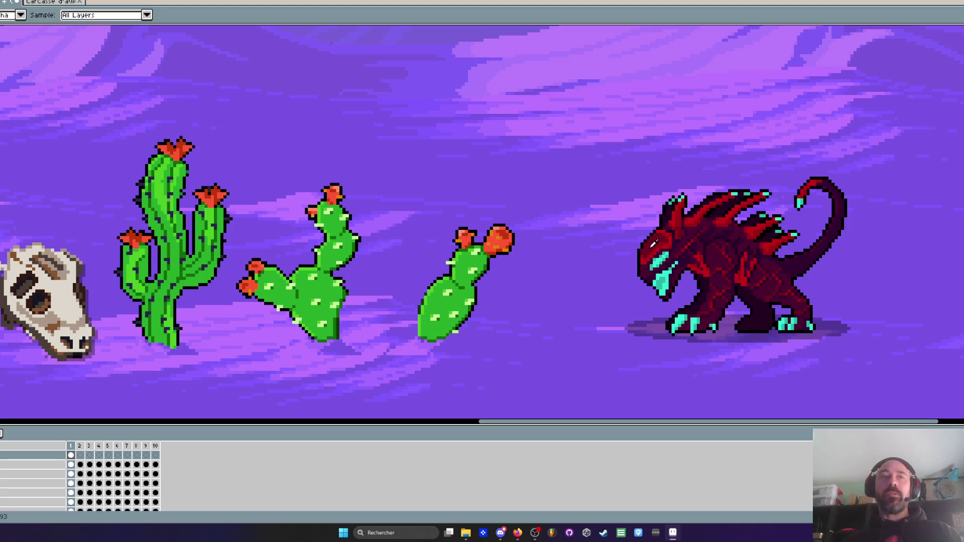
{"action": "scroll", "coordinate": [585, 237], "scroll_direction": "down", "scroll_amount": 2}
{"action": "scroll", "coordinate": [234, 247], "scroll_direction": "up", "scroll_amount": 2}
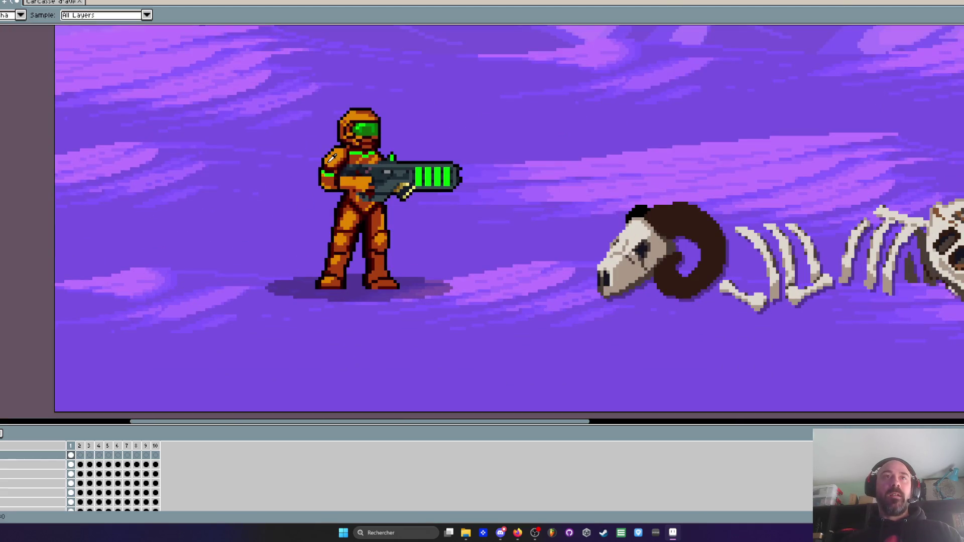
{"action": "scroll", "coordinate": [336, 151], "scroll_direction": "up", "scroll_amount": 1}
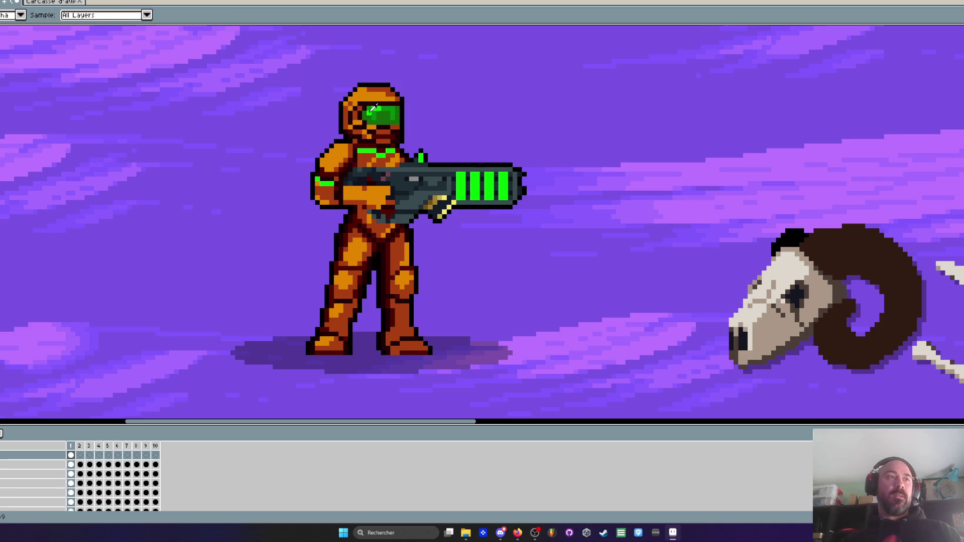
{"action": "scroll", "coordinate": [392, 107], "scroll_direction": "down", "scroll_amount": 1}
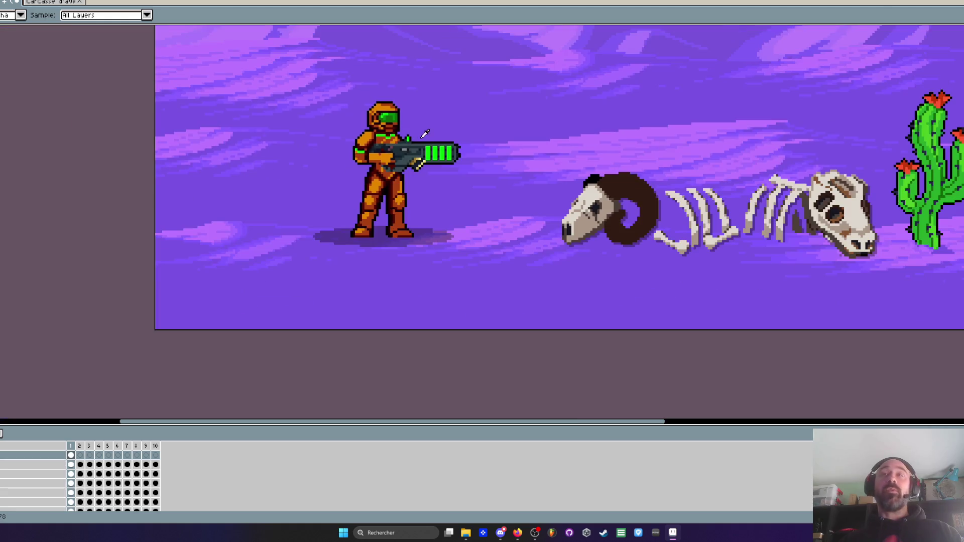
{"action": "scroll", "coordinate": [577, 150], "scroll_direction": "down", "scroll_amount": 2}
{"action": "scroll", "coordinate": [700, 161], "scroll_direction": "up", "scroll_amount": 3}
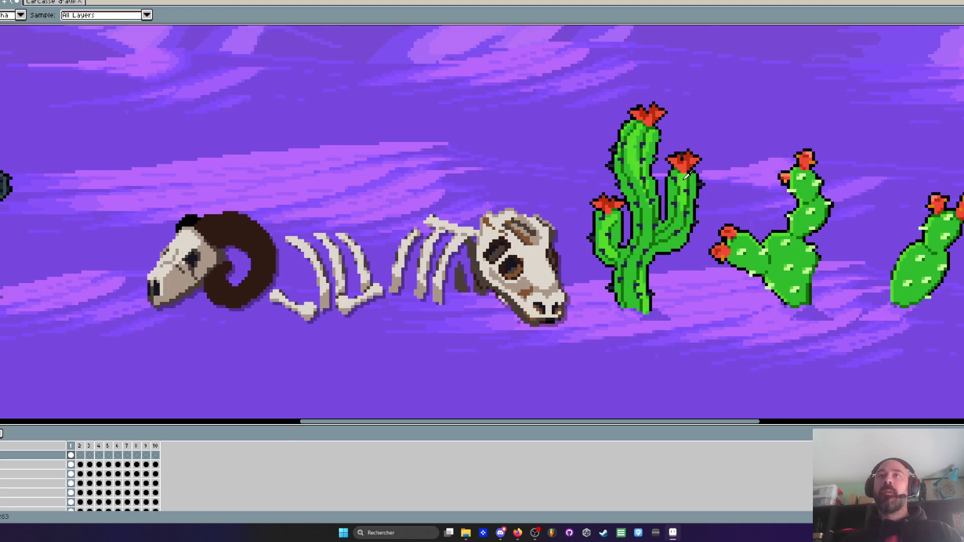
{"action": "scroll", "coordinate": [687, 176], "scroll_direction": "up", "scroll_amount": 3}
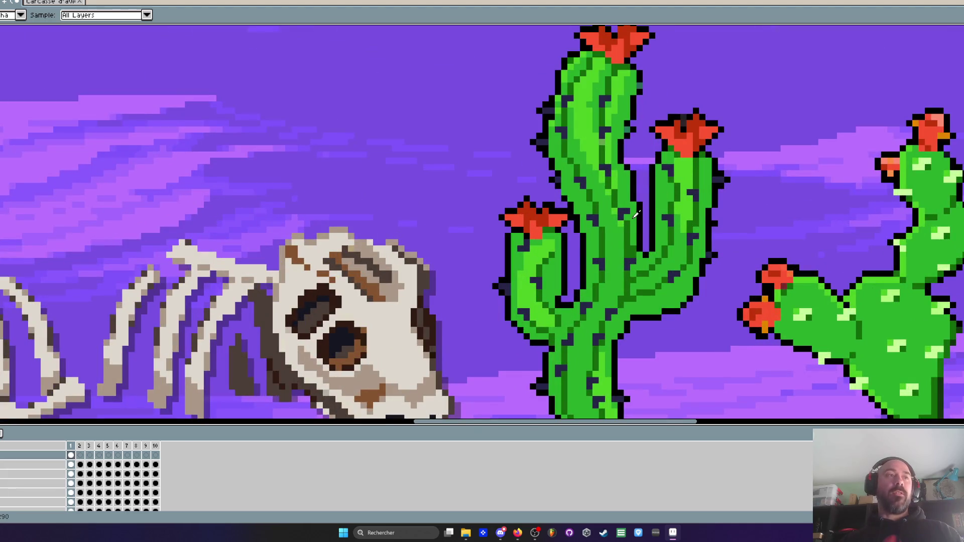
{"action": "scroll", "coordinate": [606, 241], "scroll_direction": "down", "scroll_amount": 2}
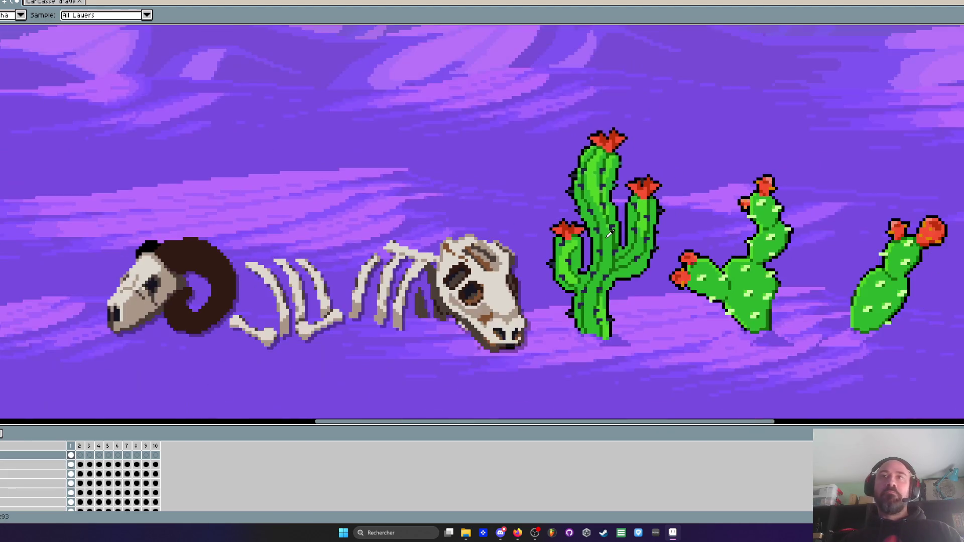
{"action": "scroll", "coordinate": [584, 221], "scroll_direction": "up", "scroll_amount": 1}
{"action": "scroll", "coordinate": [570, 229], "scroll_direction": "up", "scroll_amount": 1}
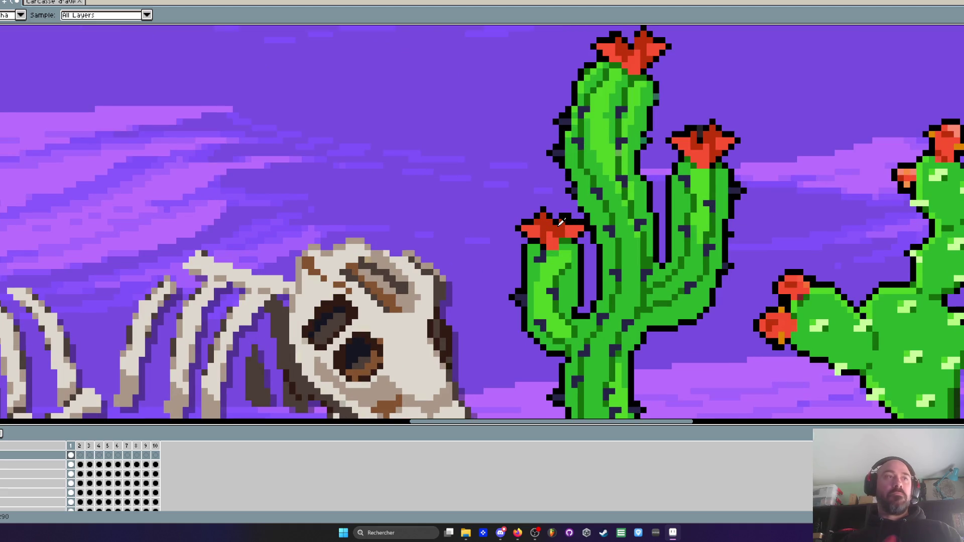
{"action": "scroll", "coordinate": [561, 221], "scroll_direction": "down", "scroll_amount": 3}
{"action": "scroll", "coordinate": [489, 277], "scroll_direction": "up", "scroll_amount": 1}
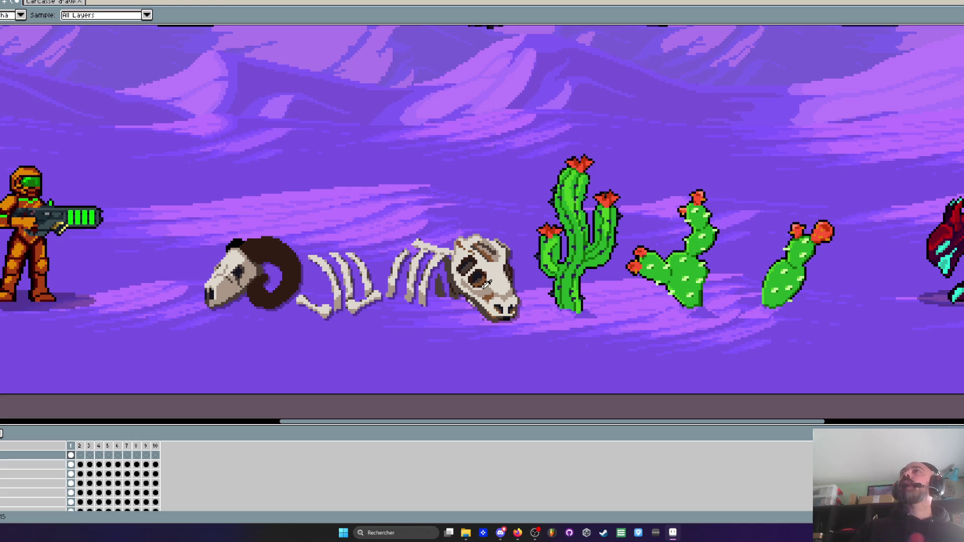
{"action": "scroll", "coordinate": [586, 197], "scroll_direction": "down", "scroll_amount": 3}
{"action": "scroll", "coordinate": [585, 198], "scroll_direction": "up", "scroll_amount": 1}
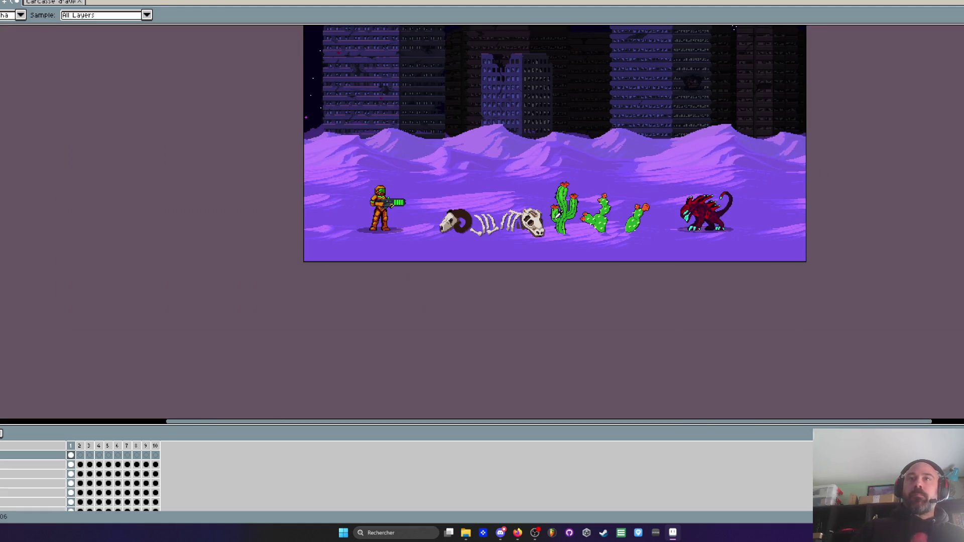
{"action": "scroll", "coordinate": [556, 211], "scroll_direction": "down", "scroll_amount": 1}
{"action": "scroll", "coordinate": [578, 168], "scroll_direction": "up", "scroll_amount": 1}
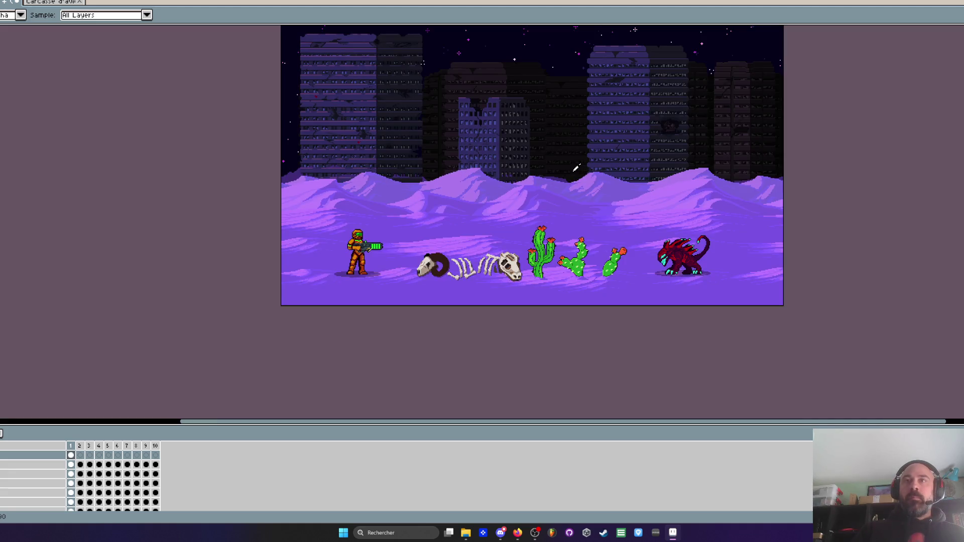
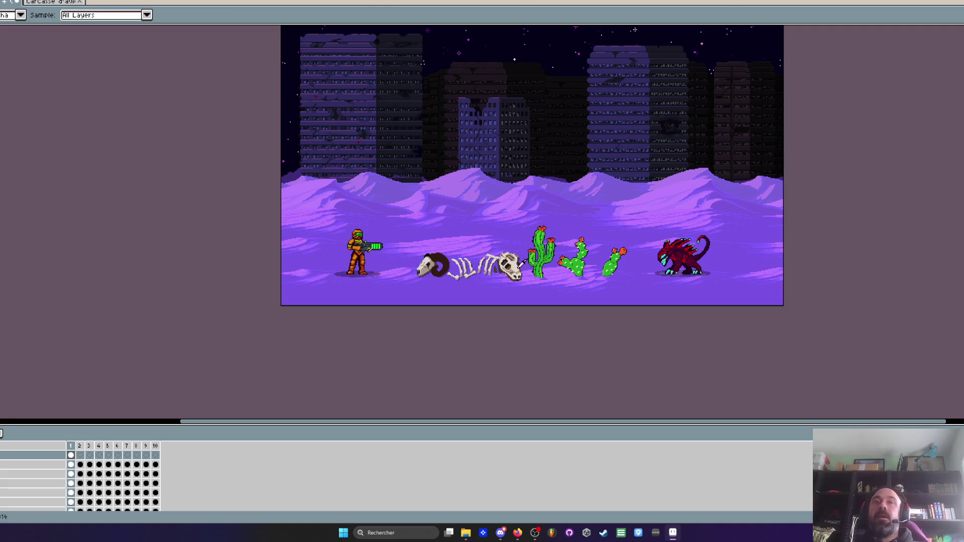
Zoom around the purple desert scene, then view the aircraft-wreck sprite sheet
{"action": "scroll", "coordinate": [283, 287], "scroll_direction": "up", "scroll_amount": 3}
{"action": "scroll", "coordinate": [283, 287], "scroll_direction": "down", "scroll_amount": 1}
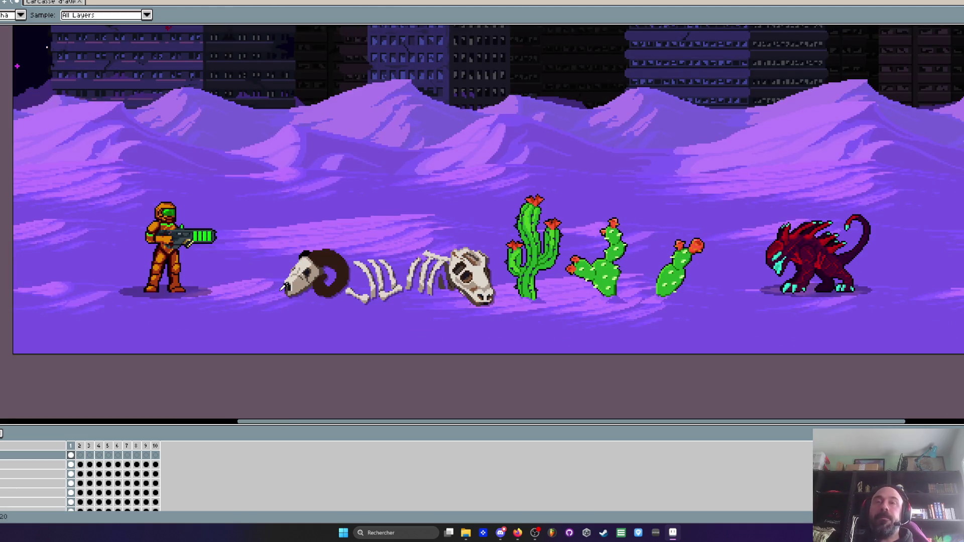
{"action": "scroll", "coordinate": [282, 284], "scroll_direction": "down", "scroll_amount": 1}
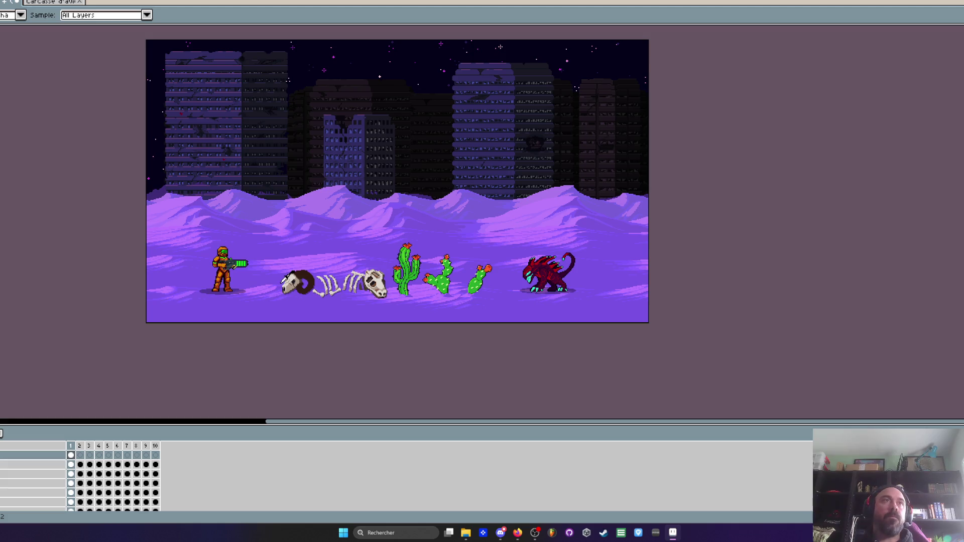
{"action": "left_click", "coordinate": [55, 4]}
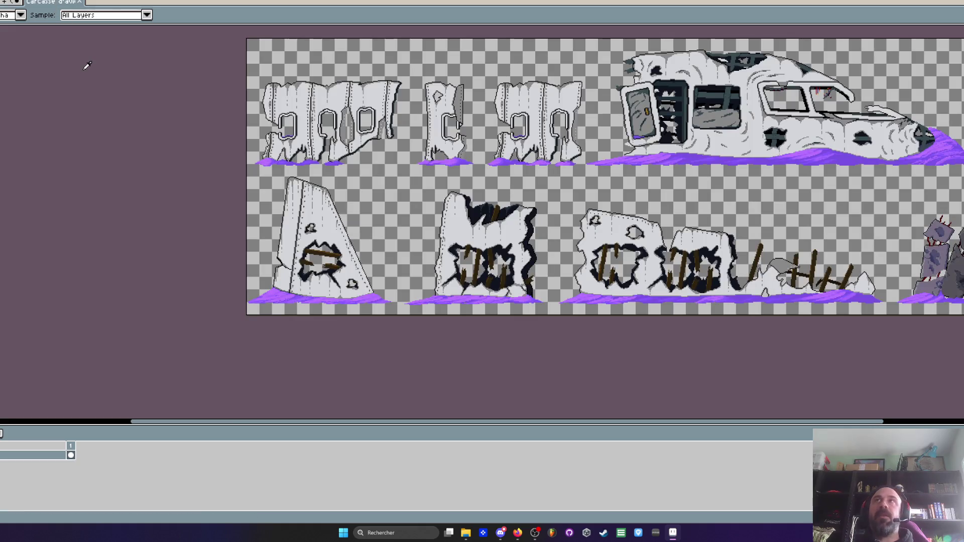
Return to the desert scene, zoom around it, then open the skulls, bones and cacti sheet
{"action": "key", "text": "ctrl+Tab"}
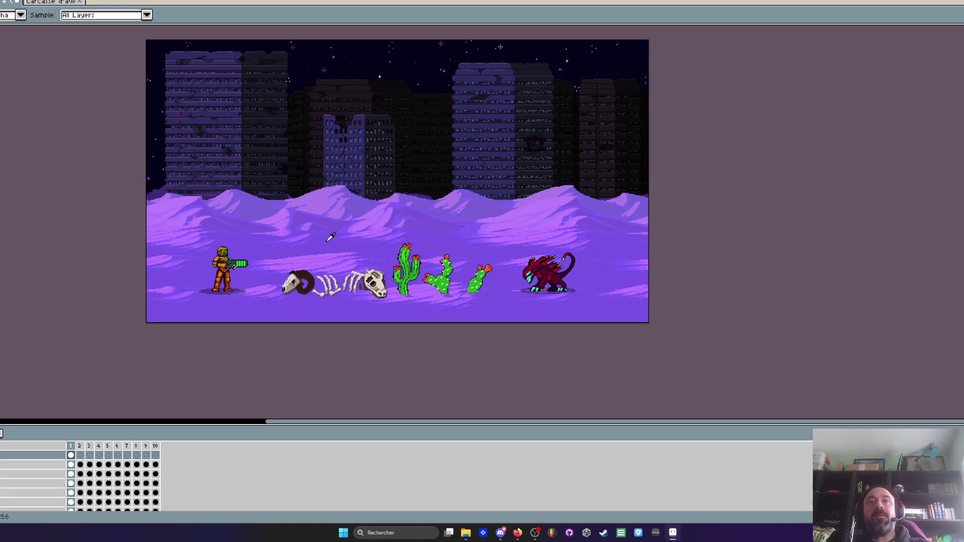
{"action": "scroll", "coordinate": [349, 296], "scroll_direction": "up", "scroll_amount": 1}
{"action": "scroll", "coordinate": [349, 296], "scroll_direction": "up", "scroll_amount": 1}
{"action": "scroll", "coordinate": [359, 291], "scroll_direction": "down", "scroll_amount": 2}
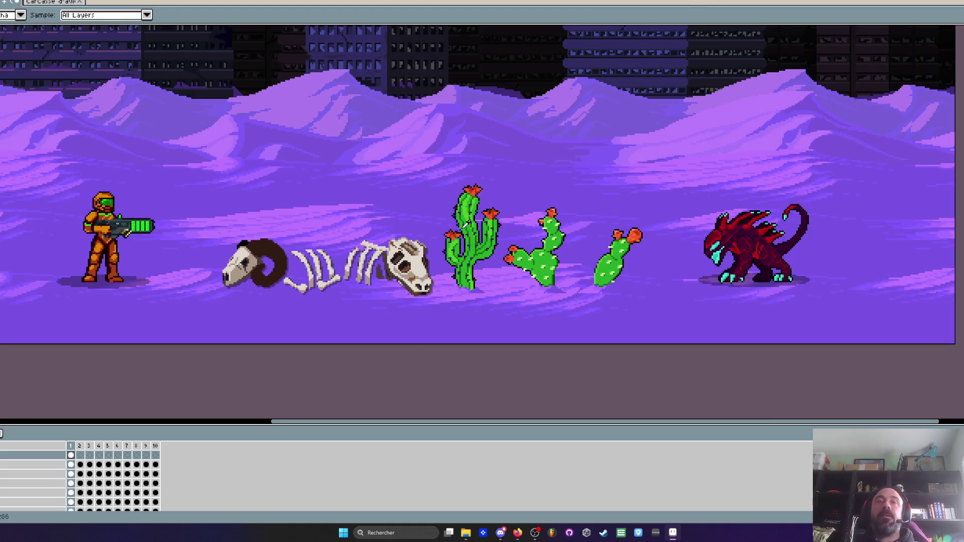
{"action": "scroll", "coordinate": [466, 225], "scroll_direction": "down", "scroll_amount": 1}
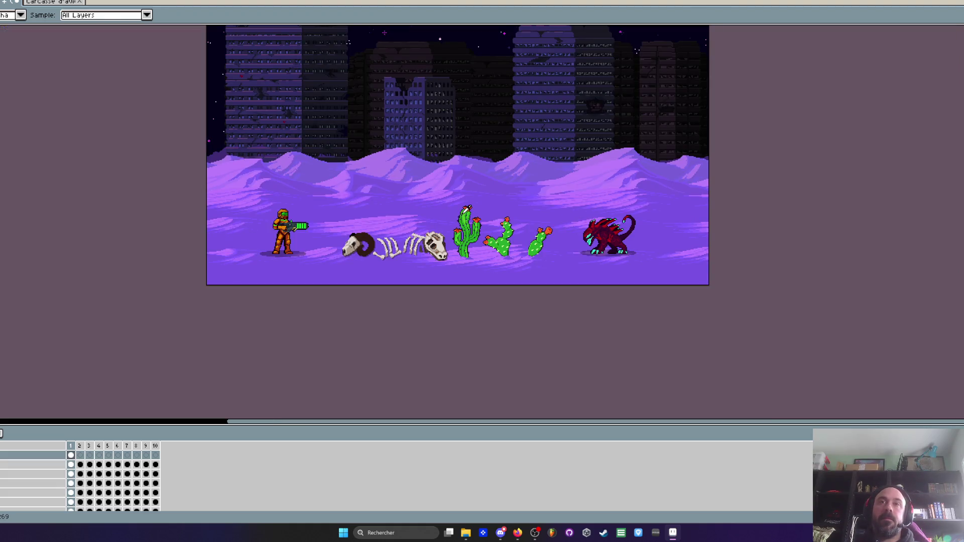
{"action": "left_click", "coordinate": [53, 2]}
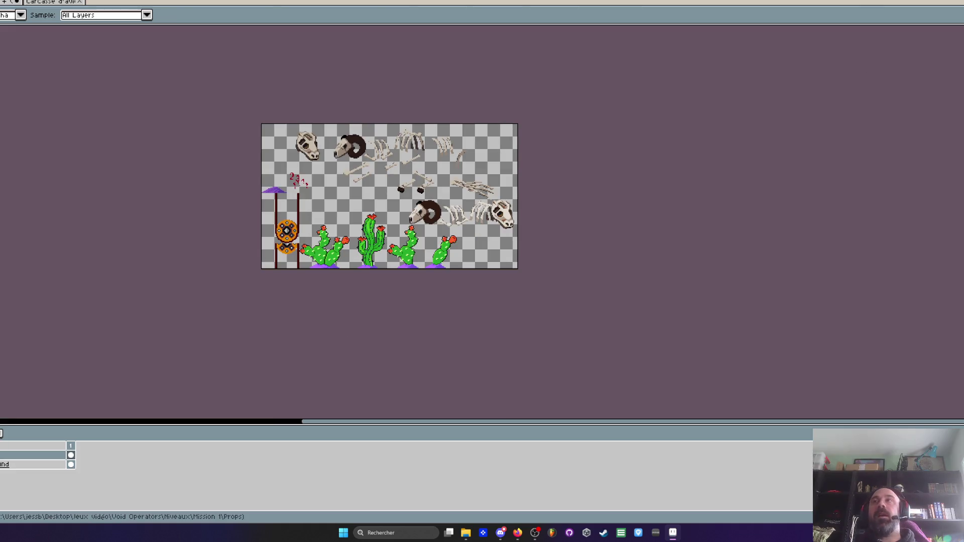
From the desktop, open the VoidOperators build folder and run the game executable
{"action": "key", "text": "alt+Tab"}
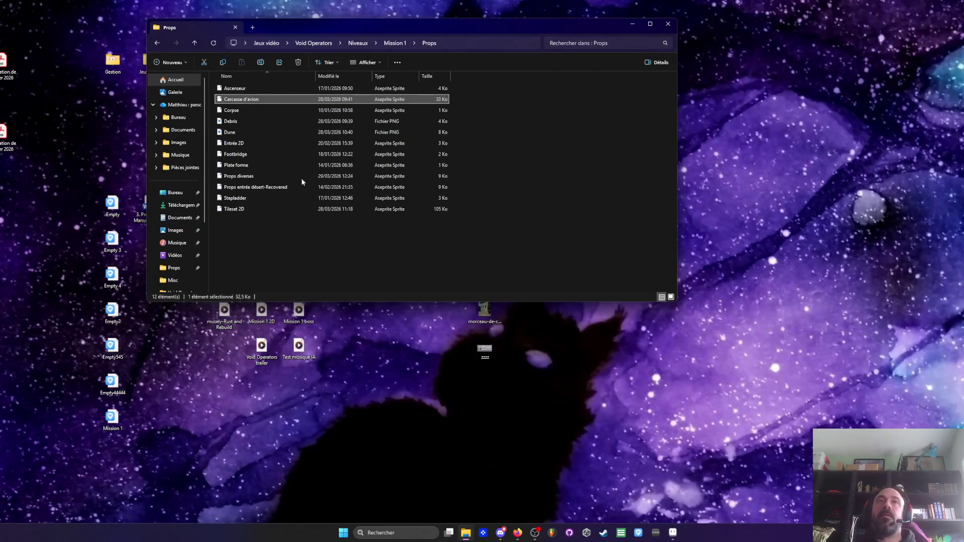
{"action": "left_click", "coordinate": [632, 23]}
{"action": "double_click", "coordinate": [336, 132]}
{"action": "double_click", "coordinate": [372, 166]}
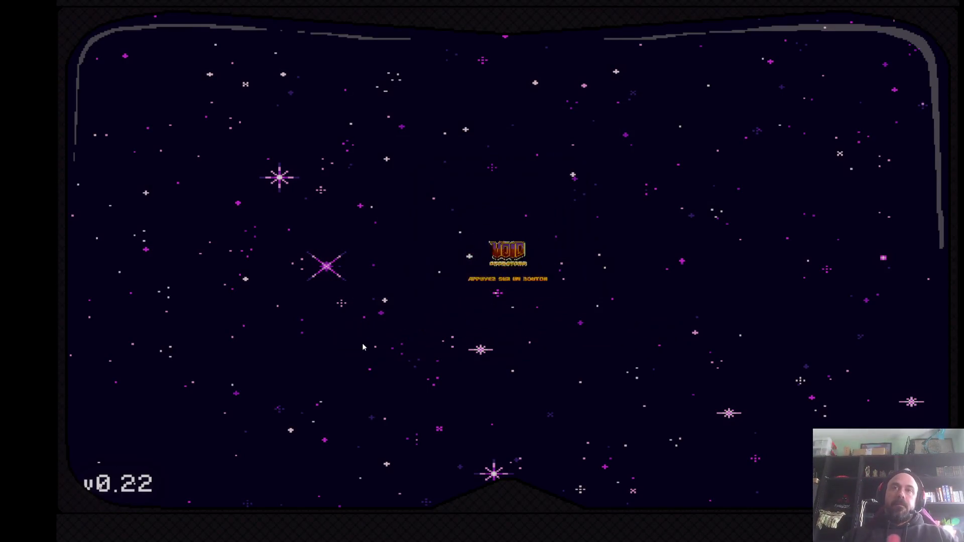
Continue the saved game and run the soldier right through the lab, jumping twice
{"action": "key", "text": "Return"}
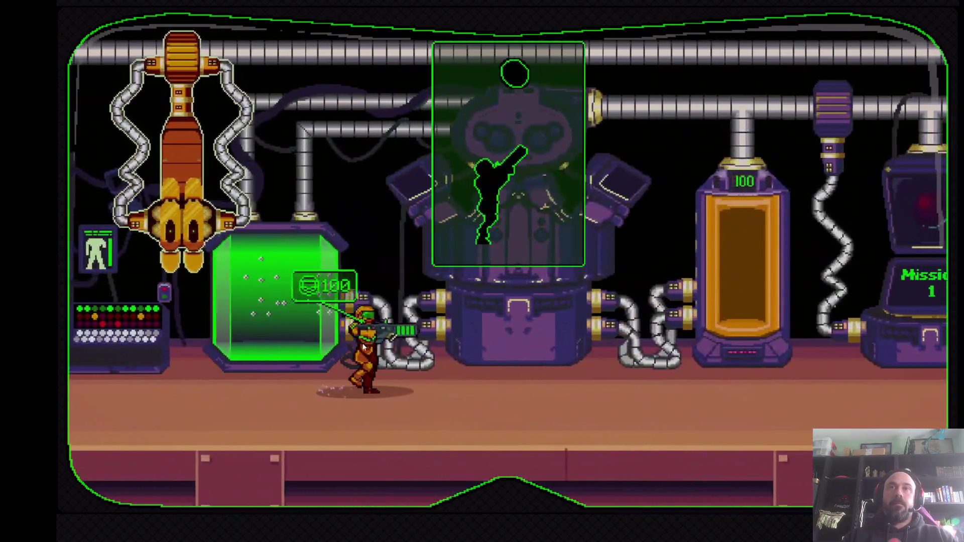
{"action": "key", "text": "Right"}
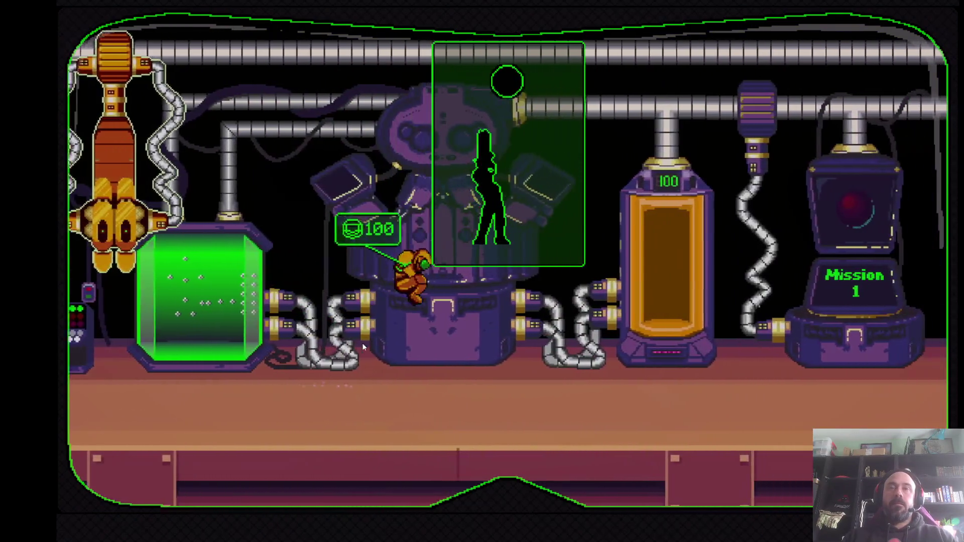
{"action": "key", "text": "space"}
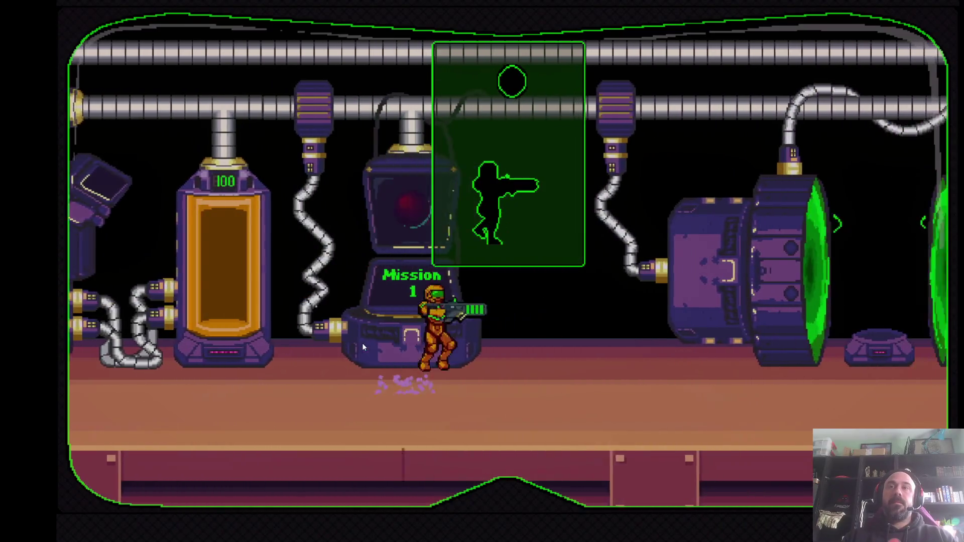
{"action": "key", "text": "space"}
{"action": "key", "text": "Left"}
{"action": "key", "text": "Left"}
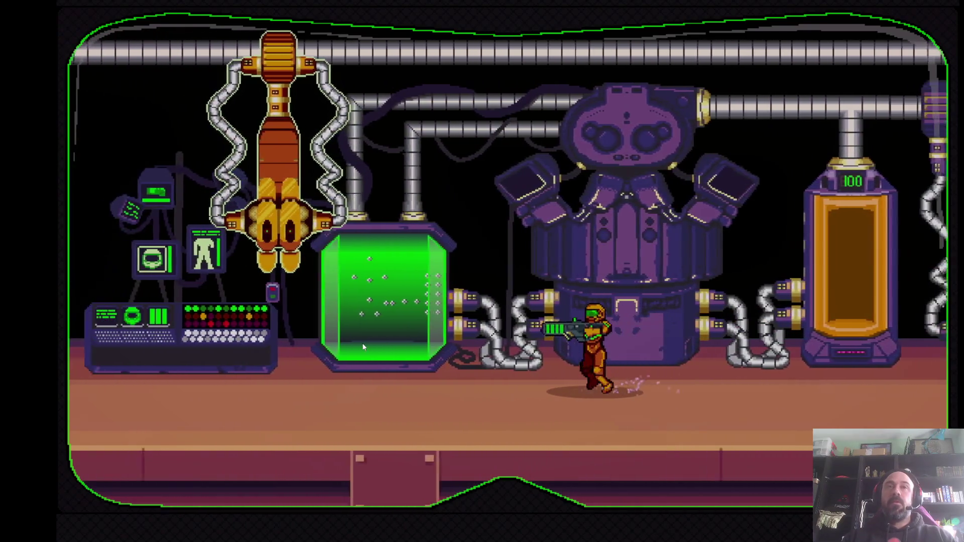
{"action": "key", "text": "Right"}
Run past the green tank and Mission 1 terminal onto the pad between the green portals
{"action": "key", "text": "Left"}
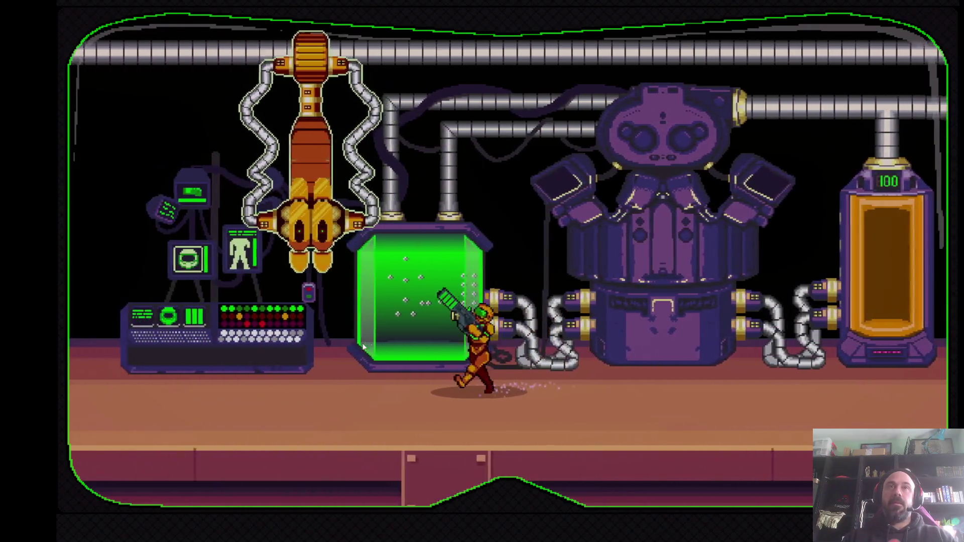
{"action": "key", "text": "space"}
{"action": "key", "text": "Right"}
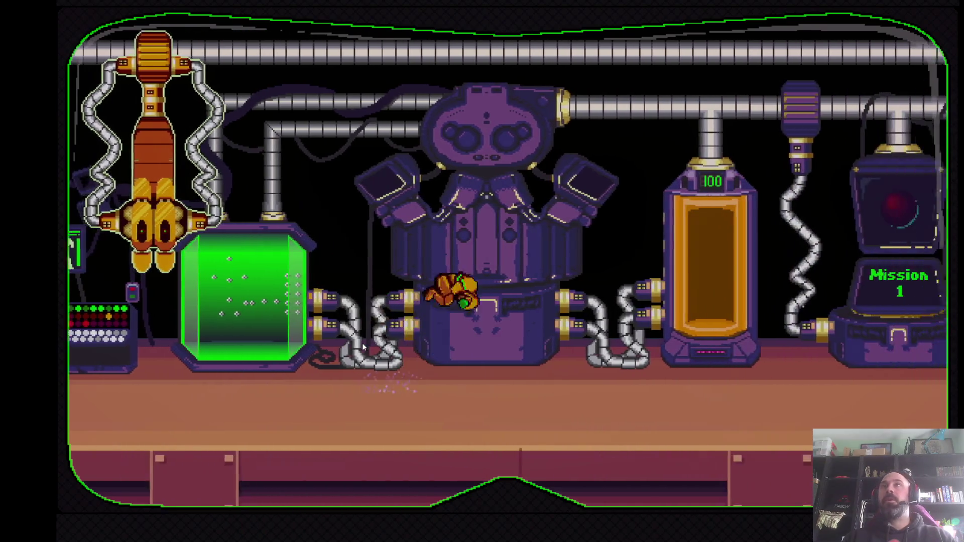
{"action": "key", "text": "space"}
{"action": "key", "text": "Right"}
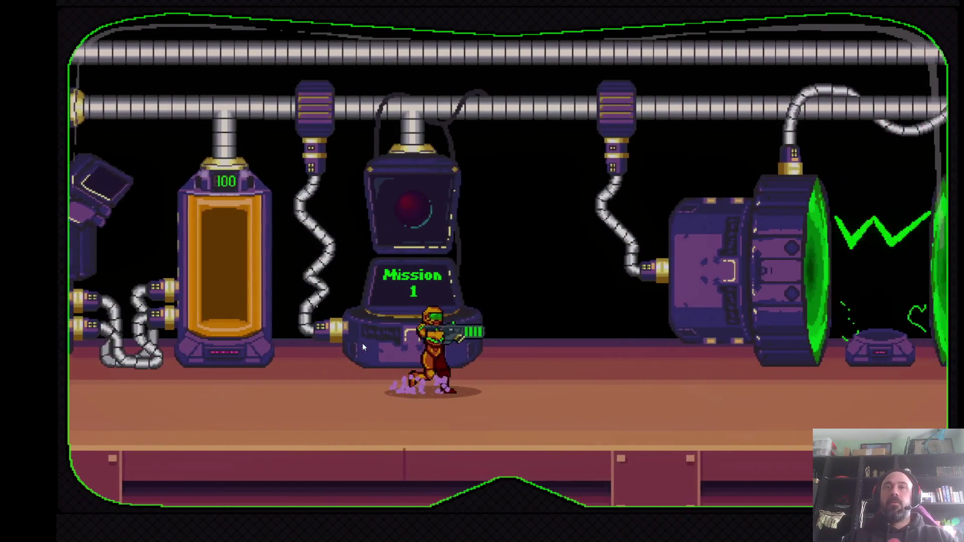
{"action": "key", "text": "Right"}
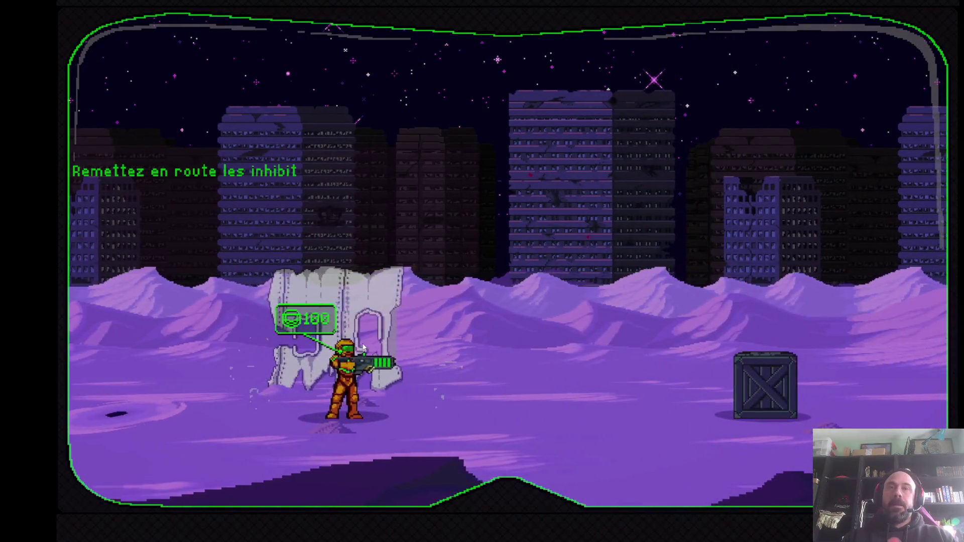
Run the soldier left and right across the desert level beside the wreck
{"action": "key", "text": "Left"}
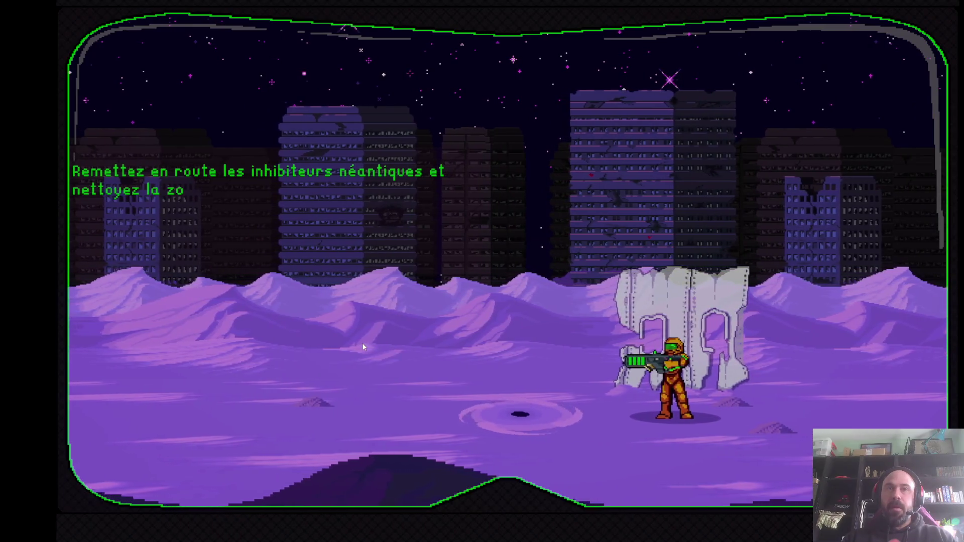
{"action": "key", "text": "Right"}
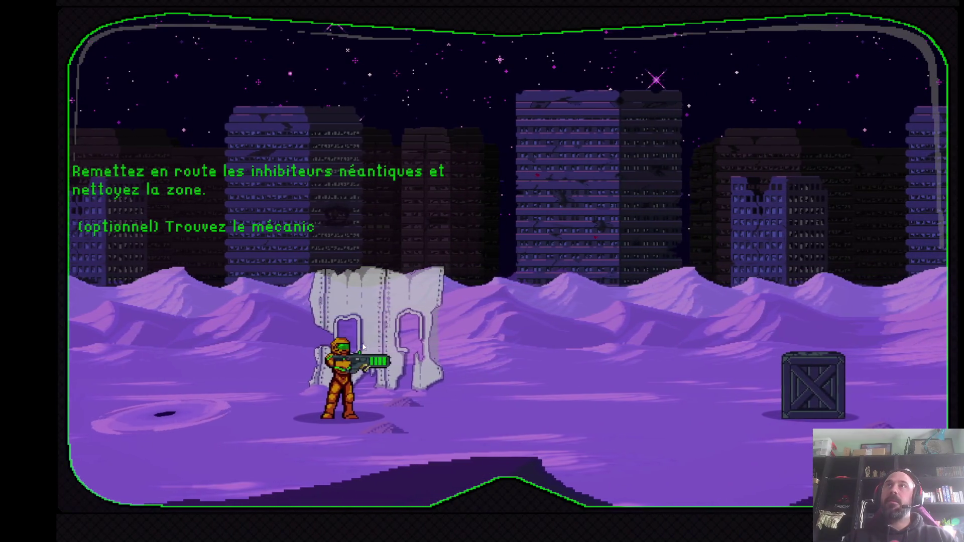
{"action": "key", "text": "Left"}
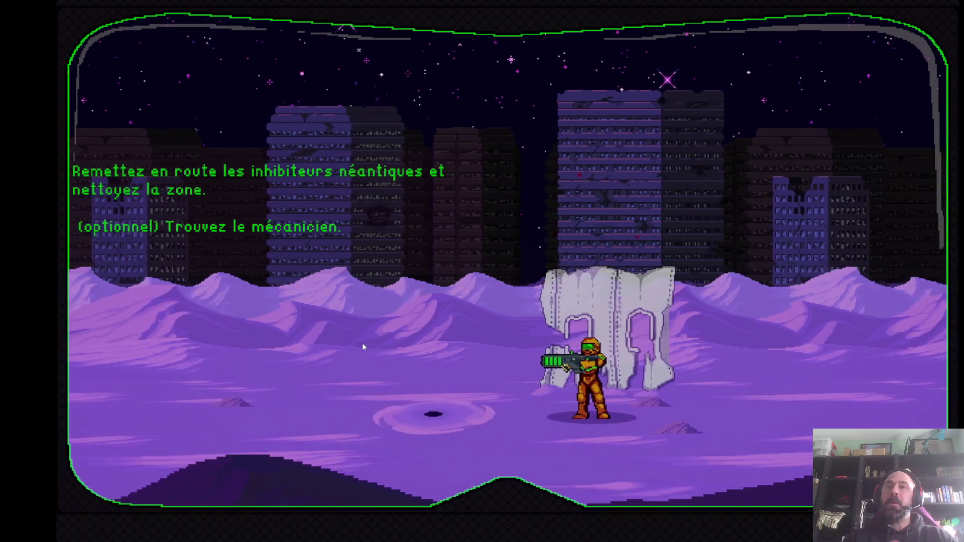
{"action": "key", "text": "Left"}
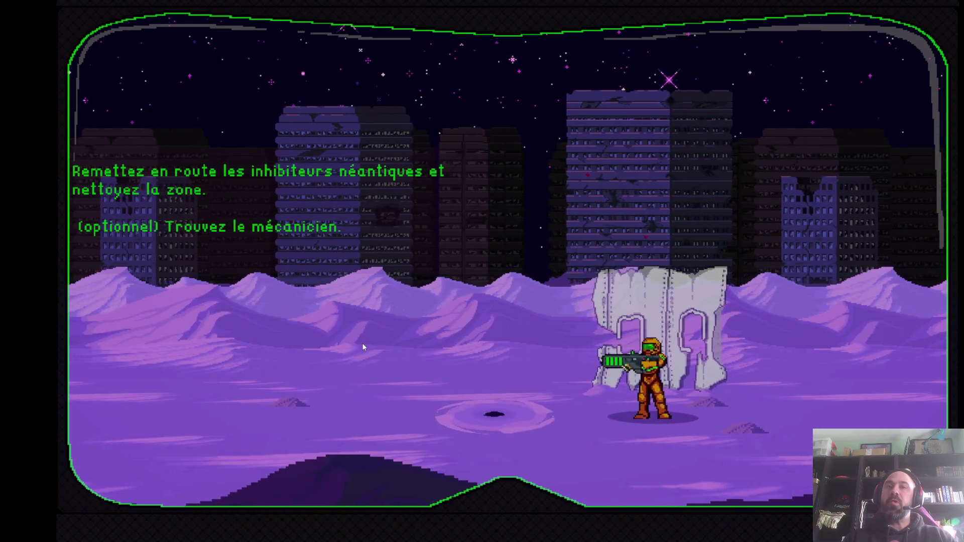
{"action": "key", "text": "space"}
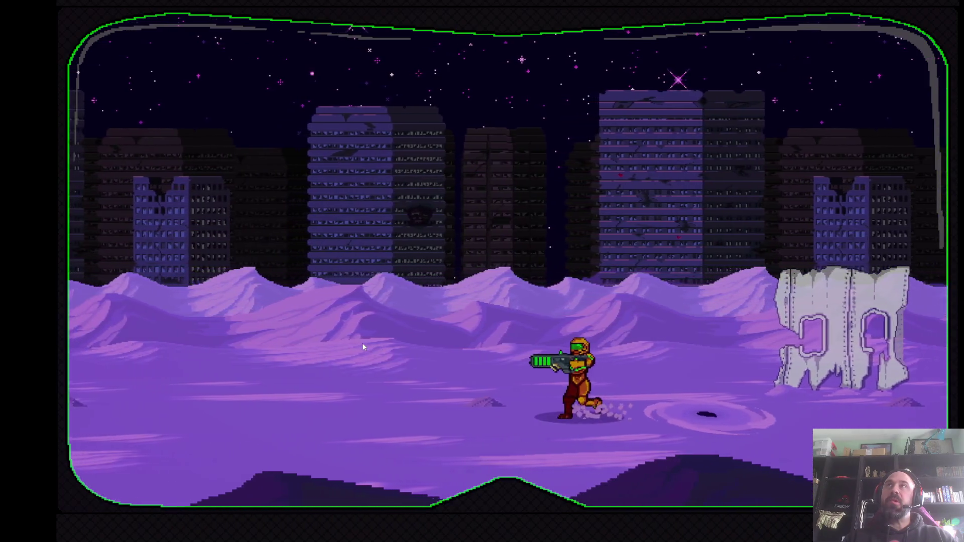
{"action": "key", "text": "Right"}
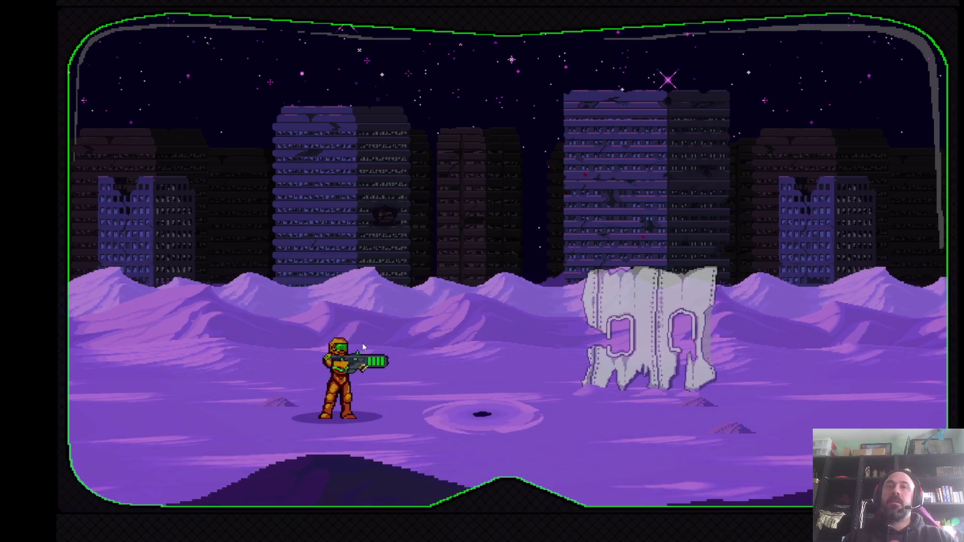
{"action": "key", "text": "Right"}
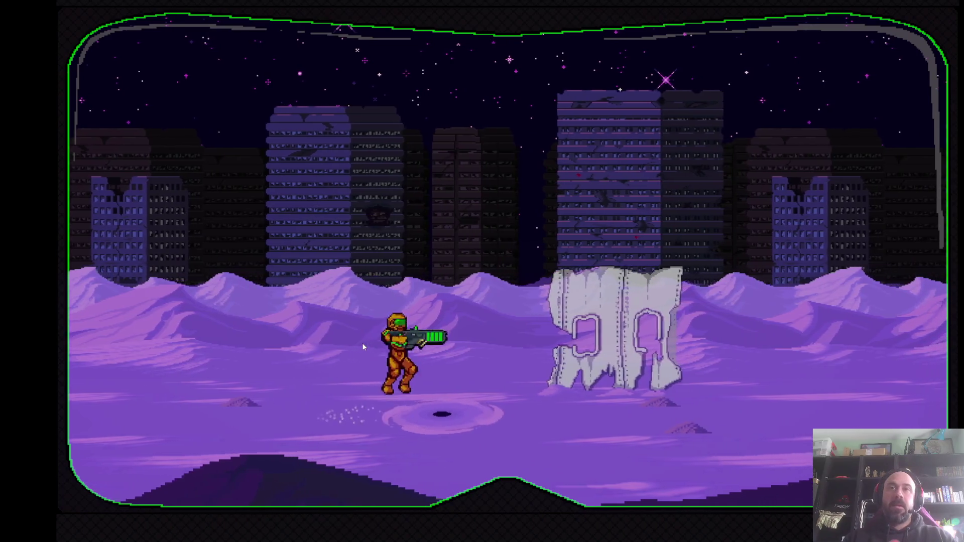
Spin-jump toward the crate, aim straight up, and snip the whole game area
{"action": "key", "text": "space"}
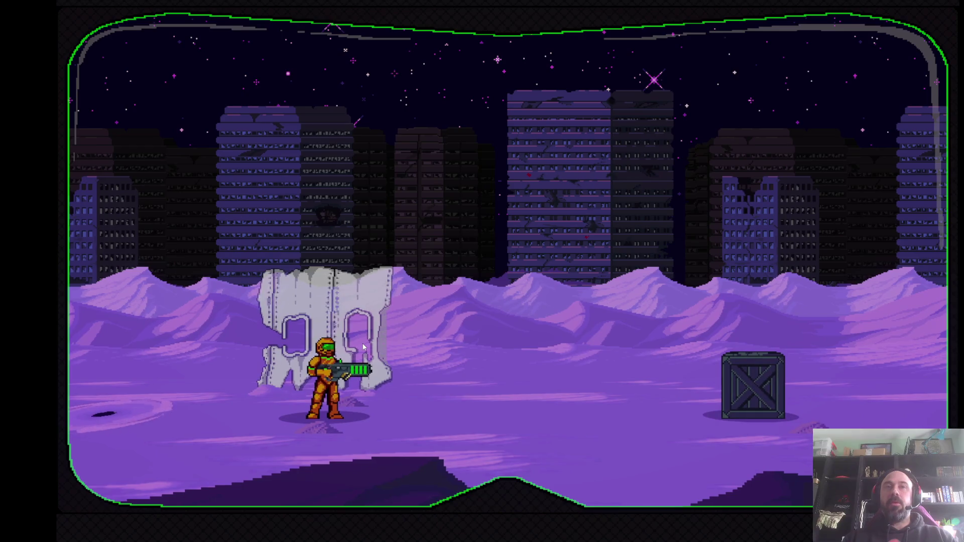
{"action": "key", "text": "Right"}
{"action": "key", "text": "Right"}
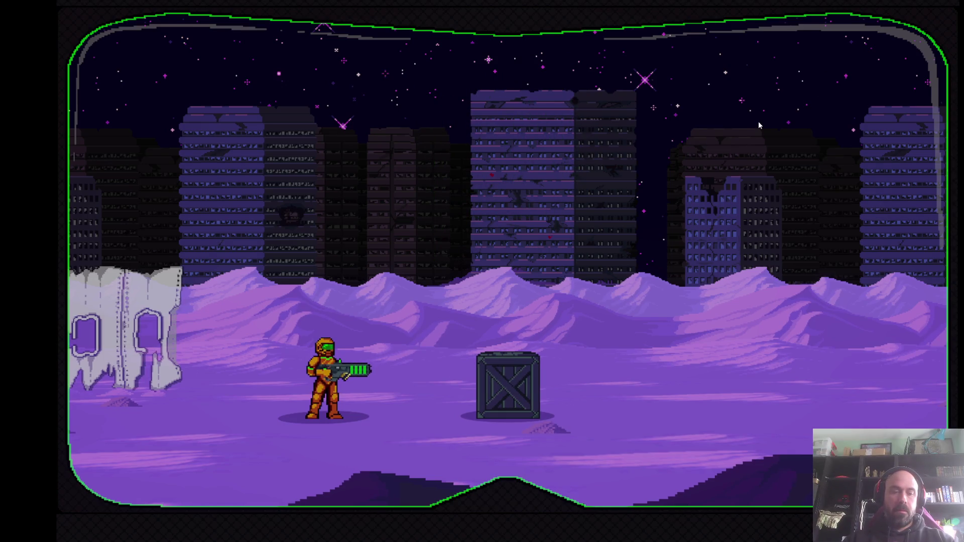
{"action": "key", "text": "Up"}
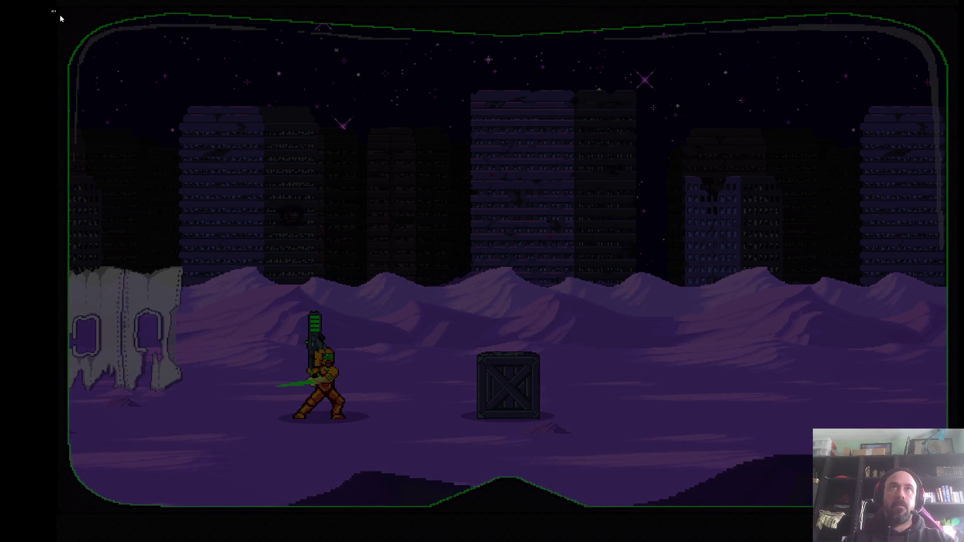
{"action": "mouse_move", "coordinate": [52, 9]}
{"action": "left_mouse_down"}
{"action": "mouse_move", "coordinate": [871, 445]}
{"action": "mouse_move", "coordinate": [958, 517]}
{"action": "left_mouse_up"}
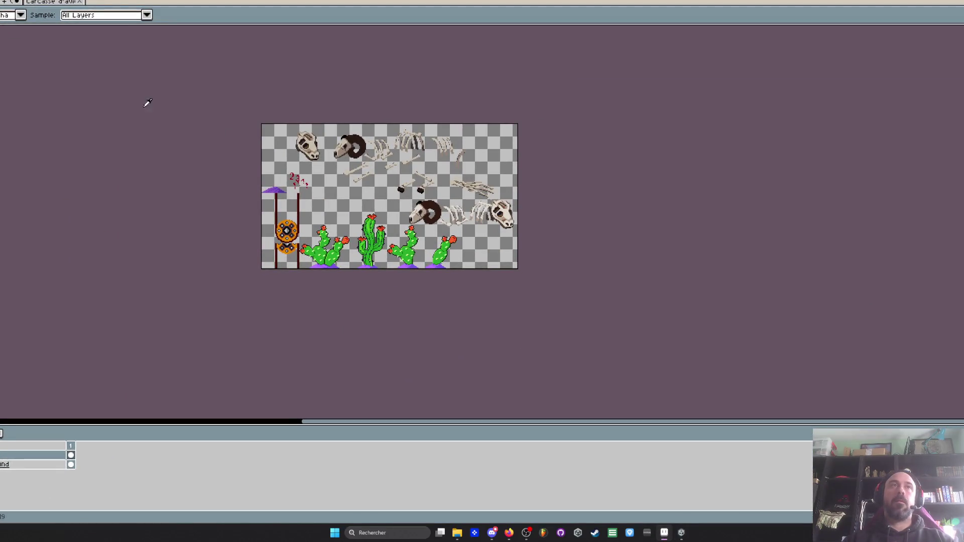
Create a new 2352x1292 transparent sprite and paste the game screenshot into it
{"action": "key", "text": "ctrl+n"}
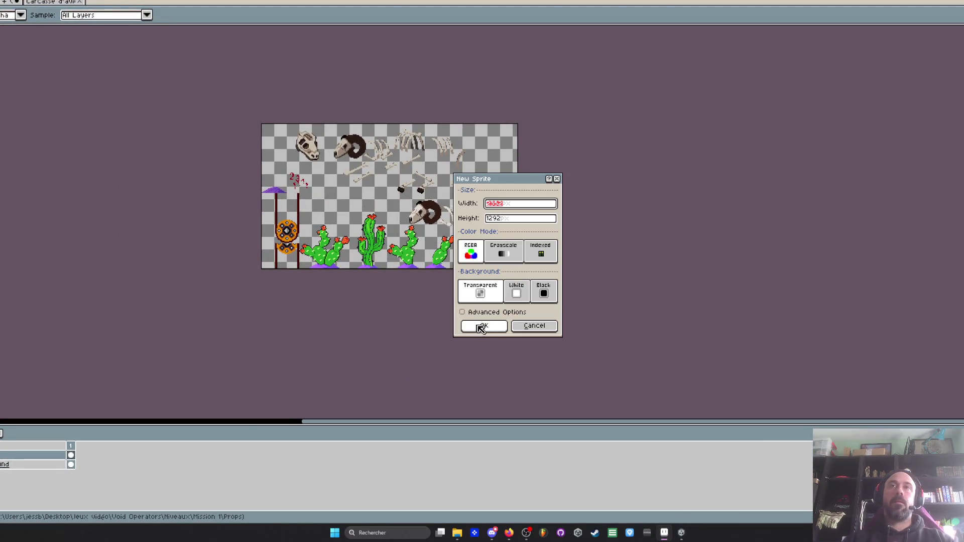
{"action": "left_click", "coordinate": [481, 327]}
{"action": "key", "text": "ctrl+v"}
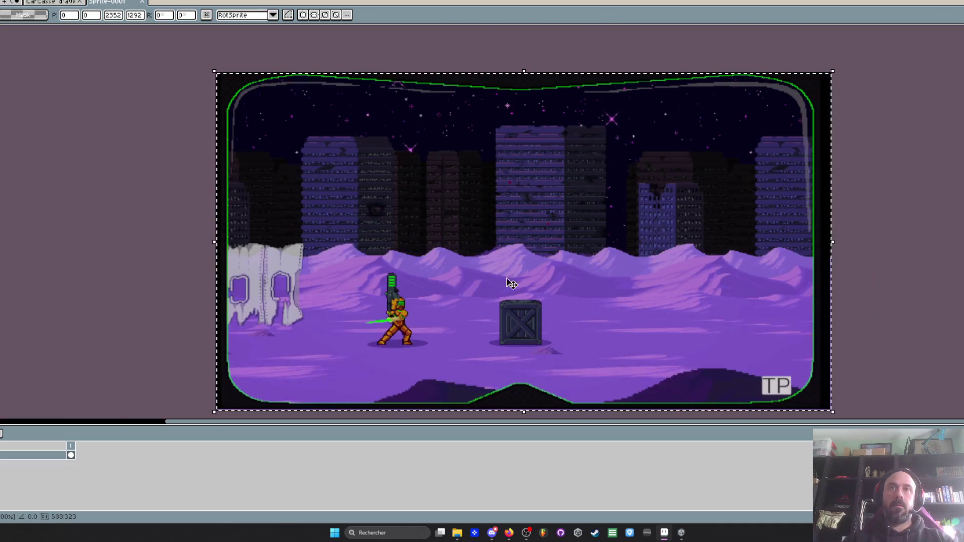
{"action": "scroll", "coordinate": [516, 266], "scroll_direction": "up", "scroll_amount": 4}
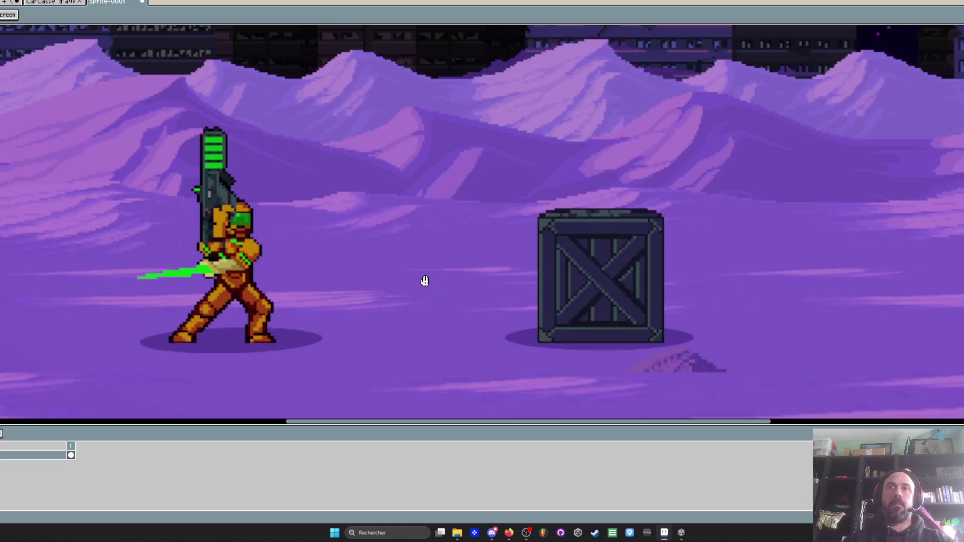
{"action": "scroll", "coordinate": [424, 280], "scroll_direction": "down", "scroll_amount": 3}
Marquee-select the tall cactus on the bones-and-cacti sheet
{"action": "left_click", "coordinate": [55, 2]}
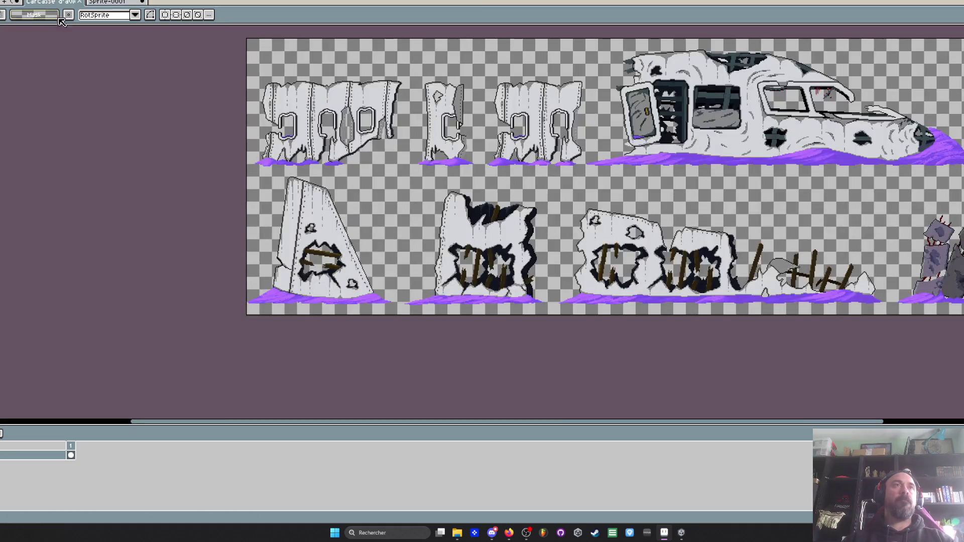
{"action": "left_click", "coordinate": [10, 2]}
{"action": "scroll", "coordinate": [340, 244], "scroll_direction": "up", "scroll_amount": 2}
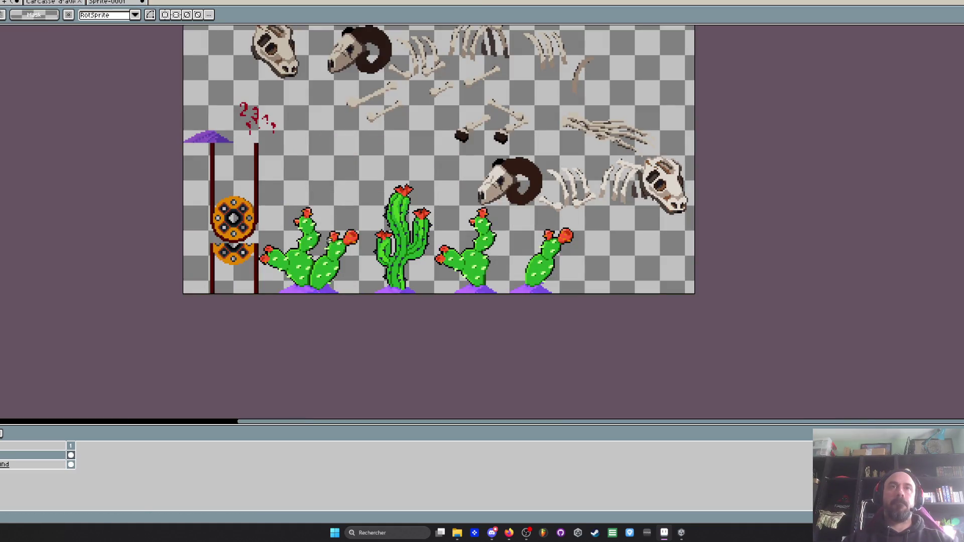
{"action": "scroll", "coordinate": [366, 213], "scroll_direction": "up", "scroll_amount": 1}
{"action": "mouse_move", "coordinate": [361, 147]}
{"action": "left_mouse_down"}
{"action": "mouse_move", "coordinate": [500, 334]}
{"action": "mouse_move", "coordinate": [469, 334]}
{"action": "left_mouse_up"}
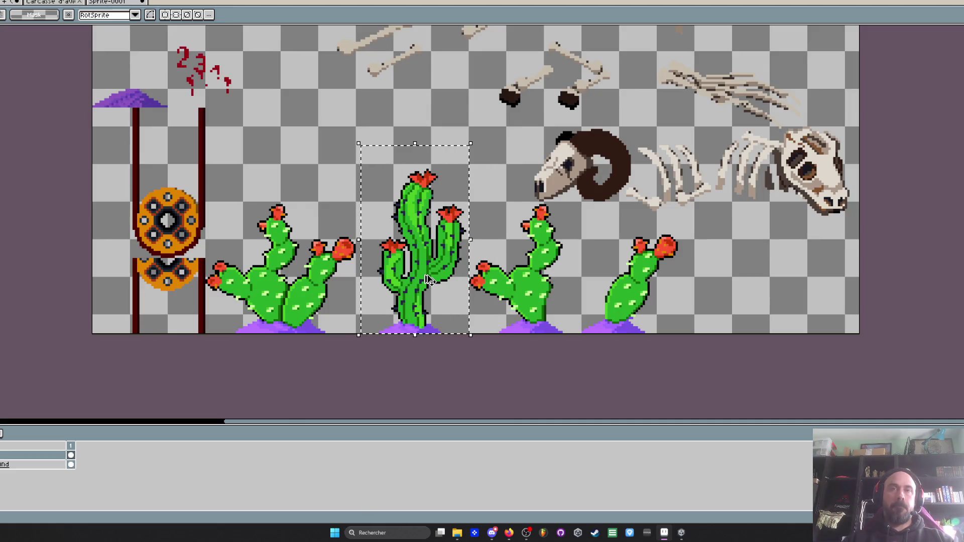
{"action": "left_click", "coordinate": [120, 2]}
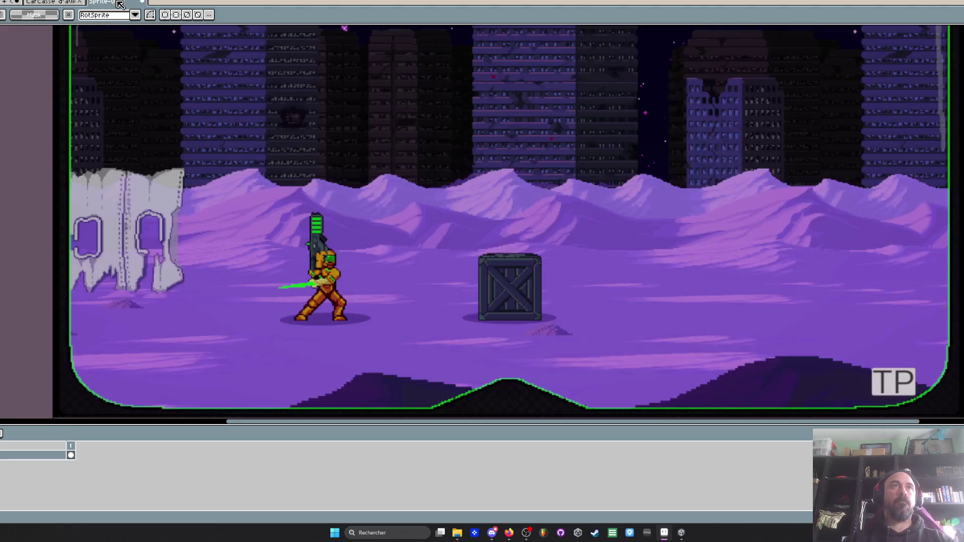
Paste the cactus into the screenshot between the soldier and the crate
{"action": "key", "text": "ctrl+v"}
{"action": "mouse_move", "coordinate": [112, 231]}
{"action": "left_mouse_down"}
{"action": "mouse_move", "coordinate": [386, 321]}
{"action": "mouse_move", "coordinate": [484, 209]}
{"action": "mouse_move", "coordinate": [475, 219]}
{"action": "left_mouse_up"}
{"action": "mouse_move", "coordinate": [409, 287]}
{"action": "left_mouse_down"}
{"action": "mouse_move", "coordinate": [644, 324]}
{"action": "mouse_move", "coordinate": [641, 314]}
{"action": "mouse_move", "coordinate": [397, 284]}
{"action": "left_mouse_up"}
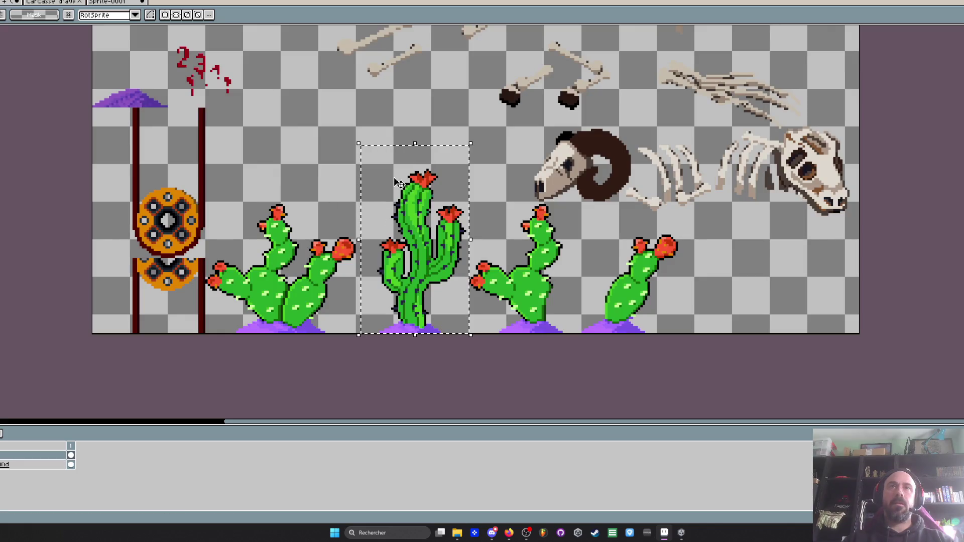
{"action": "scroll", "coordinate": [402, 281], "scroll_direction": "down", "scroll_amount": 1}
{"action": "scroll", "coordinate": [409, 279], "scroll_direction": "up", "scroll_amount": 1}
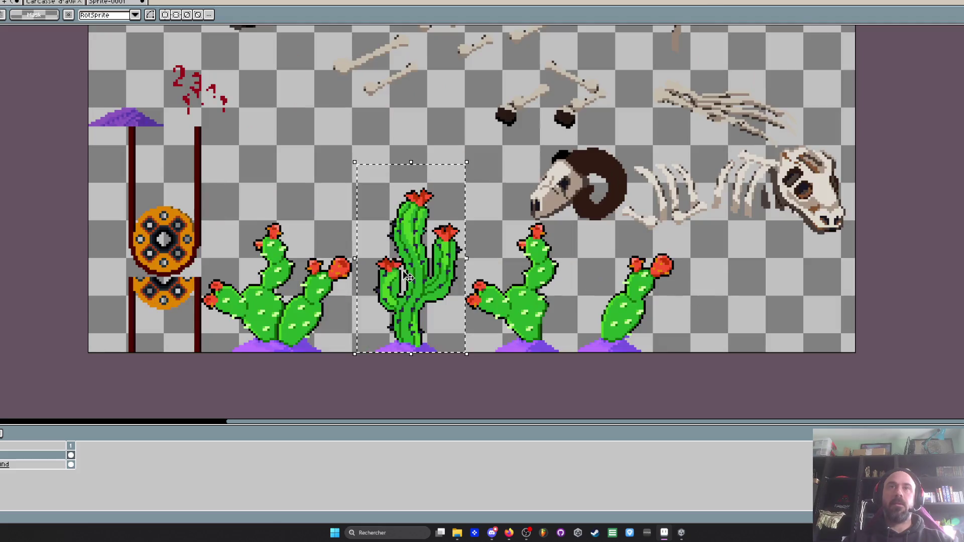
{"action": "left_click", "coordinate": [11, 3]}
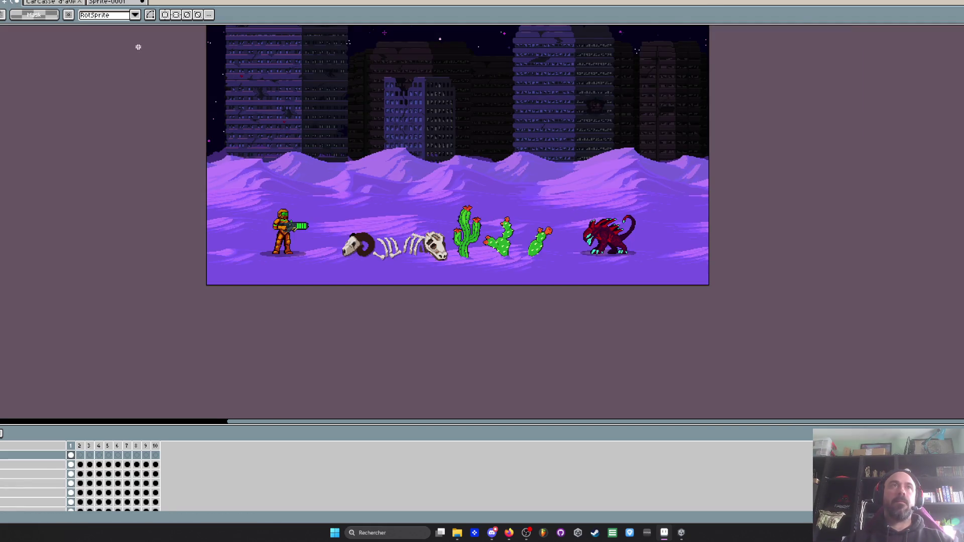
{"action": "scroll", "coordinate": [475, 256], "scroll_direction": "up", "scroll_amount": 1}
{"action": "left_click", "coordinate": [11, 3]}
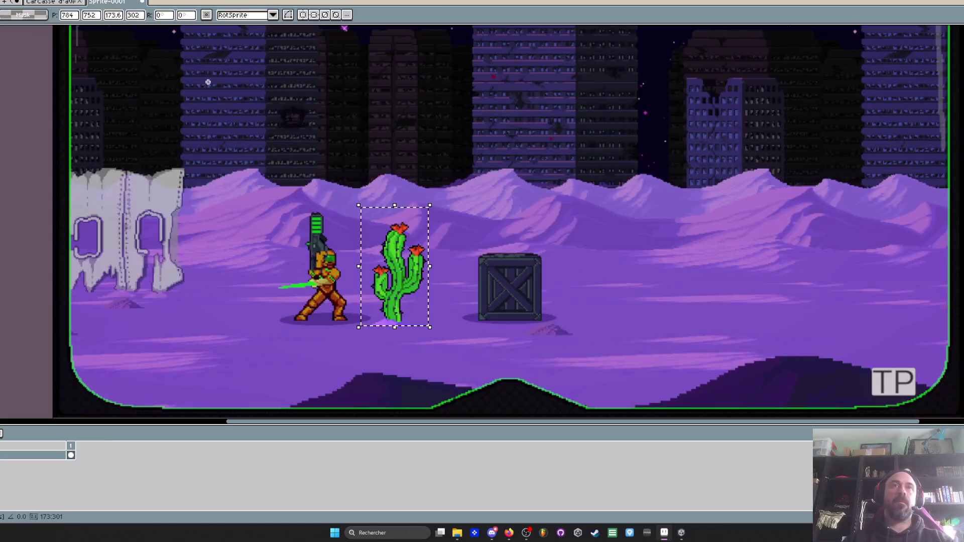
{"action": "scroll", "coordinate": [410, 266], "scroll_direction": "down", "scroll_amount": 1}
{"action": "key", "text": "Escape"}
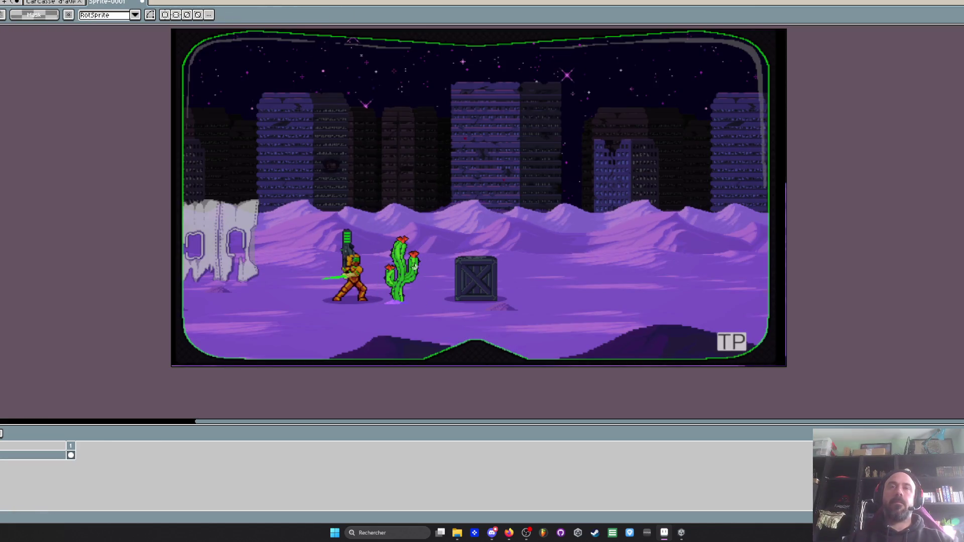
{"action": "scroll", "coordinate": [394, 272], "scroll_direction": "up", "scroll_amount": 2}
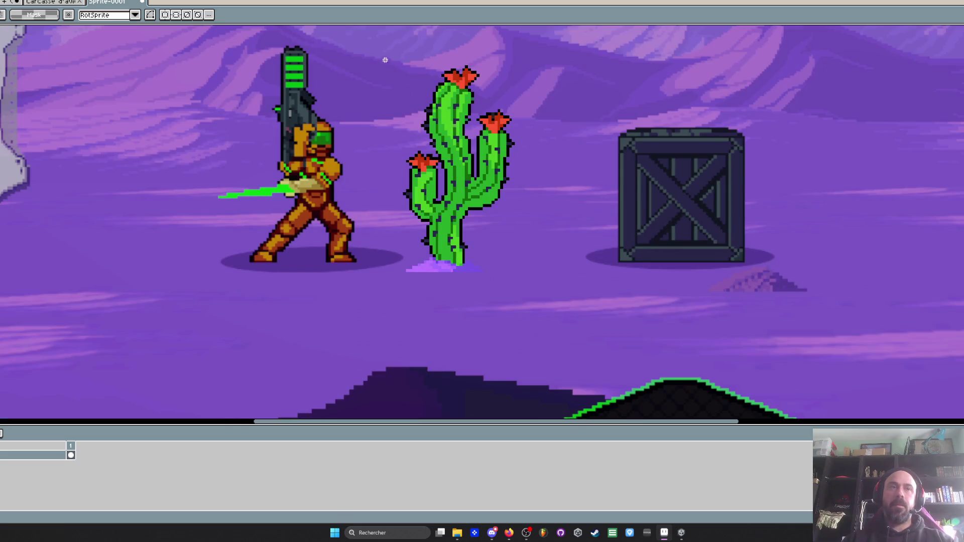
Resize the cactus and move it before the crate as the taller one
{"action": "key", "text": "ctrl+z"}
{"action": "key", "text": "ctrl+z"}
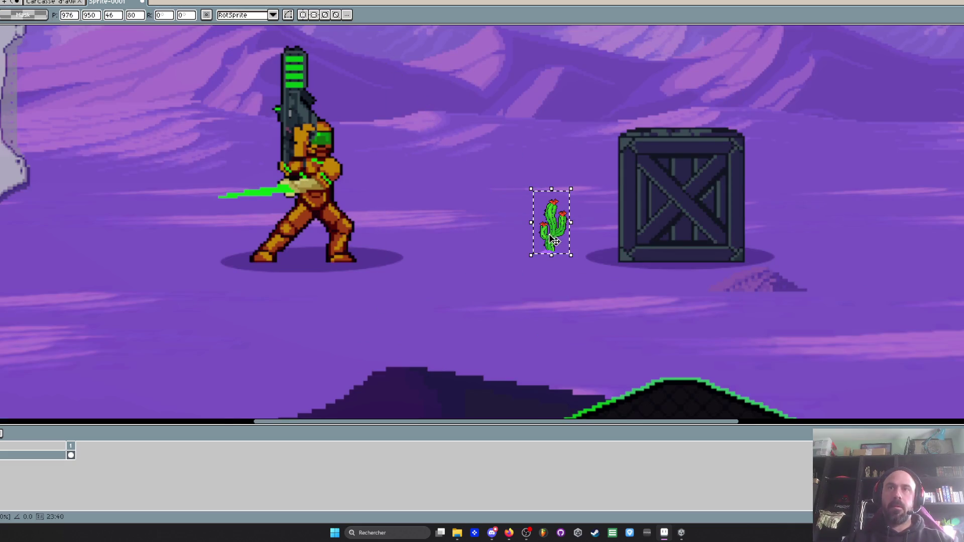
{"action": "scroll", "coordinate": [552, 239], "scroll_direction": "down", "scroll_amount": 1}
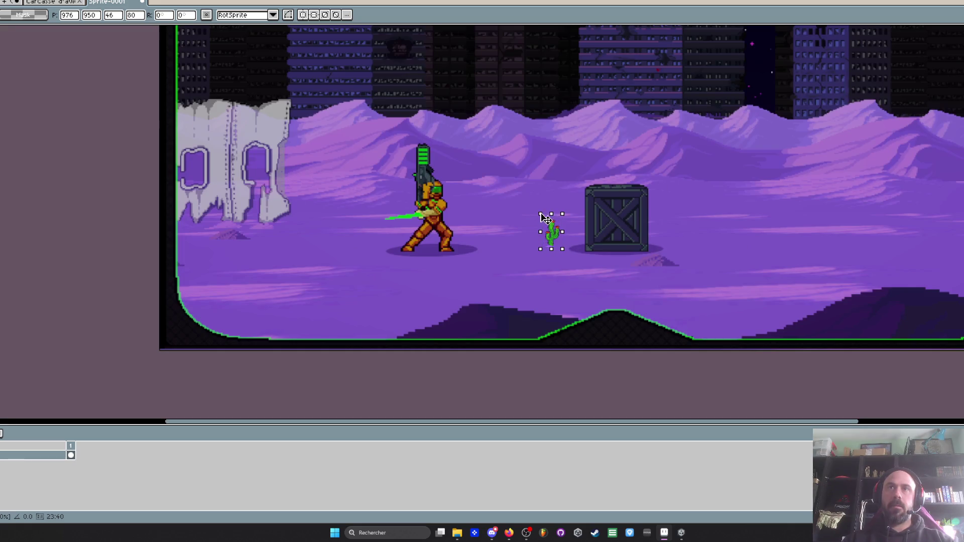
{"action": "left_click_drag", "start_coordinate": [540, 214], "coordinate": [502, 134]}
{"action": "mouse_move", "coordinate": [541, 195]}
{"action": "left_mouse_down"}
{"action": "mouse_move", "coordinate": [463, 216]}
{"action": "mouse_move", "coordinate": [489, 201]}
{"action": "left_mouse_up"}
{"action": "left_click_drag", "start_coordinate": [442, 139], "coordinate": [455, 160]}
{"action": "left_click_drag", "start_coordinate": [494, 206], "coordinate": [669, 219]}
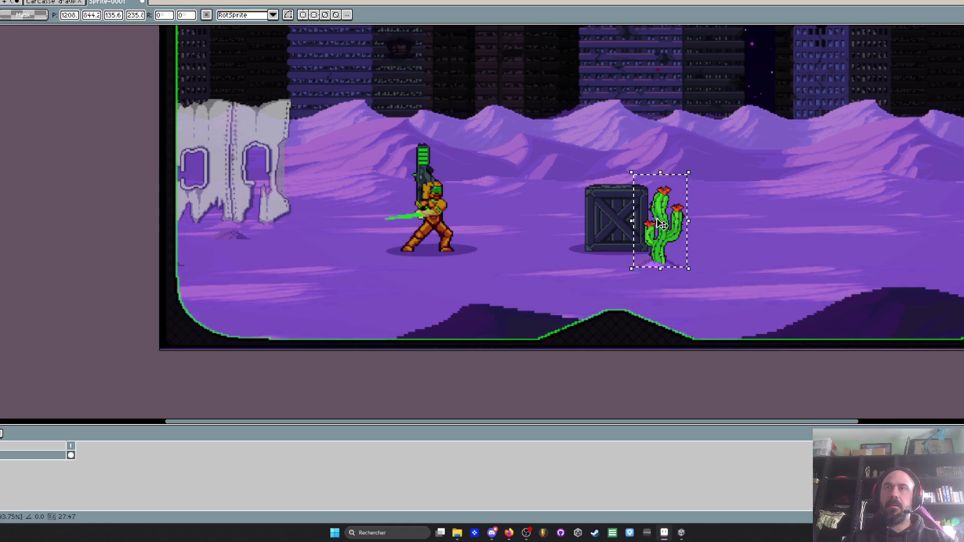
{"action": "mouse_move", "coordinate": [629, 171]}
{"action": "left_mouse_down"}
{"action": "mouse_move", "coordinate": [609, 155]}
{"action": "mouse_move", "coordinate": [614, 144]}
{"action": "left_mouse_up"}
{"action": "mouse_move", "coordinate": [666, 207]}
{"action": "left_mouse_down"}
{"action": "mouse_move", "coordinate": [798, 201]}
{"action": "mouse_move", "coordinate": [784, 197]}
{"action": "left_mouse_up"}
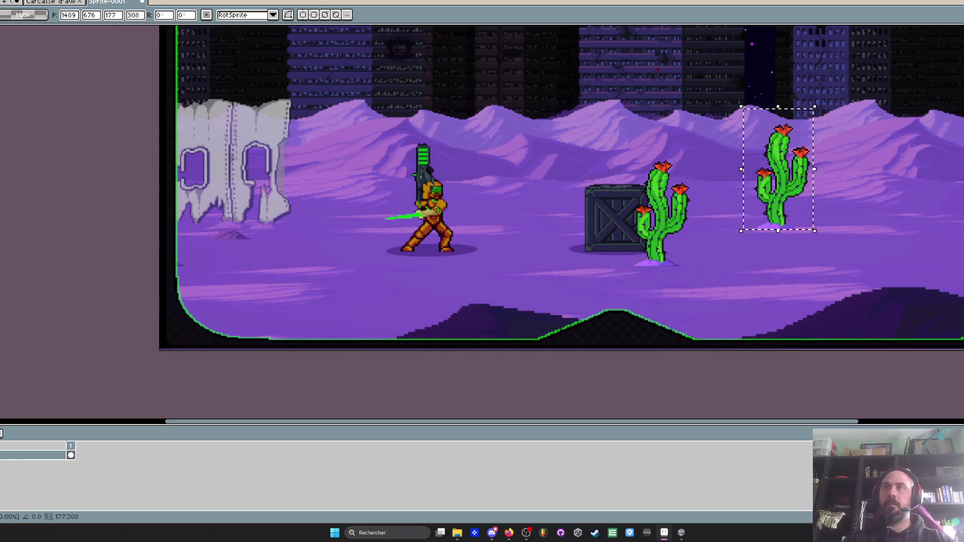
Place a 135x235 cactus copy on the wreck and another left of the crate, then commit
{"action": "left_click_drag", "start_coordinate": [814, 107], "coordinate": [798, 135]}
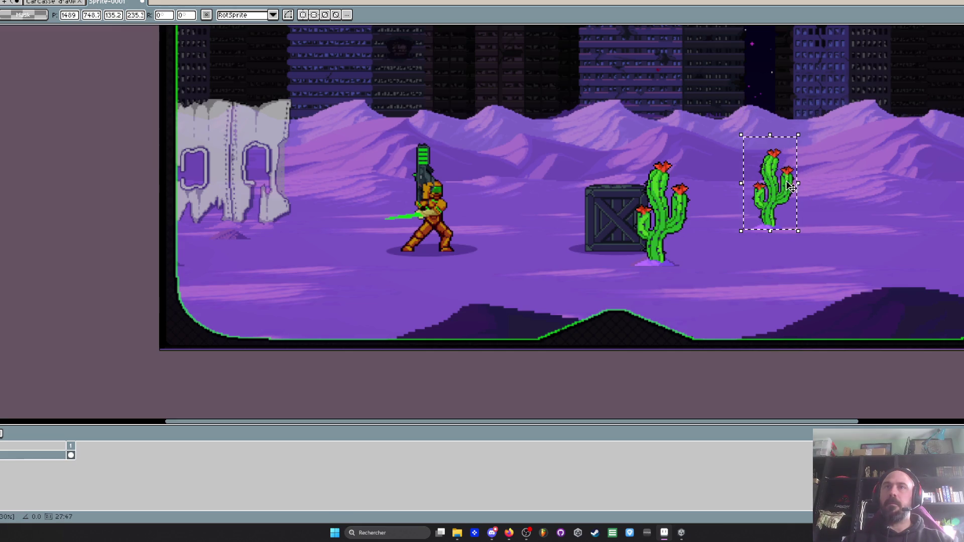
{"action": "mouse_move", "coordinate": [787, 193]}
{"action": "left_mouse_down"}
{"action": "mouse_move", "coordinate": [360, 214]}
{"action": "mouse_move", "coordinate": [245, 203]}
{"action": "left_mouse_up"}
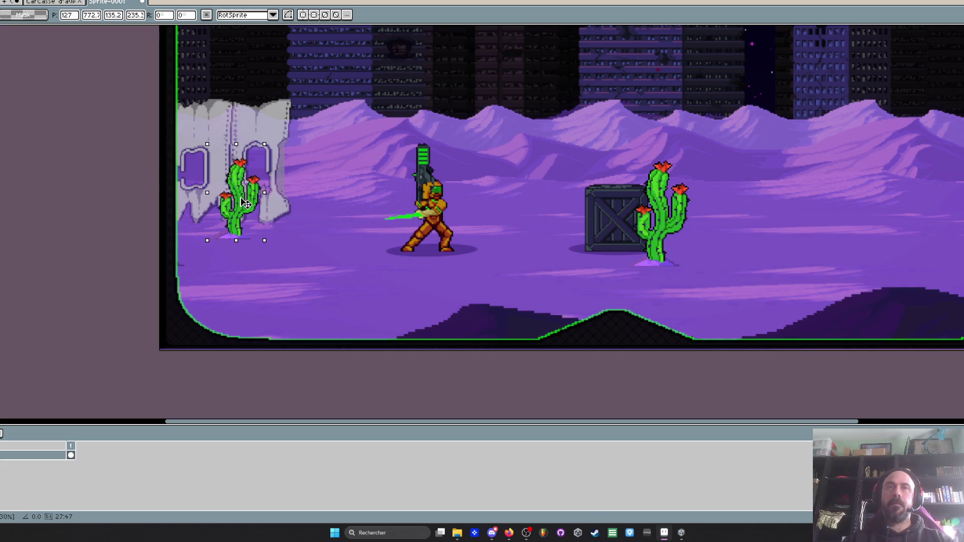
{"action": "mouse_move", "coordinate": [246, 203]}
{"action": "left_mouse_down"}
{"action": "mouse_move", "coordinate": [488, 190]}
{"action": "mouse_move", "coordinate": [558, 202]}
{"action": "left_mouse_up"}
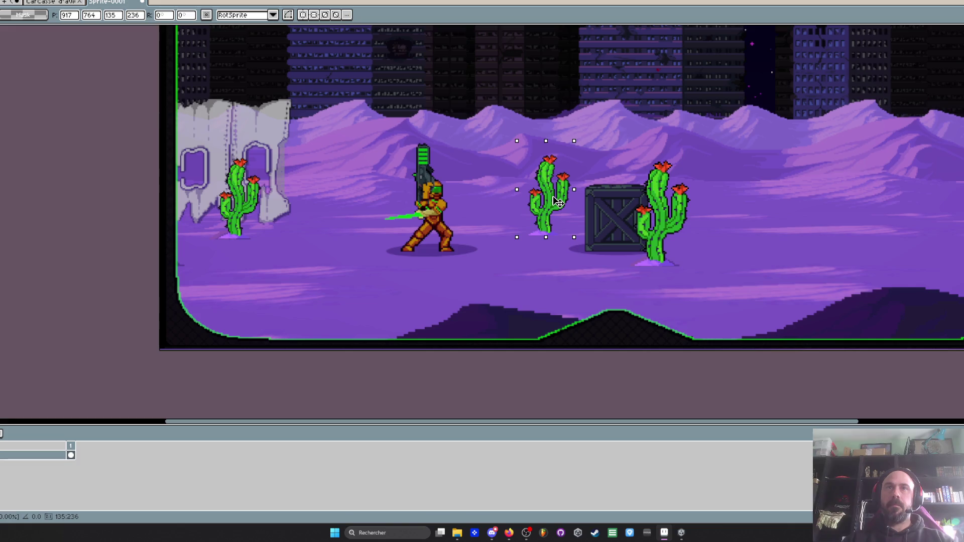
{"action": "key", "text": "Return"}
{"action": "scroll", "coordinate": [563, 203], "scroll_direction": "down", "scroll_amount": 2}
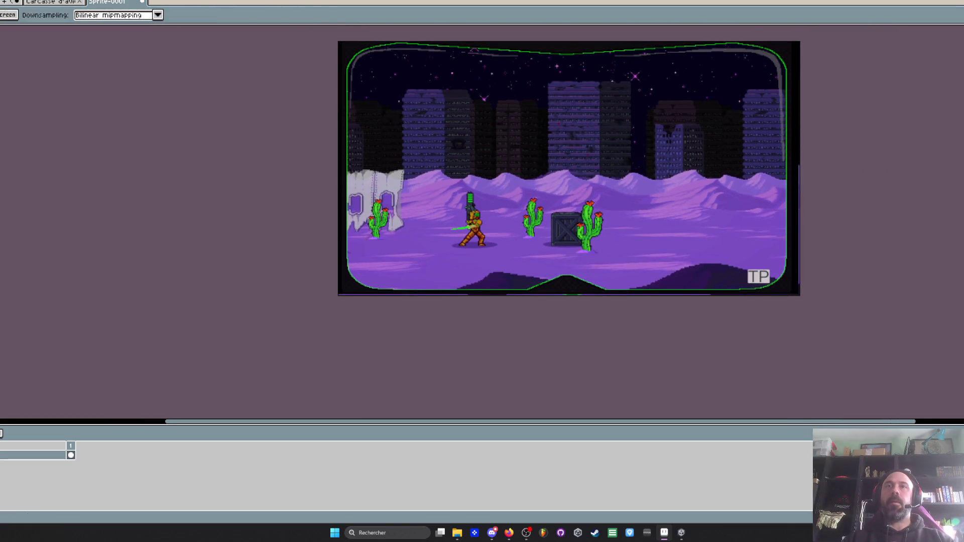
{"action": "scroll", "coordinate": [474, 150], "scroll_direction": "up", "scroll_amount": 1}
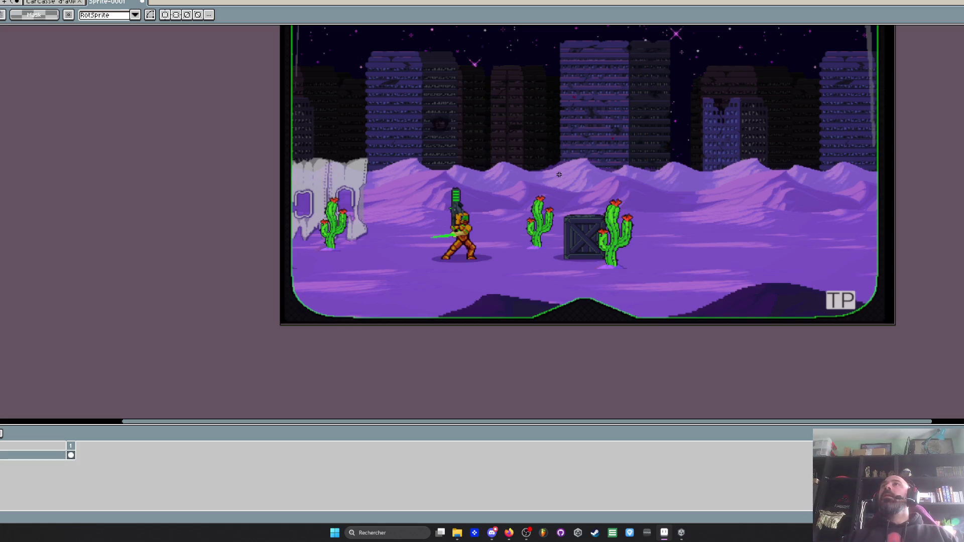
{"action": "scroll", "coordinate": [553, 200], "scroll_direction": "up", "scroll_amount": 1}
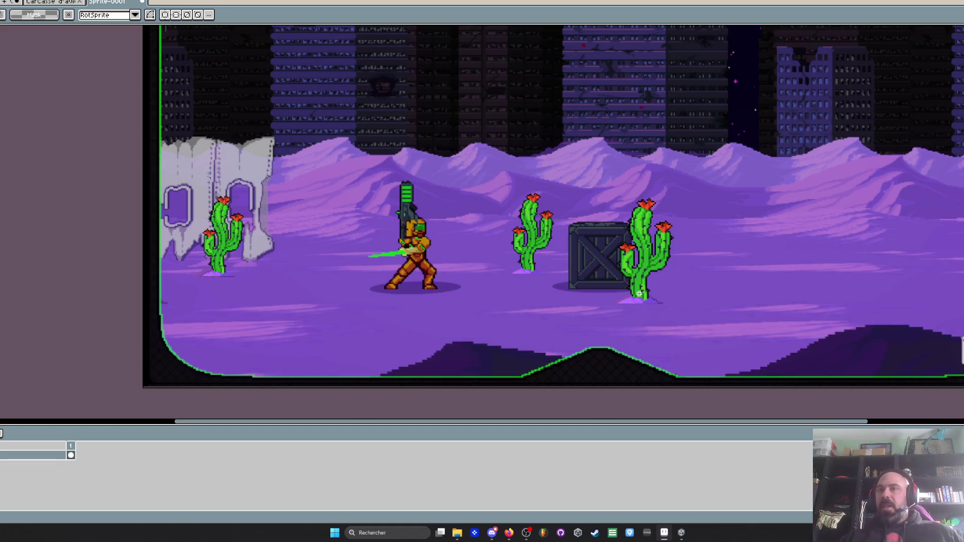
{"action": "scroll", "coordinate": [639, 293], "scroll_direction": "up", "scroll_amount": 2}
{"action": "scroll", "coordinate": [648, 280], "scroll_direction": "down", "scroll_amount": 3}
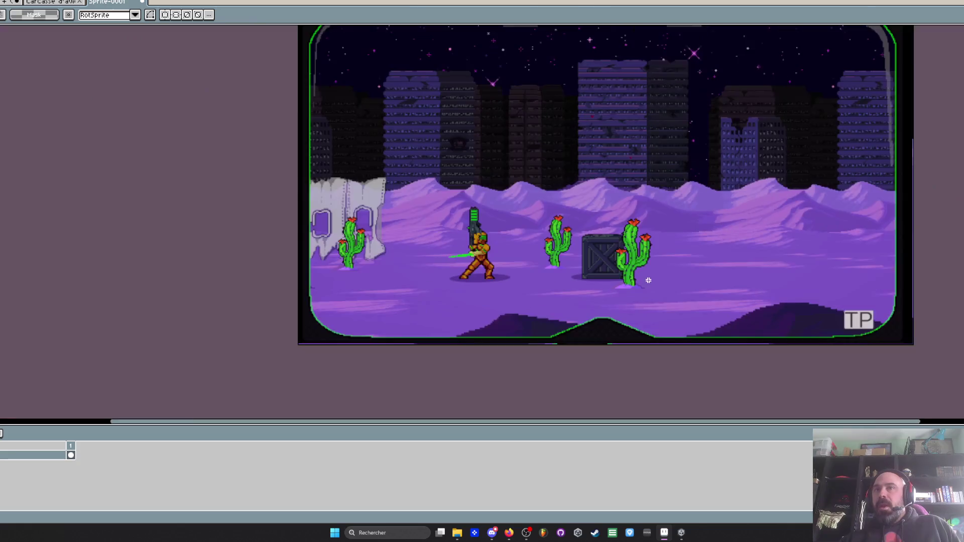
{"action": "scroll", "coordinate": [595, 319], "scroll_direction": "up", "scroll_amount": 1}
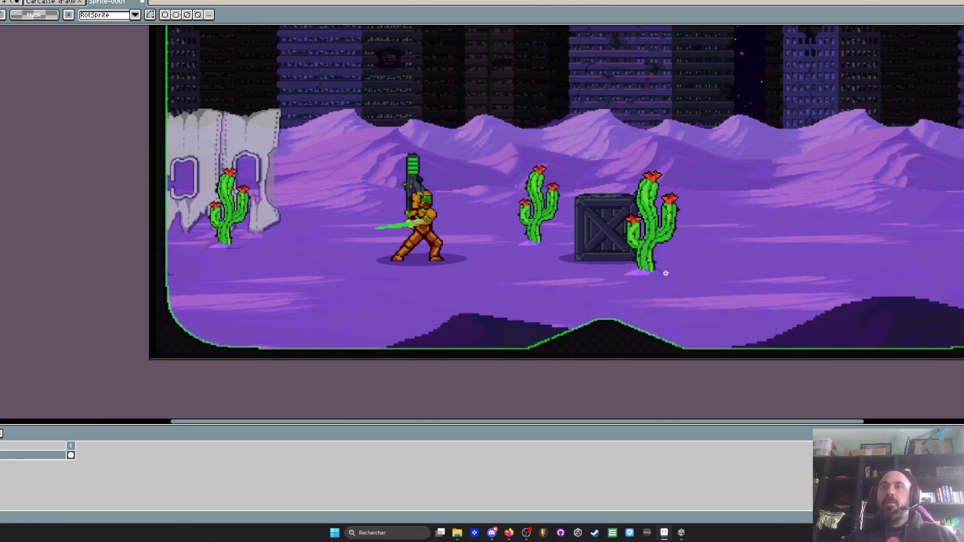
{"action": "key", "text": "ctrl+Tab"}
{"action": "key", "text": "ctrl+Tab"}
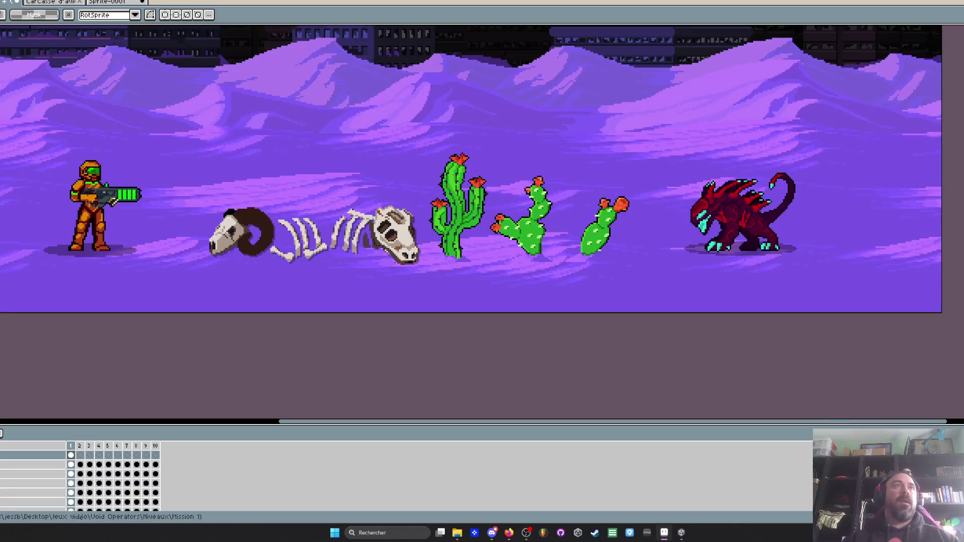
Copy the ram skull and bones into the screenshot and drop them near the crate
{"action": "mouse_move", "coordinate": [180, 172]}
{"action": "left_mouse_down"}
{"action": "mouse_move", "coordinate": [319, 271]}
{"action": "mouse_move", "coordinate": [425, 281]}
{"action": "left_mouse_up"}
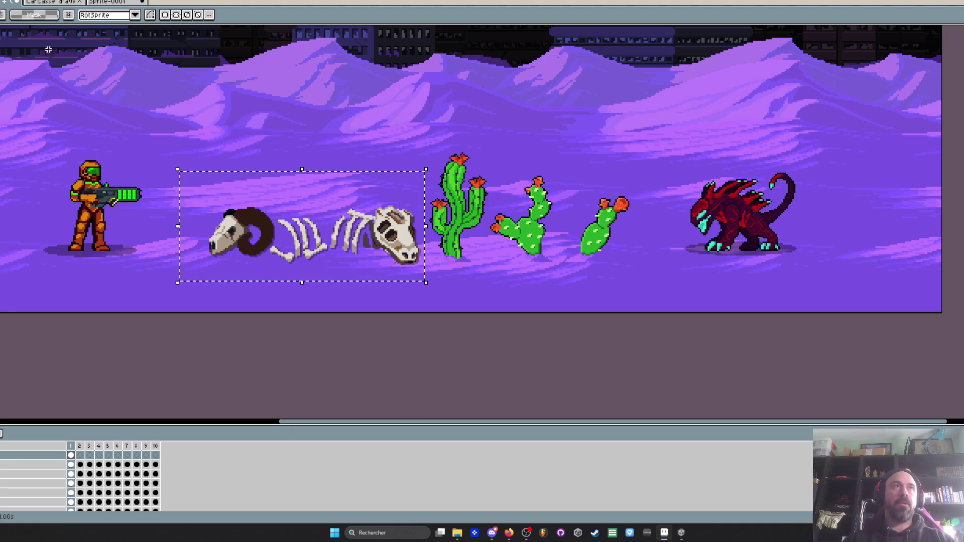
{"action": "mouse_move", "coordinate": [364, 239]}
{"action": "left_mouse_down"}
{"action": "mouse_move", "coordinate": [363, 198]}
{"action": "mouse_move", "coordinate": [363, 239]}
{"action": "left_mouse_up"}
{"action": "left_click", "coordinate": [120, 5]}
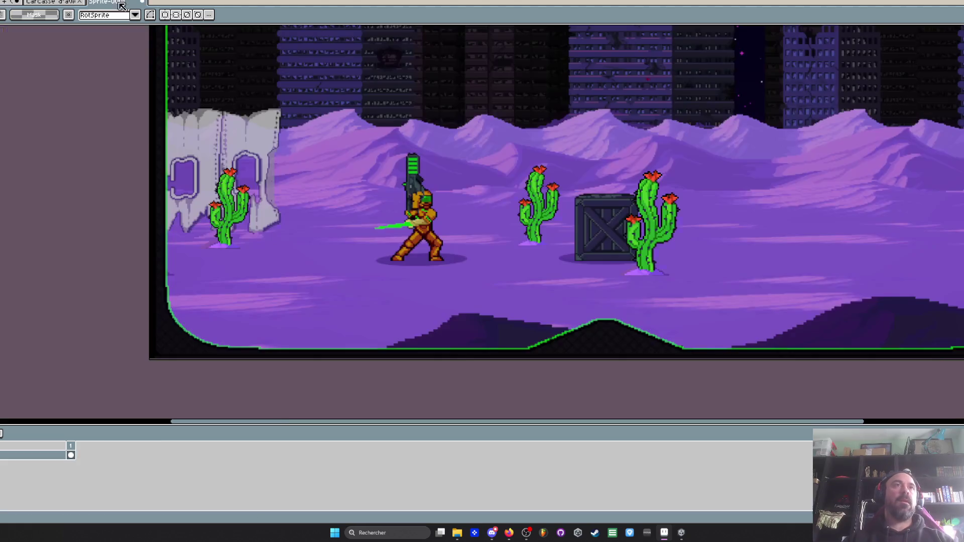
{"action": "key", "text": "ctrl+v"}
{"action": "mouse_move", "coordinate": [266, 226]}
{"action": "left_mouse_down"}
{"action": "mouse_move", "coordinate": [380, 250]}
{"action": "mouse_move", "coordinate": [498, 194]}
{"action": "left_mouse_up"}
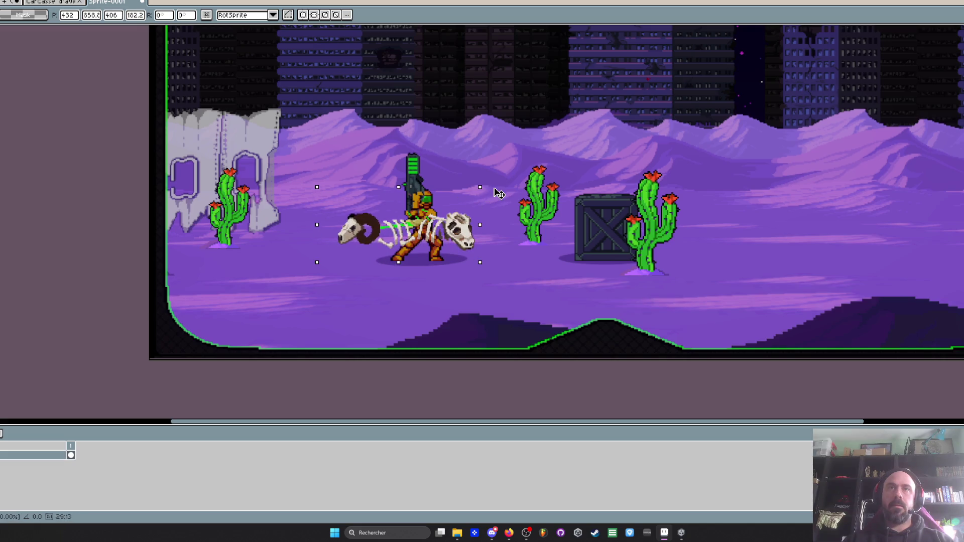
{"action": "mouse_move", "coordinate": [437, 240]}
{"action": "left_mouse_down"}
{"action": "mouse_move", "coordinate": [768, 271]}
{"action": "mouse_move", "coordinate": [831, 262]}
{"action": "mouse_move", "coordinate": [566, 259]}
{"action": "mouse_move", "coordinate": [576, 256]}
{"action": "left_mouse_up"}
{"action": "scroll", "coordinate": [576, 257], "scroll_direction": "down", "scroll_amount": 1}
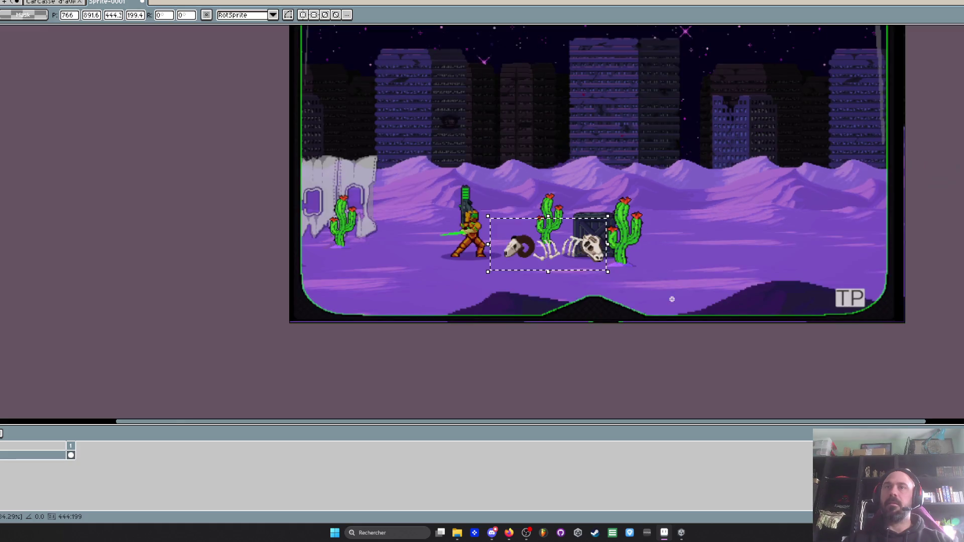
{"action": "left_click", "coordinate": [674, 286]}
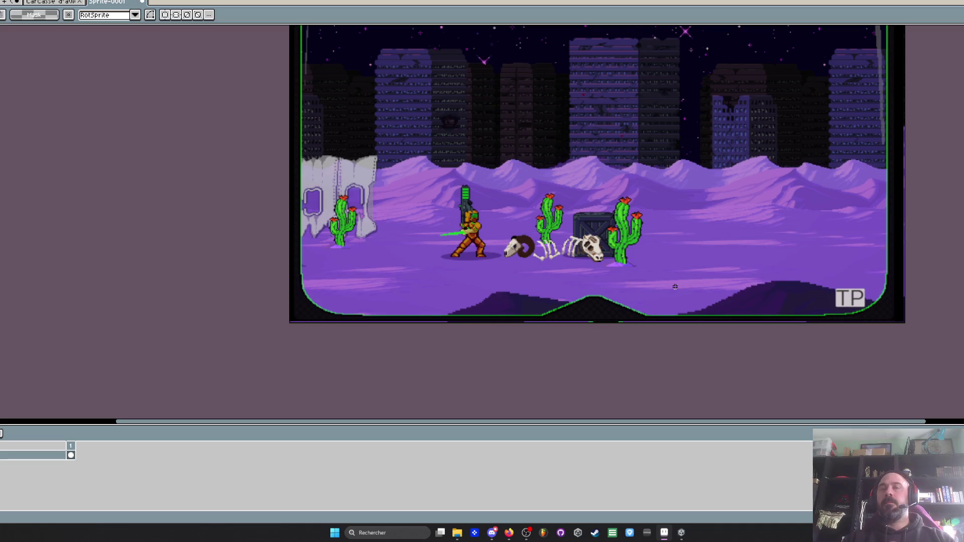
Select the ram skull and bones and delete them
{"action": "scroll", "coordinate": [554, 247], "scroll_direction": "up", "scroll_amount": 2}
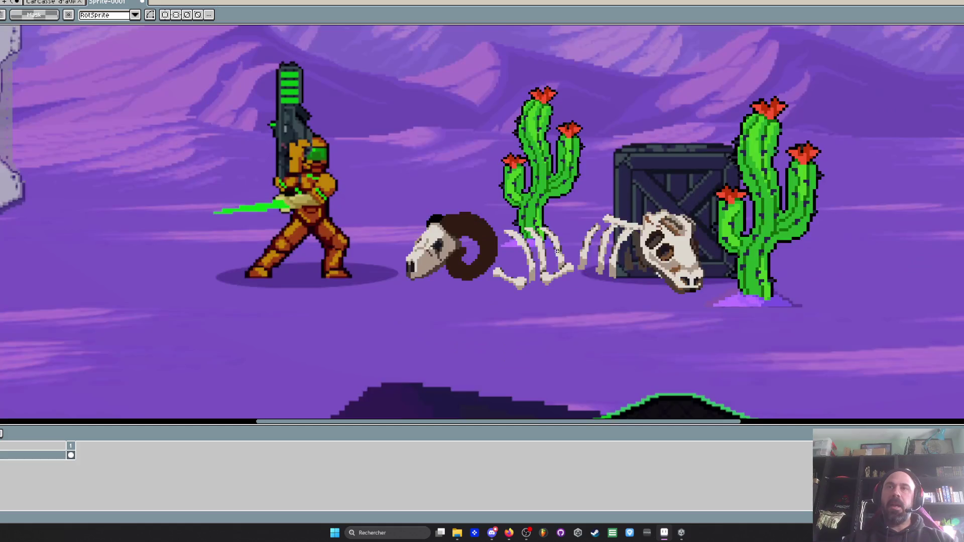
{"action": "scroll", "coordinate": [440, 278], "scroll_direction": "down", "scroll_amount": 1}
{"action": "scroll", "coordinate": [499, 264], "scroll_direction": "up", "scroll_amount": 2}
{"action": "scroll", "coordinate": [532, 270], "scroll_direction": "down", "scroll_amount": 1}
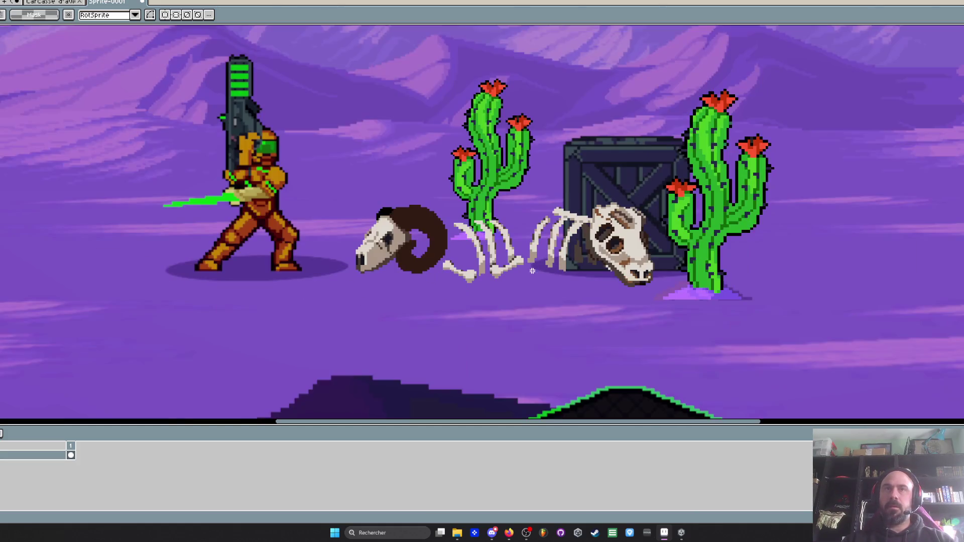
{"action": "left_click", "coordinate": [654, 284]}
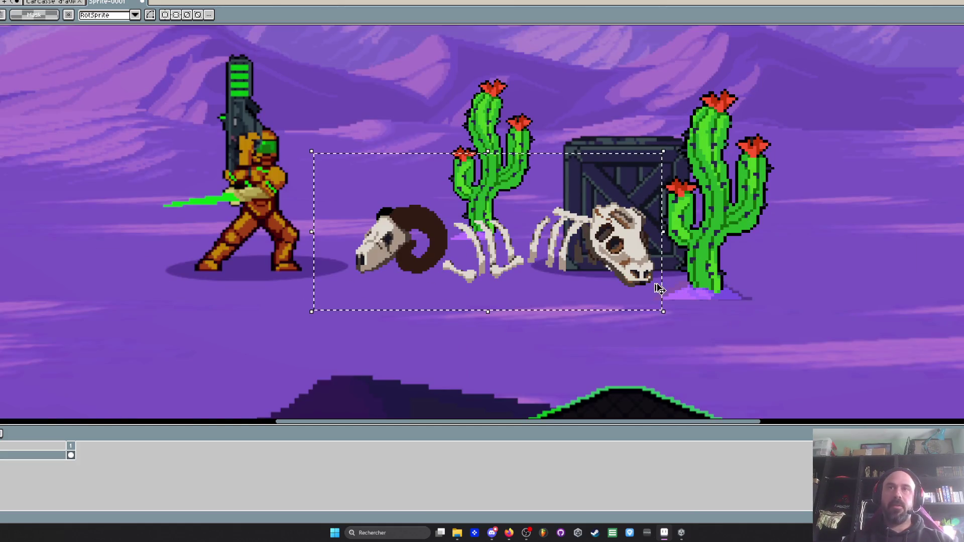
{"action": "key", "text": "Delete"}
{"action": "scroll", "coordinate": [568, 274], "scroll_direction": "down", "scroll_amount": 2}
{"action": "left_click", "coordinate": [50, 2]}
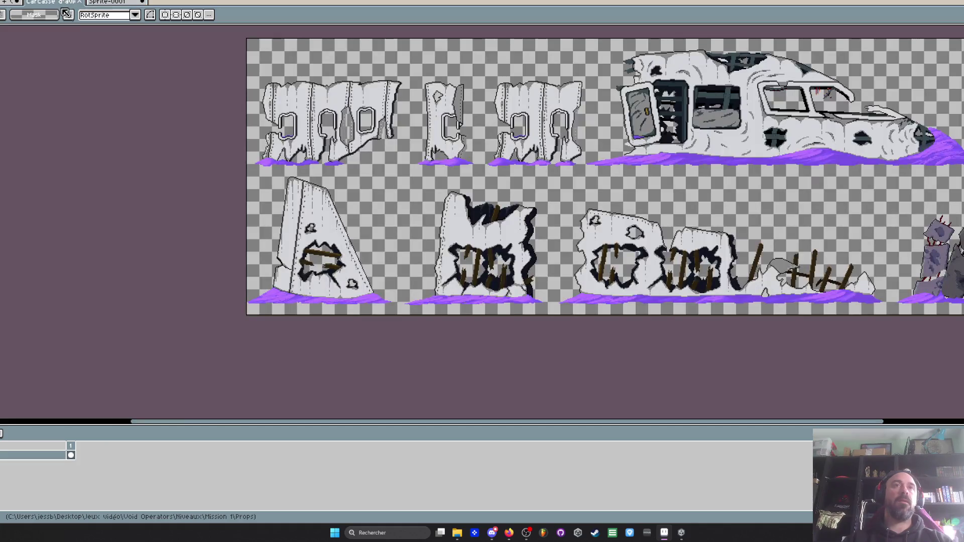
In the desert level file, delete the cactus layer, then undo to restore the crate
{"action": "key", "text": "ctrl+Tab"}
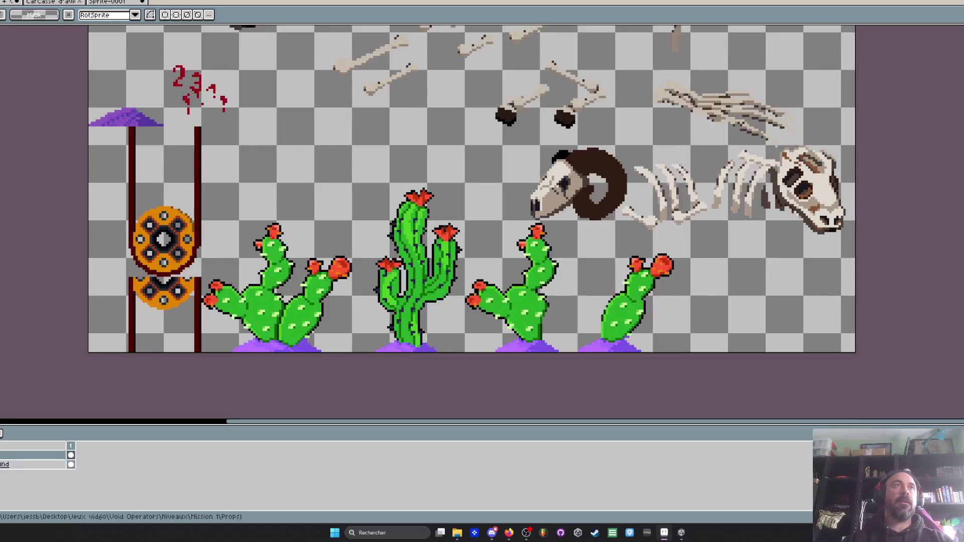
{"action": "key", "text": "ctrl+Tab"}
{"action": "scroll", "coordinate": [262, 250], "scroll_direction": "up", "scroll_amount": 2}
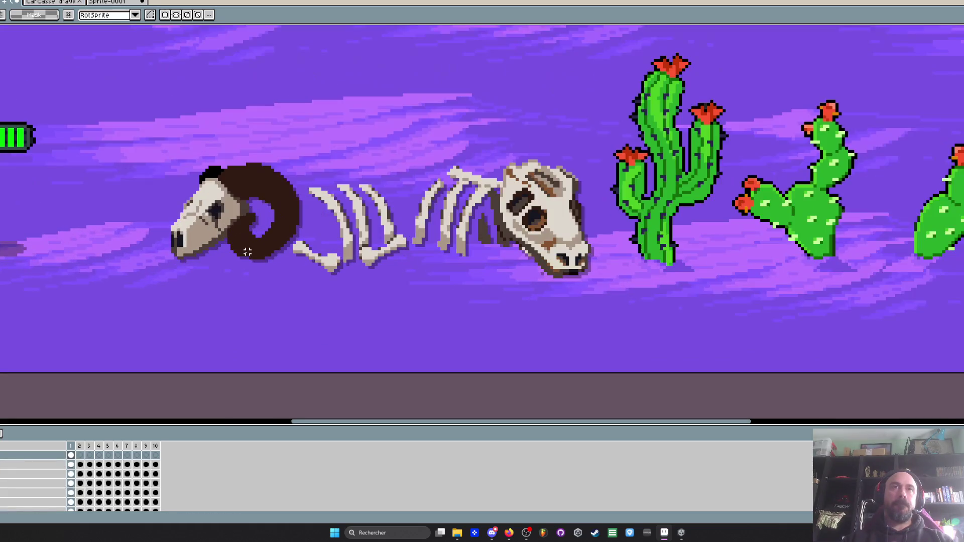
{"action": "right_click", "coordinate": [12, 470]}
{"action": "key", "text": "Escape"}
{"action": "right_click", "coordinate": [15, 469]}
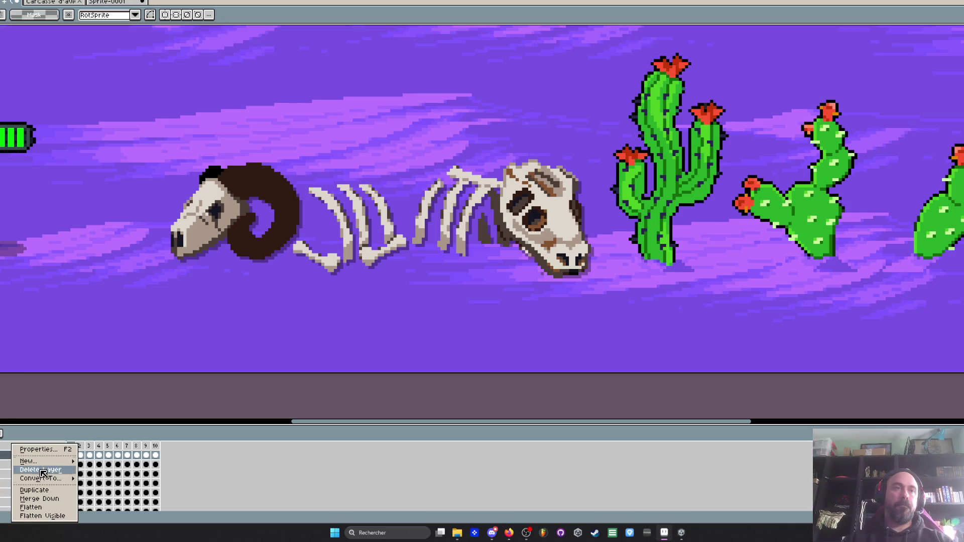
{"action": "left_click", "coordinate": [41, 470]}
{"action": "right_click", "coordinate": [4, 460]}
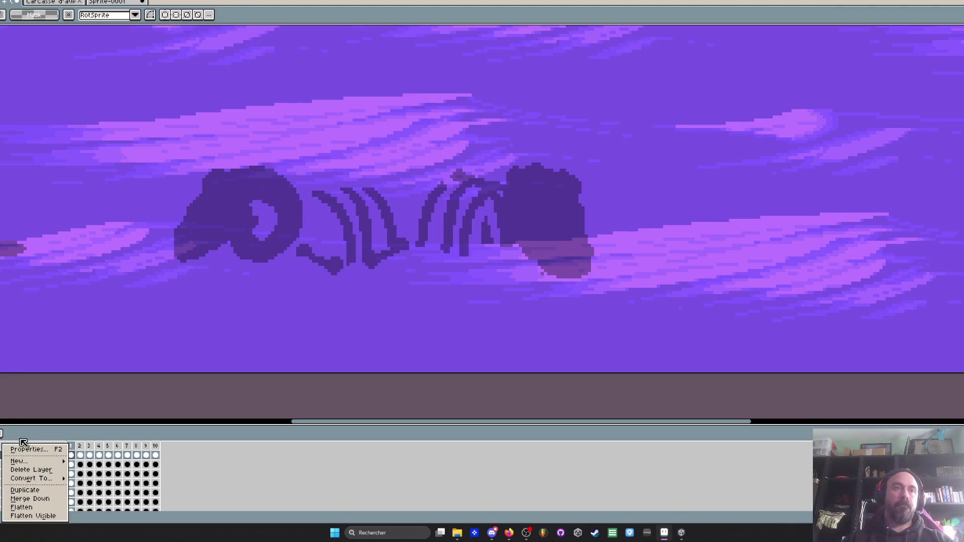
{"action": "key", "text": "Escape"}
{"action": "key", "text": "ctrl+z"}
{"action": "key", "text": "ctrl+z"}
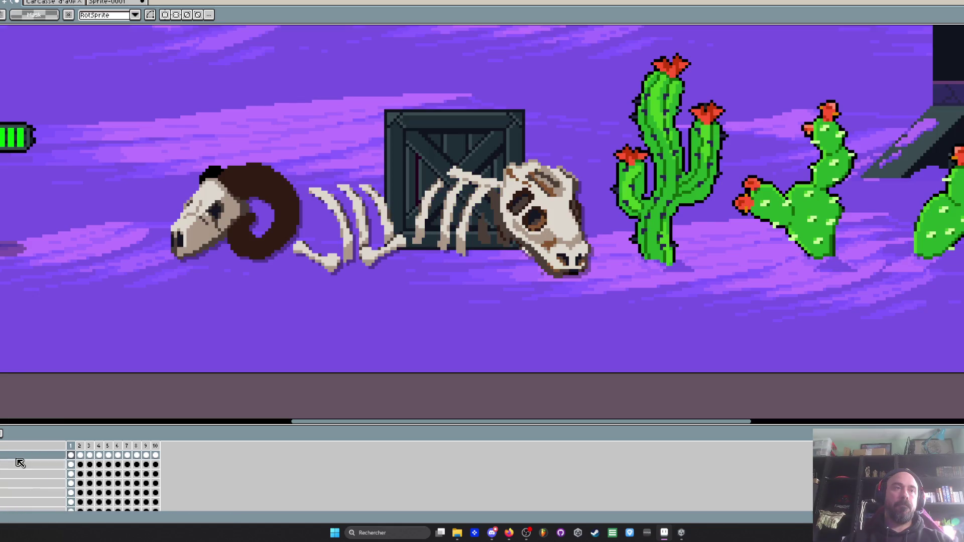
{"action": "right_click", "coordinate": [15, 469]}
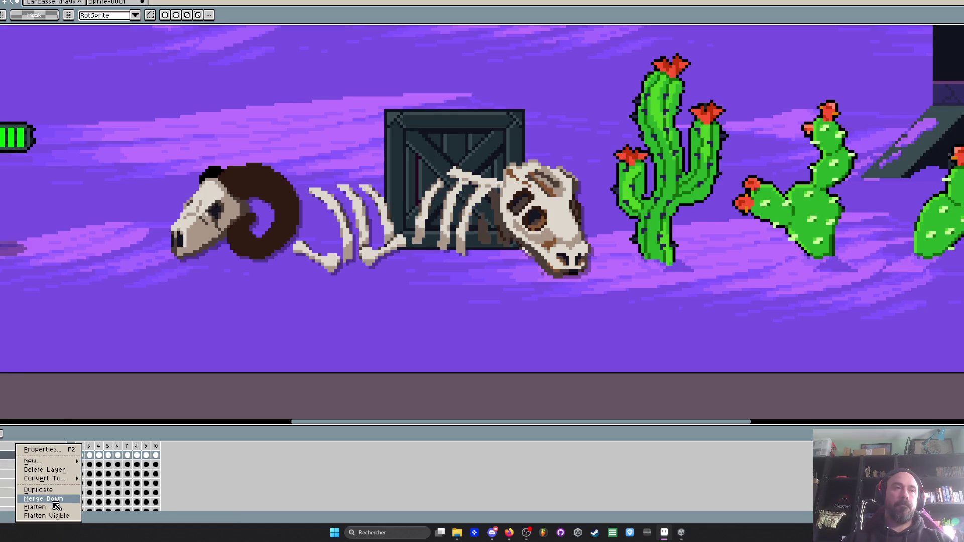
{"action": "key", "text": "Escape"}
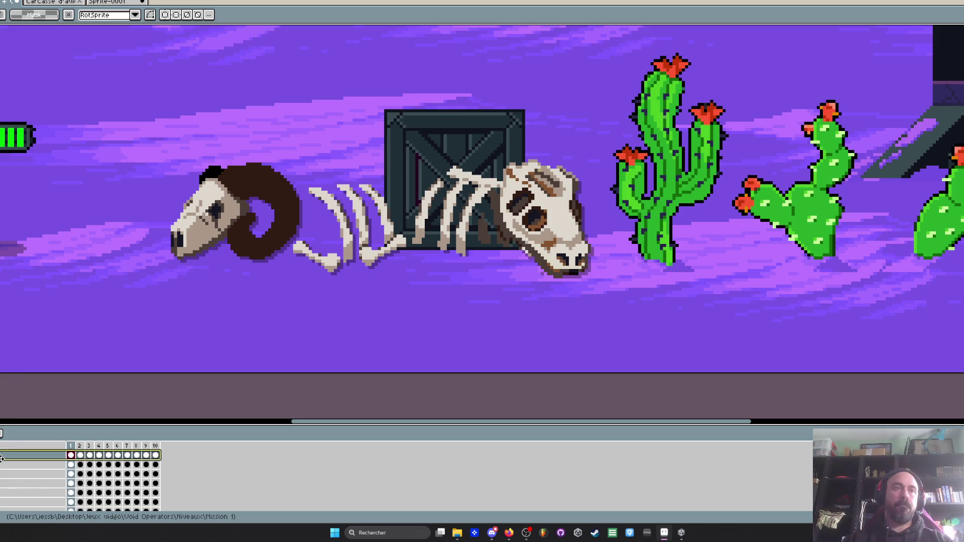
Restack the crate layer above the skull and select the ram skeleton and crate area
{"action": "left_click", "coordinate": [17, 476], "text": "ctrl"}
{"action": "left_click_drag", "start_coordinate": [18, 454], "coordinate": [17, 474]}
{"action": "right_click", "coordinate": [15, 474]}
{"action": "left_click", "coordinate": [39, 499]}
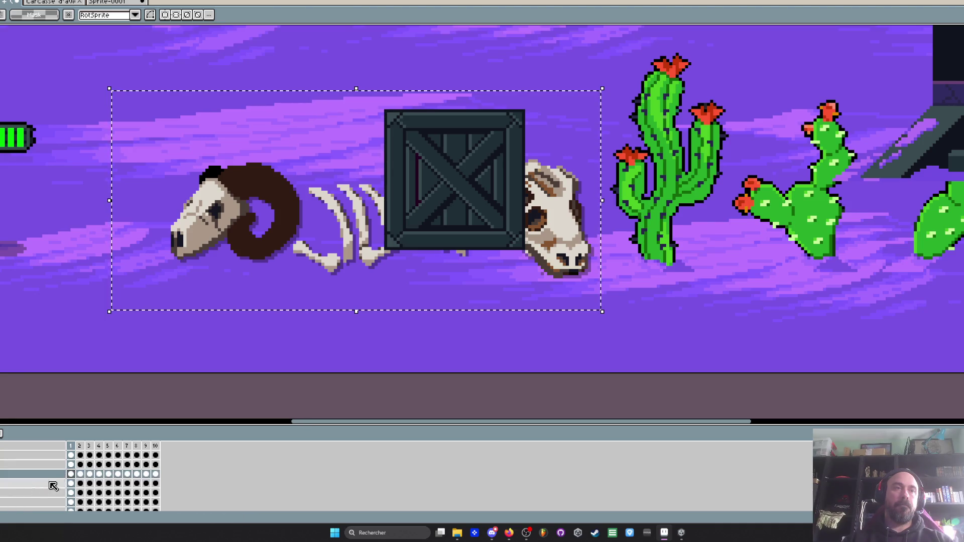
{"action": "scroll", "coordinate": [222, 254], "scroll_direction": "down", "scroll_amount": 1}
{"action": "mouse_move", "coordinate": [163, 99]}
{"action": "left_mouse_down"}
{"action": "mouse_move", "coordinate": [441, 286]}
{"action": "mouse_move", "coordinate": [510, 319]}
{"action": "left_mouse_up"}
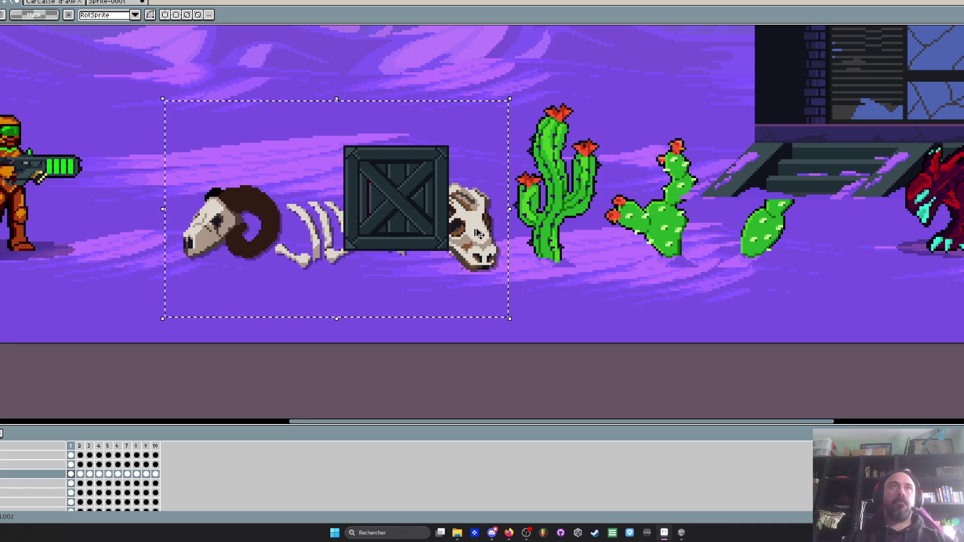
{"action": "left_click", "coordinate": [102, 6]}
Paste the skeleton and enlarge it to 420x264 in front of the crate
{"action": "scroll", "coordinate": [482, 259], "scroll_direction": "up", "scroll_amount": 2}
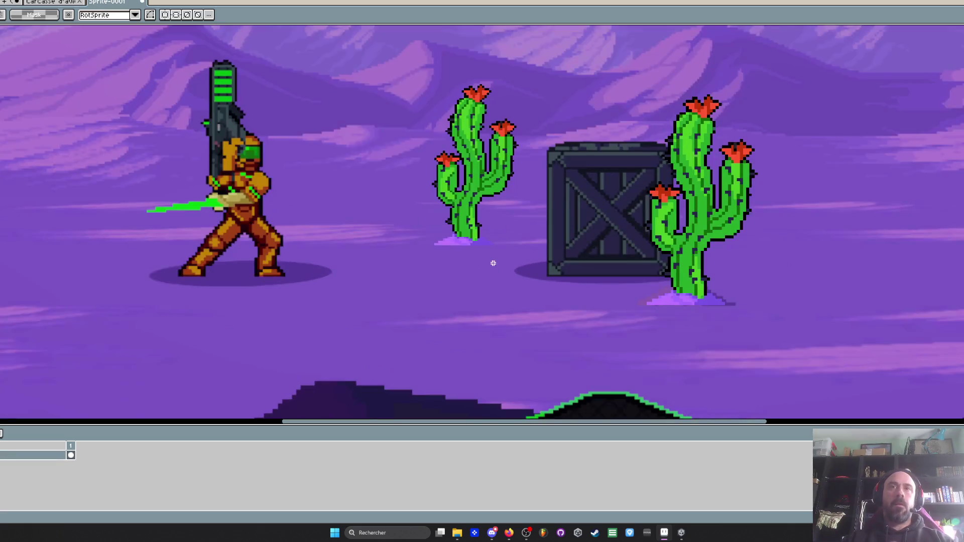
{"action": "key", "text": "ctrl+v"}
{"action": "mouse_move", "coordinate": [599, 259]}
{"action": "left_mouse_down"}
{"action": "mouse_move", "coordinate": [437, 266]}
{"action": "mouse_move", "coordinate": [699, 370]}
{"action": "left_mouse_up"}
{"action": "mouse_move", "coordinate": [581, 306]}
{"action": "left_mouse_down"}
{"action": "mouse_move", "coordinate": [543, 243]}
{"action": "mouse_move", "coordinate": [554, 253]}
{"action": "left_mouse_up"}
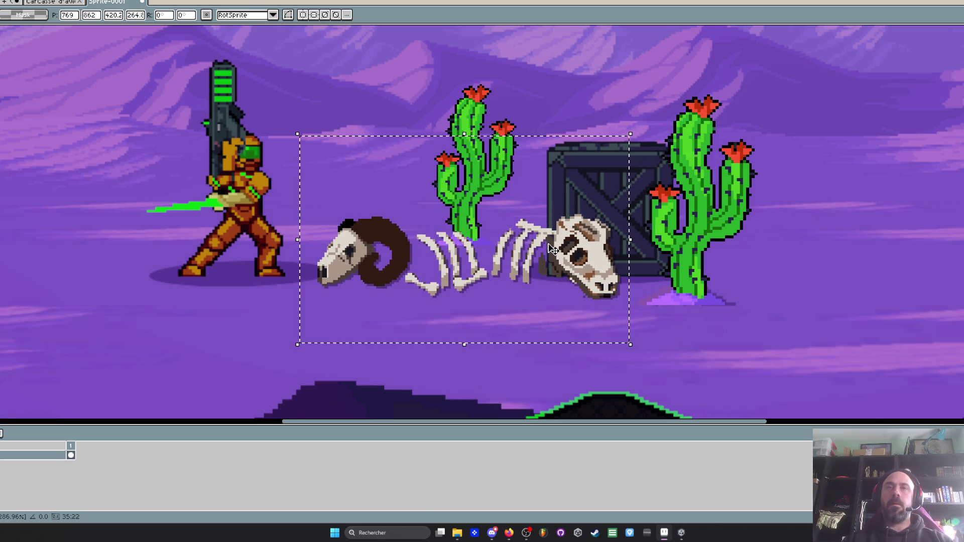
{"action": "scroll", "coordinate": [554, 253], "scroll_direction": "down", "scroll_amount": 2}
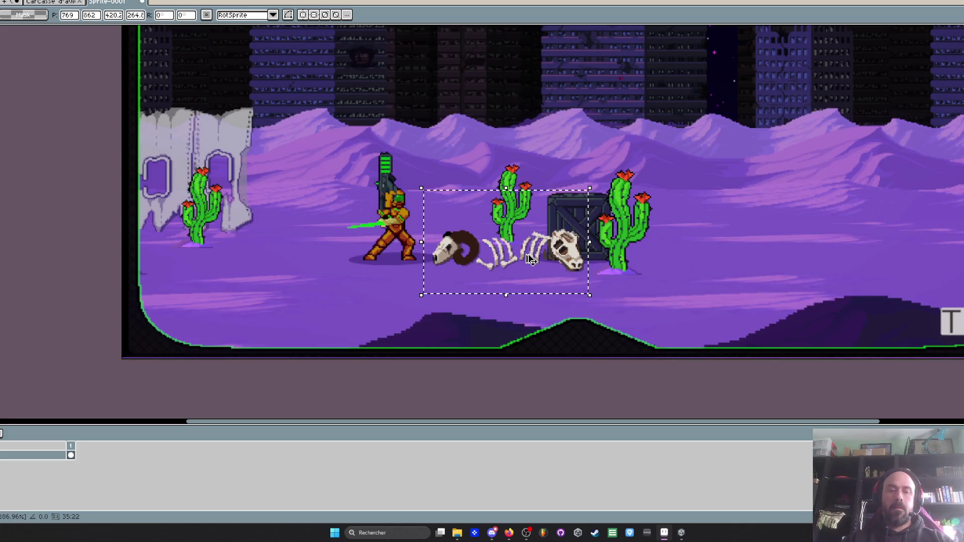
Duplicate the skeleton to the right of the tall cactus and commit it
{"action": "left_click_drag", "start_coordinate": [530, 259], "coordinate": [766, 262], "text": "ctrl"}
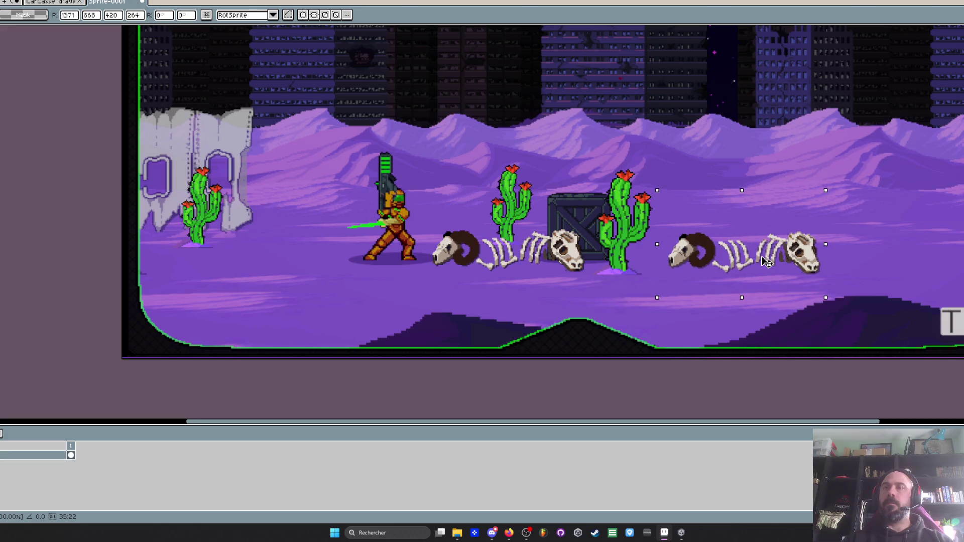
{"action": "scroll", "coordinate": [767, 262], "scroll_direction": "down", "scroll_amount": 2}
{"action": "key", "text": "Return"}
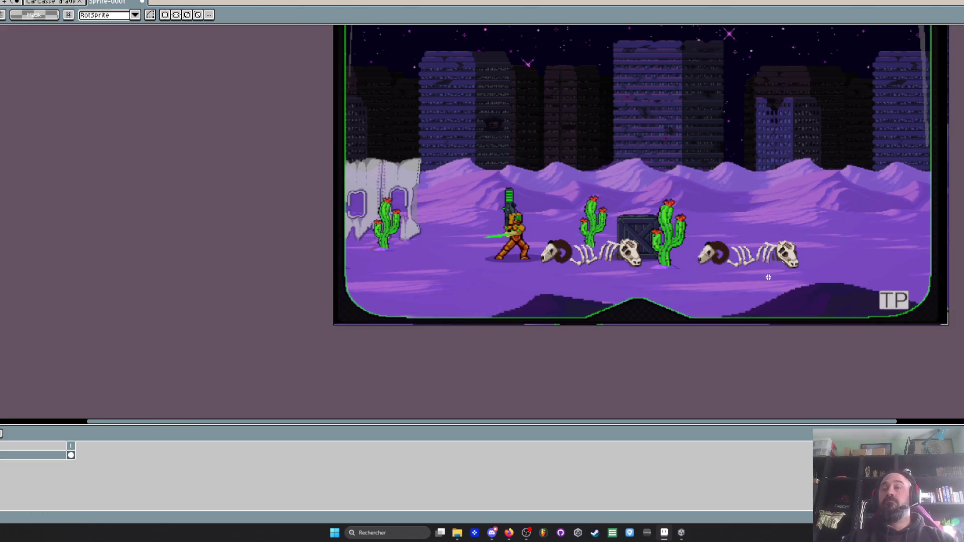
{"action": "left_click_drag", "start_coordinate": [767, 277], "coordinate": [591, 273]}
{"action": "scroll", "coordinate": [590, 273], "scroll_direction": "up", "scroll_amount": 3}
{"action": "scroll", "coordinate": [553, 258], "scroll_direction": "down", "scroll_amount": 1}
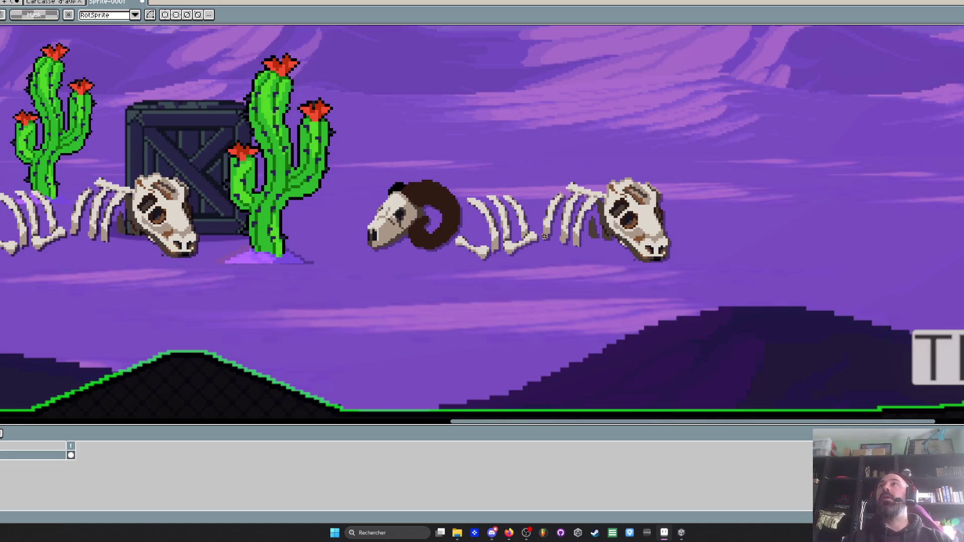
{"action": "left_click", "coordinate": [680, 531]}
Shoot the crate, jump the enemies and fire on both sides until the red enemy dies
{"action": "key", "text": "x"}
{"action": "key", "text": "Right"}
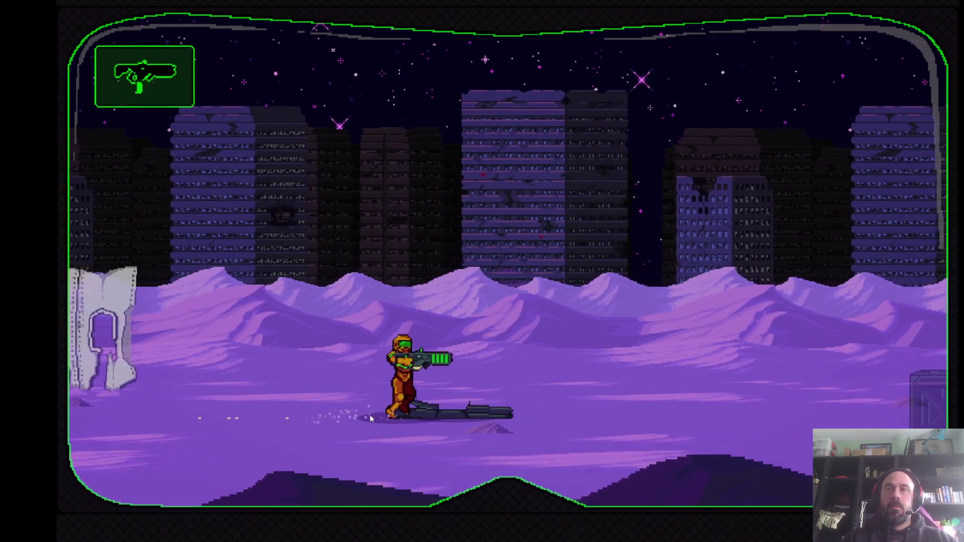
{"action": "key", "text": "z"}
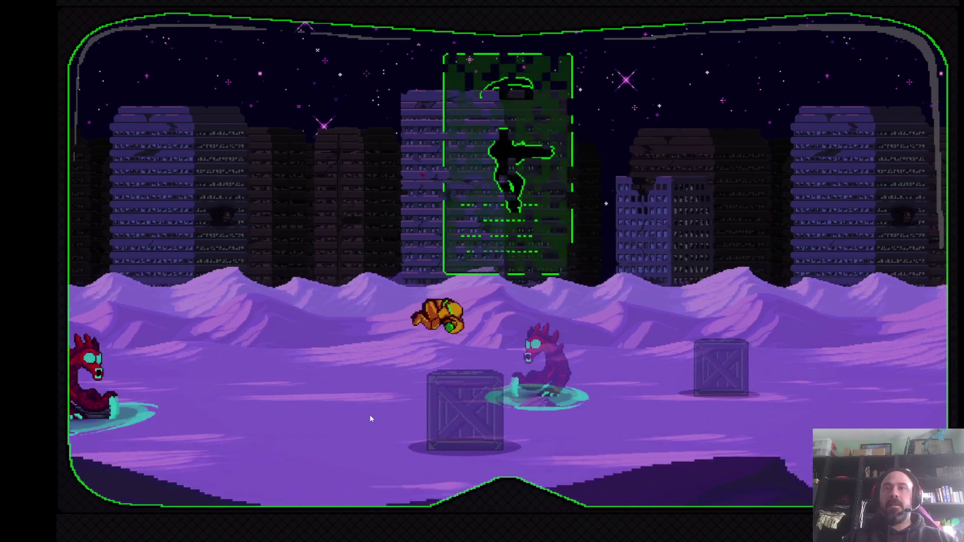
{"action": "key", "text": "Left"}
{"action": "key", "text": "x"}
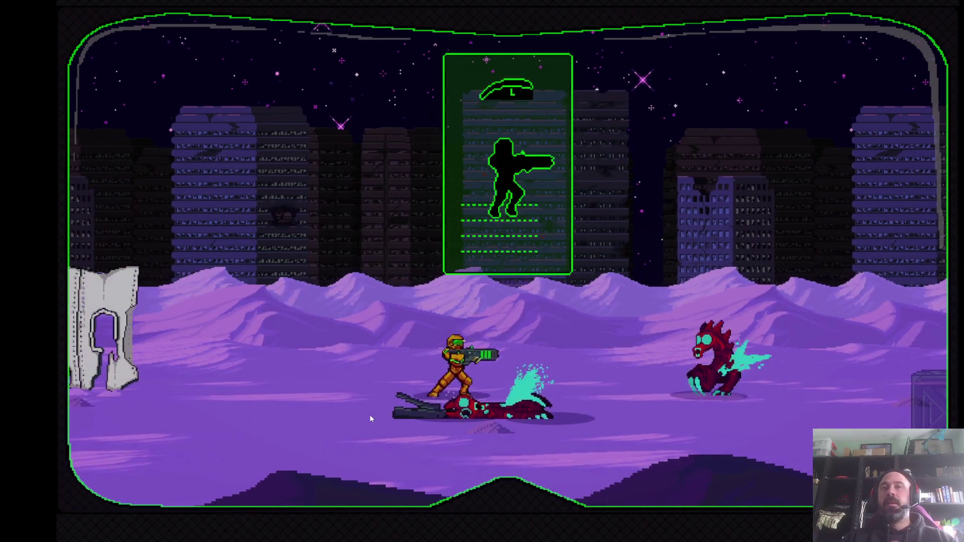
{"action": "key", "text": "x"}
{"action": "key", "text": "Right"}
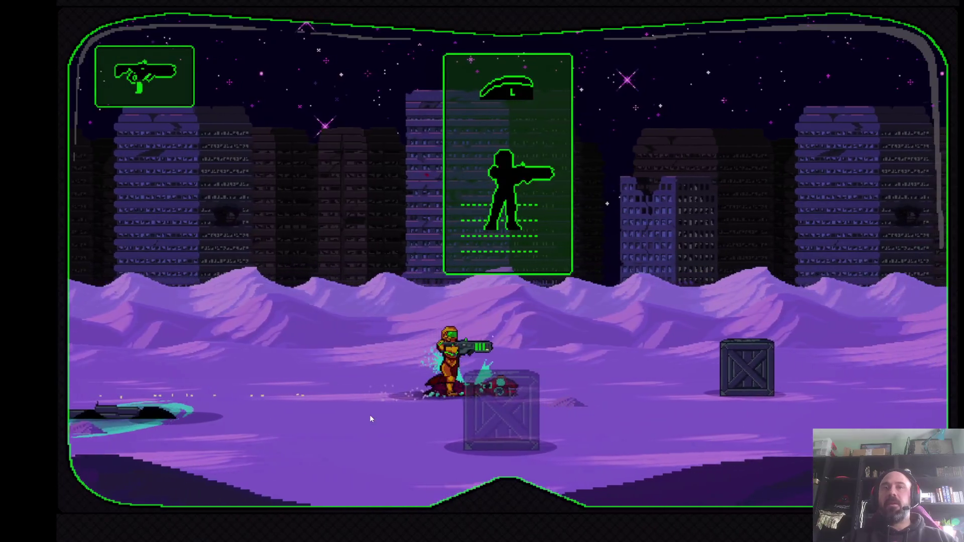
{"action": "key", "text": "Right"}
{"action": "key", "text": "x"}
{"action": "key", "text": "x"}
{"action": "key", "text": "Right"}
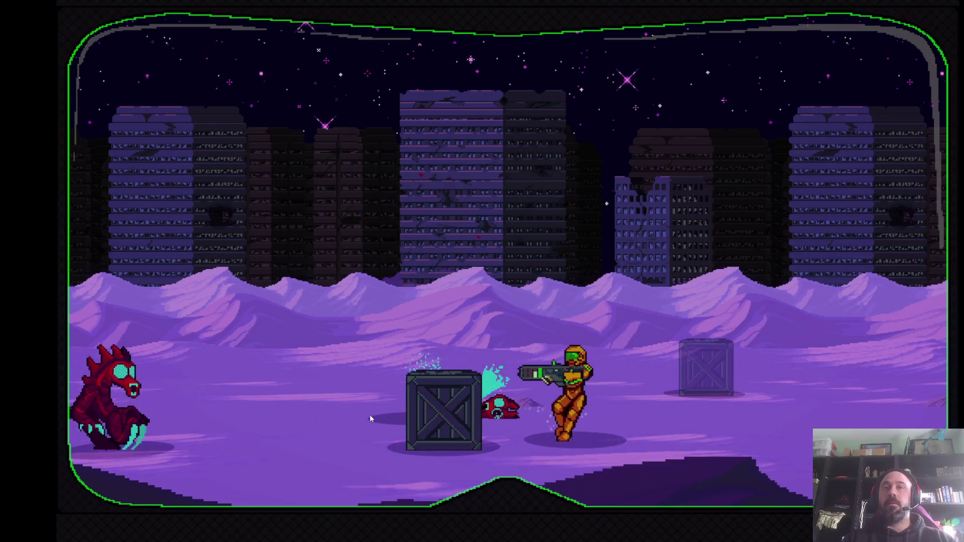
{"action": "key", "text": "Left"}
{"action": "key", "text": "x"}
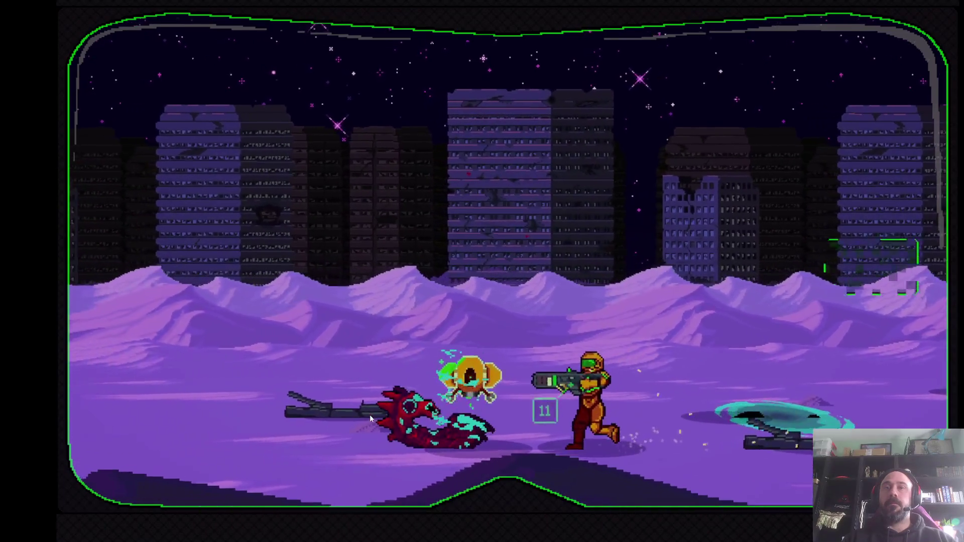
Walk the soldier right past the broken slab to the crates, turning to face the arriving enemy
{"action": "key", "text": "Right"}
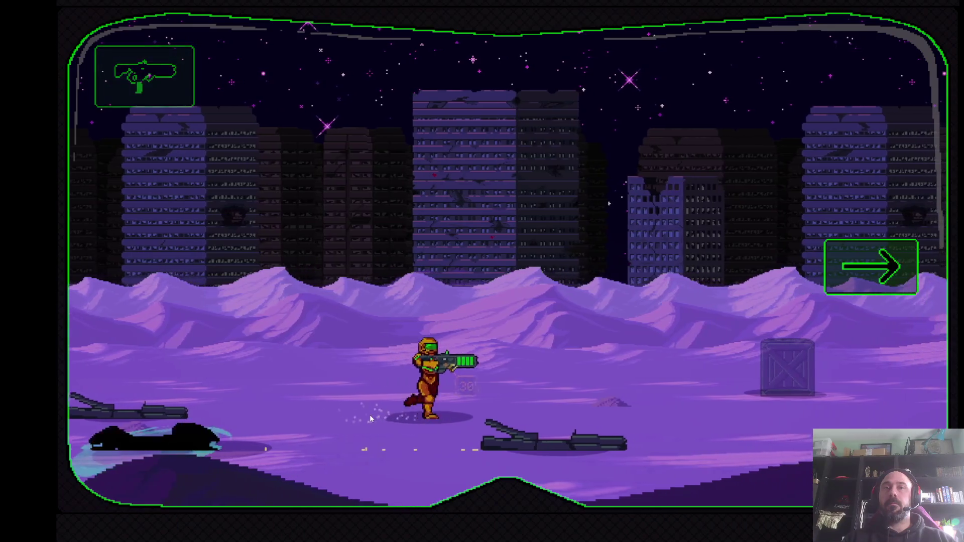
{"action": "key", "text": "z"}
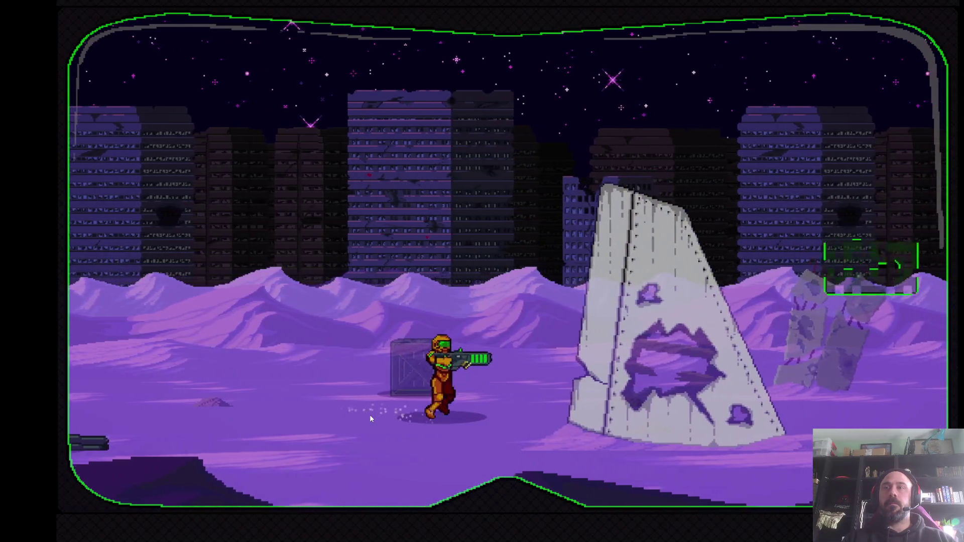
{"action": "key", "text": "Right"}
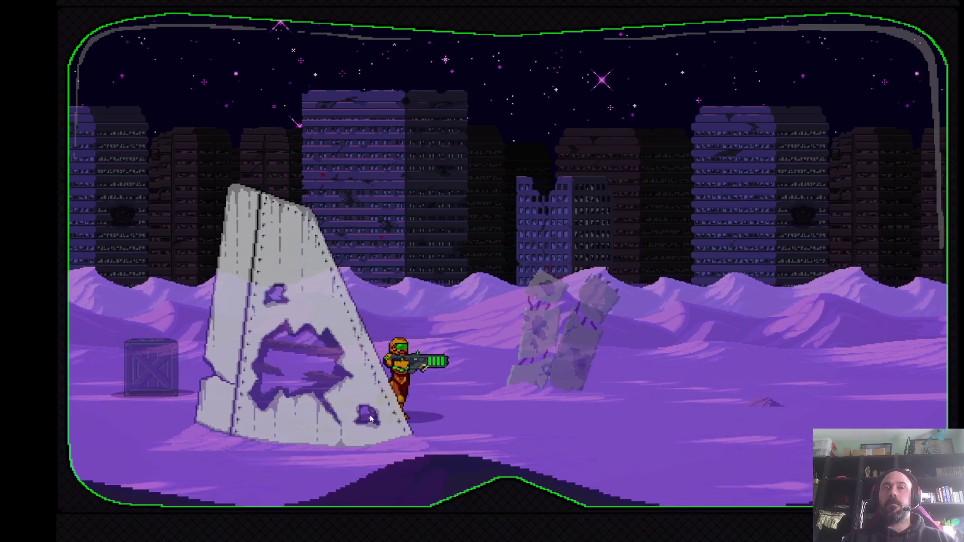
{"action": "key", "text": "Right"}
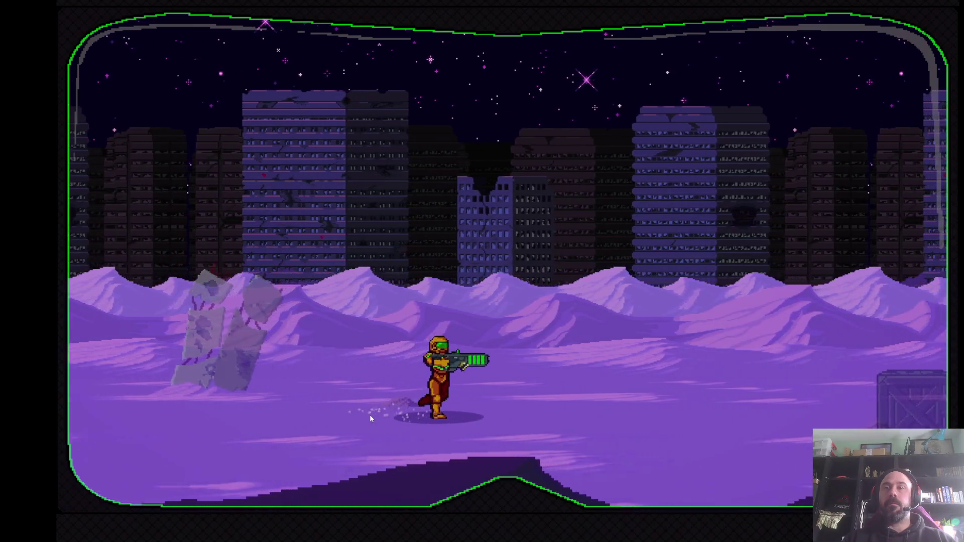
{"action": "key", "text": "Right"}
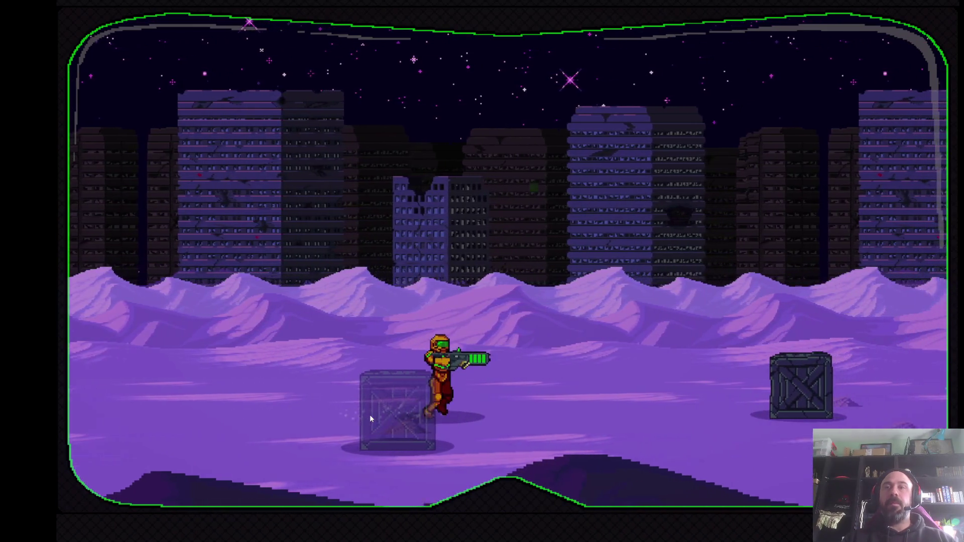
{"action": "key", "text": "Right"}
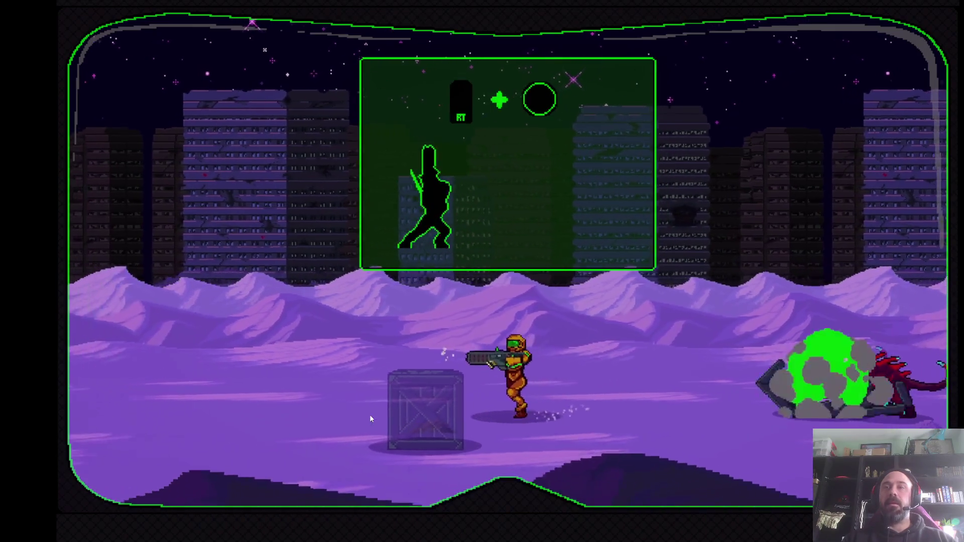
{"action": "key", "text": "Left"}
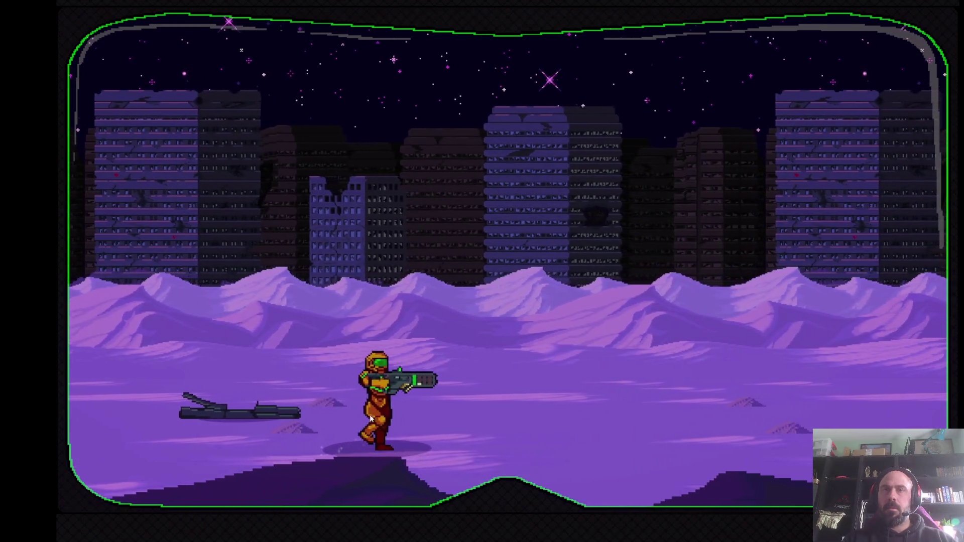
Cross the pitted field rightward with jumps, attacking the bat and building energy to 30
{"action": "key", "text": "Right"}
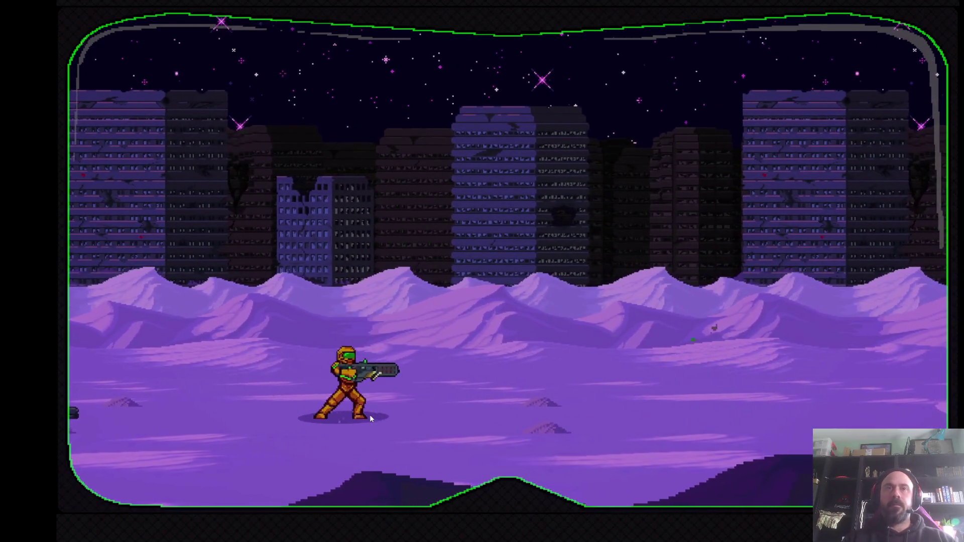
{"action": "key", "text": "Right"}
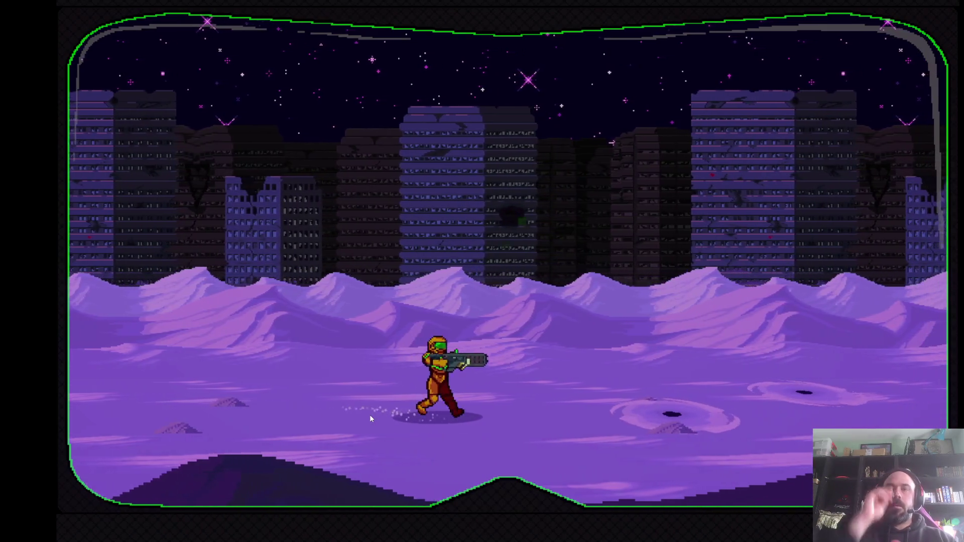
{"action": "key", "text": "space"}
{"action": "key", "text": "Right"}
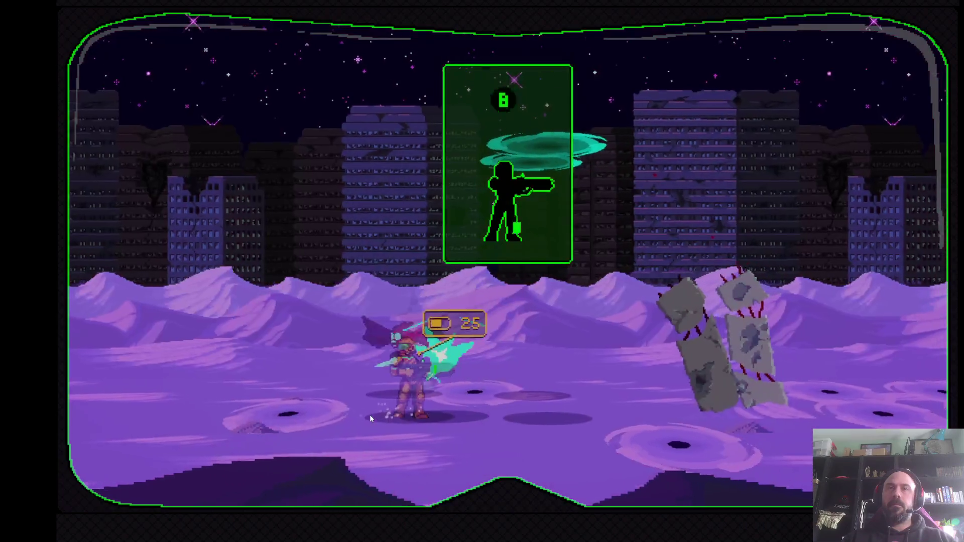
{"action": "key", "text": "Right"}
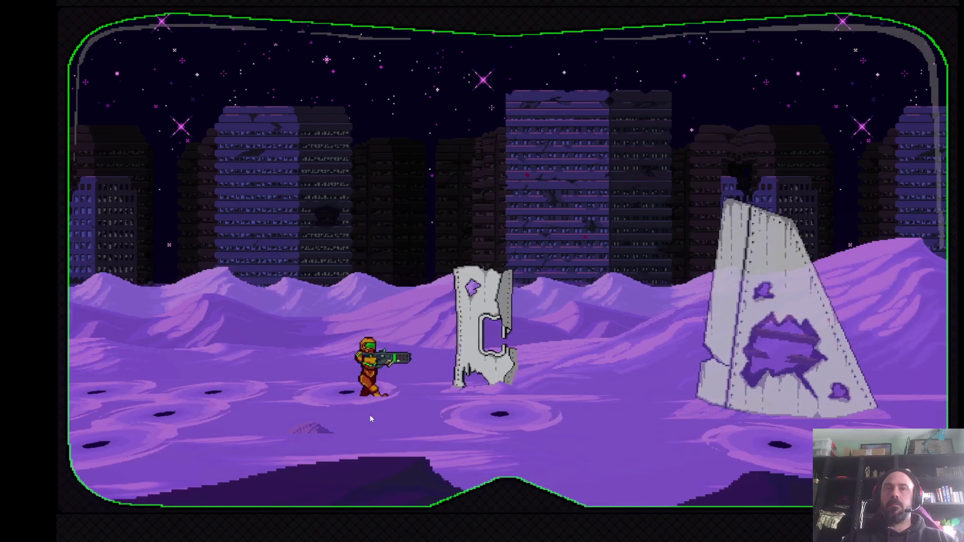
Move back and forth past the stone pillar and wreckage, then fire at and melee the winged enemy
{"action": "key", "text": "Left"}
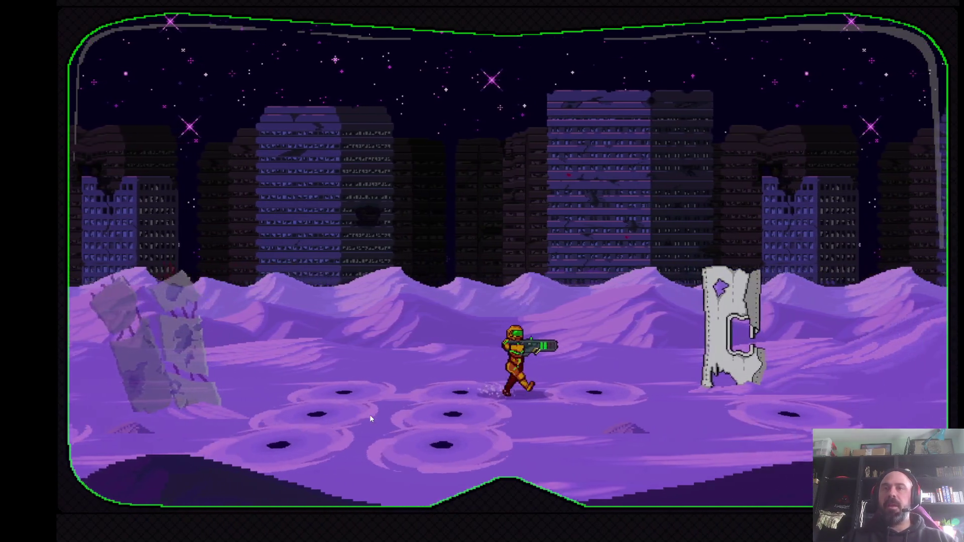
{"action": "key", "text": "Right"}
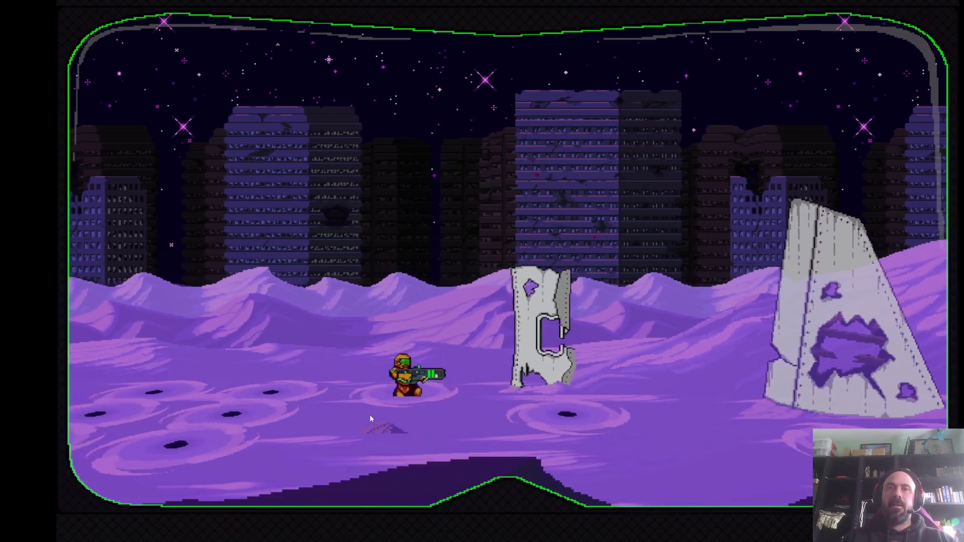
{"action": "key", "text": "Right"}
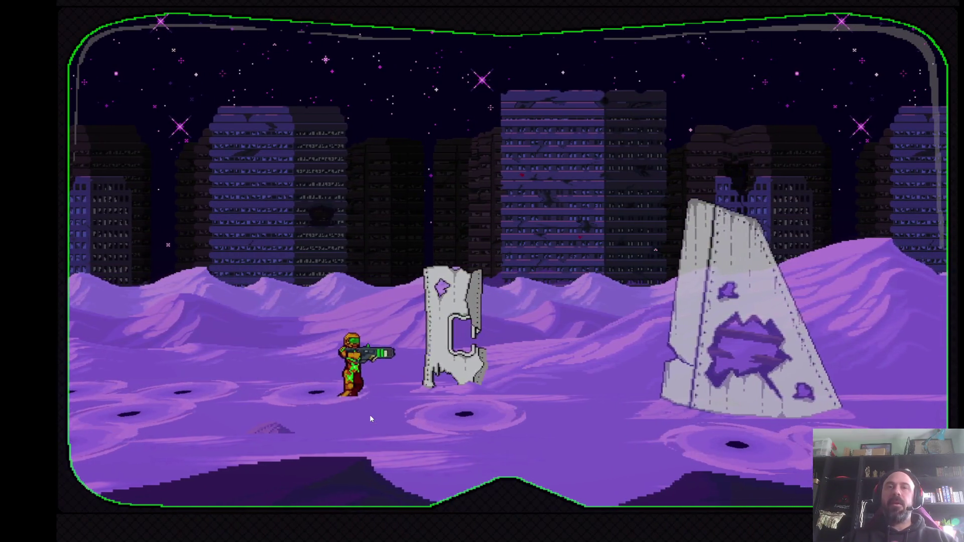
{"action": "key", "text": "Left"}
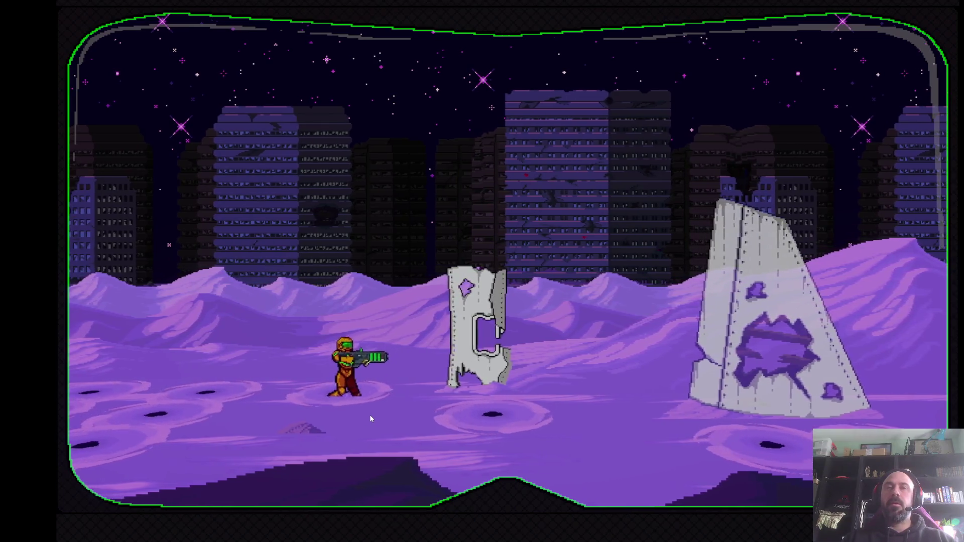
{"action": "key", "text": "Right"}
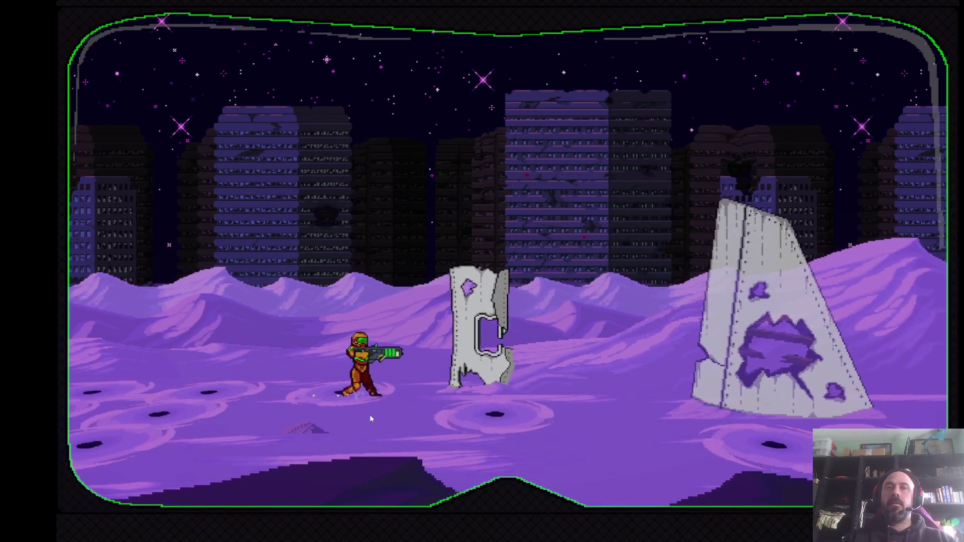
{"action": "key", "text": "Left"}
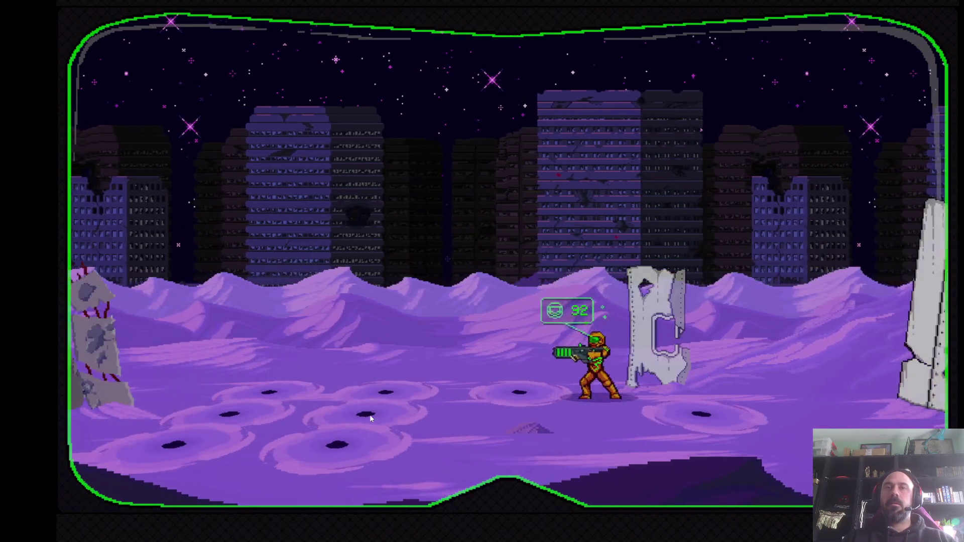
{"action": "key", "text": "Left"}
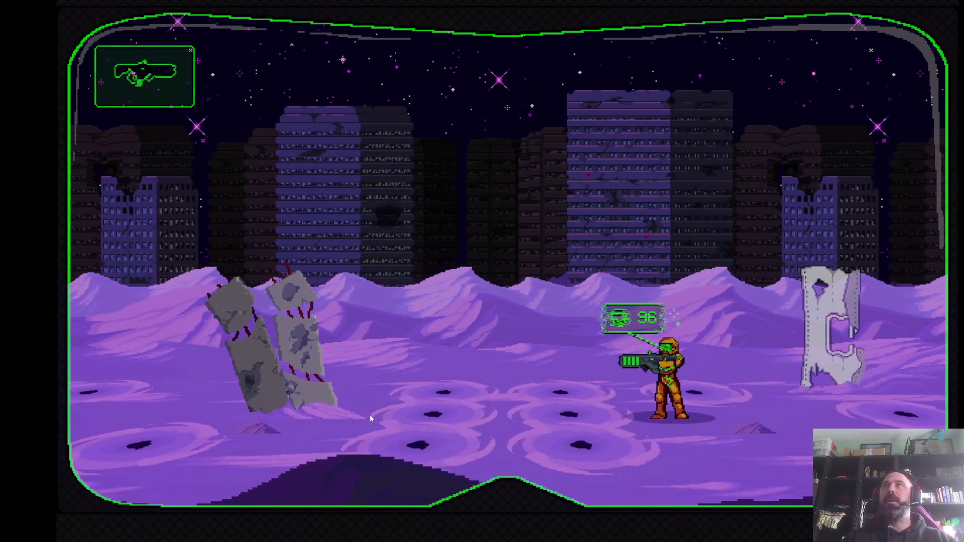
{"action": "key", "text": "Right"}
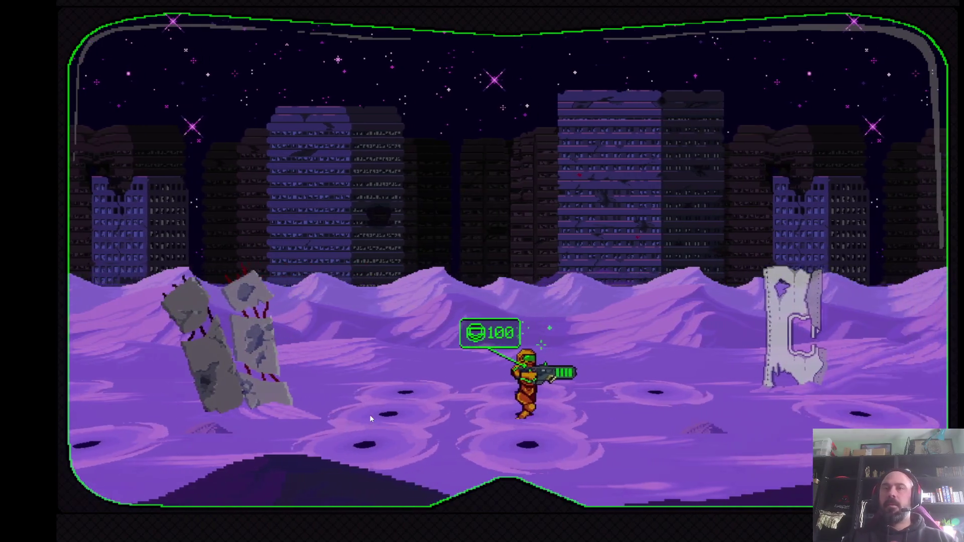
{"action": "key", "text": "Right"}
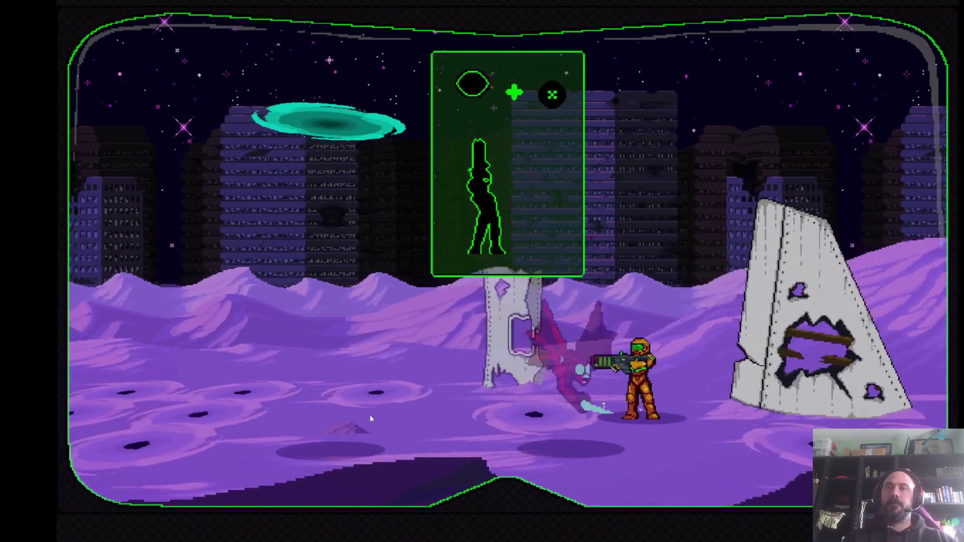
{"action": "key", "text": "x"}
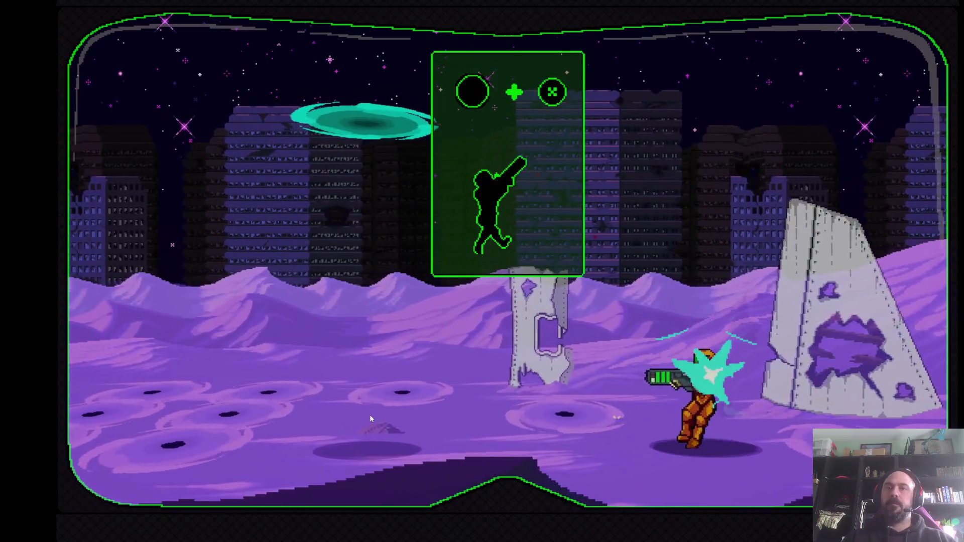
{"action": "key", "text": "Left"}
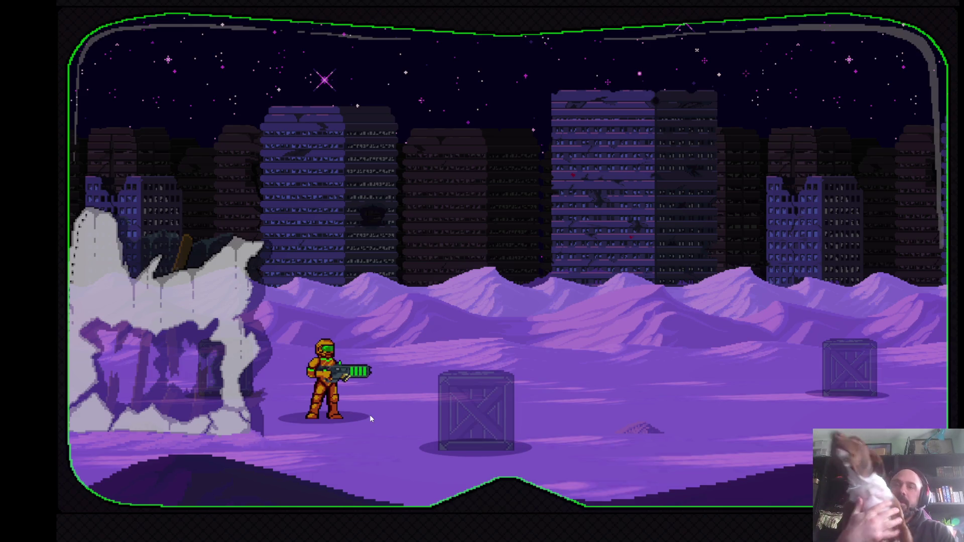
Run the soldier right past the translucent crate into the ruined building's glass-walled interior
{"action": "key", "text": "Left"}
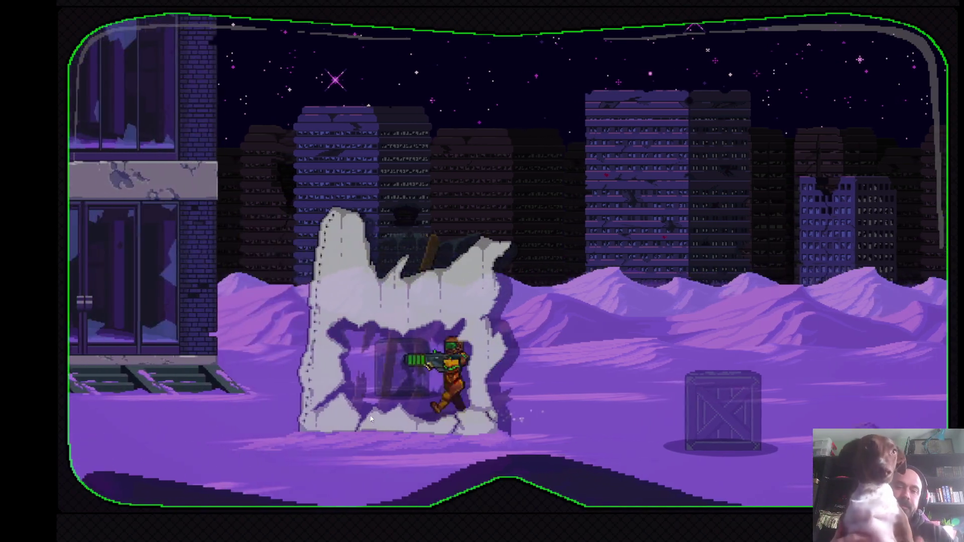
{"action": "key", "text": "Left"}
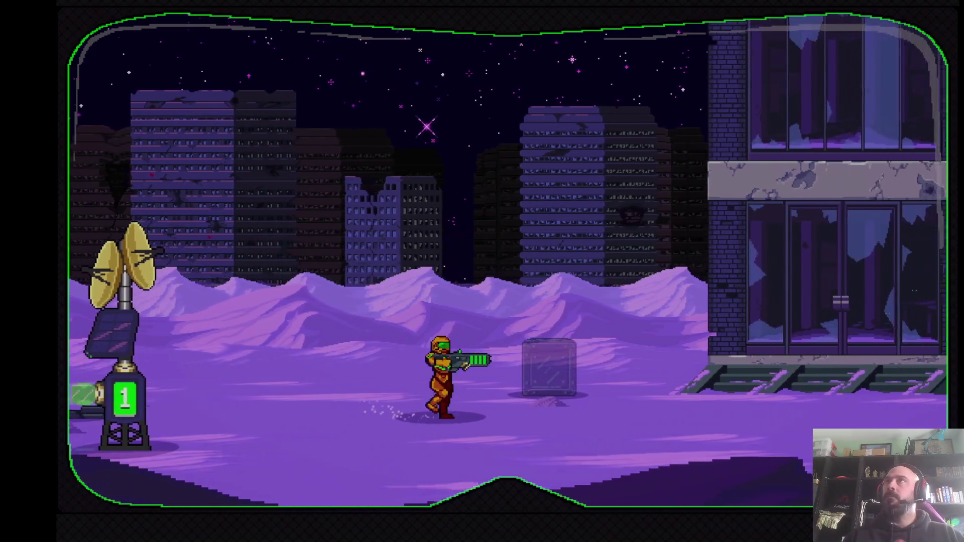
{"action": "key", "text": "Right"}
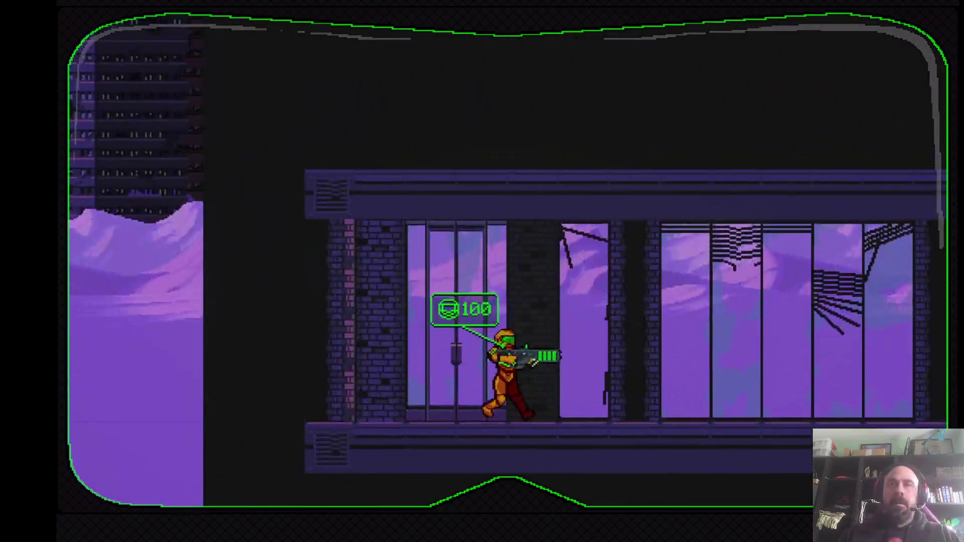
Run through the building interior, jump up the shaft and shoot the red monster
{"action": "key", "text": "Right"}
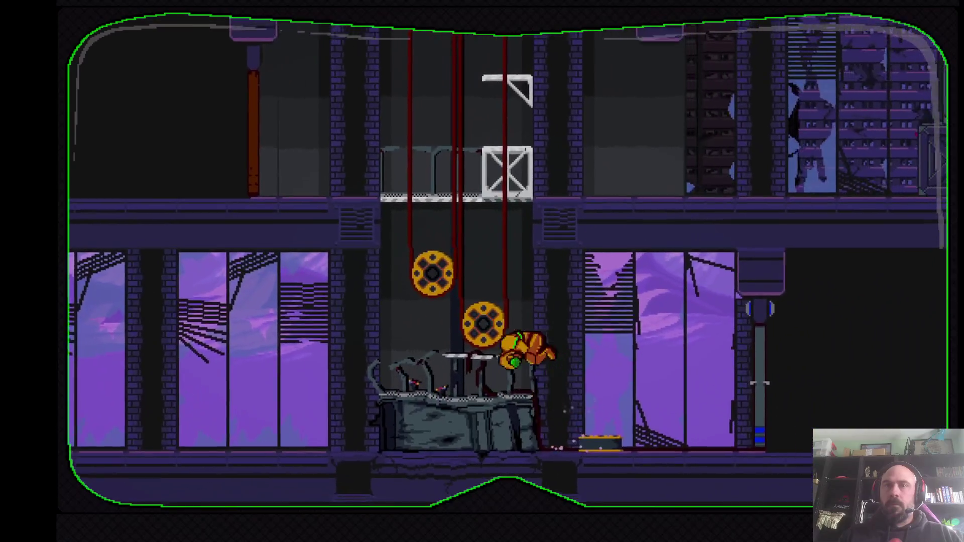
{"action": "key", "text": "space"}
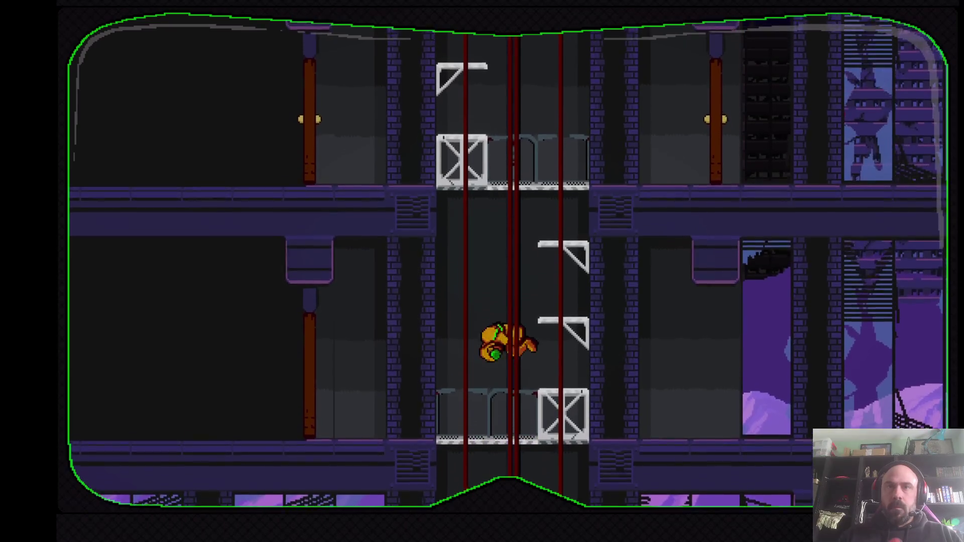
{"action": "key", "text": "Right"}
{"action": "key", "text": "space"}
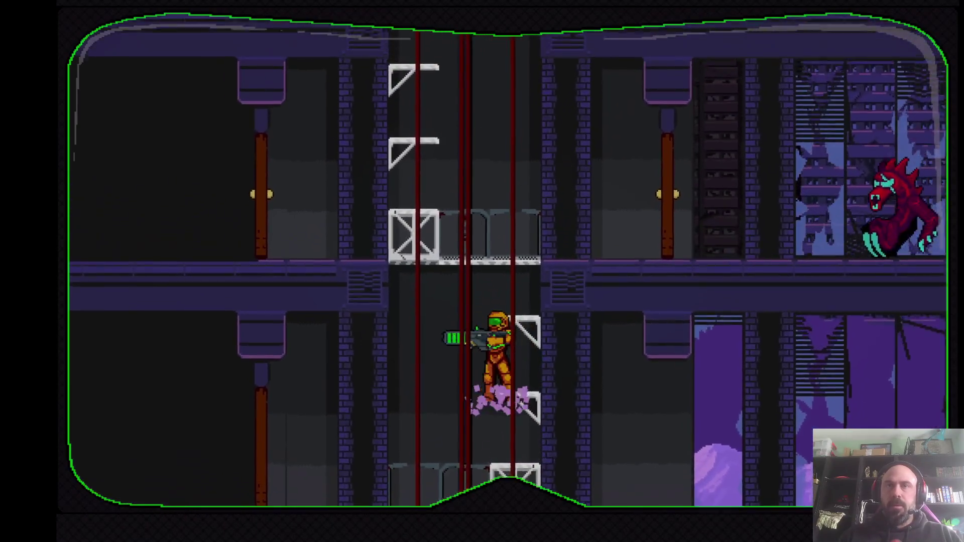
{"action": "key", "text": "Left"}
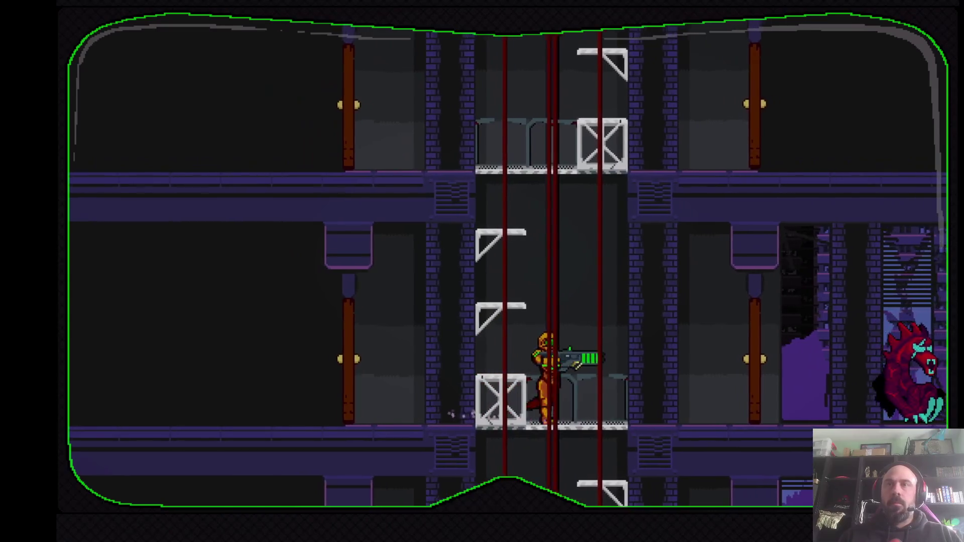
{"action": "key", "text": "Up"}
{"action": "key", "text": "x"}
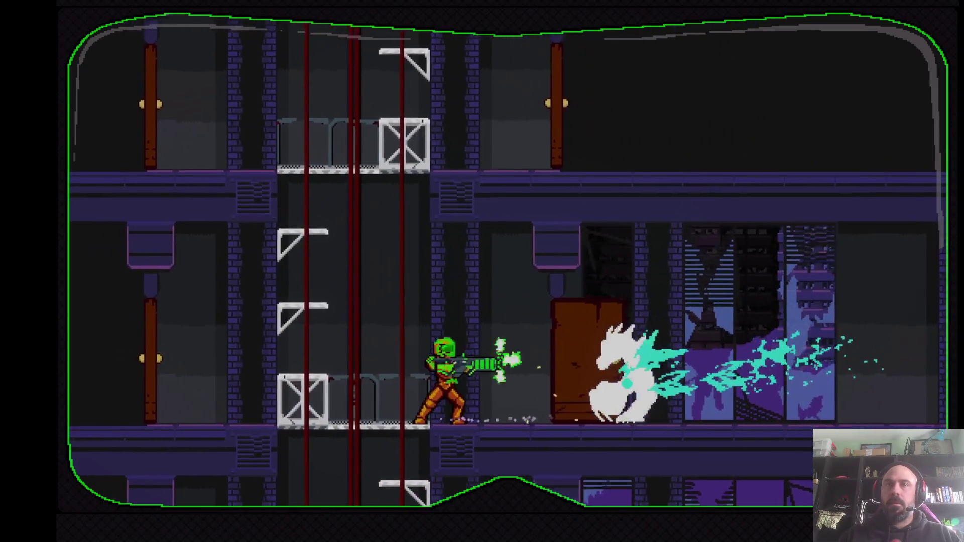
{"action": "key", "text": "Left"}
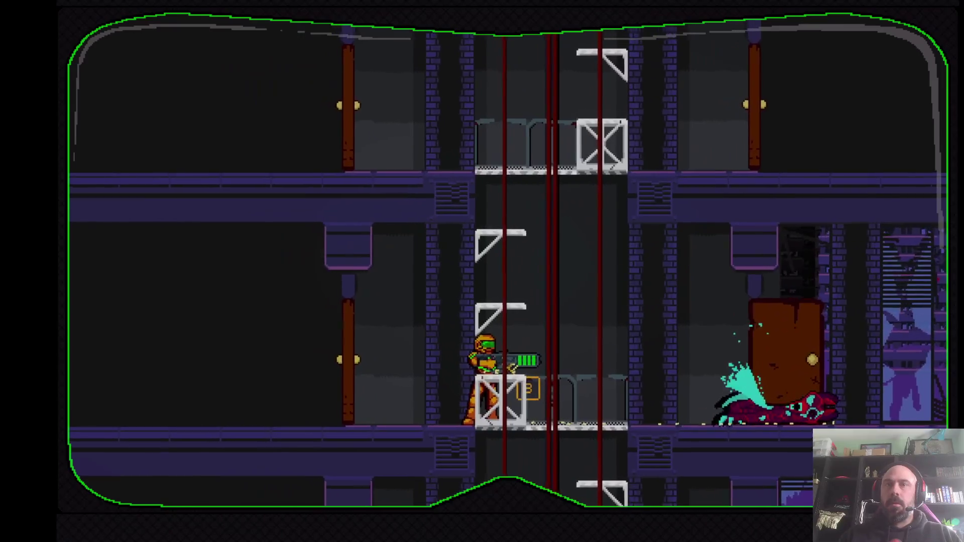
Fire overhead, walk left over the corpses through the door and drop to the lower floor
{"action": "key", "text": "Left"}
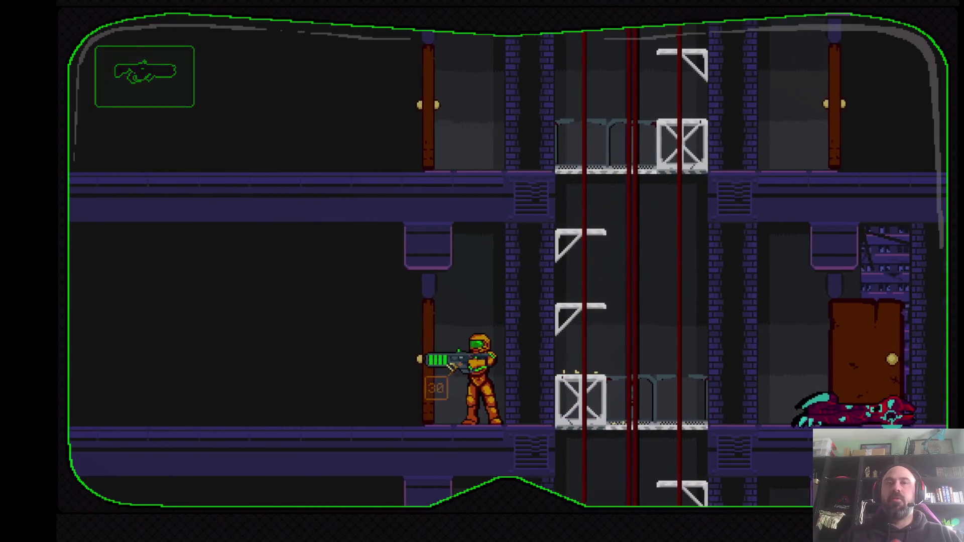
{"action": "key", "text": "Up"}
{"action": "key", "text": "x"}
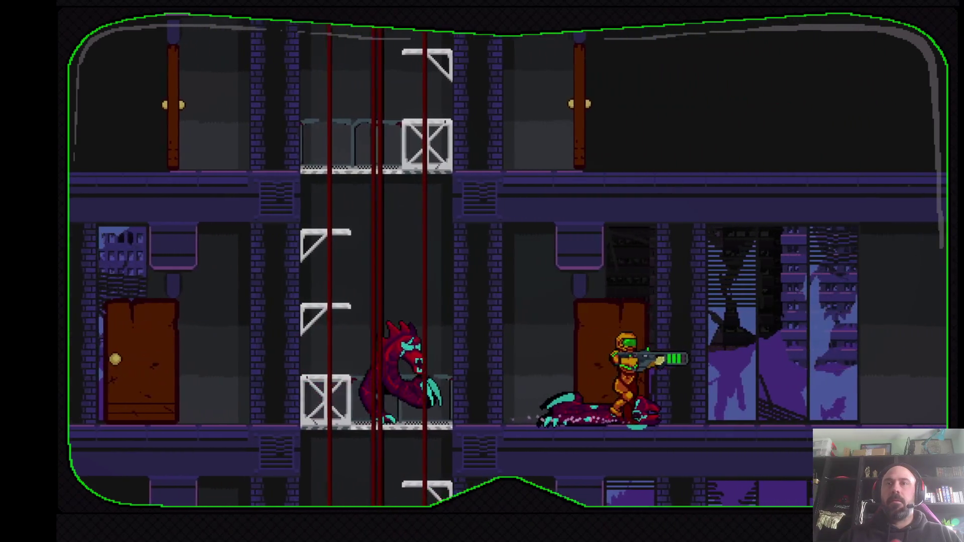
{"action": "key", "text": "Left"}
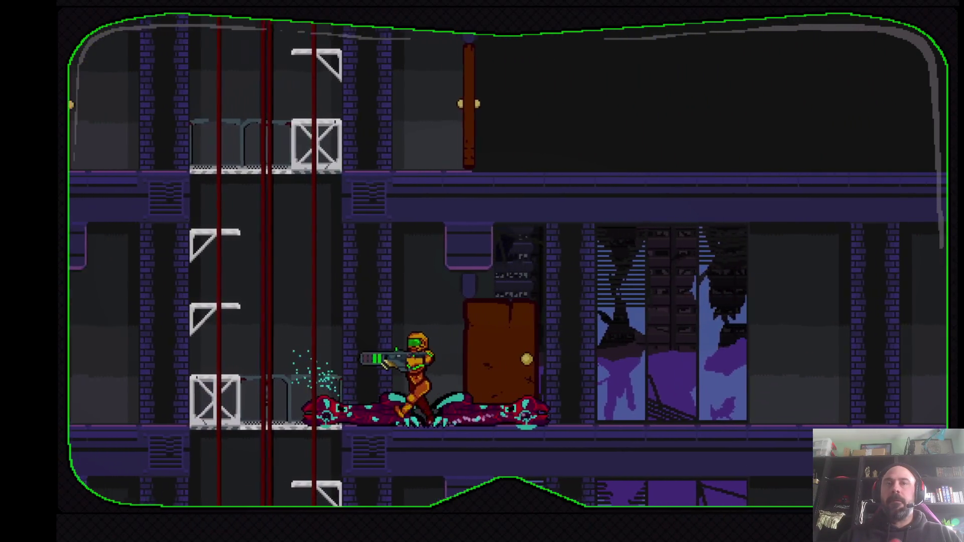
{"action": "key", "text": "Left"}
{"action": "key", "text": "z"}
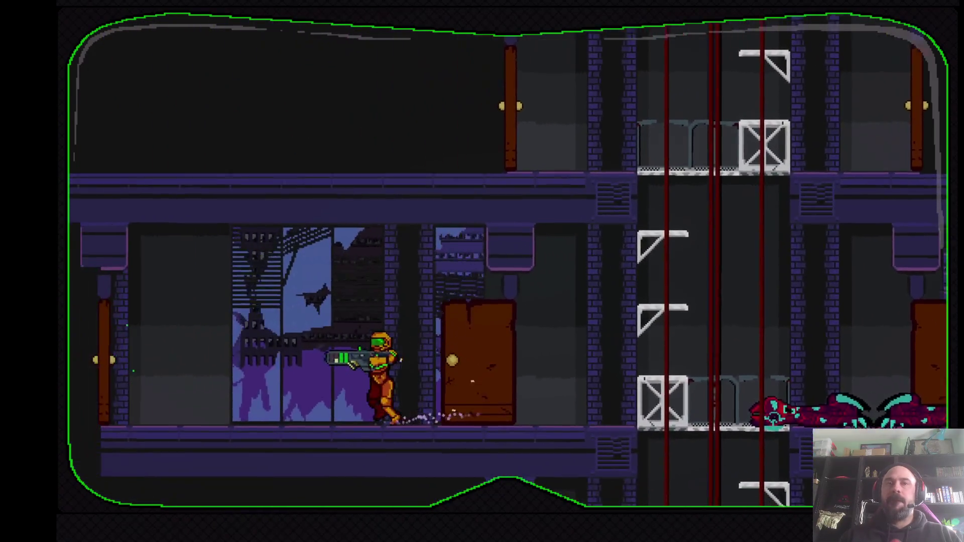
{"action": "key", "text": "Left"}
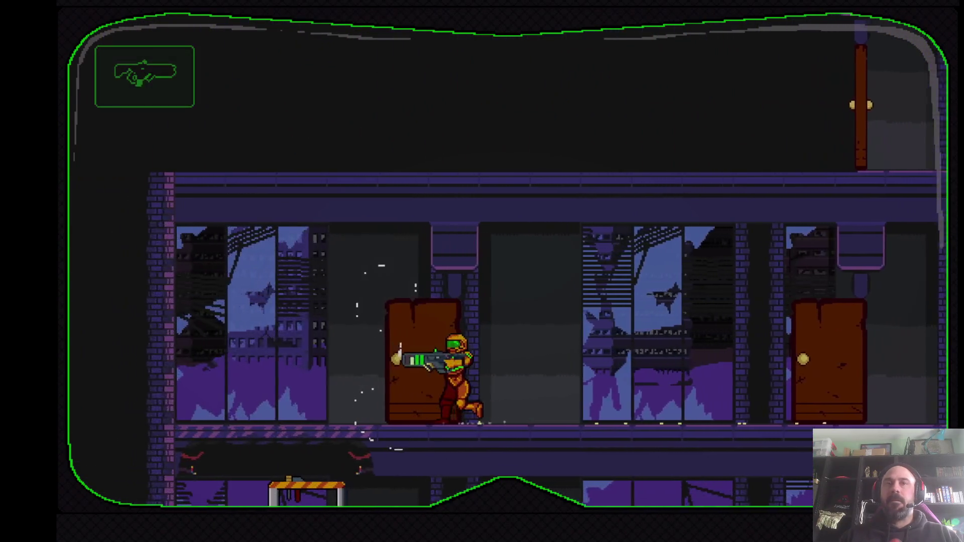
{"action": "key", "text": "Left"}
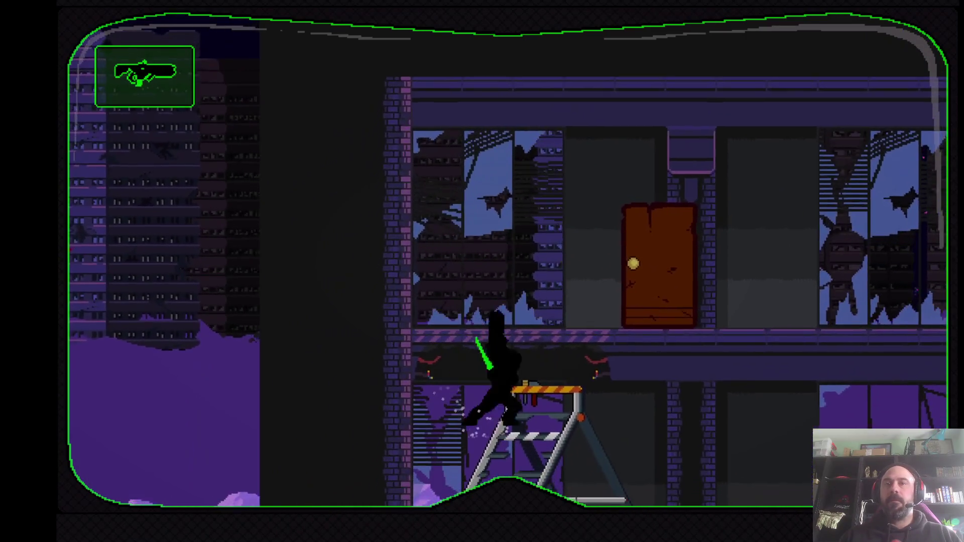
Shoot along the lower floor, climb the ladder onto the upper floor and spin-slash
{"action": "key", "text": "Right"}
{"action": "key", "text": "x"}
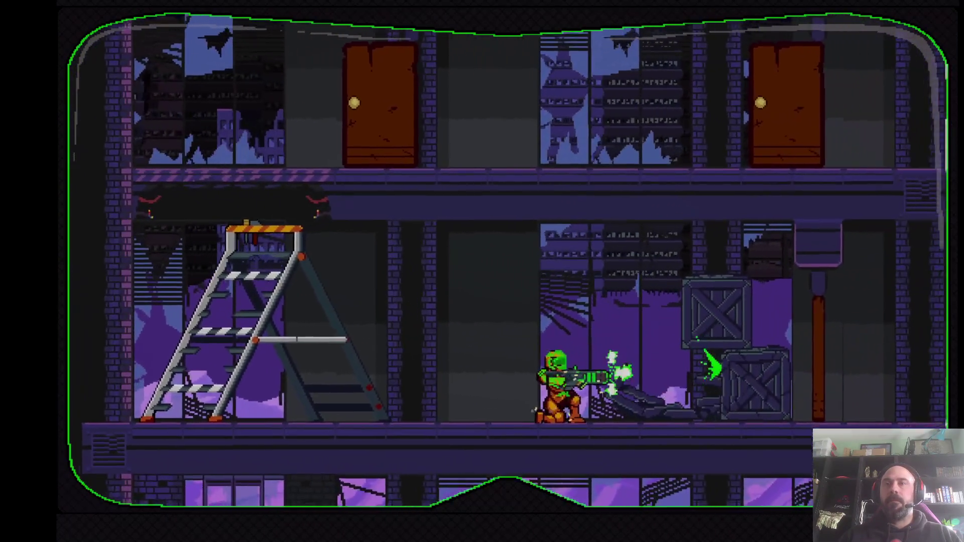
{"action": "key", "text": "Right"}
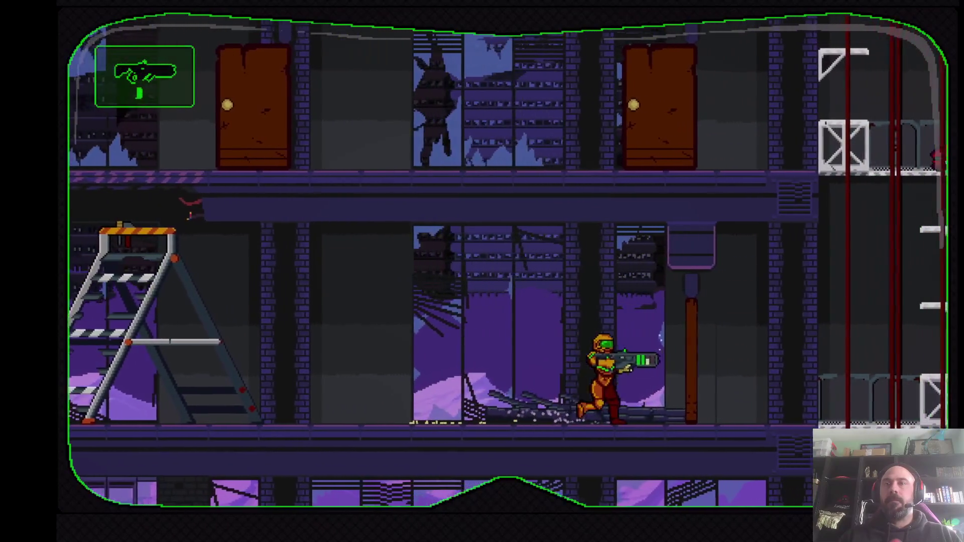
{"action": "key", "text": "Left"}
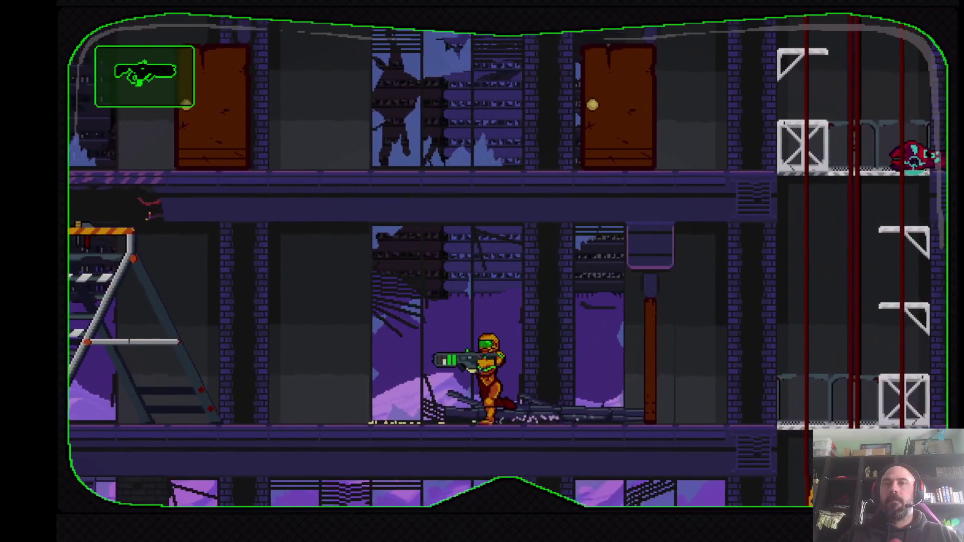
{"action": "key", "text": "Left"}
{"action": "key", "text": "Up"}
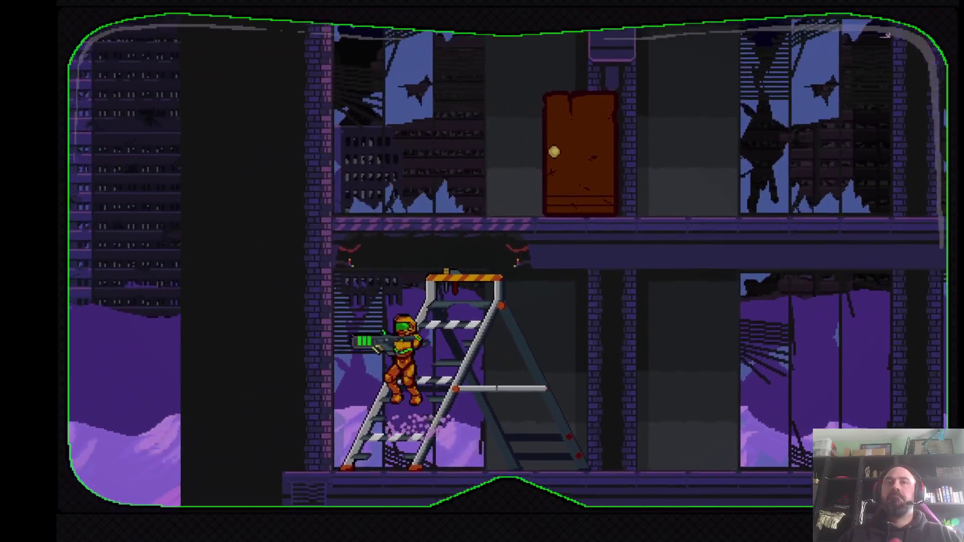
{"action": "key", "text": "Up"}
{"action": "key", "text": "space"}
{"action": "key", "text": "x"}
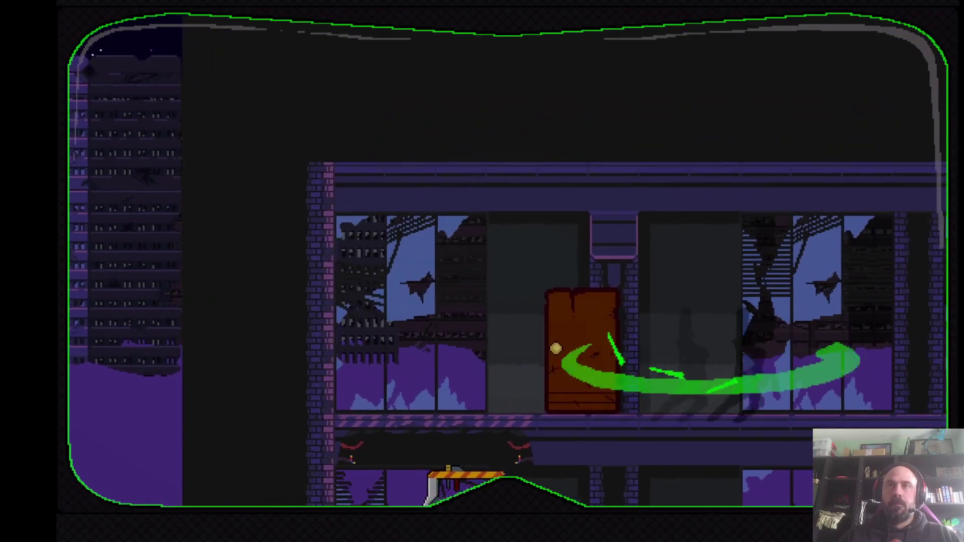
Climb the lift shaft, kill the creature and exit through the right-hand door into the boss arena
{"action": "key", "text": "Right"}
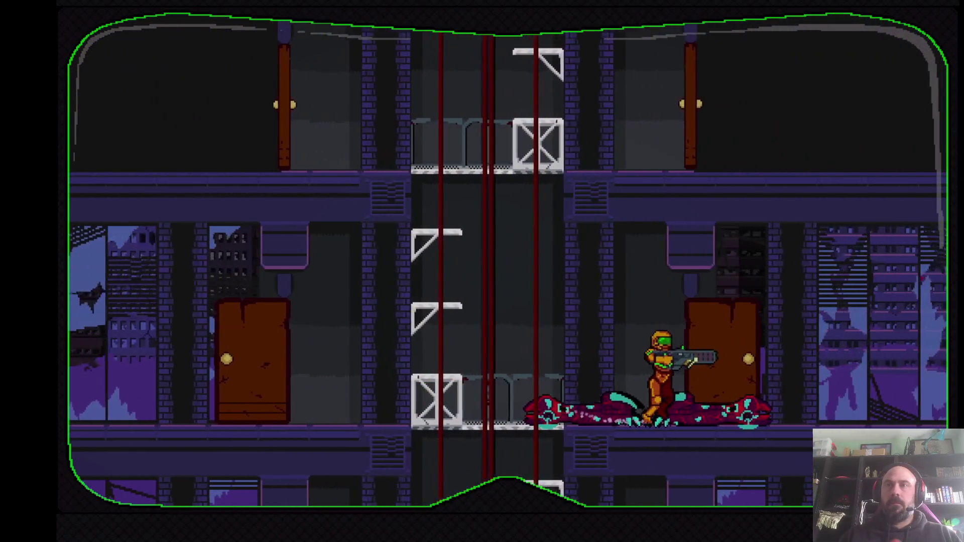
{"action": "key", "text": "Right"}
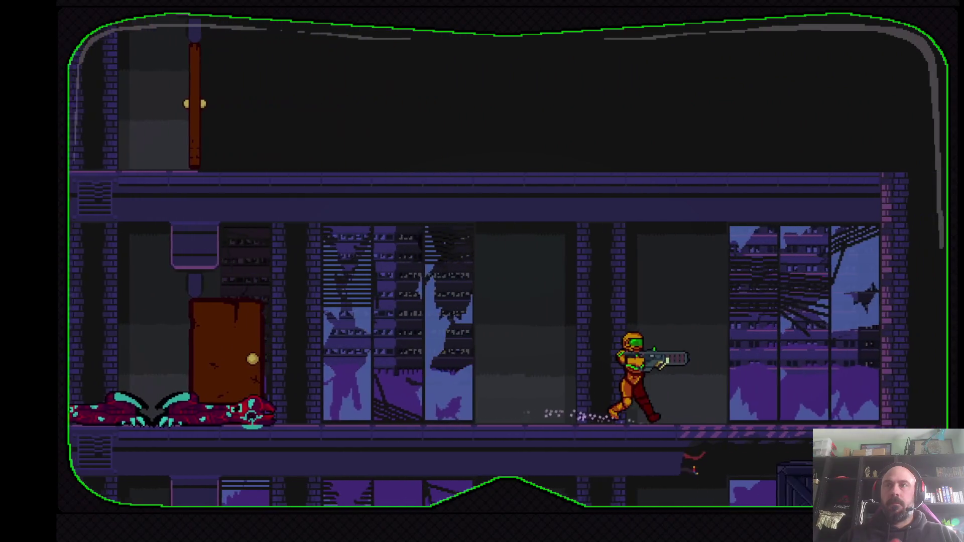
{"action": "key", "text": "Left"}
{"action": "key", "text": "space"}
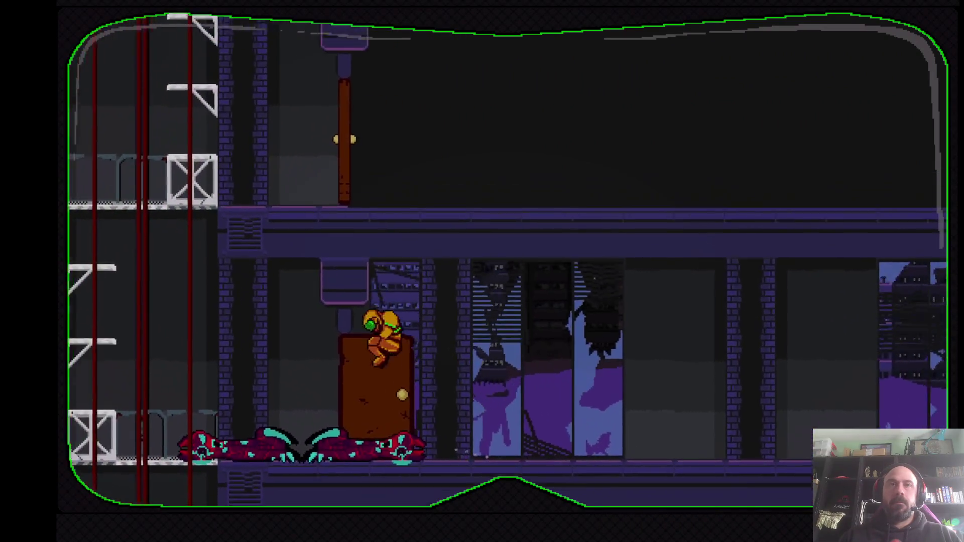
{"action": "key", "text": "Up"}
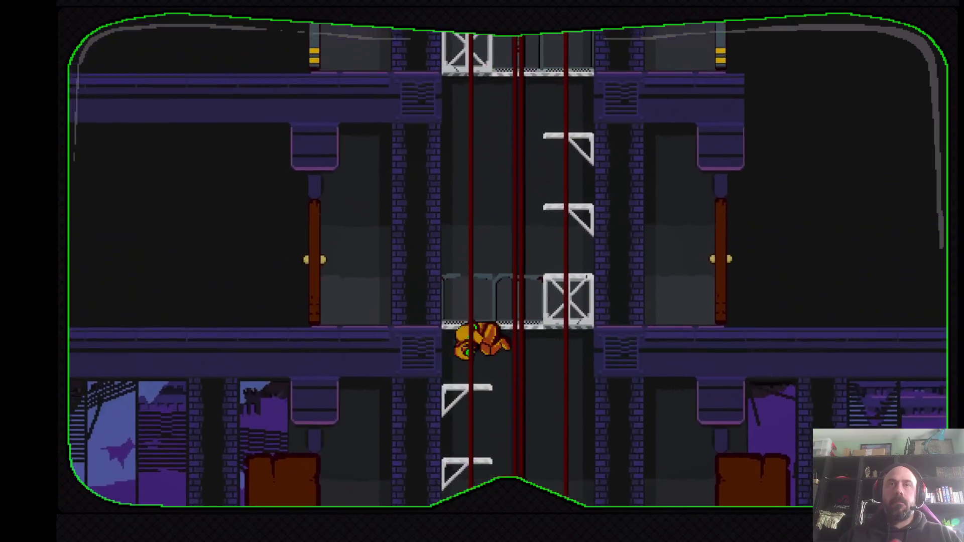
{"action": "key", "text": "Left"}
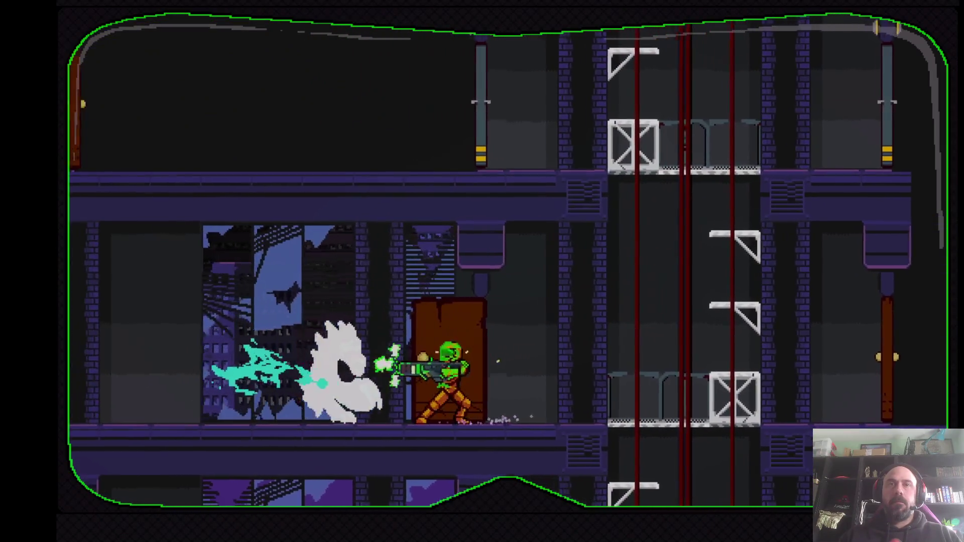
{"action": "key", "text": "Right"}
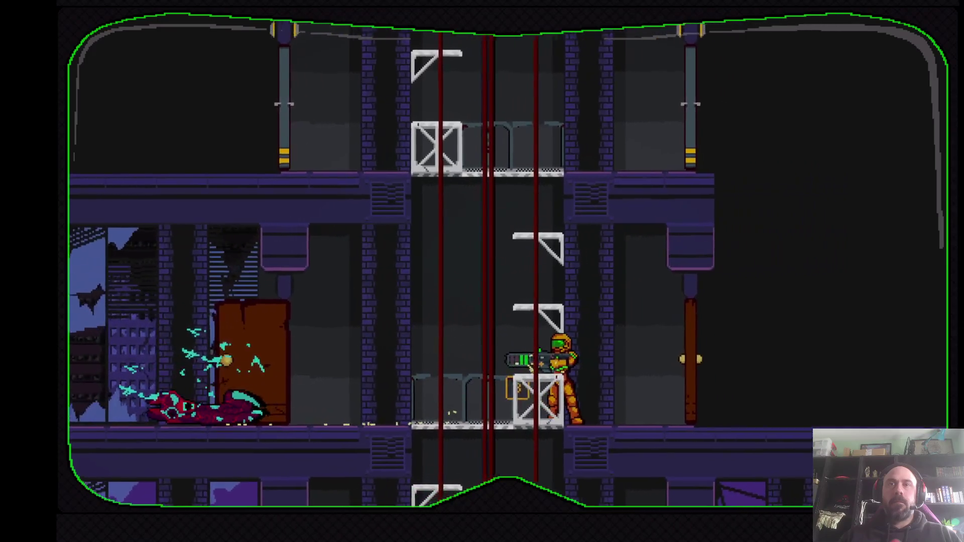
{"action": "key", "text": "Right"}
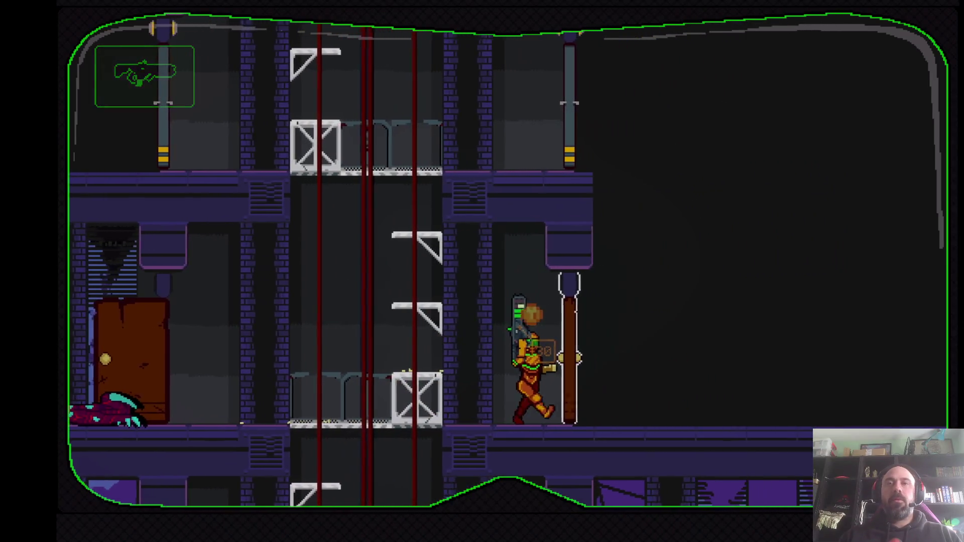
{"action": "key", "text": "Left"}
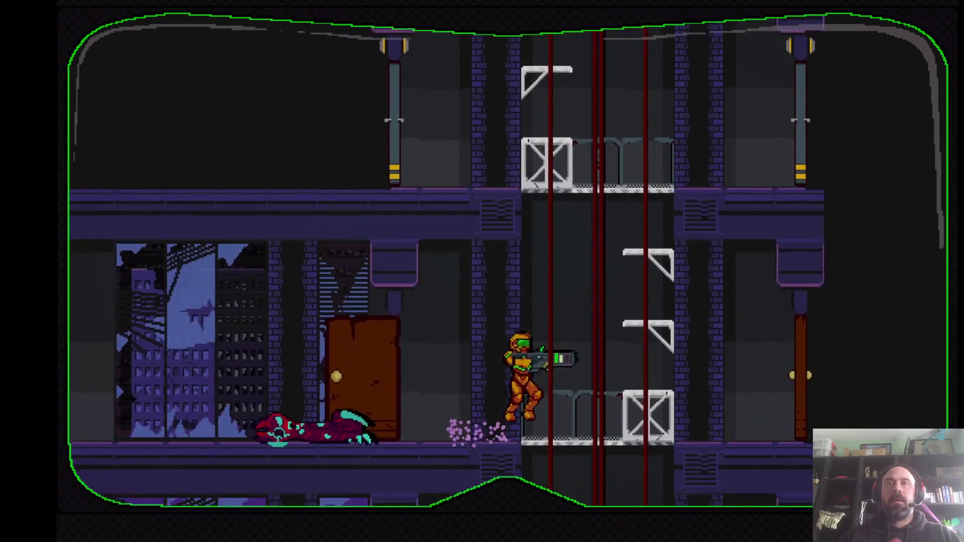
{"action": "key", "text": "Right"}
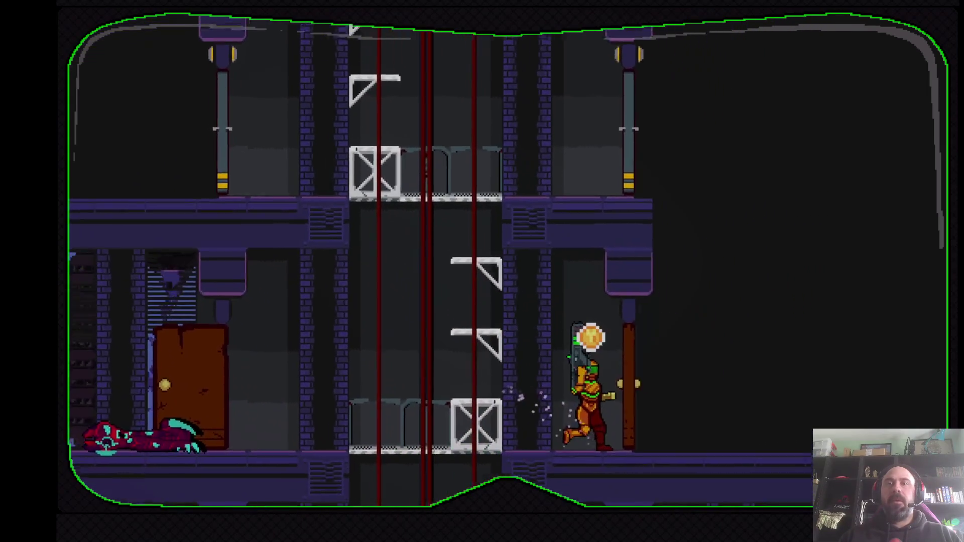
{"action": "key", "text": "Right"}
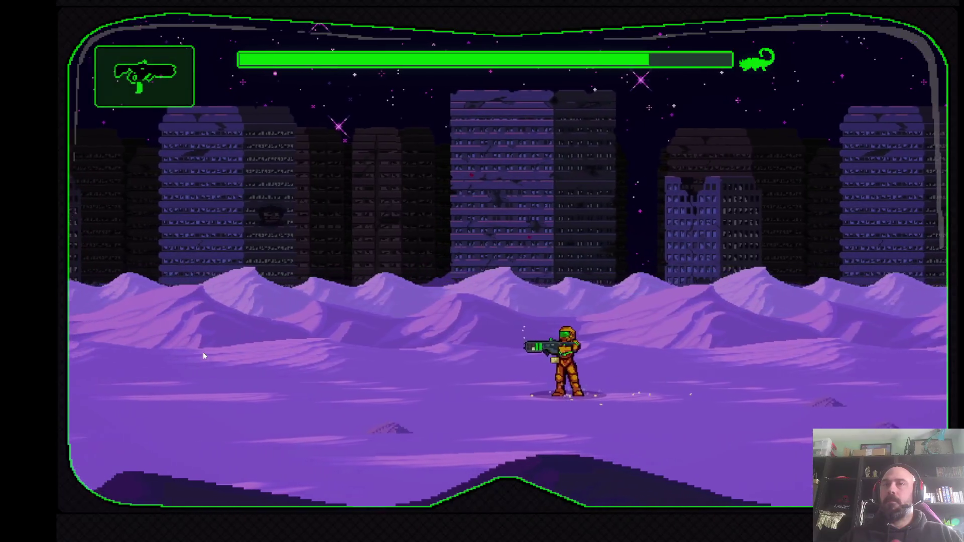
Approach the scorpion boss and dodge its first charges
{"action": "key", "text": "Left"}
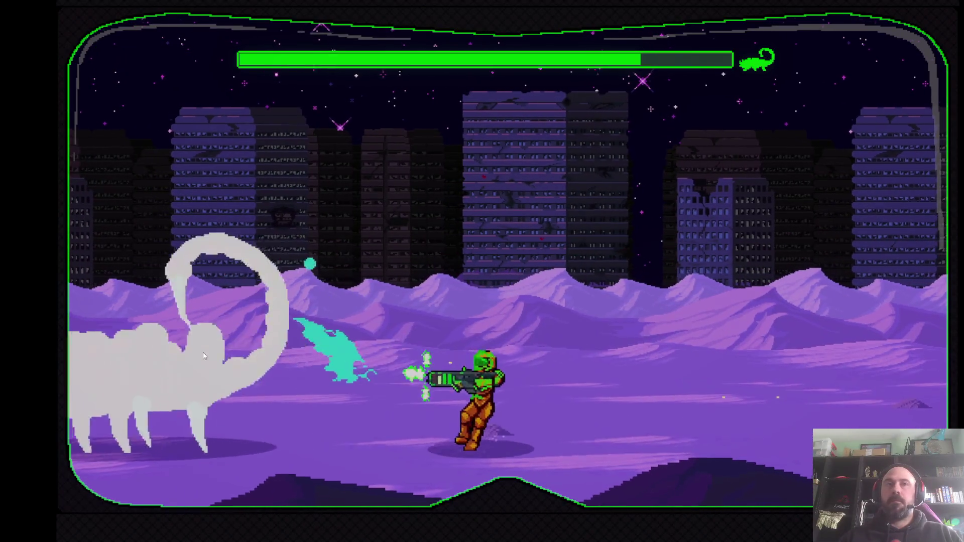
{"action": "key", "text": "Left"}
{"action": "key", "text": "Right"}
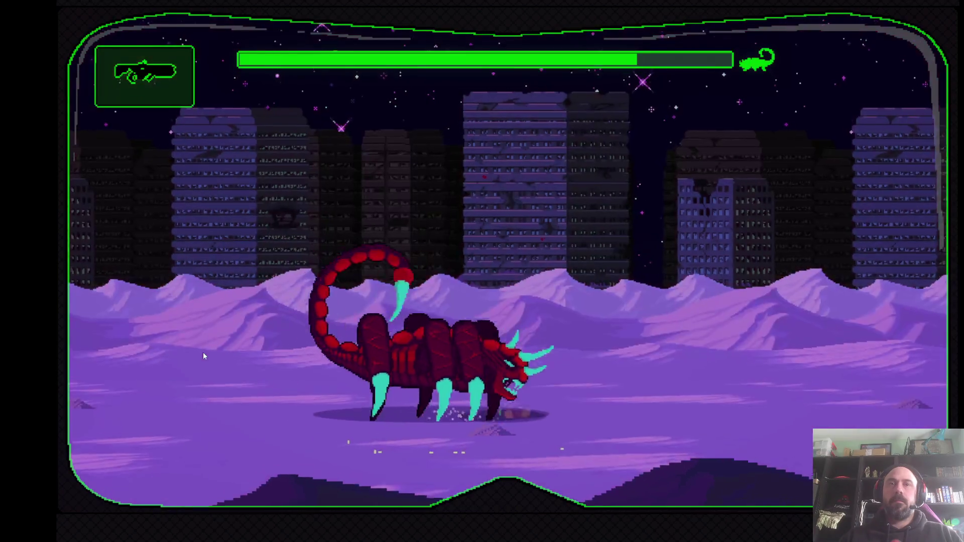
{"action": "key", "text": "Right"}
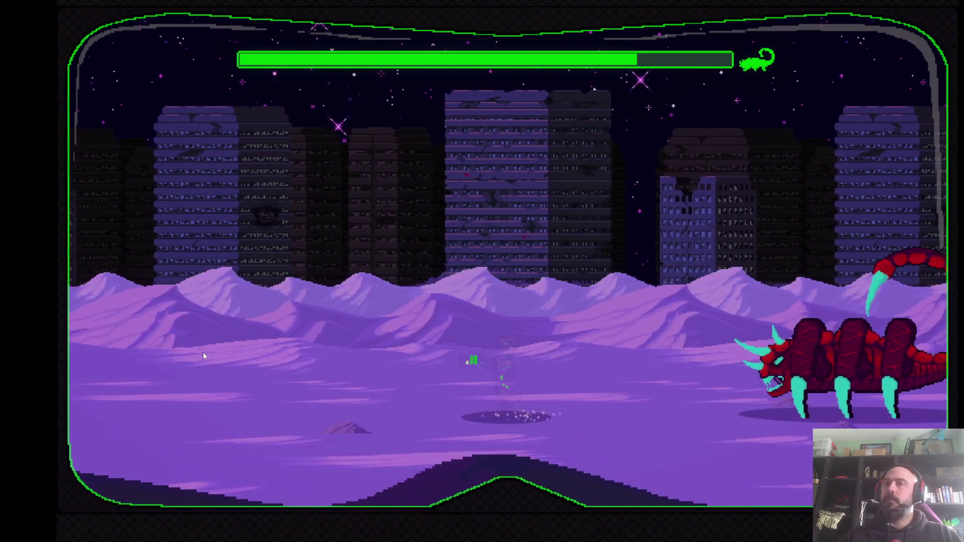
{"action": "key", "text": "Left"}
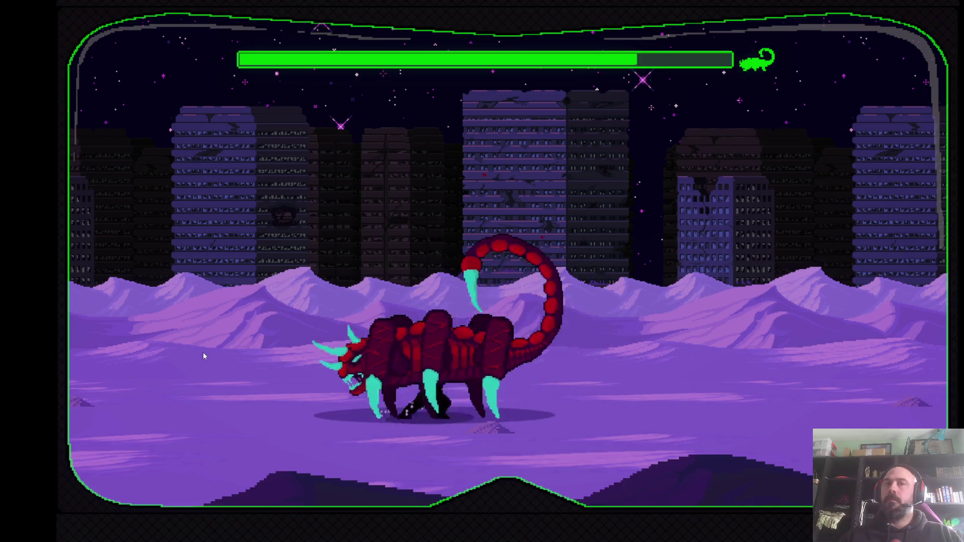
{"action": "key", "text": "Right"}
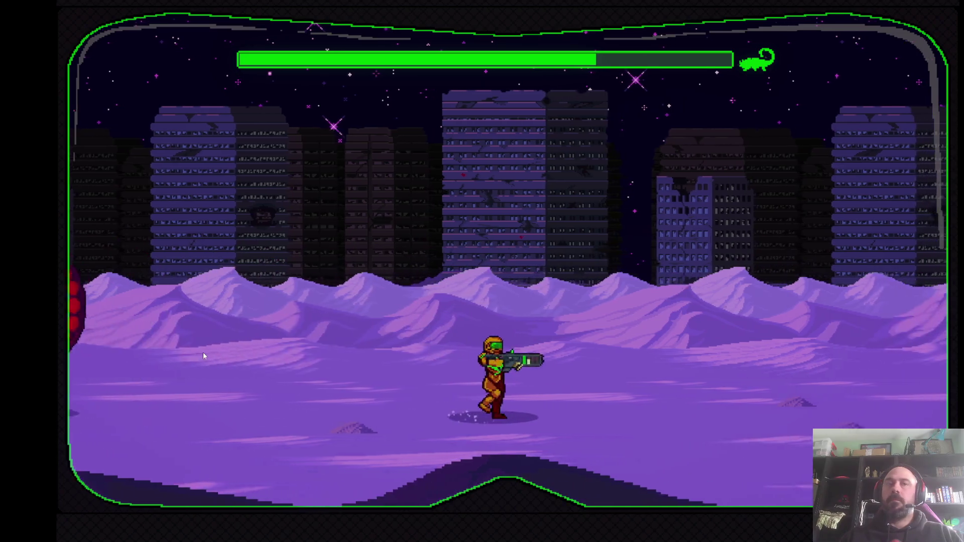
{"action": "key", "text": "Left"}
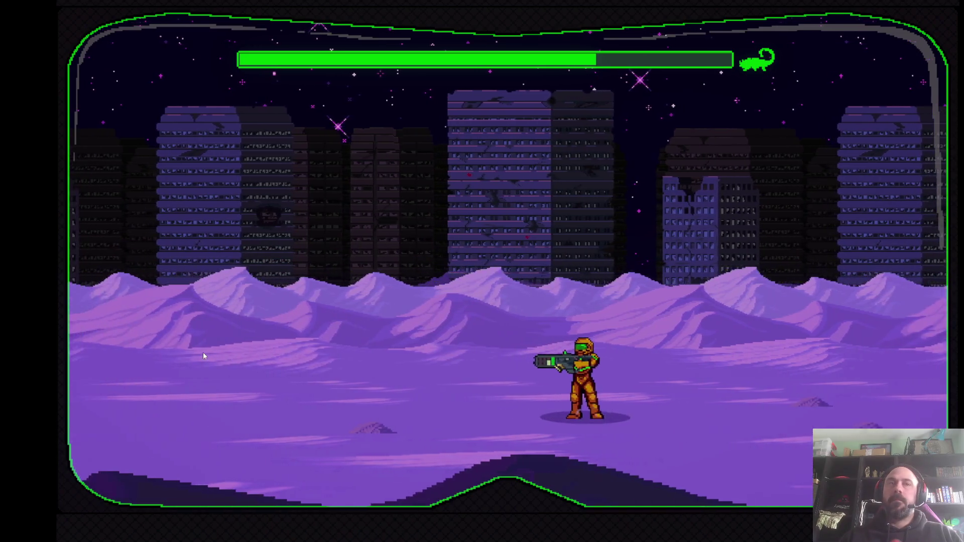
{"action": "key", "text": "Left"}
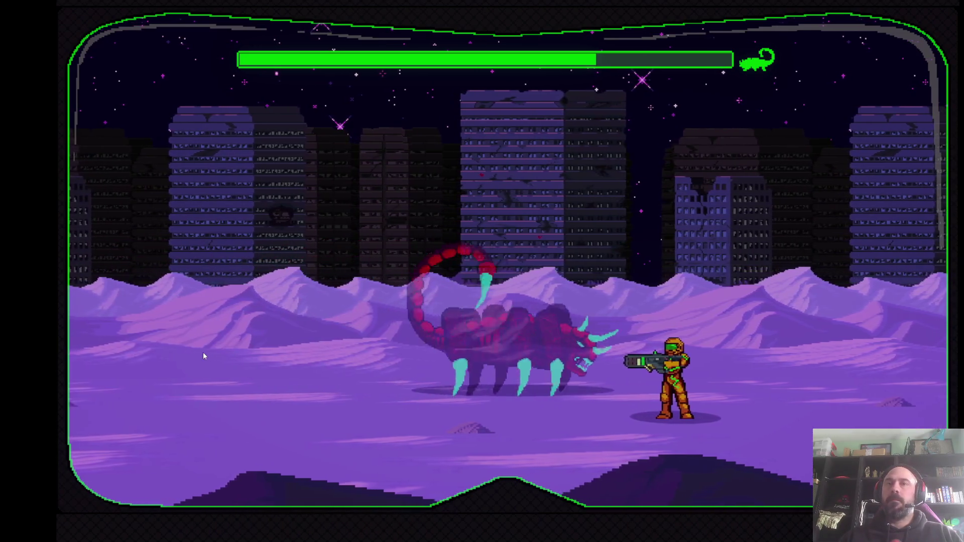
{"action": "key", "text": "Left"}
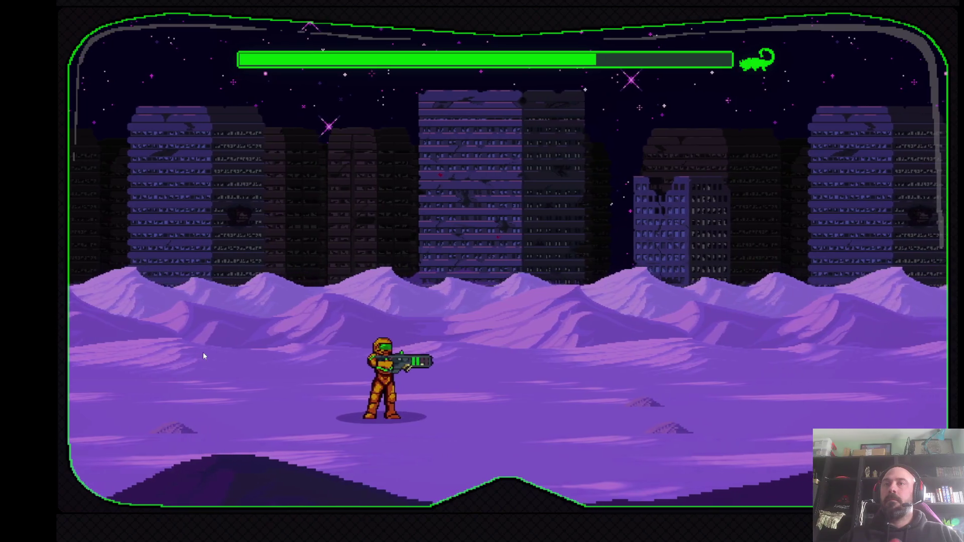
Run across the arena to gain distance, then turn and shoot the approaching boss
{"action": "key", "text": "Right"}
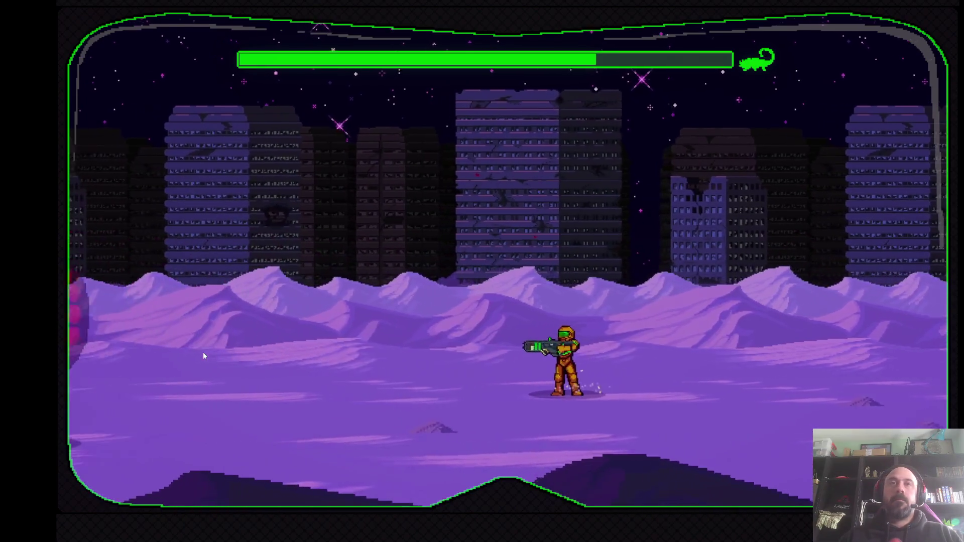
{"action": "key", "text": "Left"}
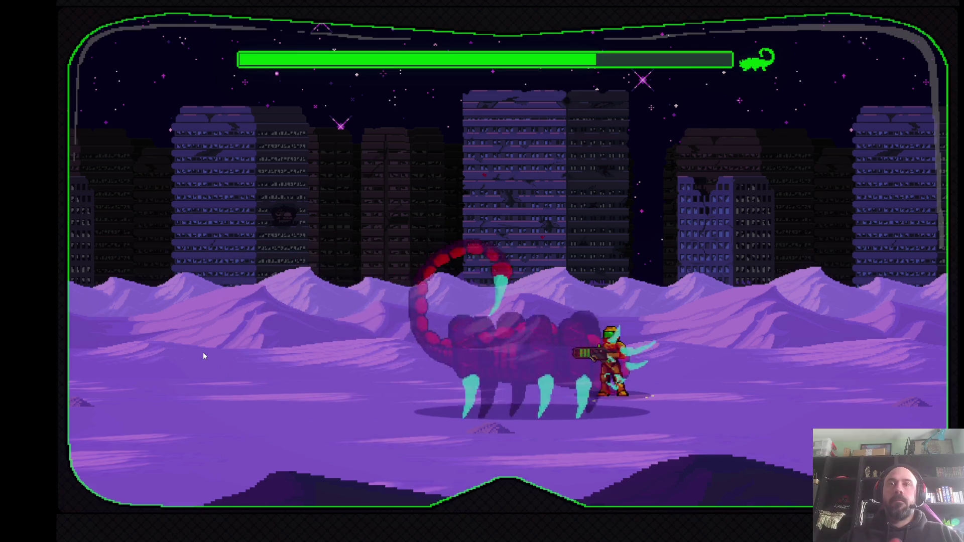
{"action": "key", "text": "Left"}
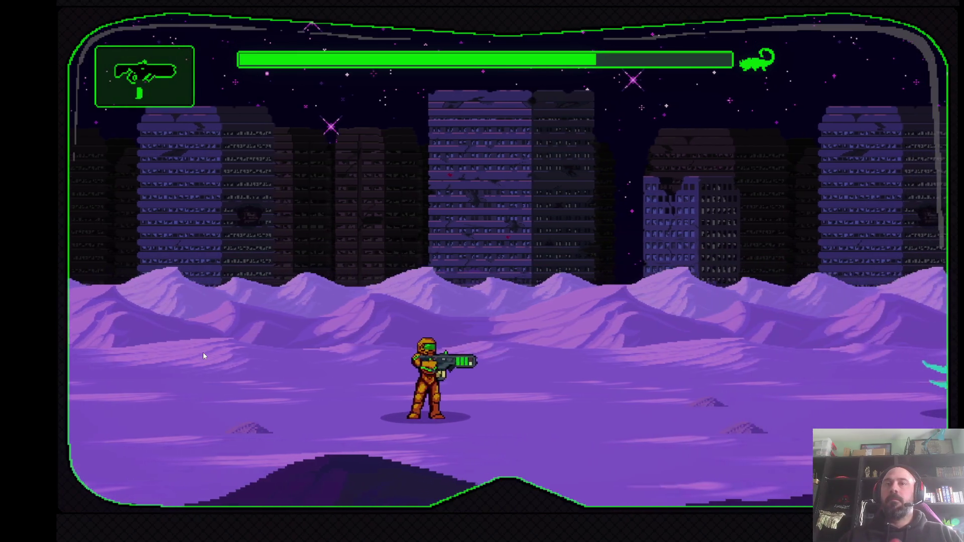
{"action": "key", "text": "Right"}
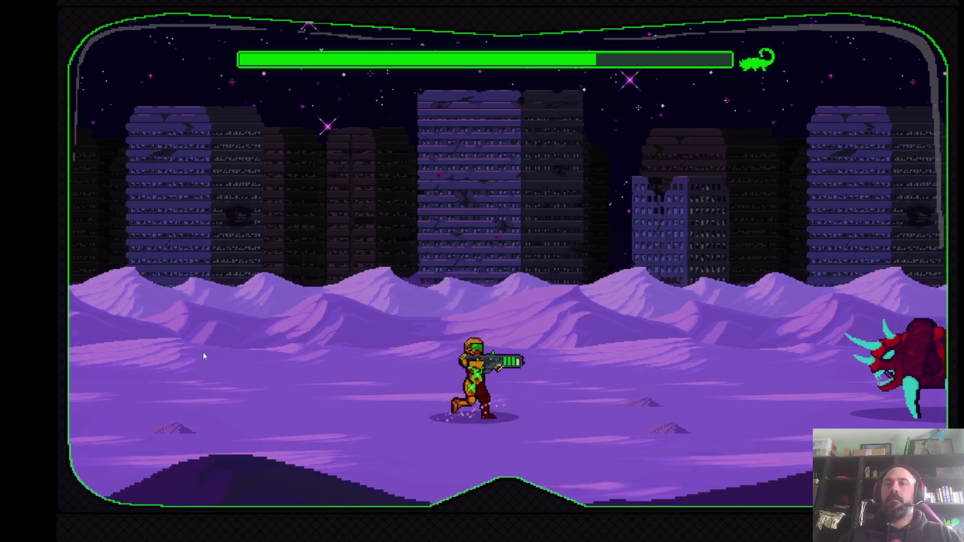
{"action": "key", "text": "Left"}
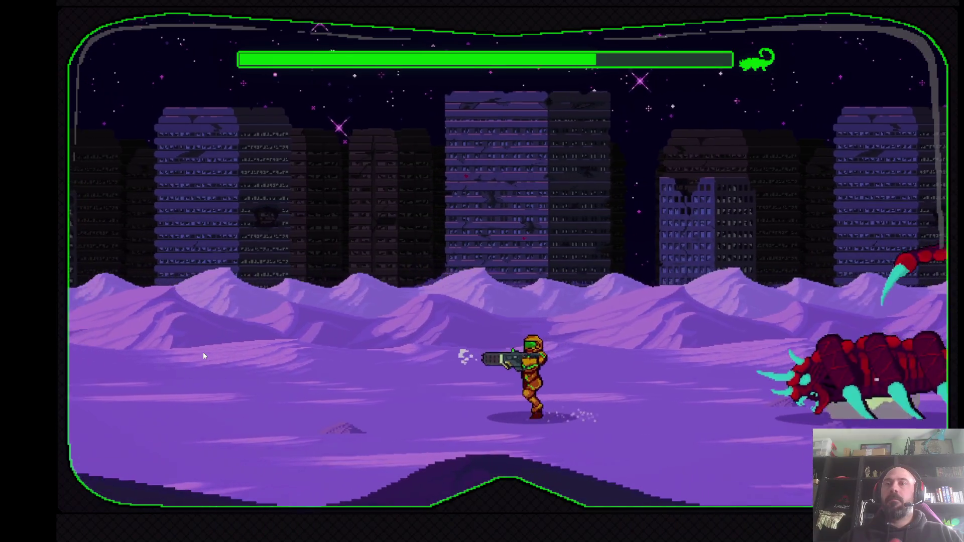
{"action": "key", "text": "Left"}
{"action": "key", "text": "Right"}
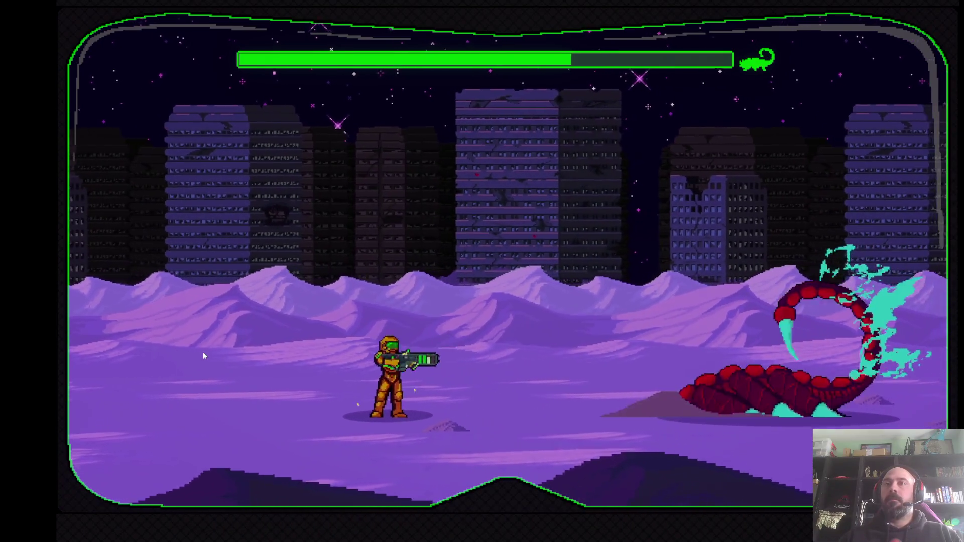
{"action": "key", "text": "Left"}
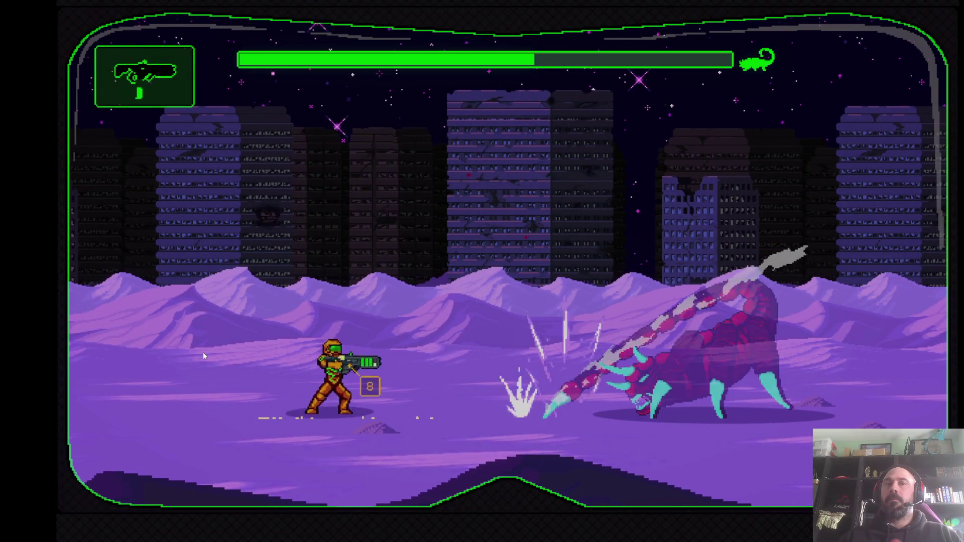
Sidestep the advancing boss and run right past its lunge
{"action": "key", "text": "Left"}
{"action": "key", "text": "Right"}
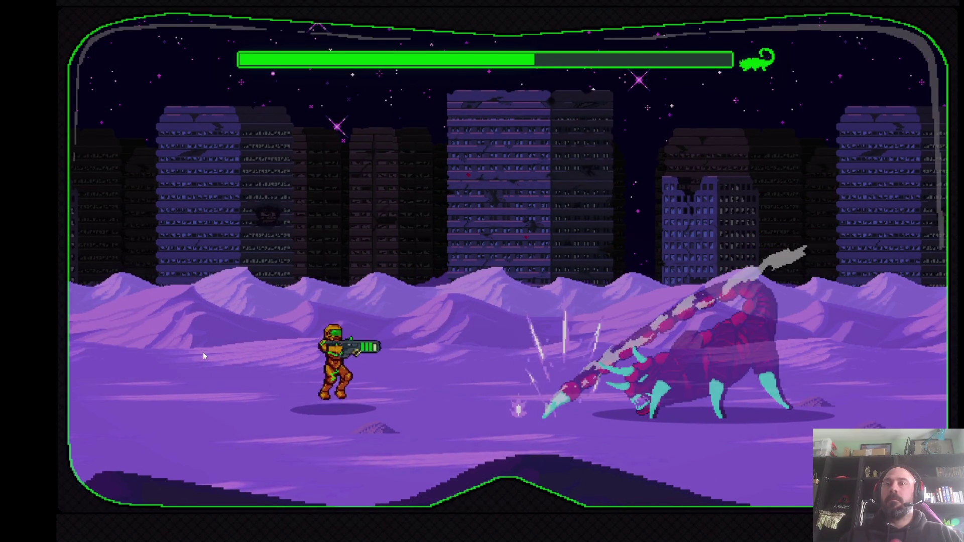
{"action": "key", "text": "Left"}
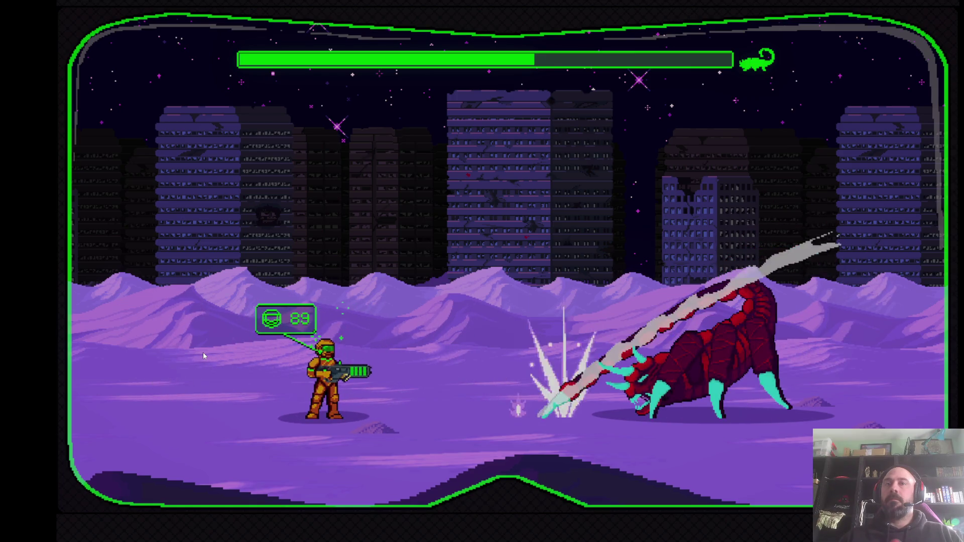
{"action": "key", "text": "Right"}
{"action": "key", "text": "Left"}
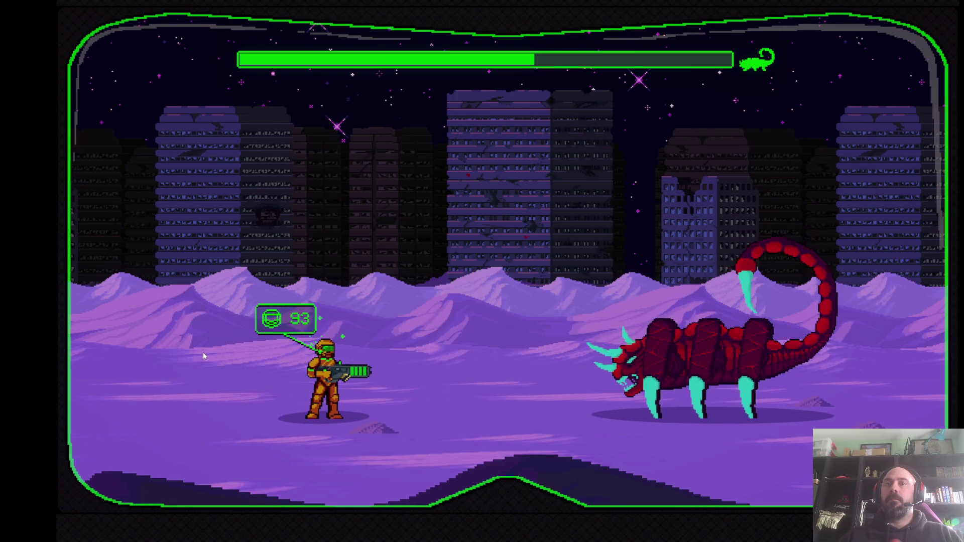
{"action": "key", "text": "Right"}
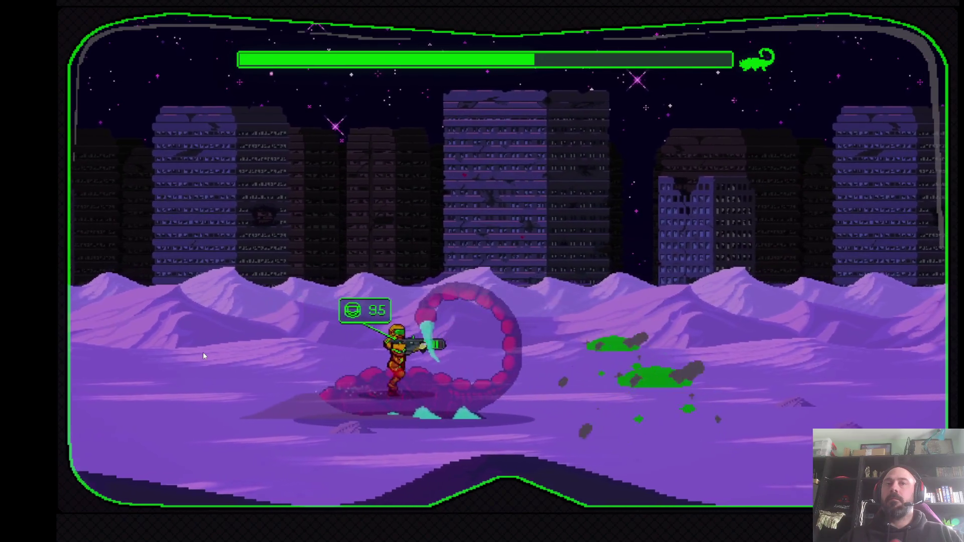
{"action": "key", "text": "Right"}
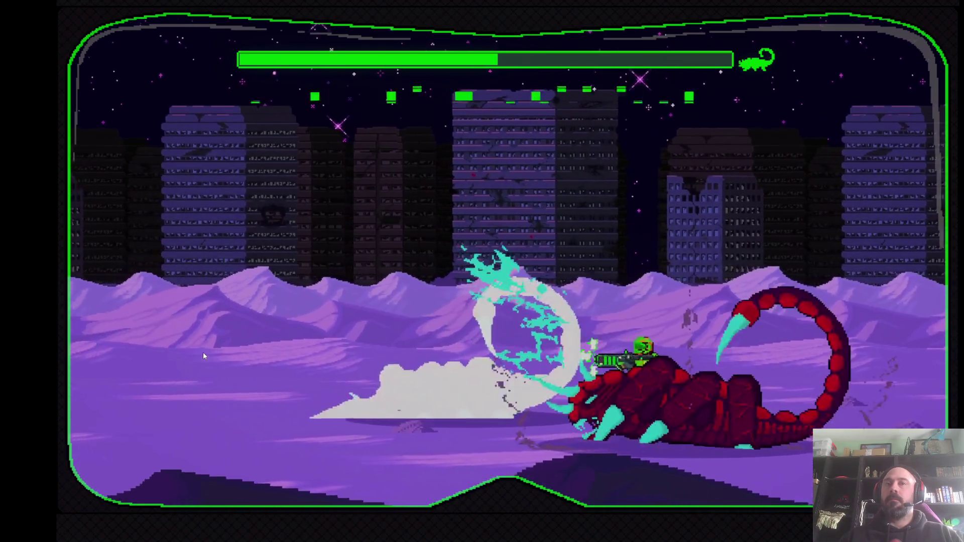
Reposition as the scorpions break apart, evading the burrowing, charging scorpion
{"action": "key", "text": "Right"}
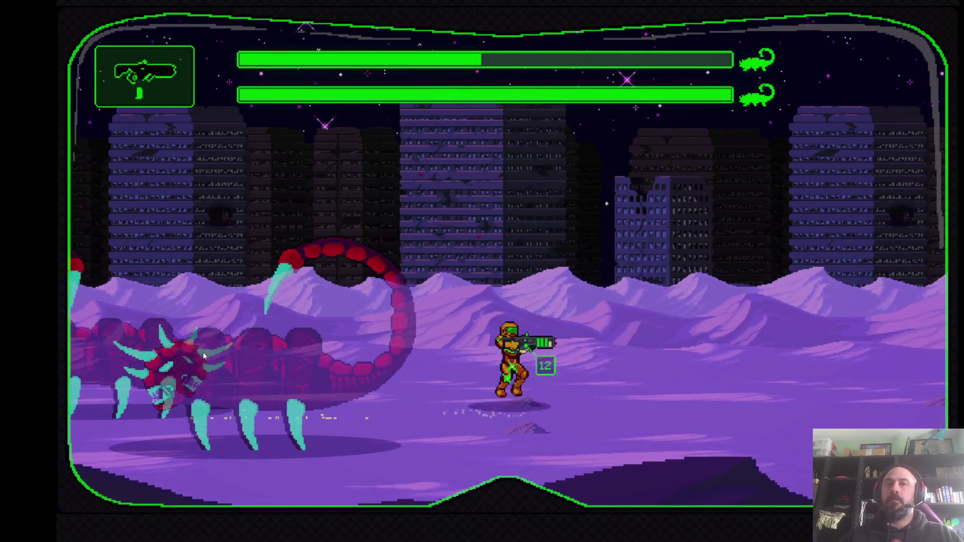
{"action": "key", "text": "Right"}
{"action": "key", "text": "Left"}
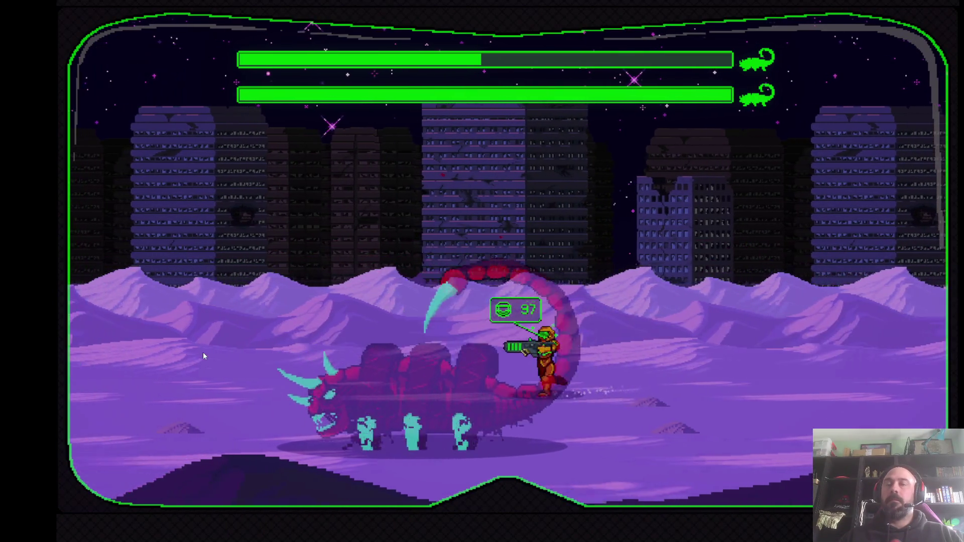
{"action": "key", "text": "Left"}
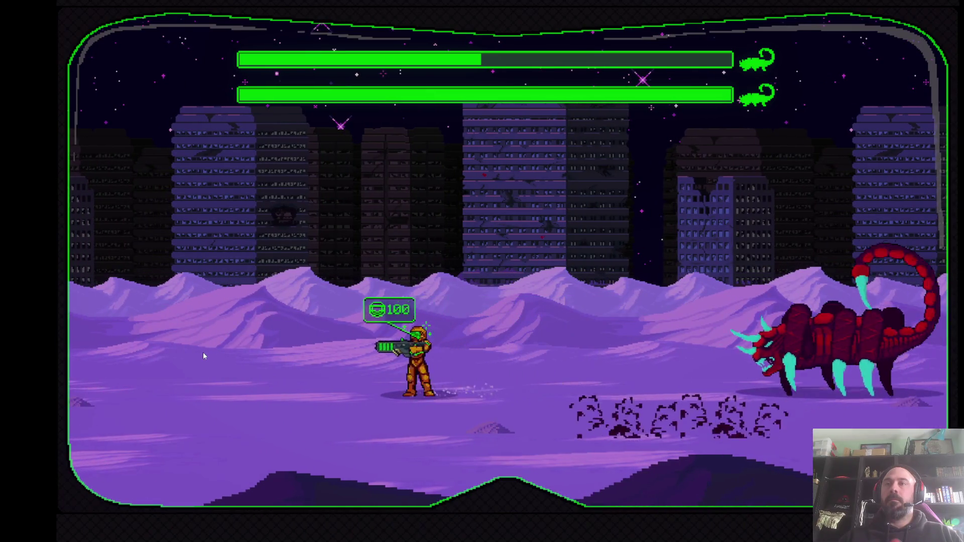
{"action": "key", "text": "Left"}
{"action": "key", "text": "Right"}
{"action": "key", "text": "Right"}
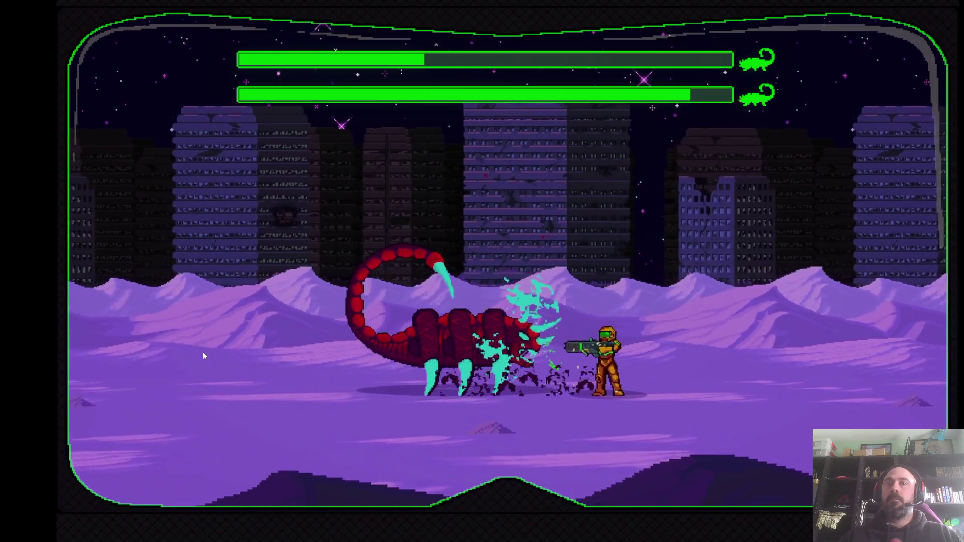
Dodge repeated charges, then chase and shoot the second scorpion
{"action": "key", "text": "Left"}
{"action": "key", "text": "Right"}
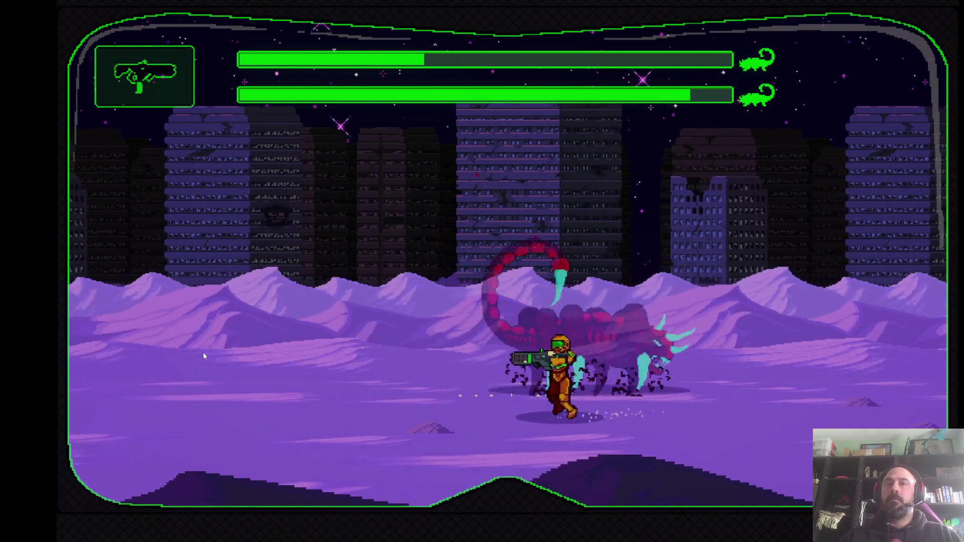
{"action": "key", "text": "Left"}
{"action": "key", "text": "Right"}
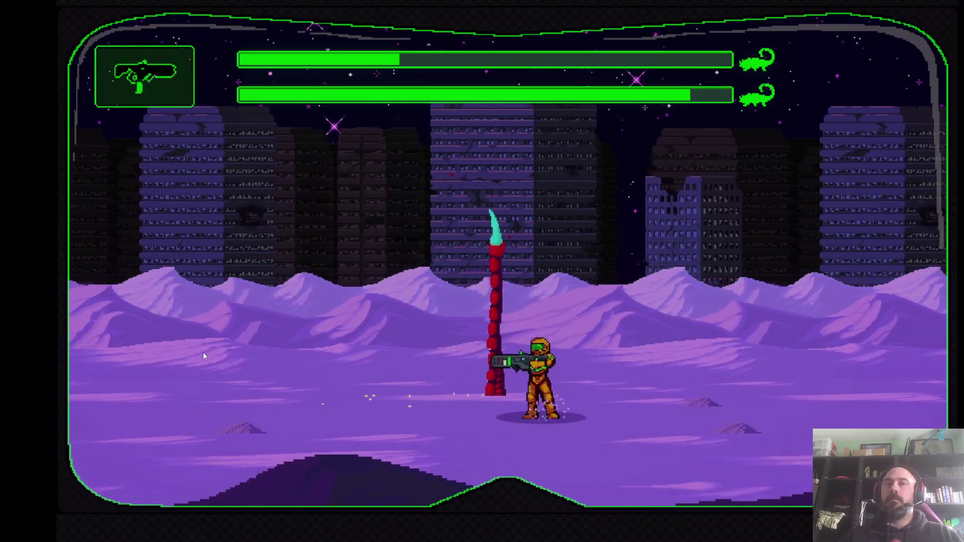
{"action": "key", "text": "Left"}
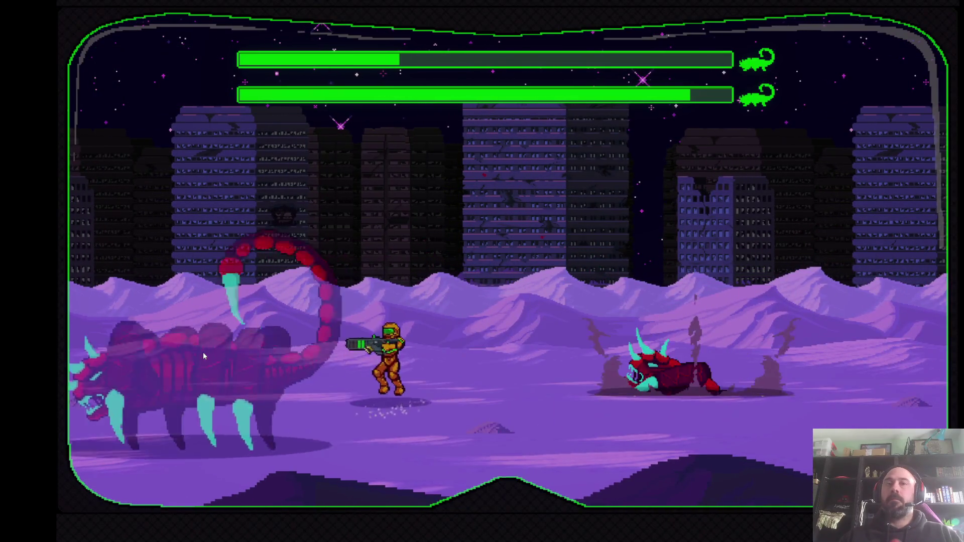
{"action": "key", "text": "Right"}
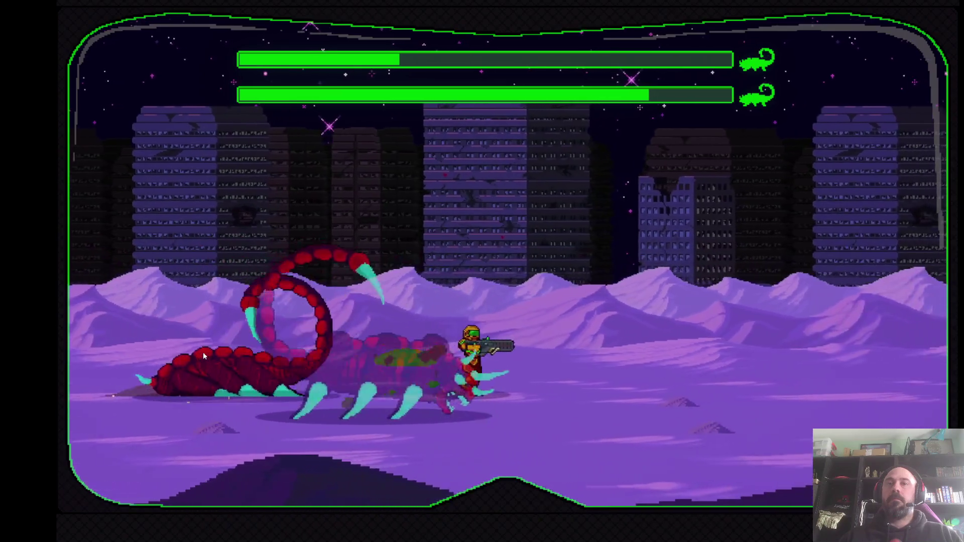
{"action": "key", "text": "Right"}
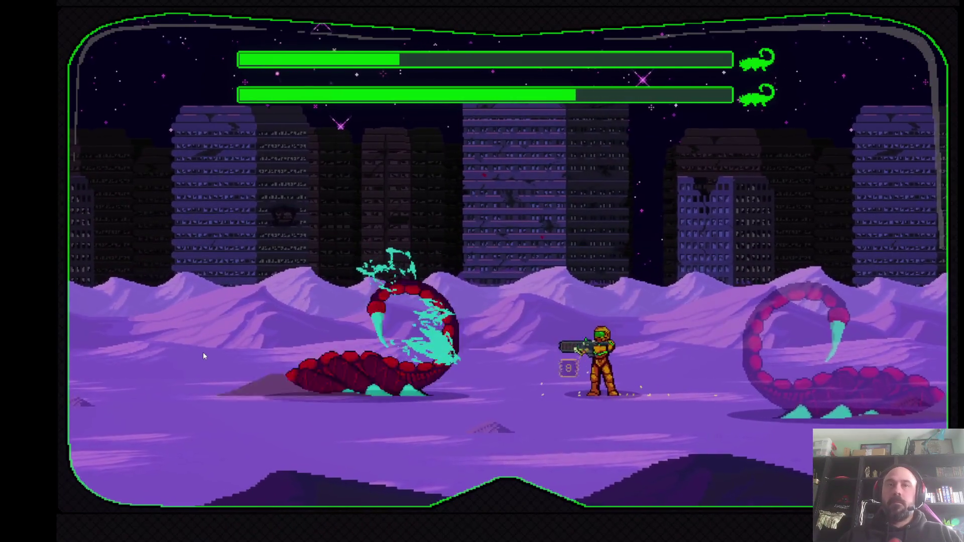
{"action": "key", "text": "space"}
Escape from under the crawling scorpion and fire until it retreats
{"action": "key", "text": "Left"}
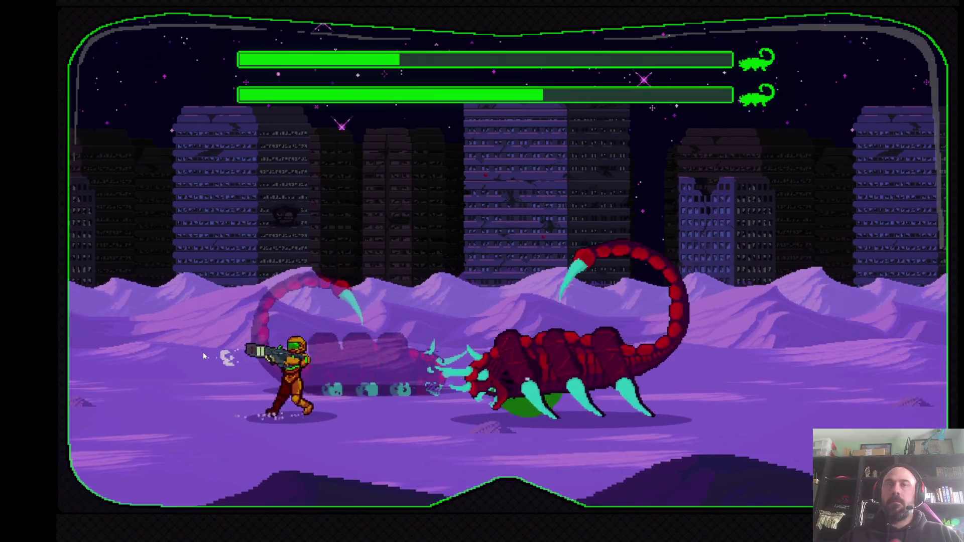
{"action": "key", "text": "Left"}
{"action": "key", "text": "Right"}
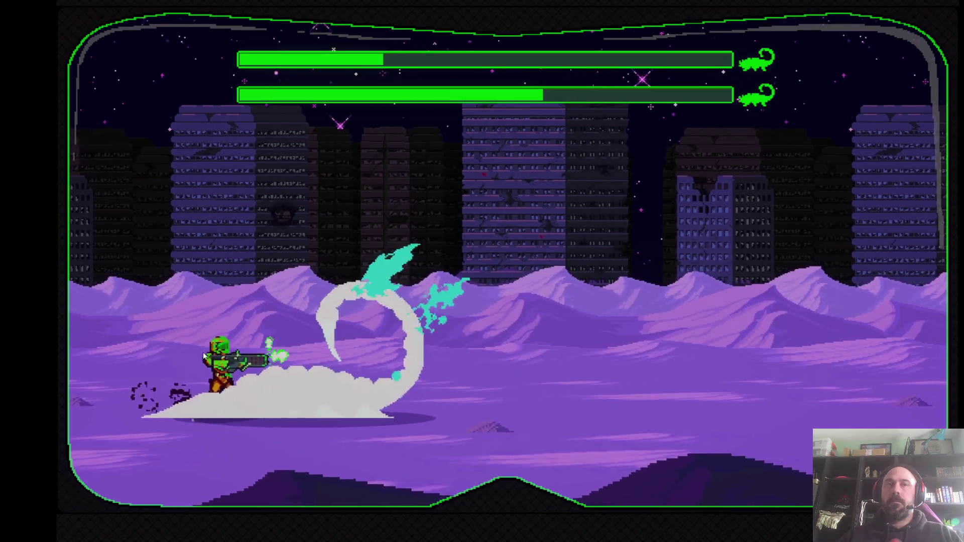
{"action": "key", "text": "space"}
{"action": "key", "text": "Right"}
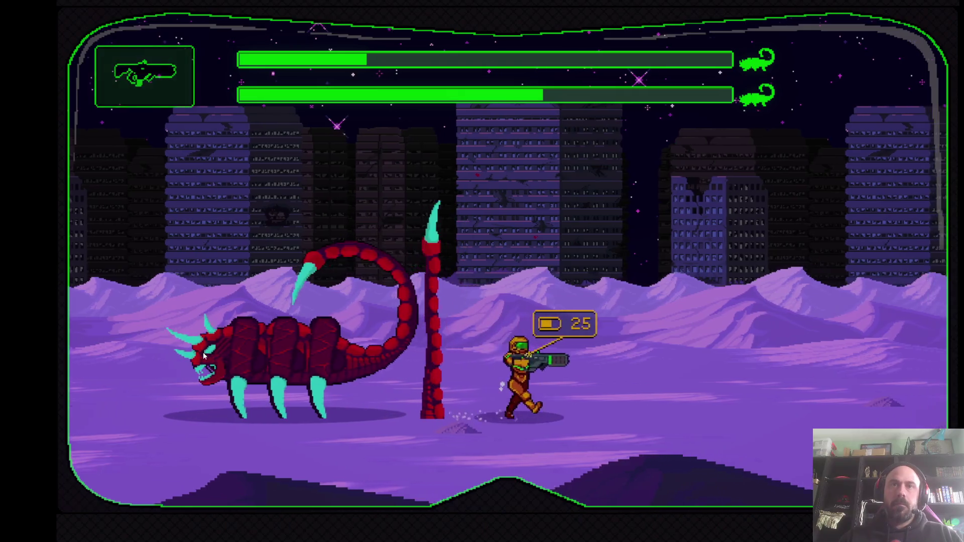
{"action": "key", "text": "Left"}
{"action": "key", "text": "space"}
Bait a charge, shoot the passing scorpion and fire on the newly entering scorpions
{"action": "key", "text": "Left"}
{"action": "key", "text": "Right"}
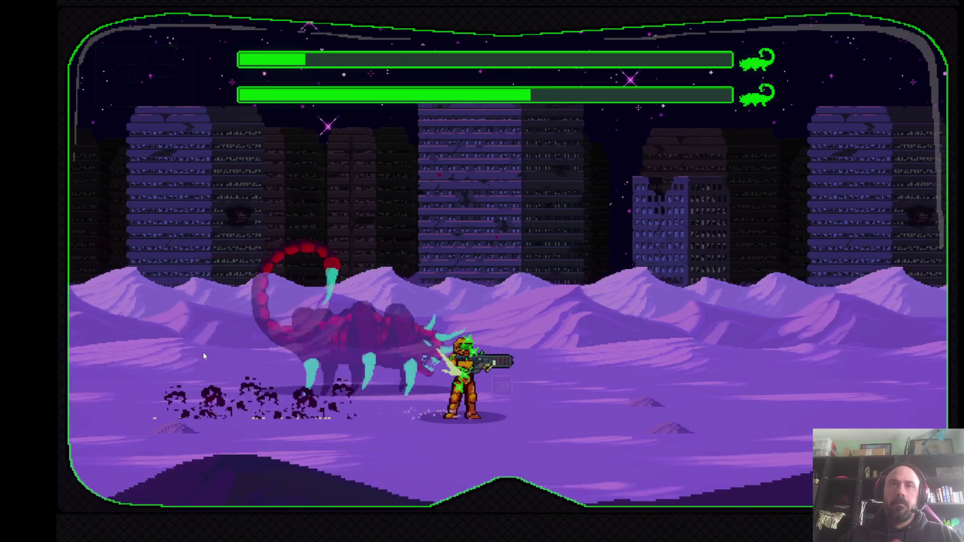
{"action": "key", "text": "Left"}
{"action": "key", "text": "space"}
{"action": "key", "text": "Right"}
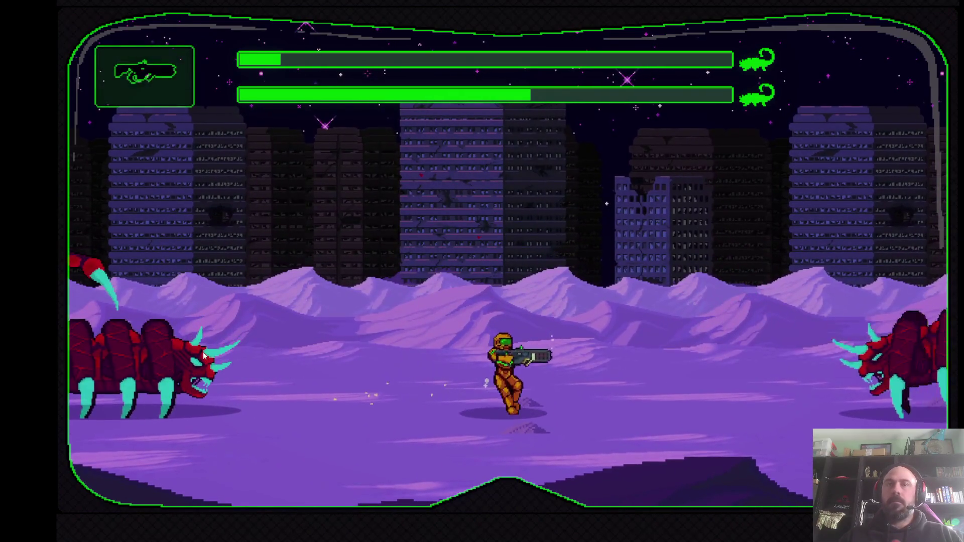
{"action": "key", "text": "Left"}
{"action": "key", "text": "space"}
Keep dodging and shooting until the boss's first health bar is fully drained
{"action": "key", "text": "Right"}
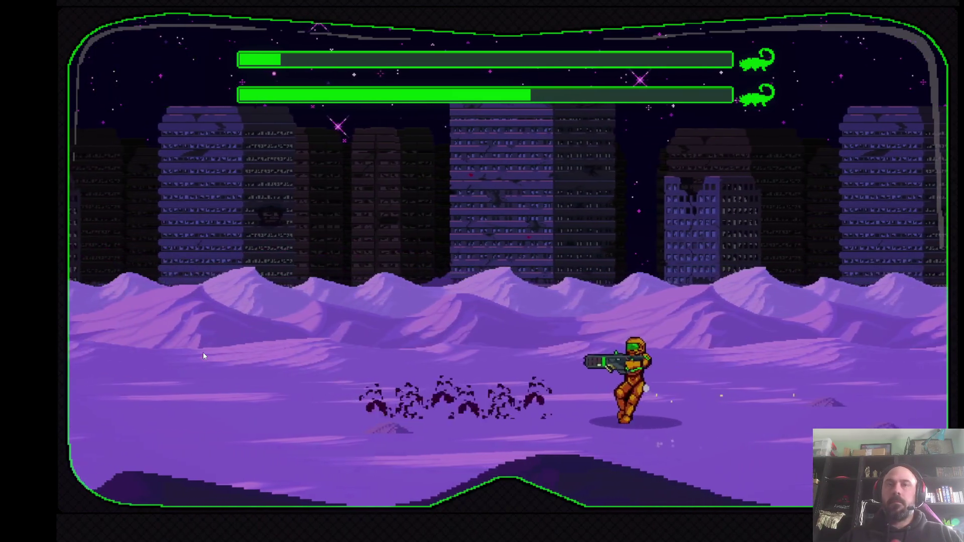
{"action": "key", "text": "Left"}
{"action": "key", "text": "Right"}
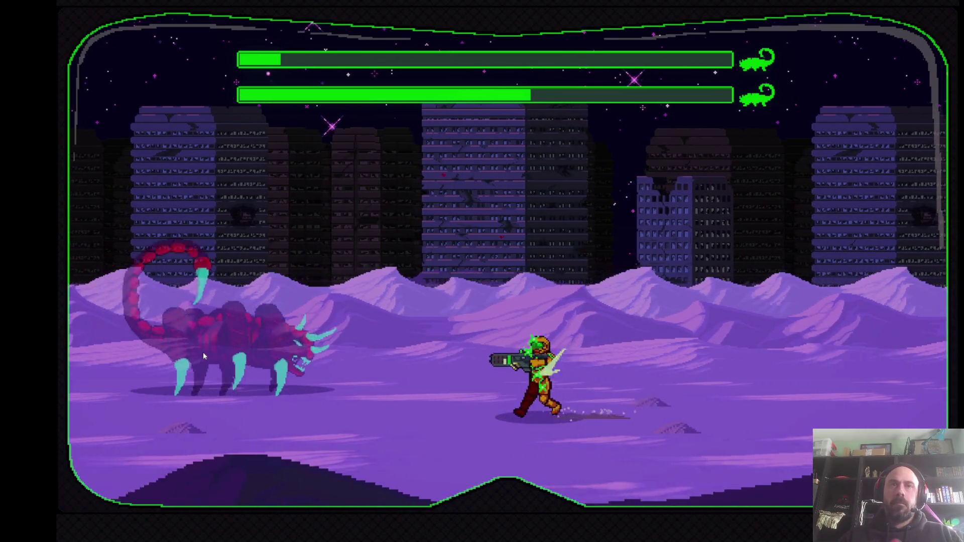
{"action": "key", "text": "Left"}
{"action": "key", "text": "Right"}
{"action": "key", "text": "space"}
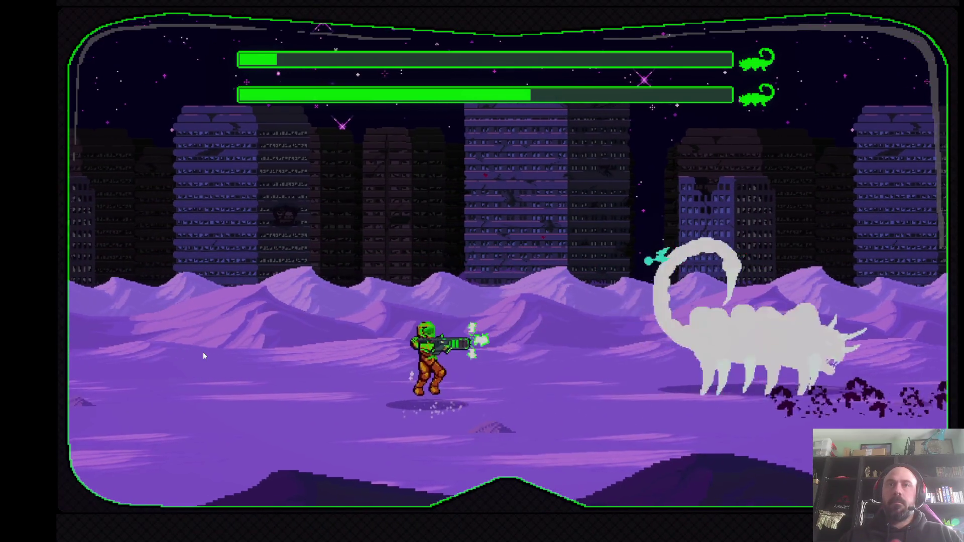
{"action": "key", "text": "Right"}
{"action": "key", "text": "Left"}
{"action": "key", "text": "Right"}
{"action": "key", "text": "Left"}
{"action": "key", "text": "Left"}
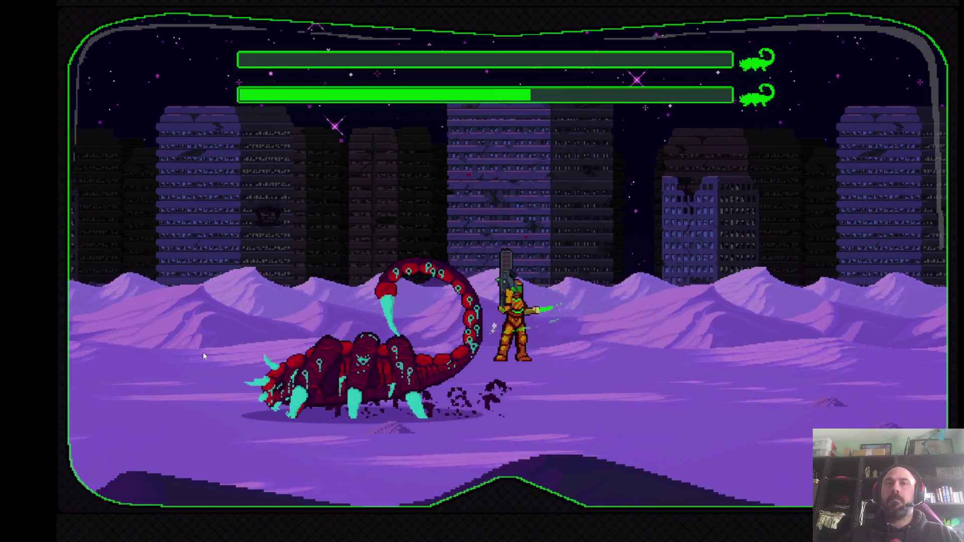
{"action": "key", "text": "Right"}
{"action": "key", "text": "Right"}
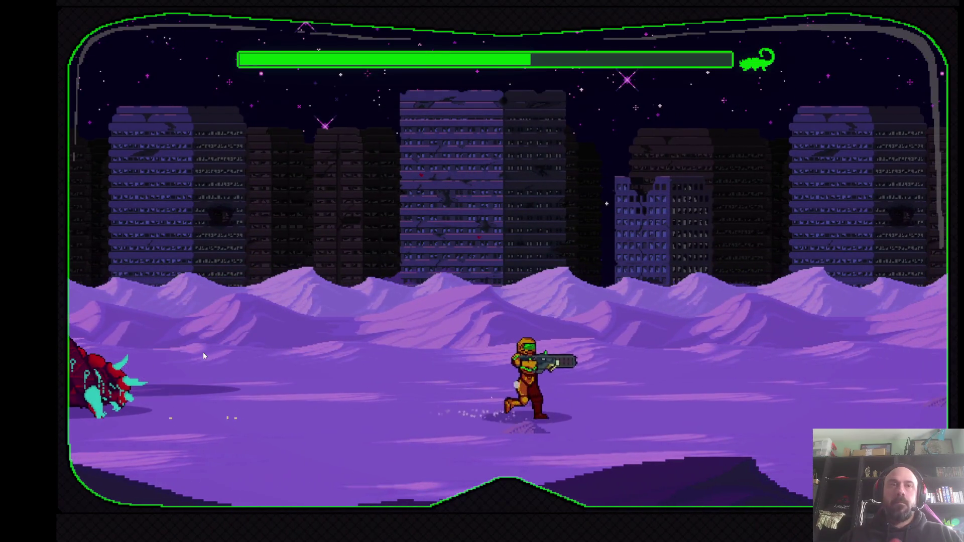
Face and shoot the scorpion boss, jumping off it and retreating as it charges
{"action": "key", "text": "Left"}
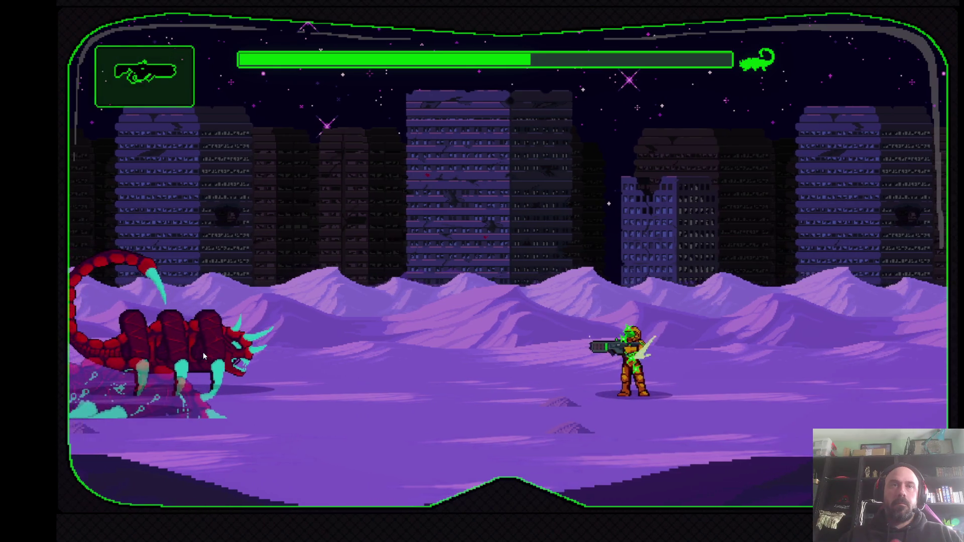
{"action": "key", "text": "Right"}
{"action": "key", "text": "Right"}
{"action": "key", "text": "Left"}
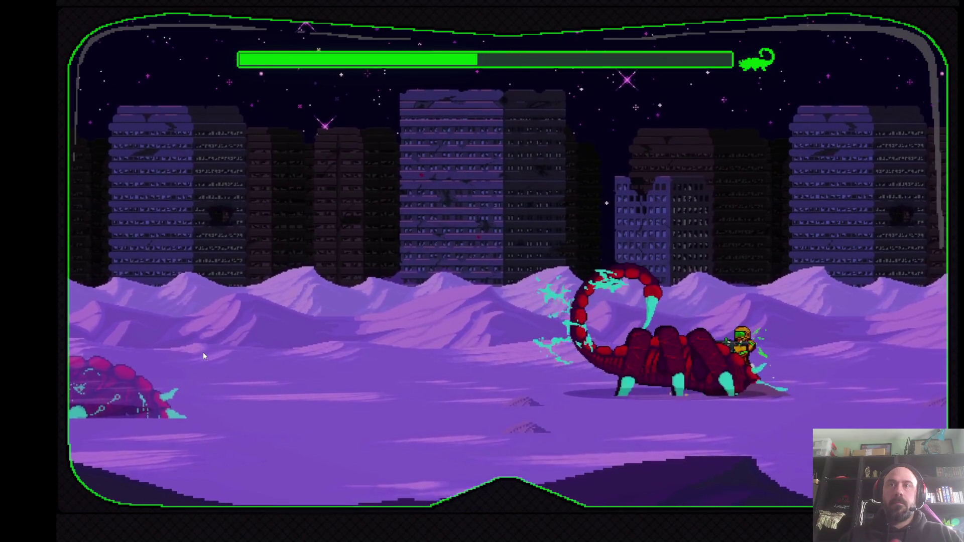
{"action": "key", "text": "space"}
{"action": "key", "text": "Left"}
{"action": "key", "text": "Right"}
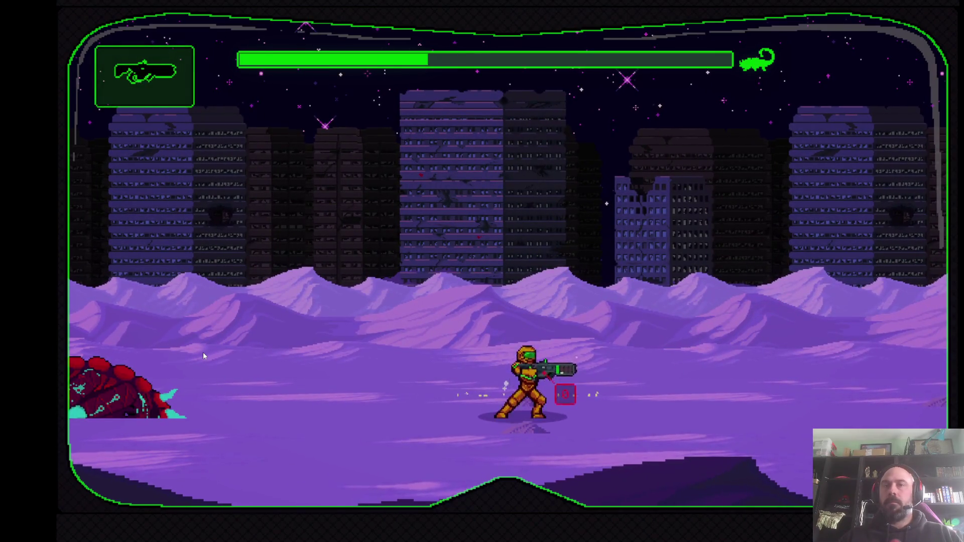
{"action": "key", "text": "Left"}
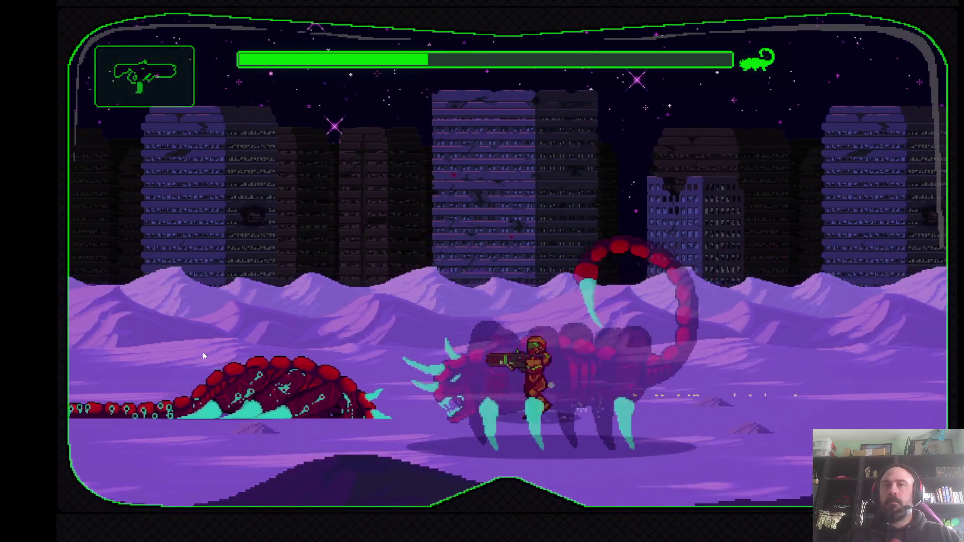
{"action": "key", "text": "Right"}
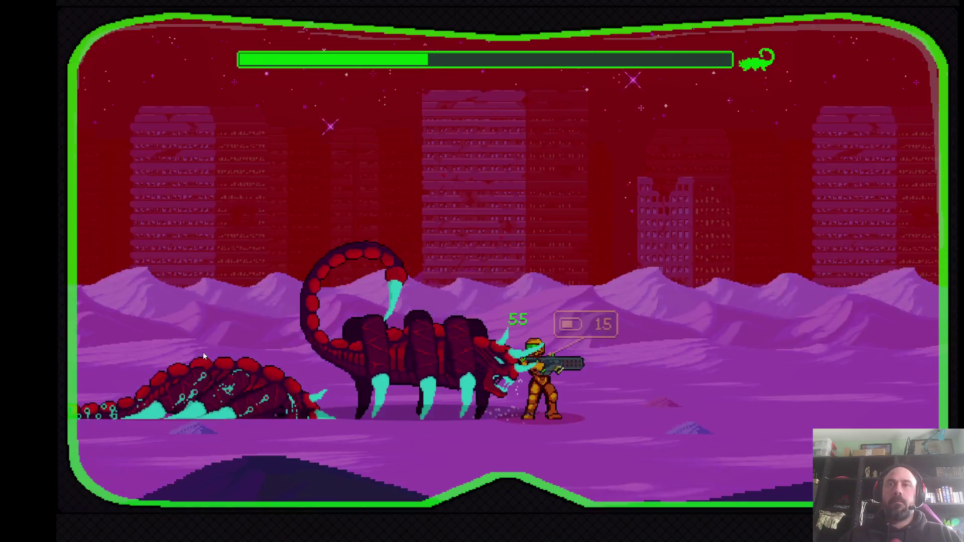
{"action": "key", "text": "Left"}
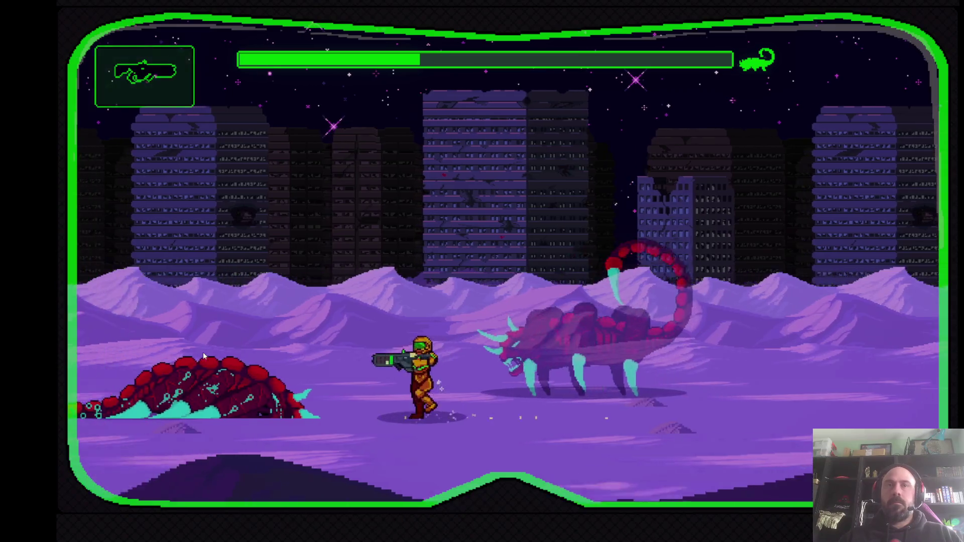
Move onto the worm, then run back and forth across the field shooting enemies
{"action": "key", "text": "Right"}
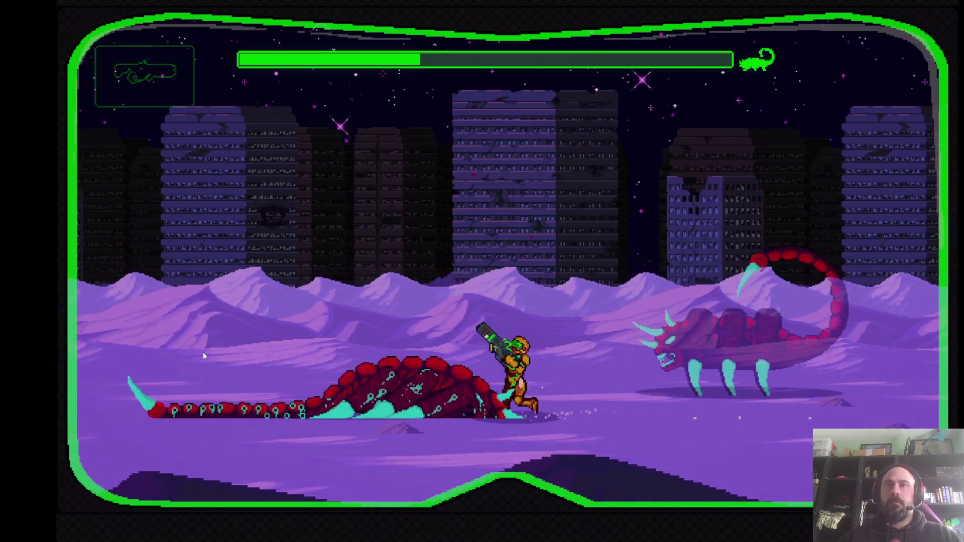
{"action": "key", "text": "Left"}
{"action": "key", "text": "Right"}
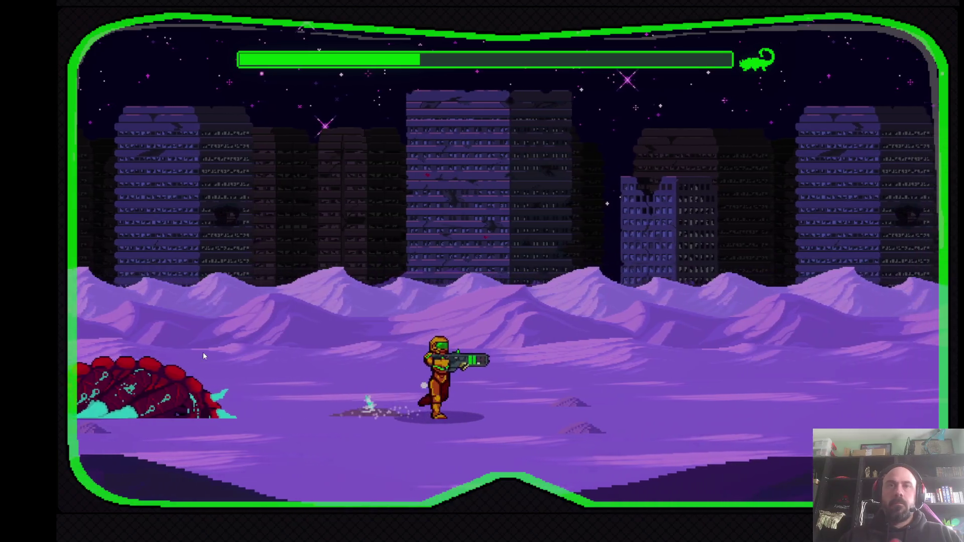
{"action": "key", "text": "Right"}
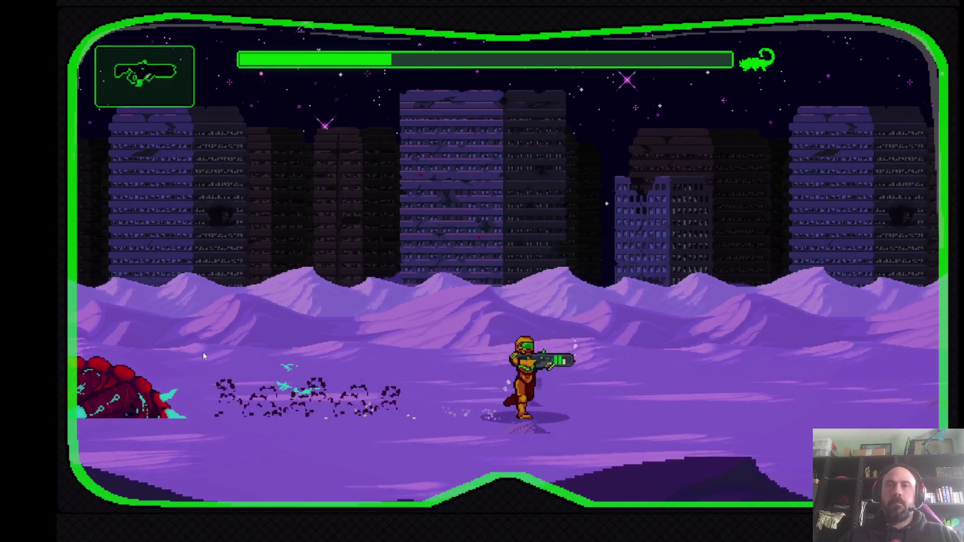
{"action": "key", "text": "Right"}
{"action": "key", "text": "Left"}
{"action": "key", "text": "Right"}
{"action": "key", "text": "Left"}
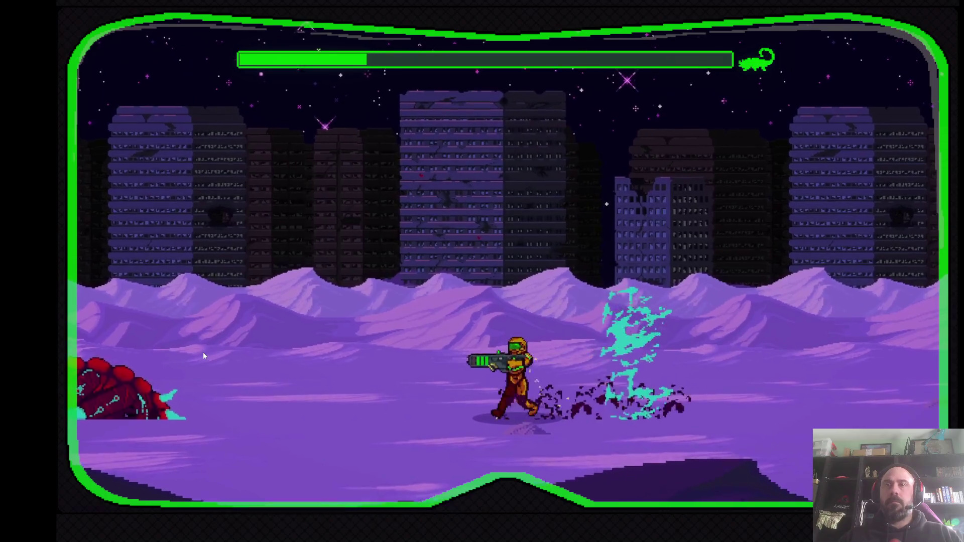
{"action": "key", "text": "Right"}
{"action": "key", "text": "Left"}
{"action": "key", "text": "Right"}
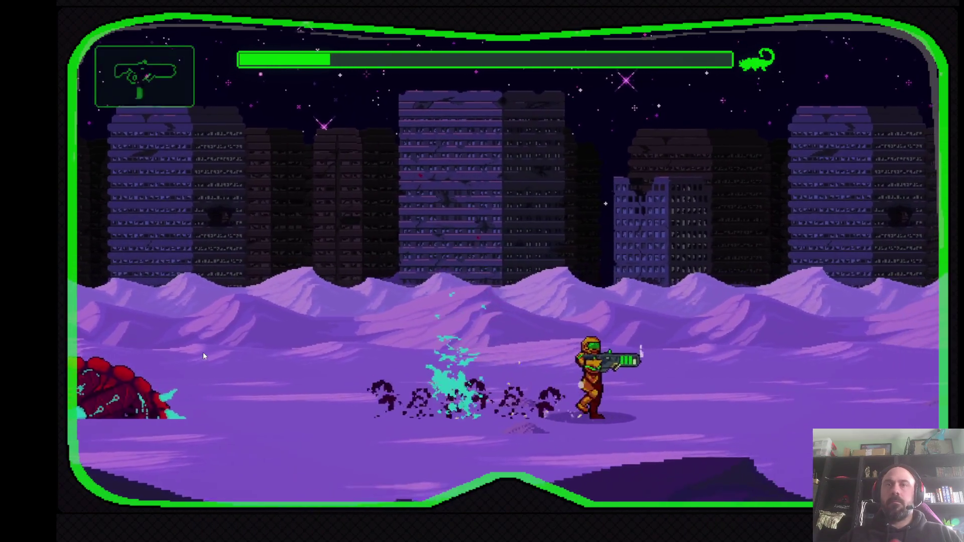
{"action": "key", "text": "Right"}
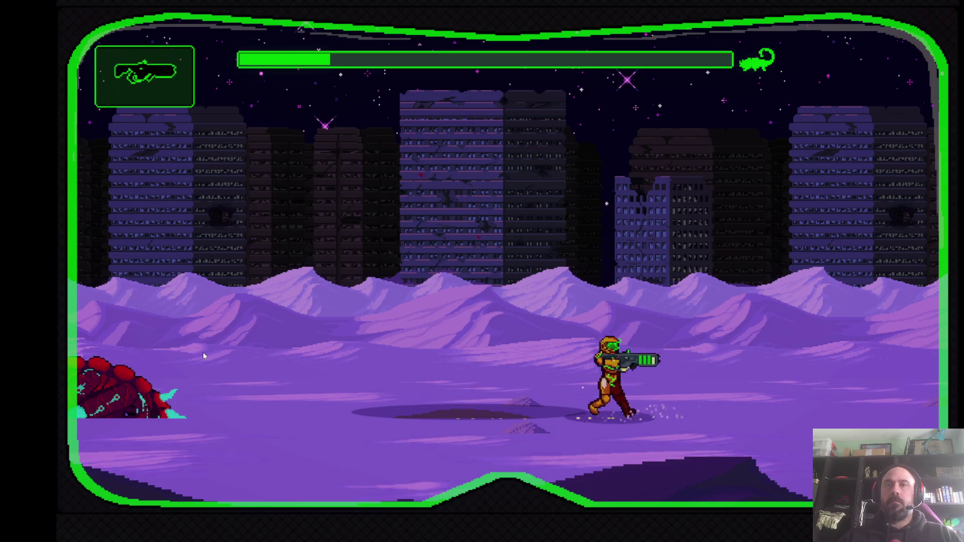
{"action": "key", "text": "Right"}
{"action": "key", "text": "Left"}
Keep firing at the leaping scorpion boss until its last health bar is nearly empty
{"action": "key", "text": "Left"}
{"action": "key", "text": "Right"}
{"action": "key", "text": "Left"}
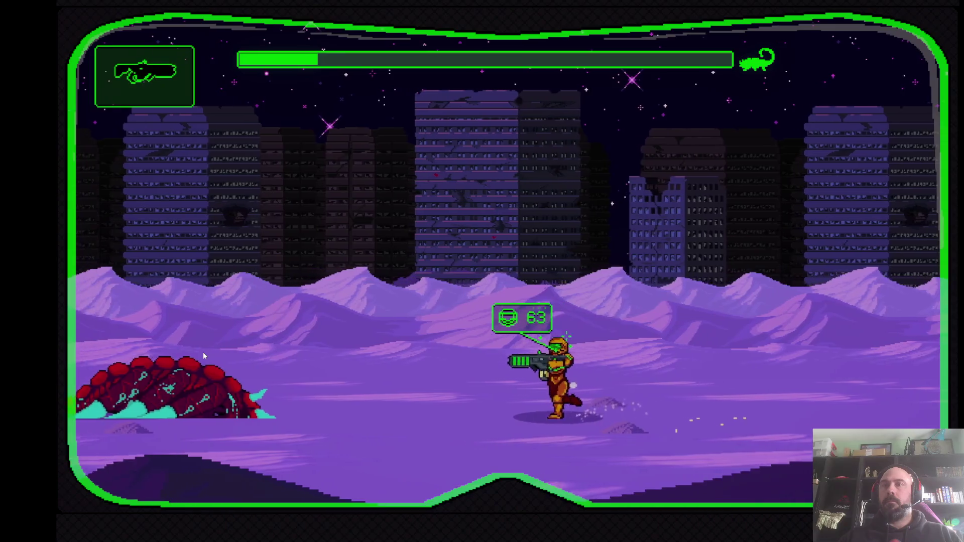
{"action": "key", "text": "Left"}
{"action": "key", "text": "Right"}
{"action": "key", "text": "Left"}
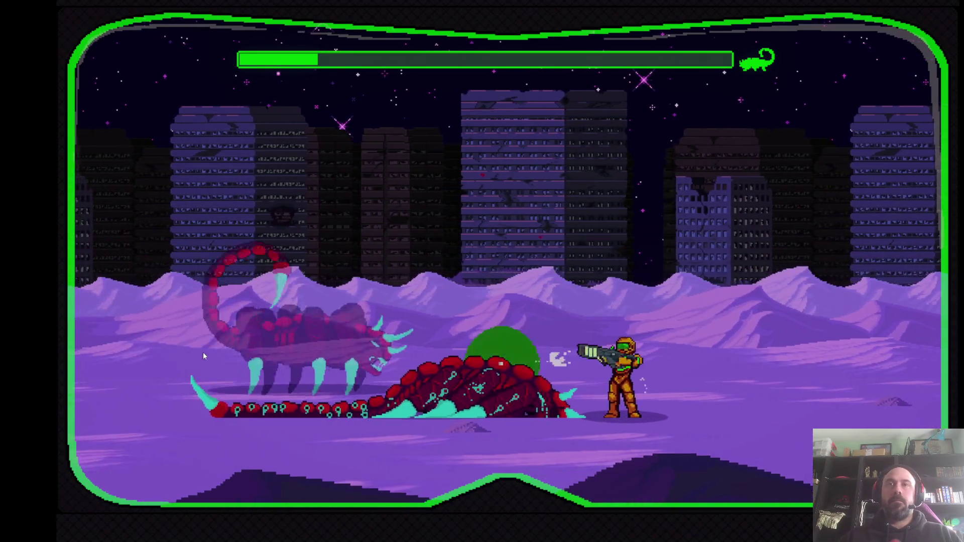
{"action": "key", "text": "Right"}
{"action": "key", "text": "Left"}
{"action": "key", "text": "Right"}
{"action": "key", "text": "Left"}
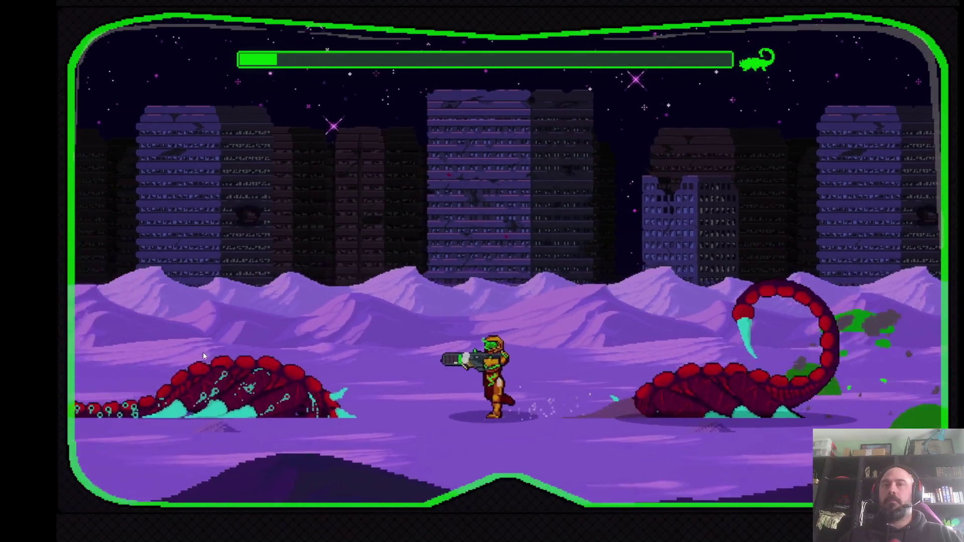
{"action": "key", "text": "Right"}
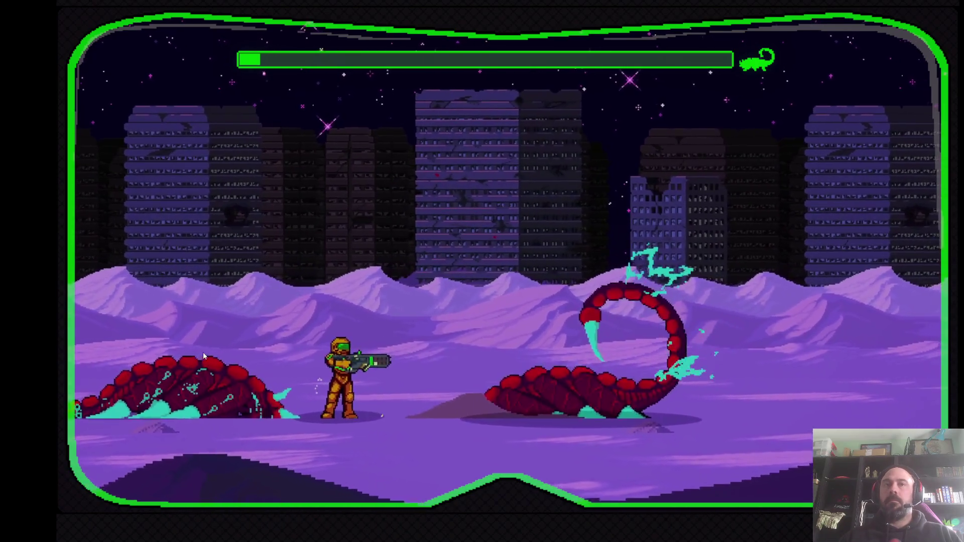
{"action": "key", "text": "Right"}
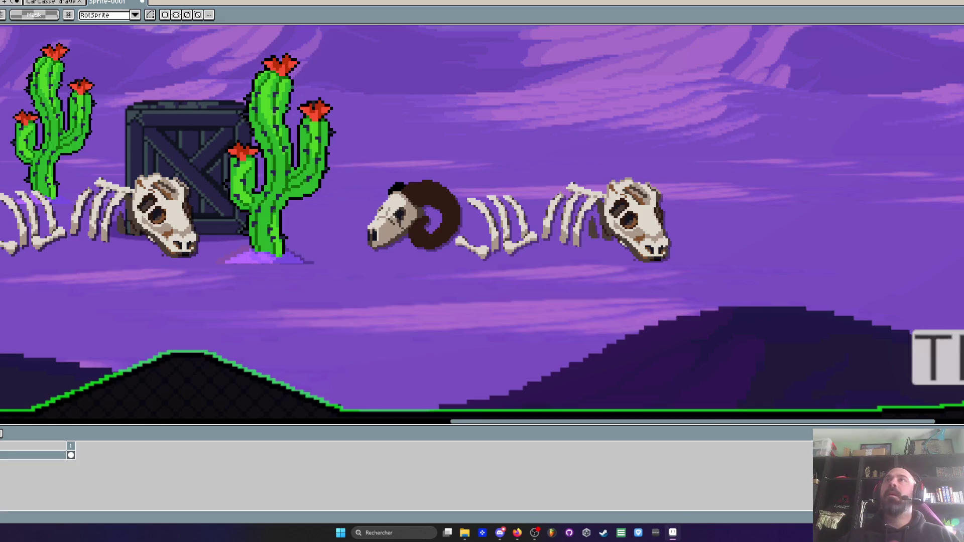
Zoom and pan around the Sprite-0001 desert scene and return to the rectangular marquee
{"action": "scroll", "coordinate": [426, 249], "scroll_direction": "down", "scroll_amount": 3}
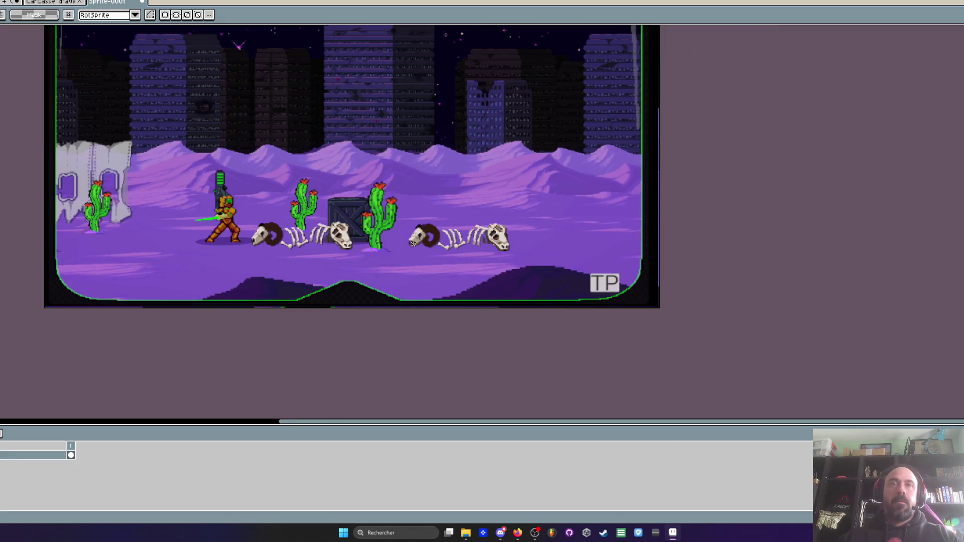
{"action": "scroll", "coordinate": [332, 225], "scroll_direction": "left", "scroll_amount": 1}
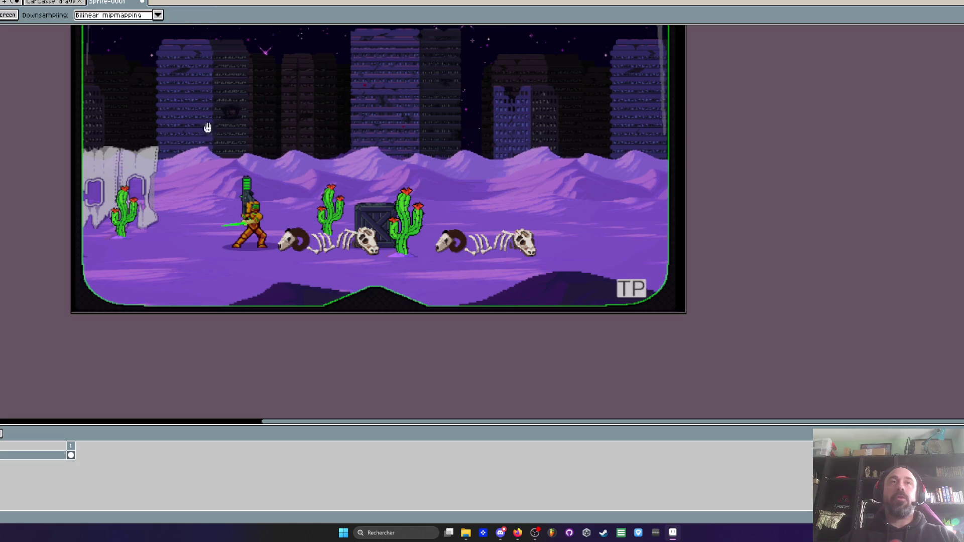
{"action": "scroll", "coordinate": [209, 118], "scroll_direction": "up", "scroll_amount": 1}
{"action": "left_click_drag", "start_coordinate": [216, 209], "coordinate": [220, 192]}
{"action": "scroll", "coordinate": [220, 193], "scroll_direction": "down", "scroll_amount": 2}
{"action": "key", "text": "m"}
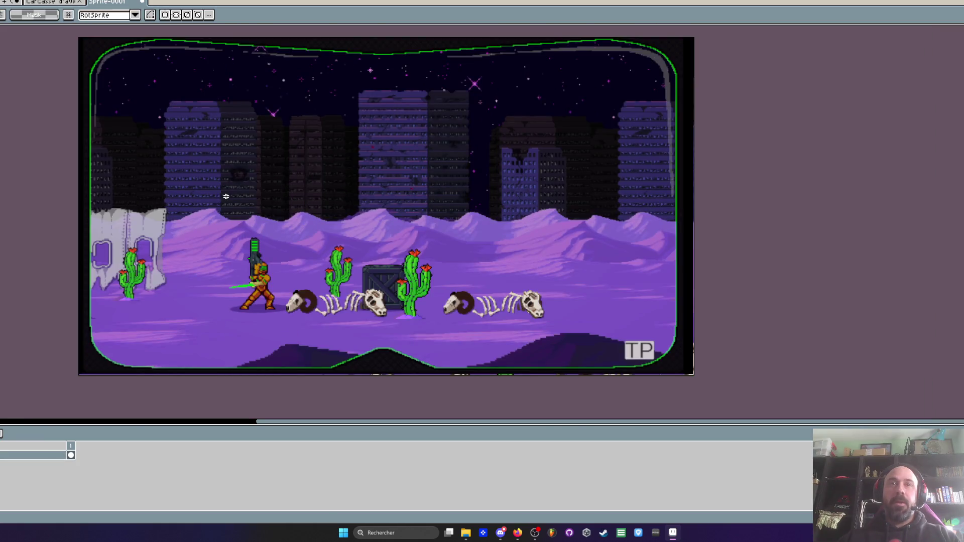
{"action": "scroll", "coordinate": [226, 196], "scroll_direction": "up", "scroll_amount": 2}
{"action": "scroll", "coordinate": [223, 206], "scroll_direction": "down", "scroll_amount": 1}
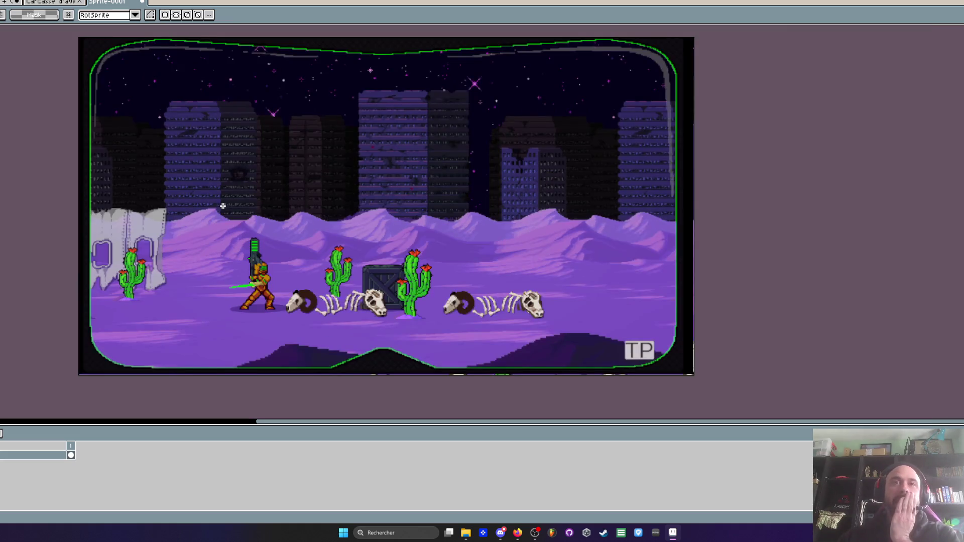
{"action": "scroll", "coordinate": [223, 206], "scroll_direction": "up", "scroll_amount": 1}
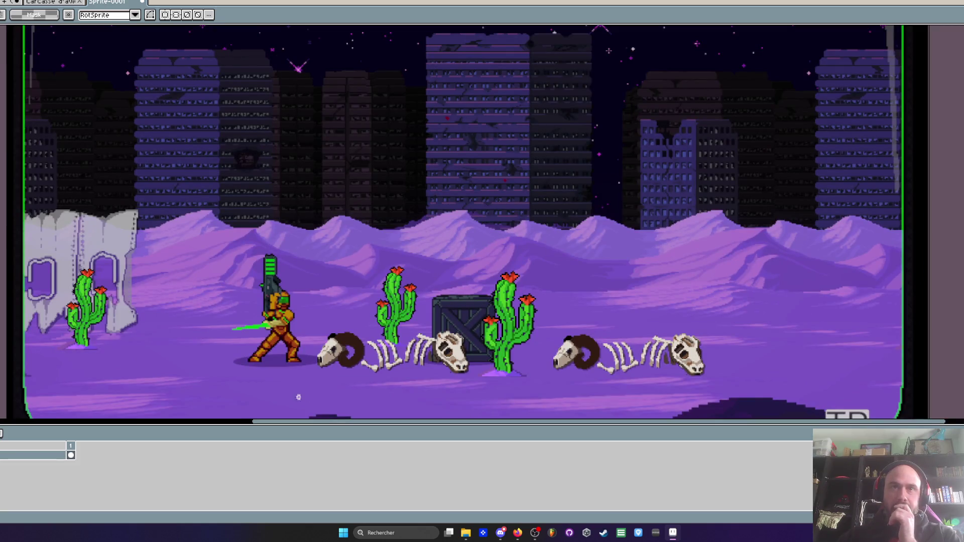
Switch between the Carcasse d'avion plane-wreck sheet and the desert scene tabs
{"action": "left_click", "coordinate": [54, 2]}
{"action": "left_click", "coordinate": [3, 4]}
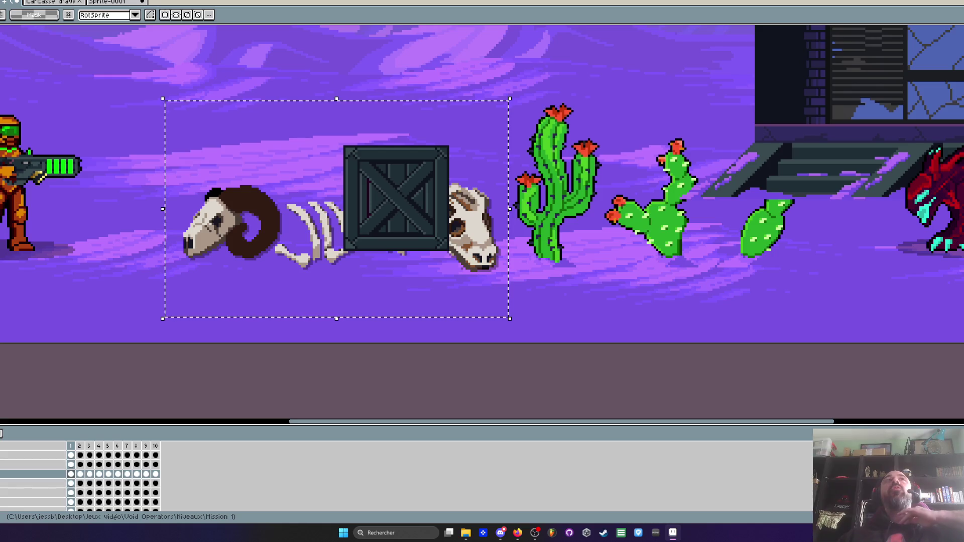
{"action": "key", "text": "alt+Tab"}
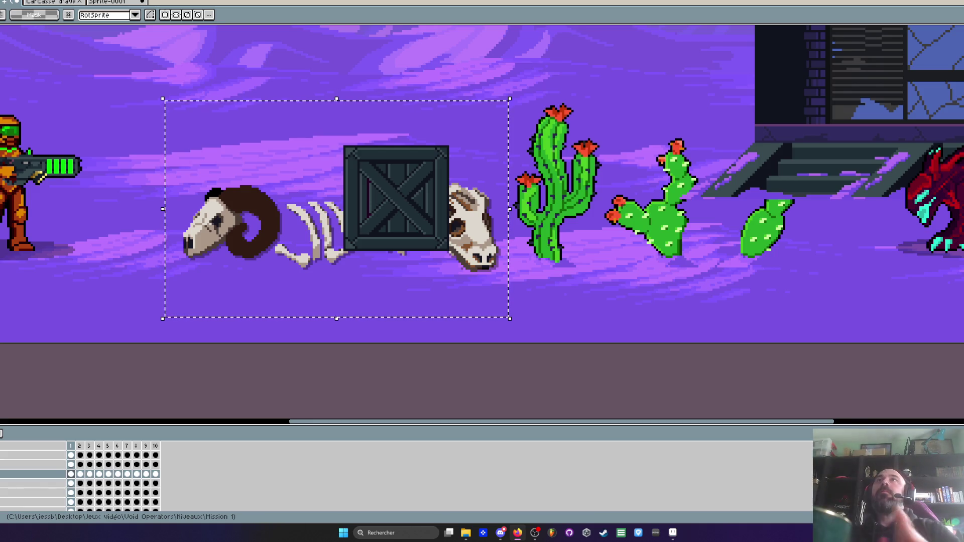
{"action": "left_click", "coordinate": [69, 2]}
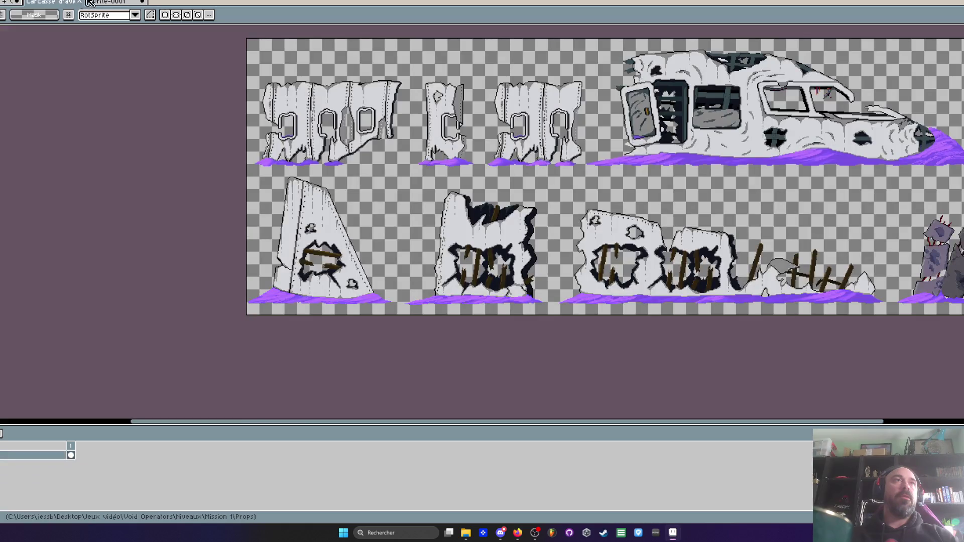
{"action": "left_click", "coordinate": [108, 2]}
Browse Jeux vidéo > Void Operators > Niveaux > Mission 1 and open 'Desert nuit + ville'
{"action": "key", "text": "ctrl+Tab"}
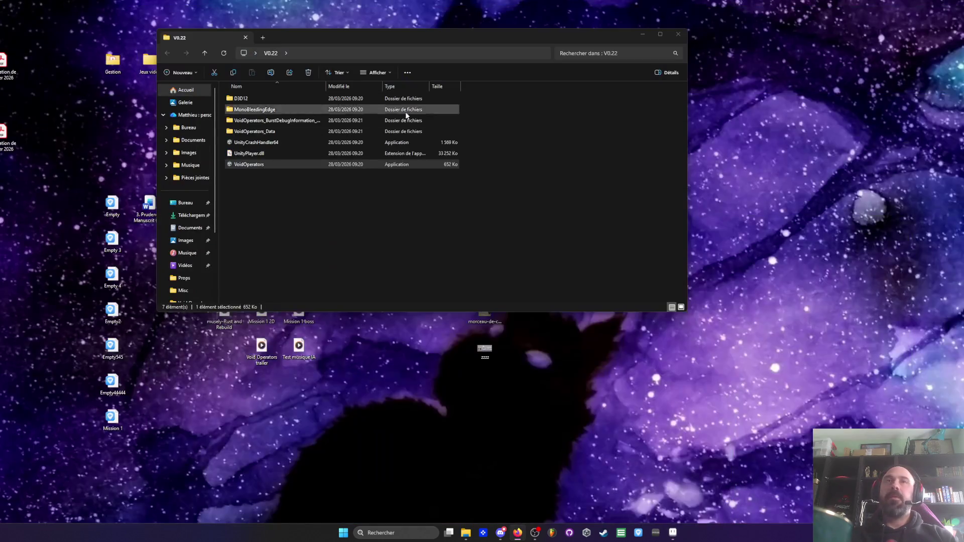
{"action": "left_click_drag", "start_coordinate": [321, 42], "coordinate": [362, 79]}
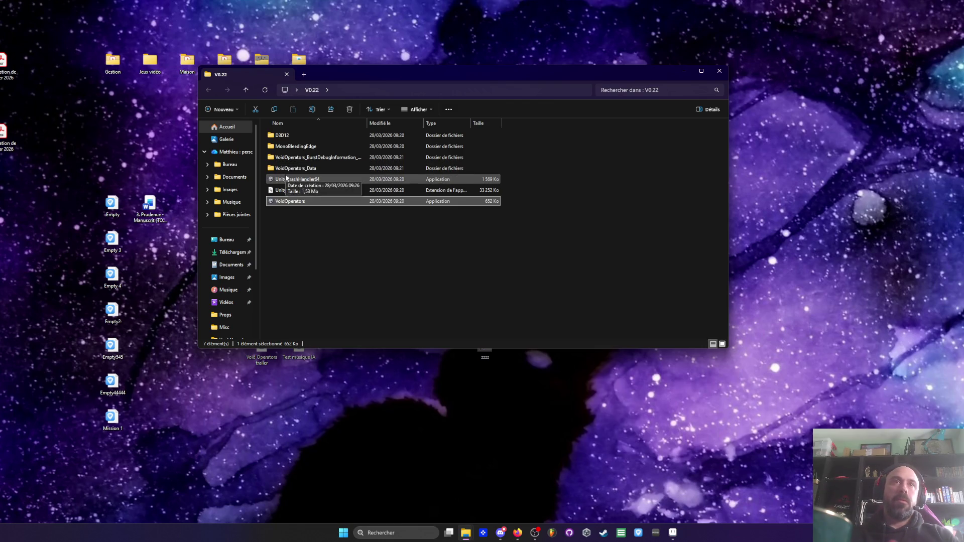
{"action": "double_click", "coordinate": [149, 61]}
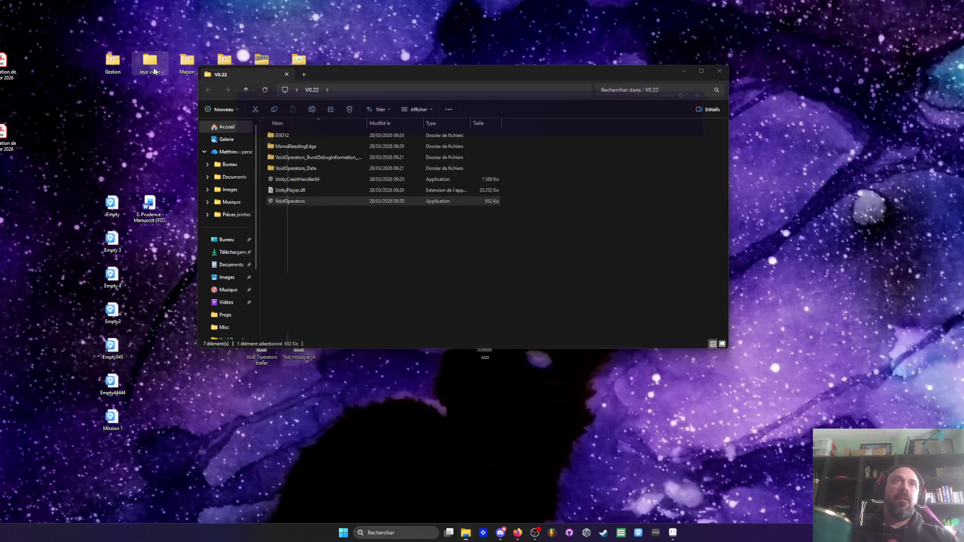
{"action": "left_click", "coordinate": [305, 225]}
{"action": "double_click", "coordinate": [304, 223]}
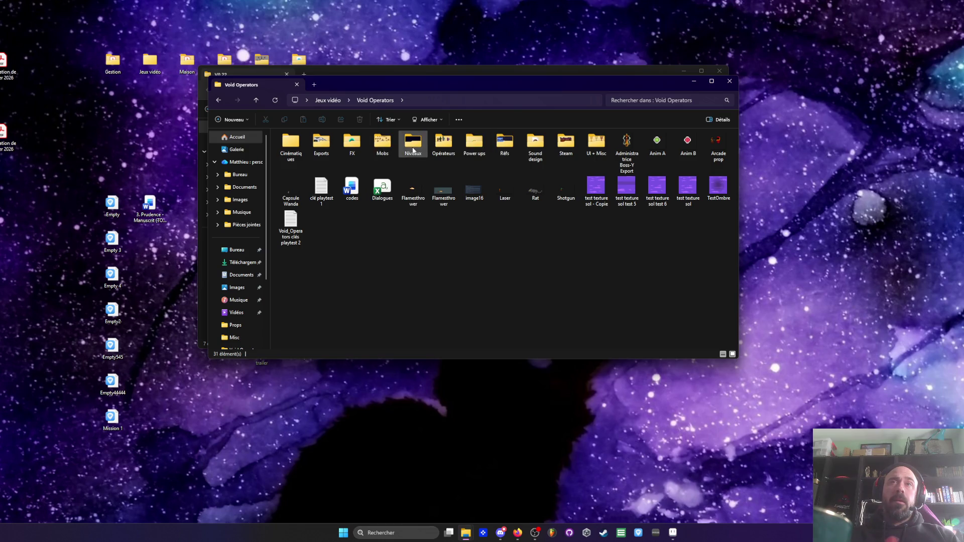
{"action": "double_click", "coordinate": [414, 154]}
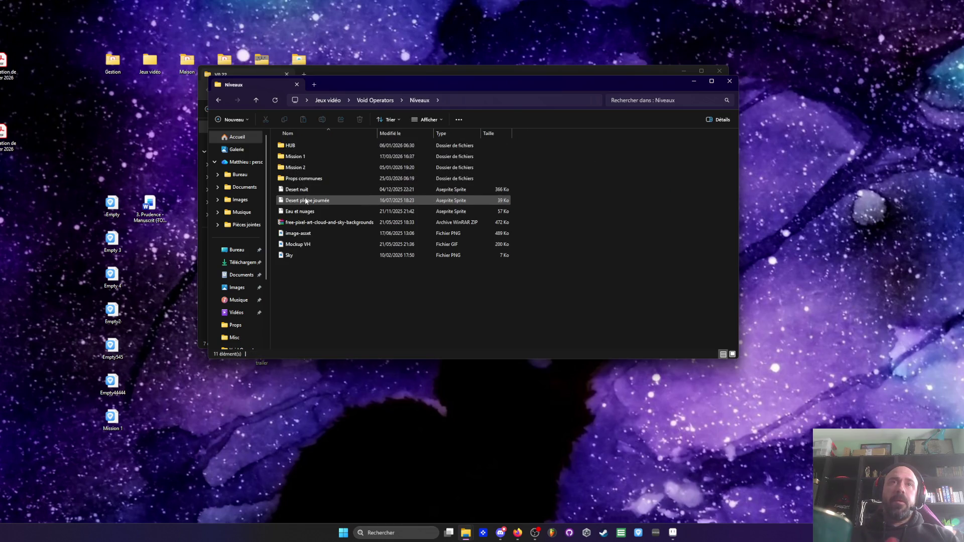
{"action": "double_click", "coordinate": [302, 156]}
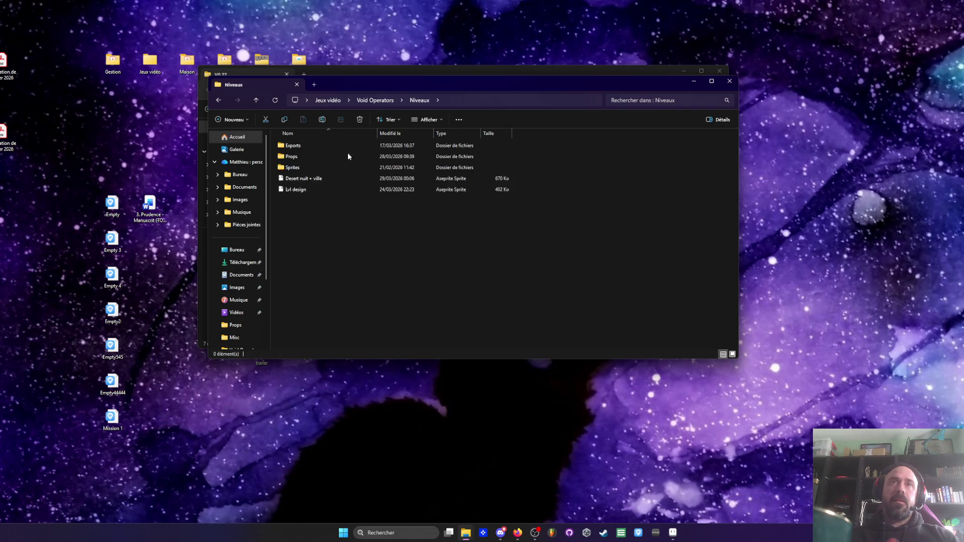
{"action": "double_click", "coordinate": [311, 179]}
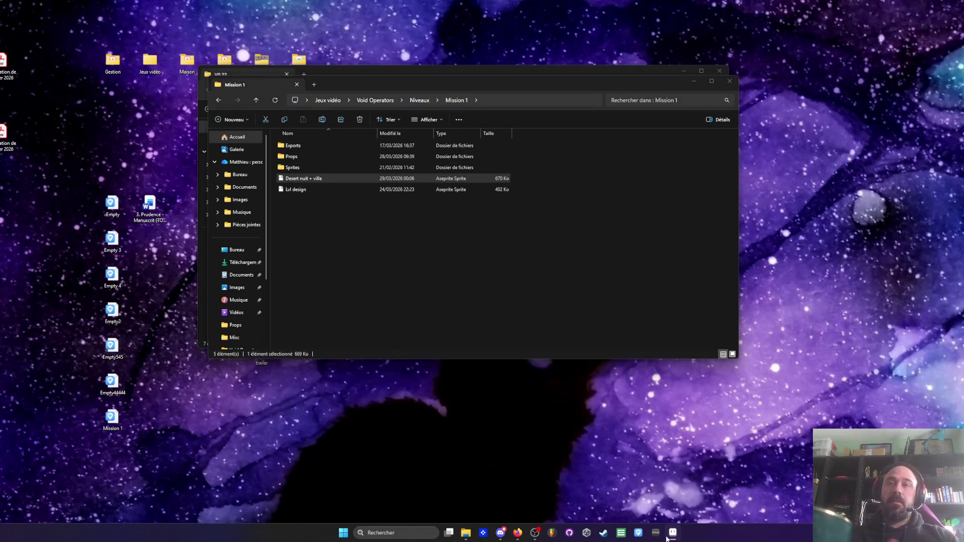
{"action": "key", "text": "ctrl+z"}
{"action": "key", "text": "ctrl+z"}
{"action": "key", "text": "ctrl+z"}
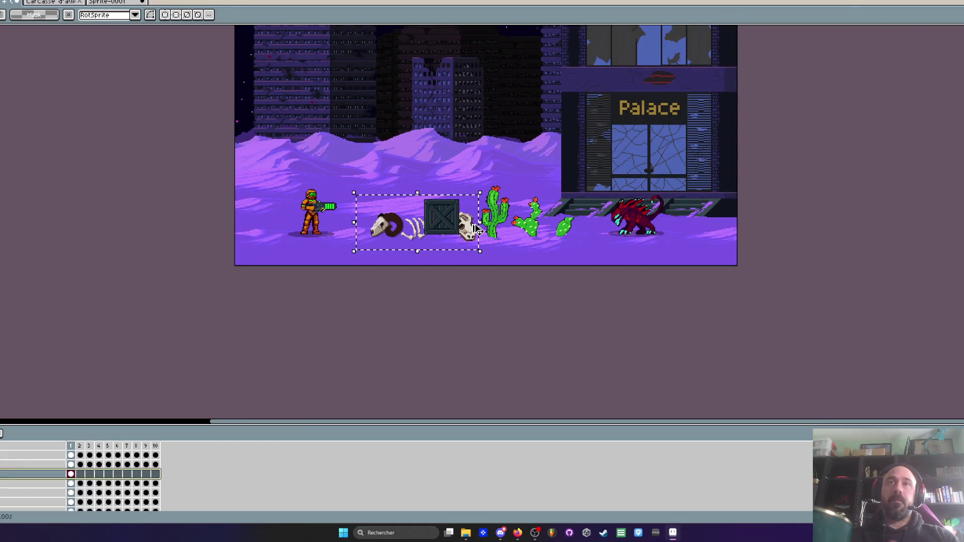
Undo the desert edits, close the sprite without saving, and reopen 'Desert nuit + ville'
{"action": "key", "text": "ctrl+z"}
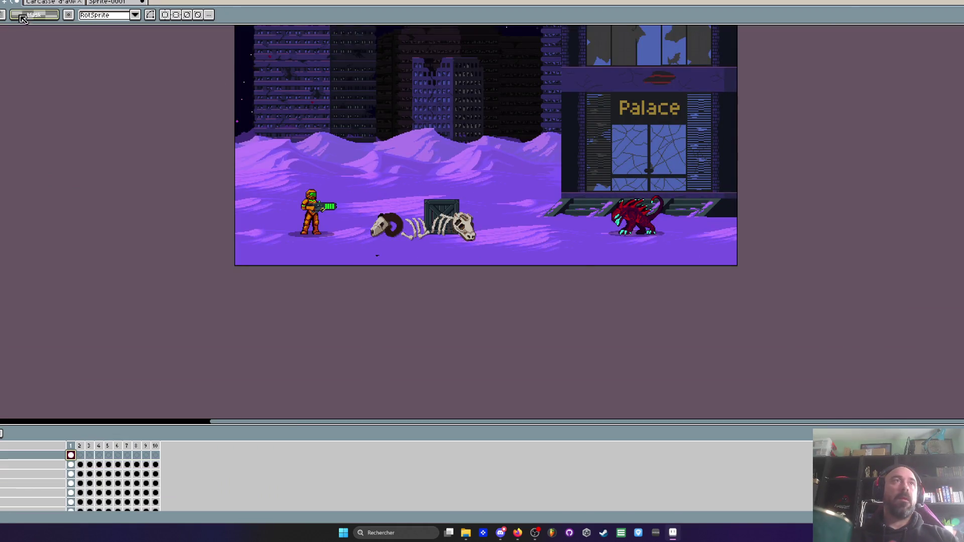
{"action": "key", "text": "ctrl+w"}
{"action": "left_click", "coordinate": [507, 273]}
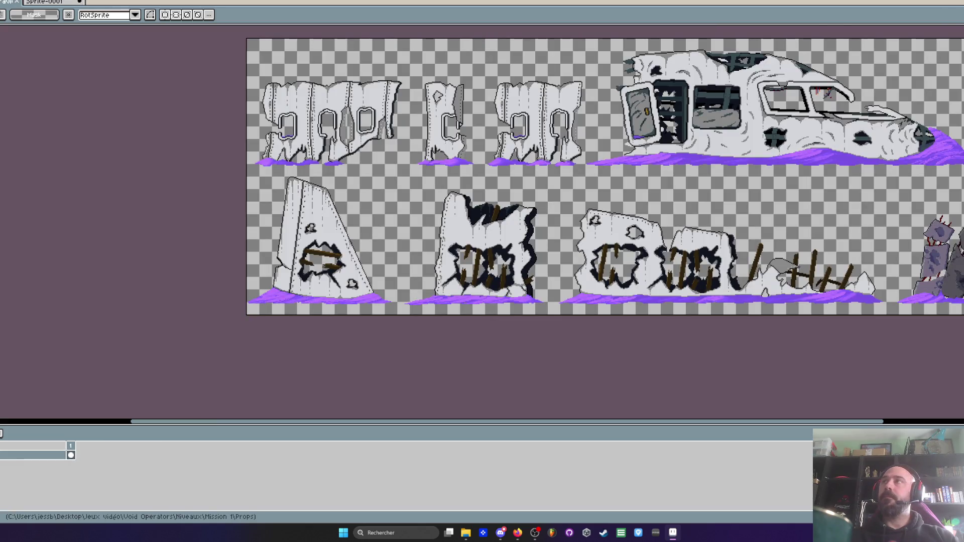
{"action": "key", "text": "alt+Tab"}
{"action": "double_click", "coordinate": [353, 179]}
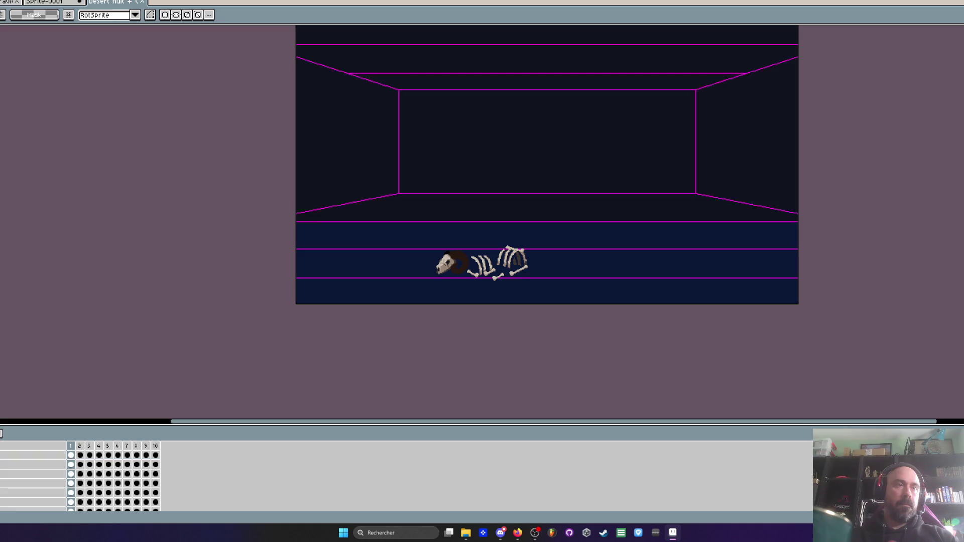
Zoom and pan to the neon corridor showing the armored soldier and red alien
{"action": "scroll", "coordinate": [500, 271], "scroll_direction": "up", "scroll_amount": 2}
{"action": "scroll", "coordinate": [501, 271], "scroll_direction": "down", "scroll_amount": 2}
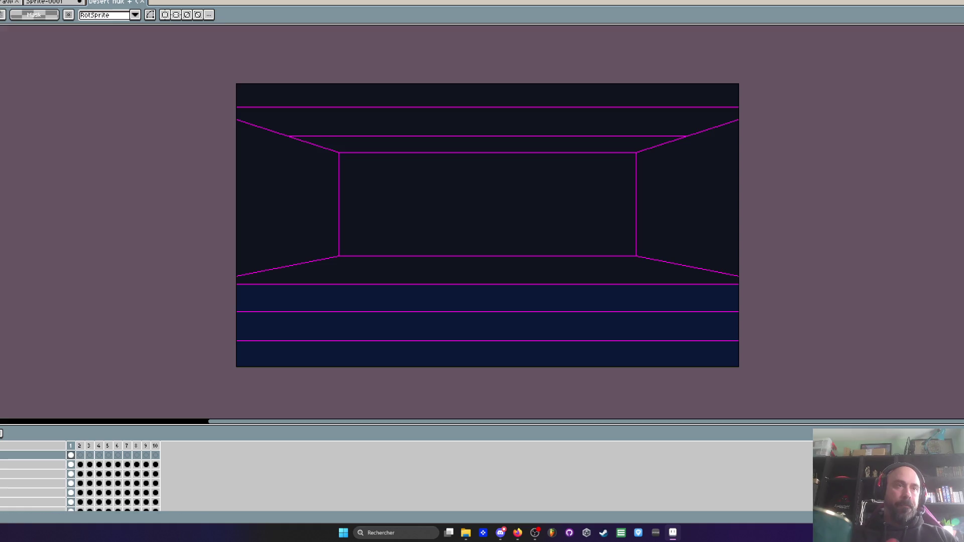
{"action": "scroll", "coordinate": [508, 310], "scroll_direction": "up", "scroll_amount": 2}
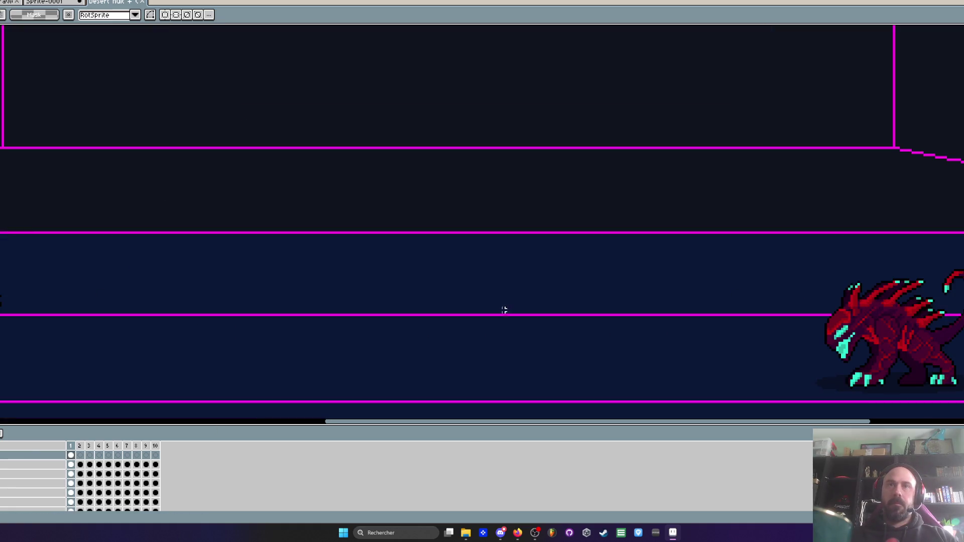
{"action": "scroll", "coordinate": [506, 311], "scroll_direction": "down", "scroll_amount": 1}
{"action": "scroll", "coordinate": [489, 303], "scroll_direction": "down", "scroll_amount": 1}
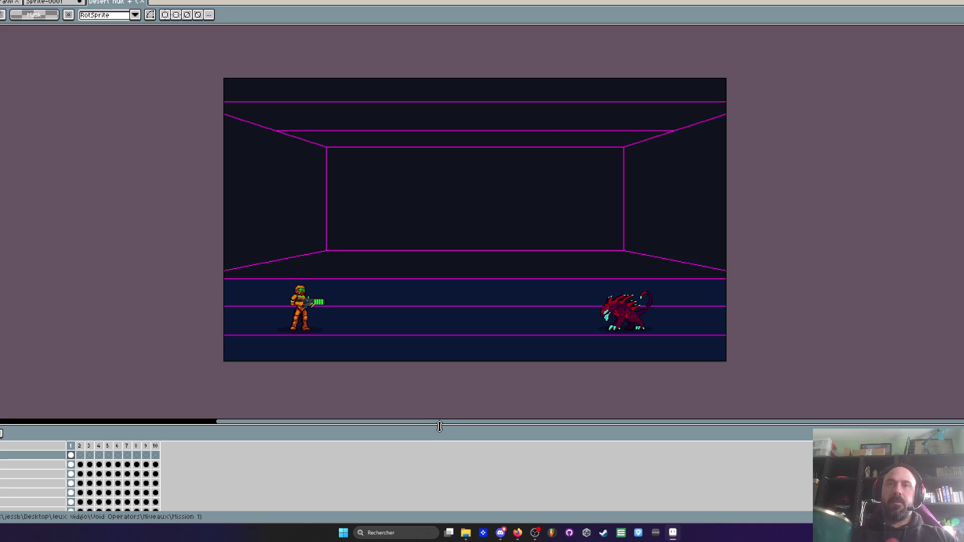
{"action": "left_click_drag", "start_coordinate": [441, 424], "coordinate": [442, 473]}
{"action": "scroll", "coordinate": [441, 347], "scroll_direction": "up", "scroll_amount": 1}
{"action": "left_click_drag", "start_coordinate": [442, 347], "coordinate": [477, 428]}
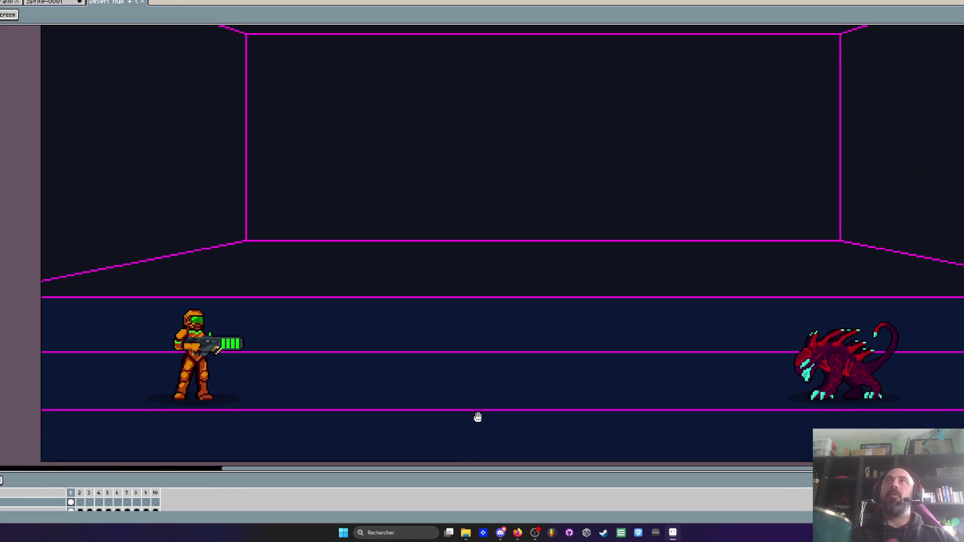
{"action": "scroll", "coordinate": [475, 378], "scroll_direction": "down", "scroll_amount": 1}
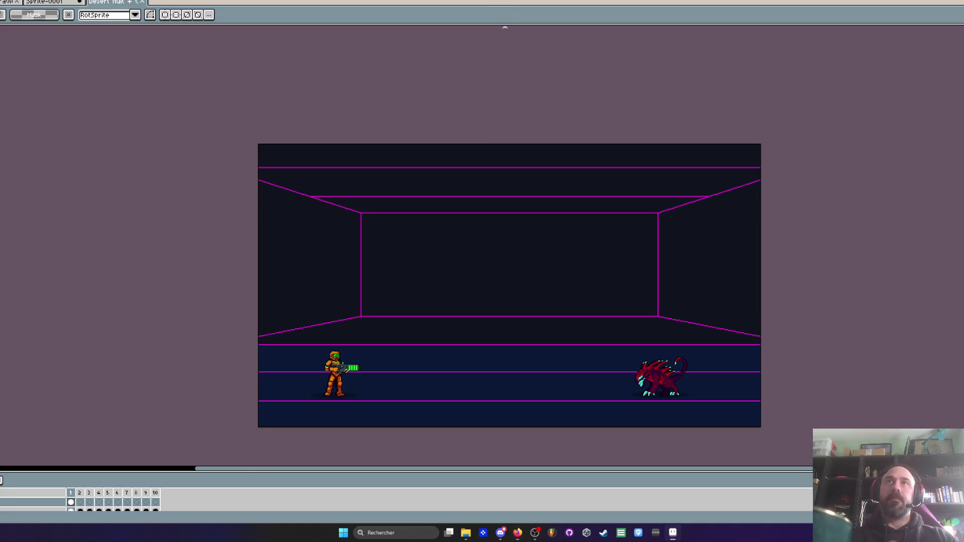
Cycle through the open sprites and close Props diverses, confirming the warning
{"action": "scroll", "coordinate": [465, 196], "scroll_direction": "down", "scroll_amount": 2}
{"action": "scroll", "coordinate": [450, 168], "scroll_direction": "up", "scroll_amount": 2}
{"action": "key", "text": "m"}
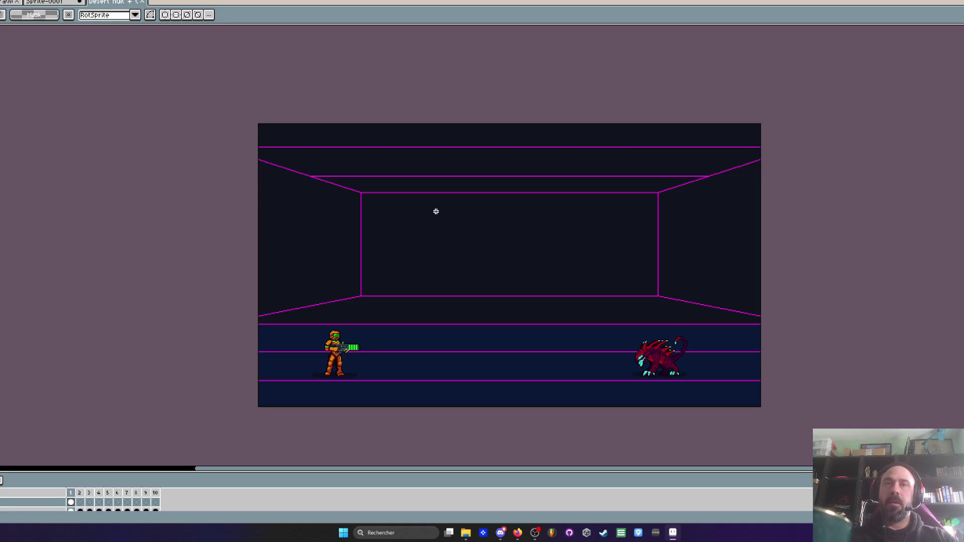
{"action": "scroll", "coordinate": [447, 304], "scroll_direction": "down", "scroll_amount": 1}
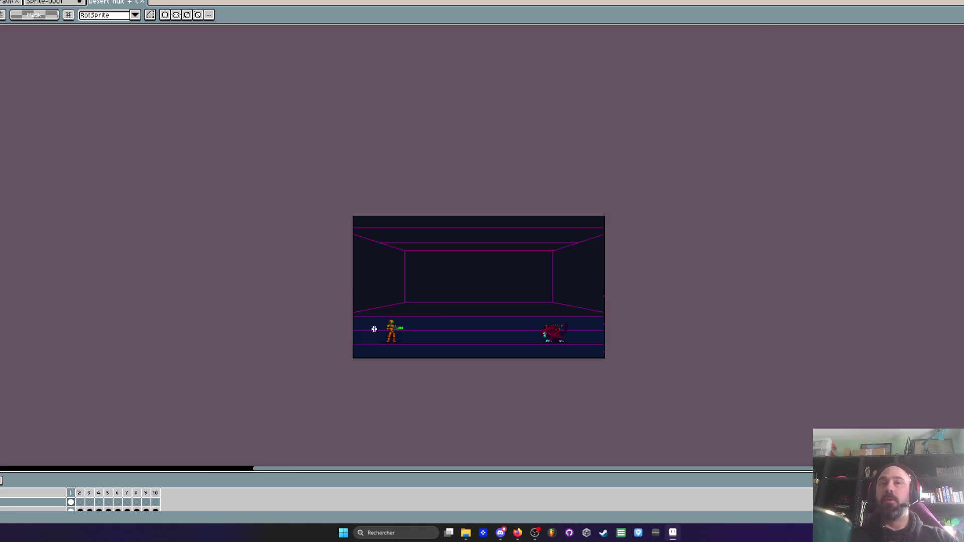
{"action": "scroll", "coordinate": [417, 341], "scroll_direction": "up", "scroll_amount": 1}
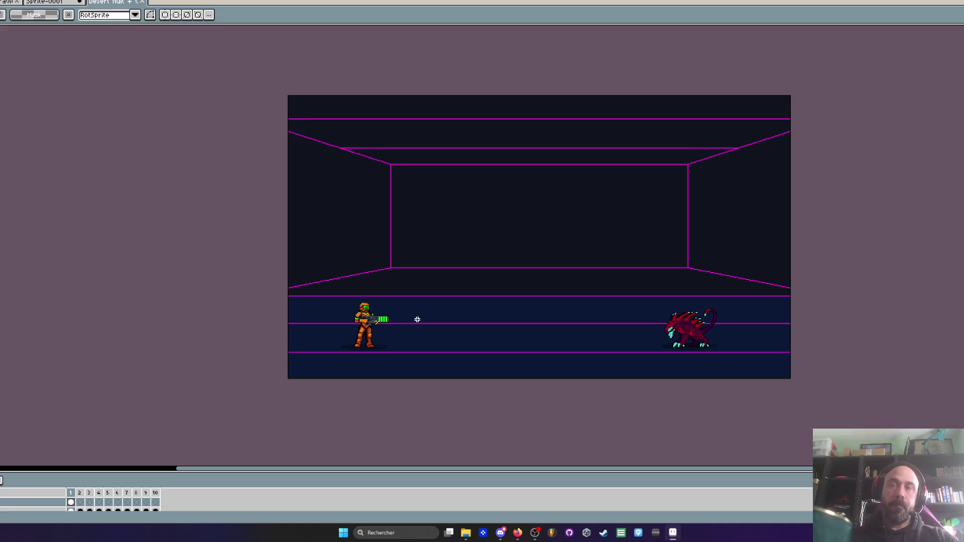
{"action": "scroll", "coordinate": [412, 308], "scroll_direction": "up", "scroll_amount": 1}
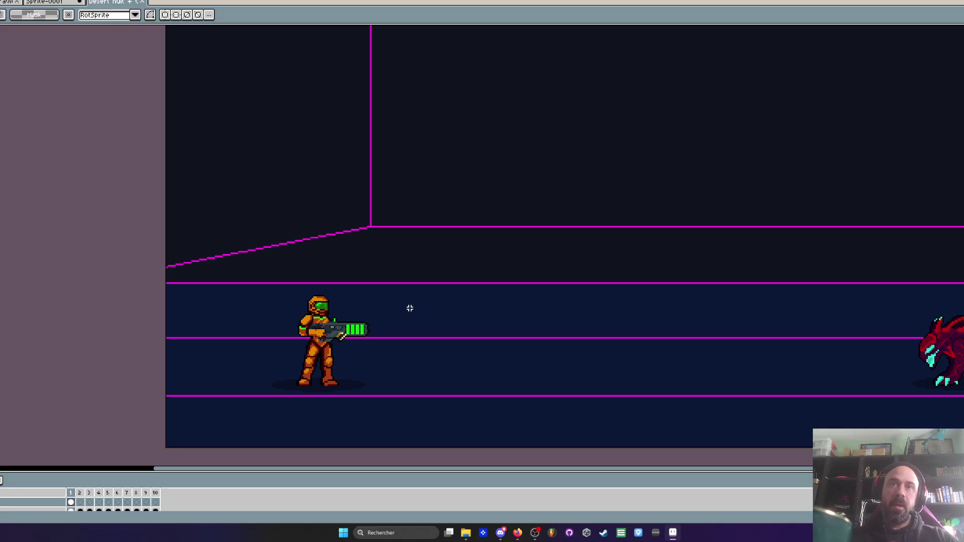
{"action": "scroll", "coordinate": [413, 309], "scroll_direction": "down", "scroll_amount": 1}
{"action": "scroll", "coordinate": [441, 276], "scroll_direction": "up", "scroll_amount": 1}
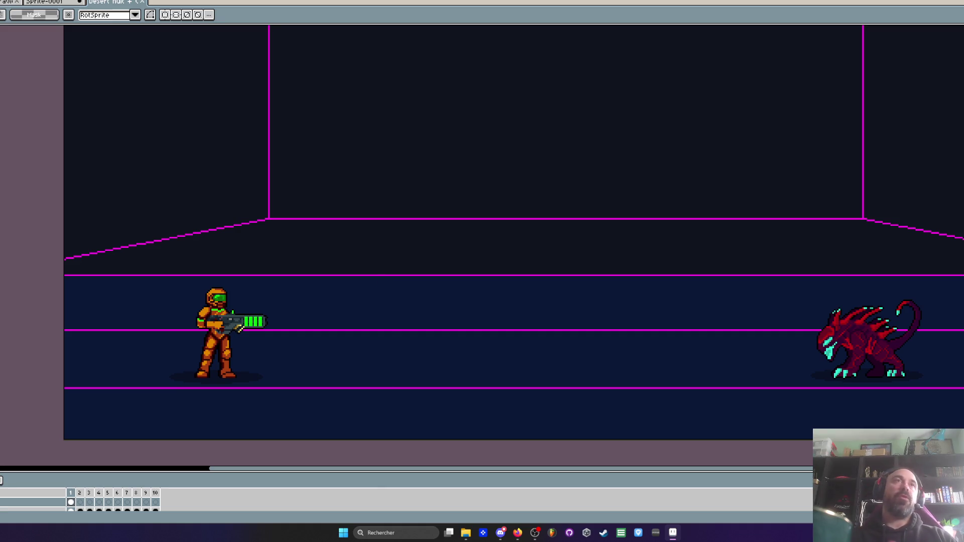
{"action": "key", "text": "ctrl+Tab"}
{"action": "key", "text": "ctrl+Tab"}
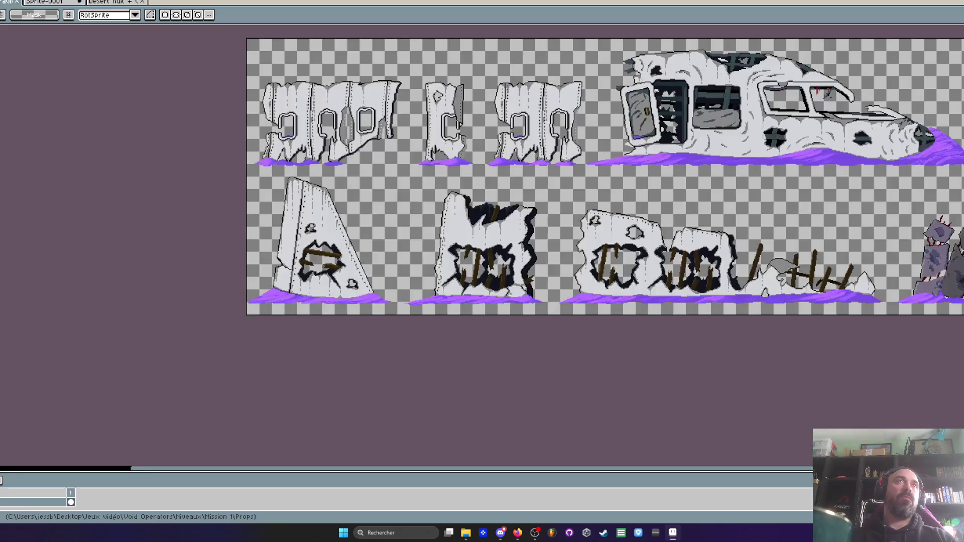
{"action": "key", "text": "ctrl+Tab"}
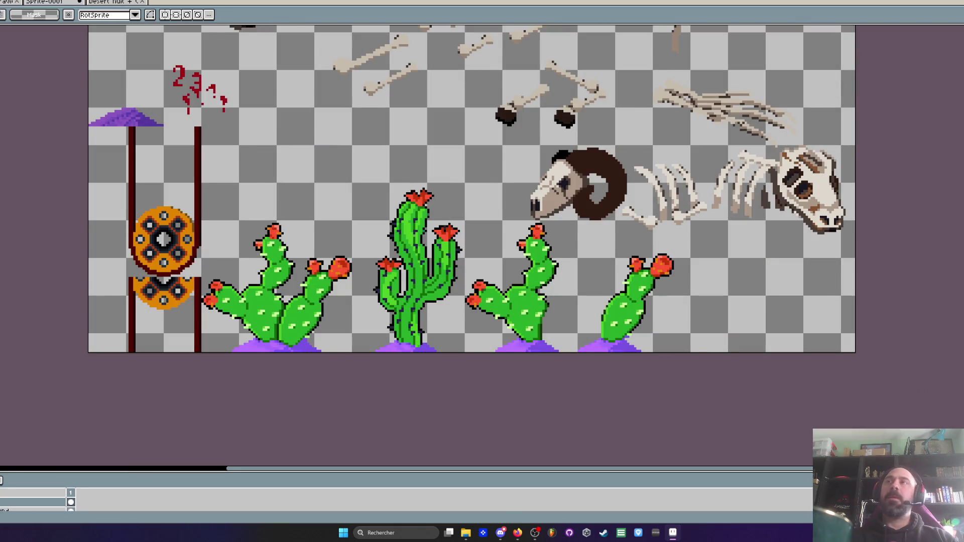
{"action": "key", "text": "ctrl+Tab"}
{"action": "key", "text": "ctrl+w"}
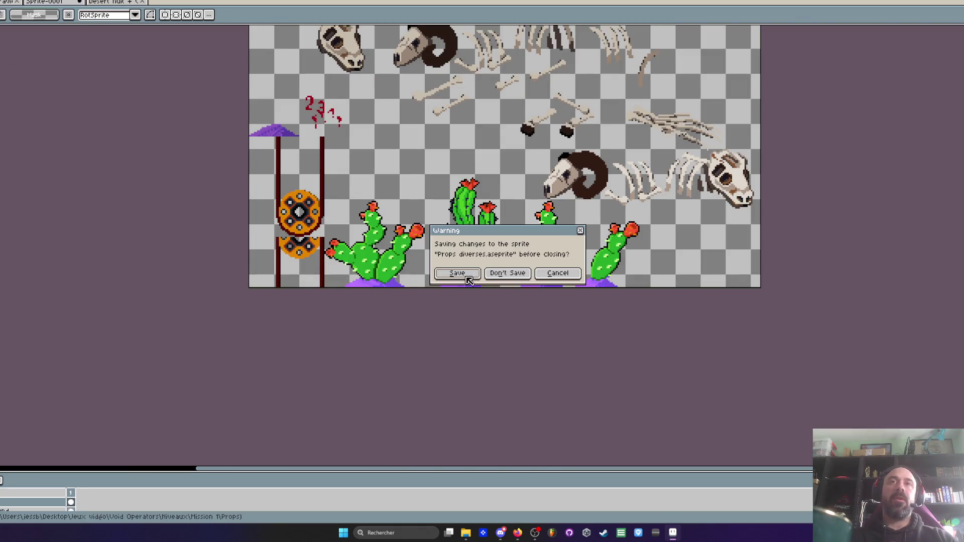
{"action": "left_click", "coordinate": [471, 275]}
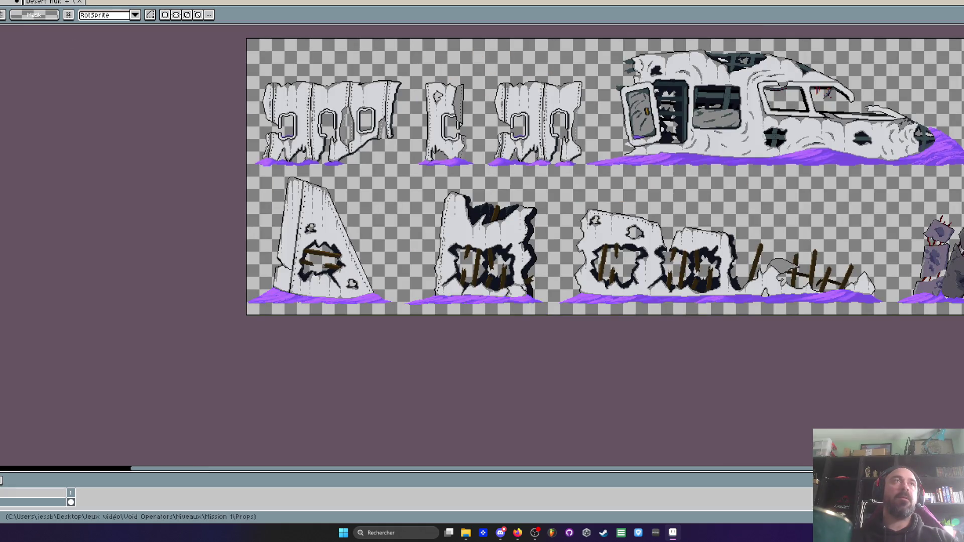
Close the desert level sprite, discarding its changes, and minimize Aseprite
{"action": "left_click", "coordinate": [50, 1]}
{"action": "key", "text": "ctrl+w"}
{"action": "left_click", "coordinate": [551, 273]}
{"action": "scroll", "coordinate": [507, 275], "scroll_direction": "down", "scroll_amount": 2}
{"action": "scroll", "coordinate": [506, 275], "scroll_direction": "up", "scroll_amount": 1}
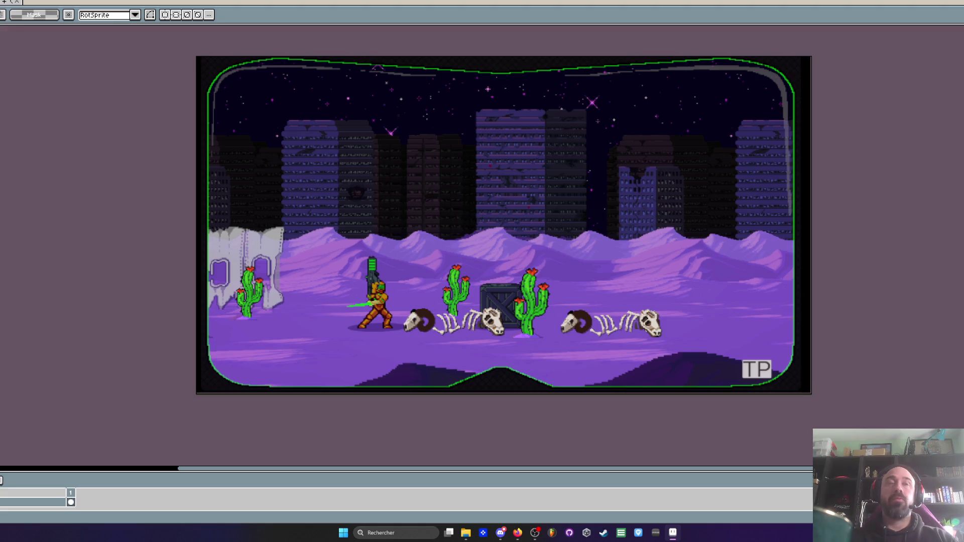
{"action": "key", "text": "ctrl+w"}
{"action": "left_click", "coordinate": [507, 274]}
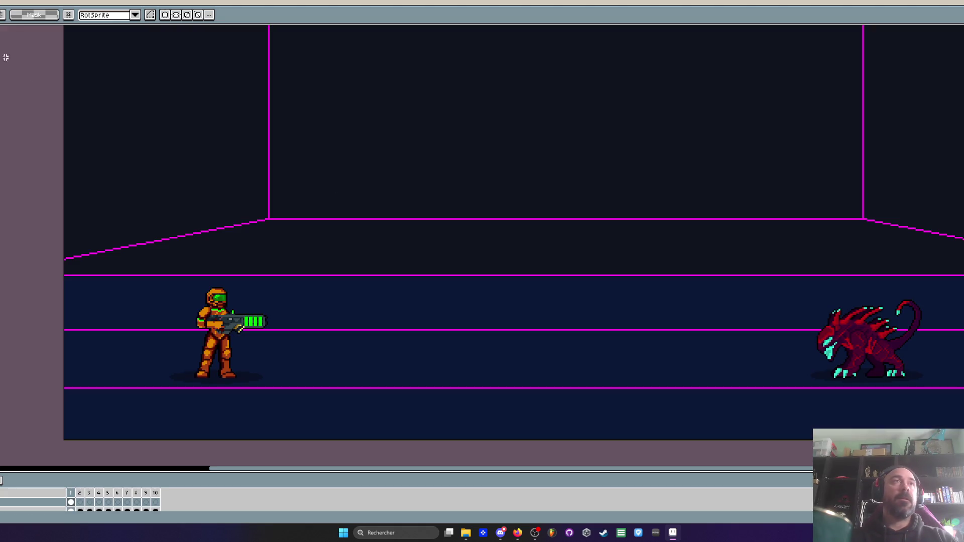
{"action": "scroll", "coordinate": [912, 97], "scroll_direction": "down", "scroll_amount": 3}
{"action": "left_click", "coordinate": [673, 532]}
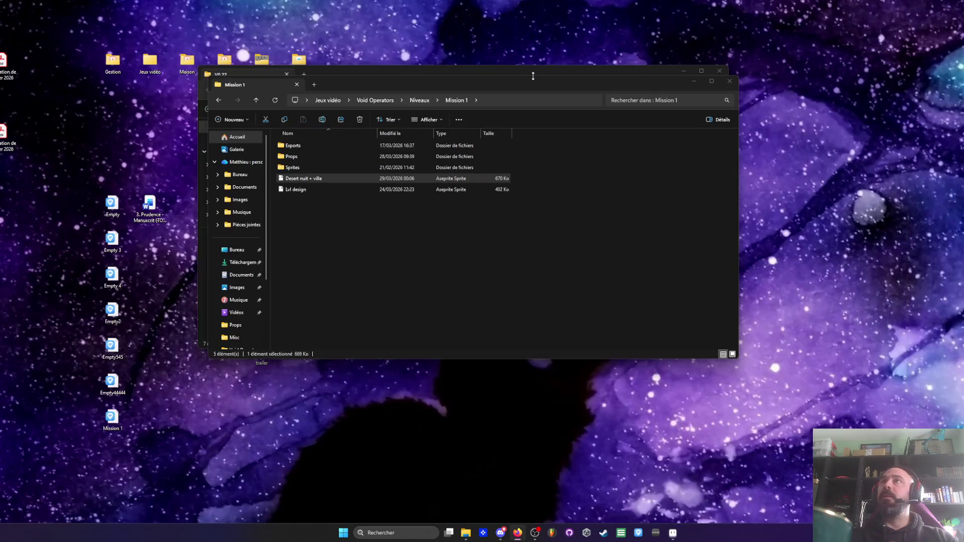
Go back to Niveaux, enter Props communes and open 'Unbreackable crate' in Aseprite
{"action": "left_click_drag", "start_coordinate": [457, 83], "coordinate": [495, 121]}
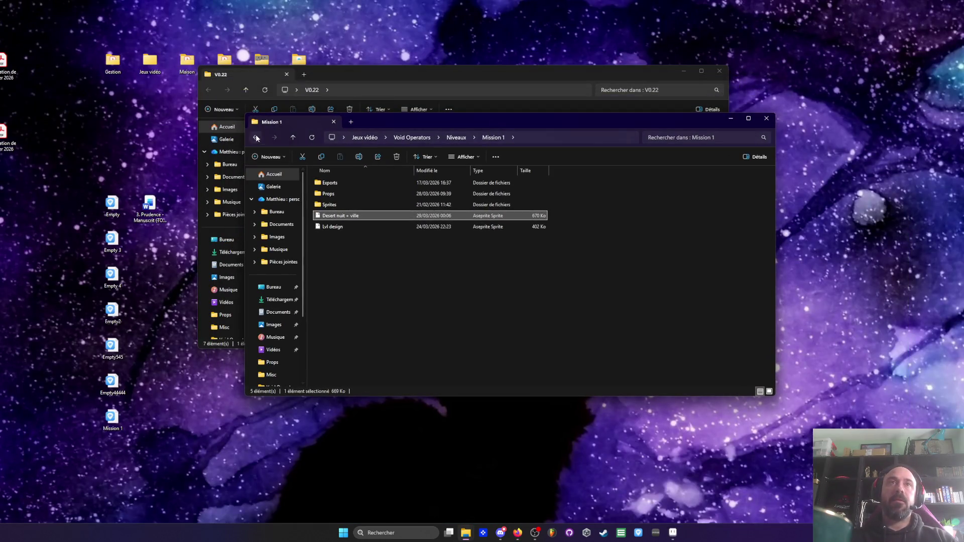
{"action": "key", "text": "alt+Left"}
{"action": "double_click", "coordinate": [350, 215]}
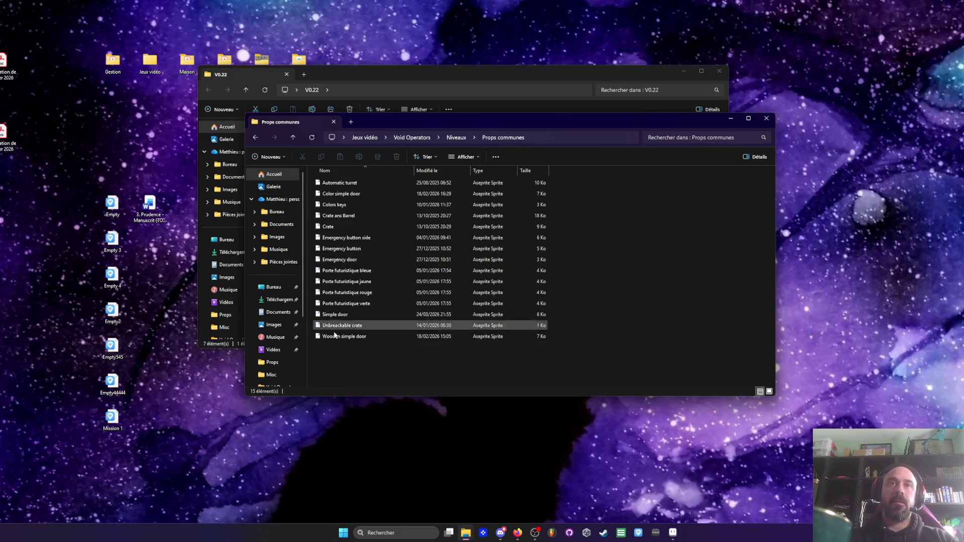
{"action": "left_click", "coordinate": [339, 327]}
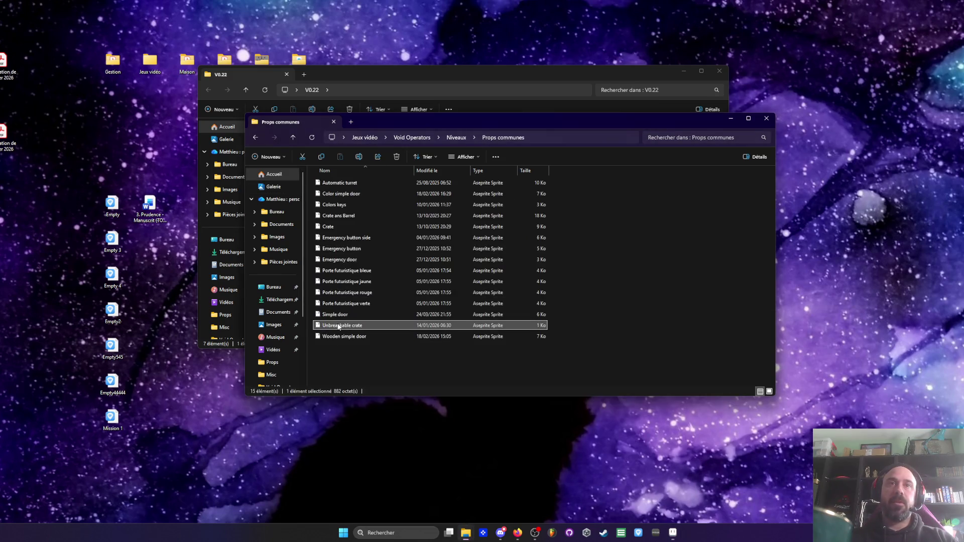
{"action": "left_click", "coordinate": [672, 532]}
{"action": "scroll", "coordinate": [571, 241], "scroll_direction": "up", "scroll_amount": 2}
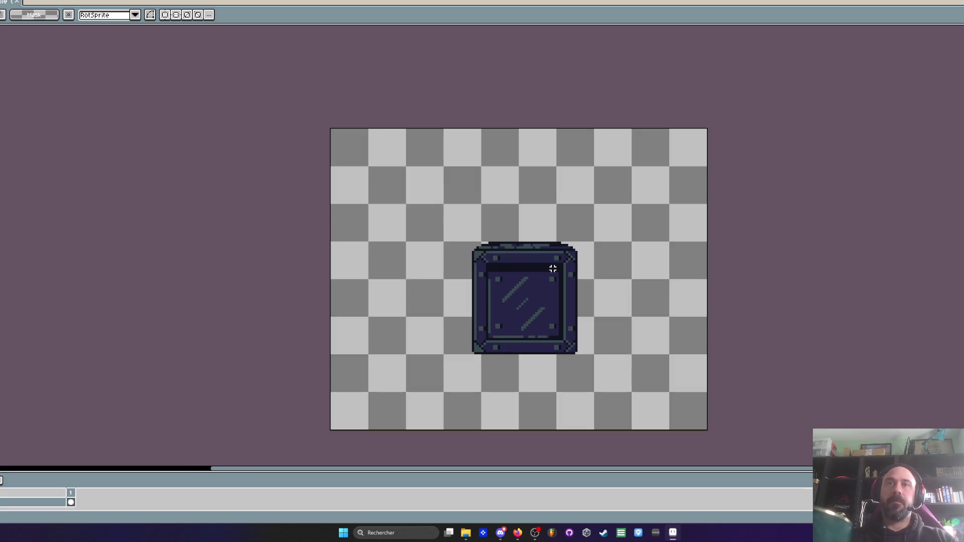
Reselect the area around the crate and create a new 84×78 sprite
{"action": "scroll", "coordinate": [552, 269], "scroll_direction": "down", "scroll_amount": 1}
{"action": "scroll", "coordinate": [634, 410], "scroll_direction": "up", "scroll_amount": 1}
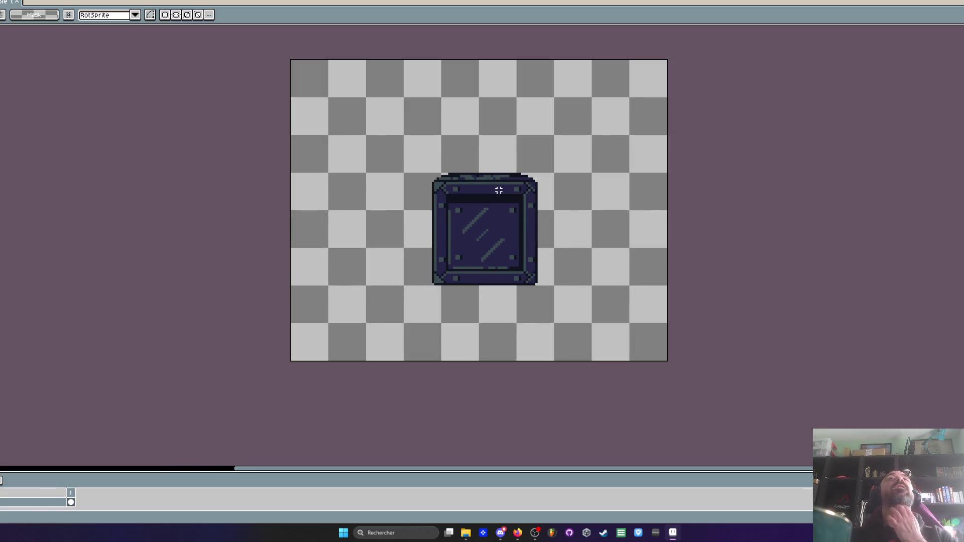
{"action": "key", "text": "ctrl+shift+d"}
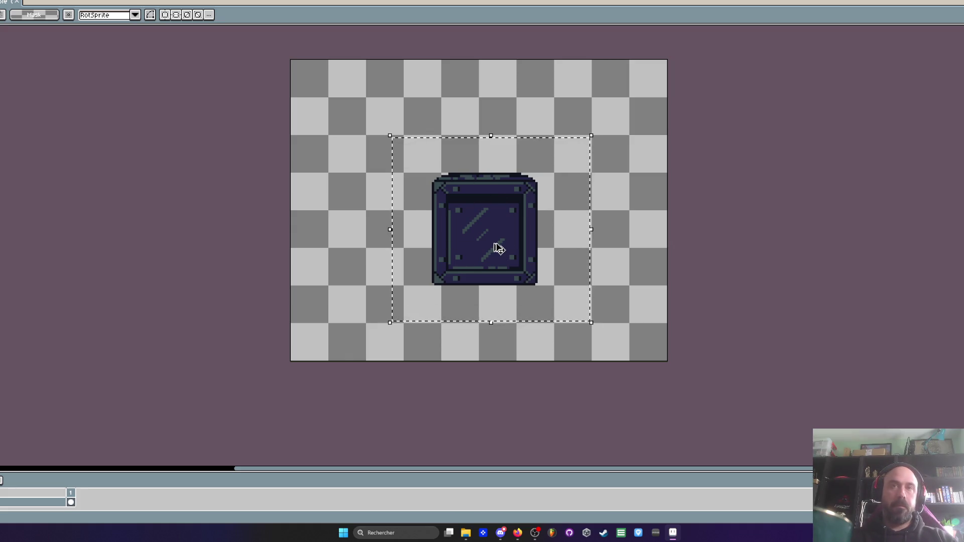
{"action": "key", "text": "ctrl+n"}
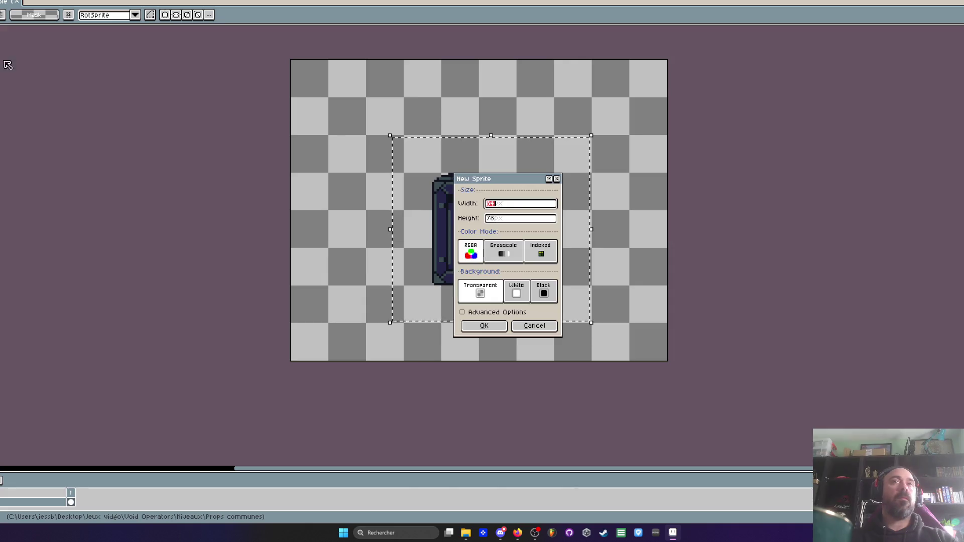
{"action": "left_click", "coordinate": [484, 325]}
Paste the crate into the new Sprite-0002, deselect it, and select the whole canvas
{"action": "scroll", "coordinate": [559, 239], "scroll_direction": "up", "scroll_amount": 2}
{"action": "key", "text": "ctrl+v"}
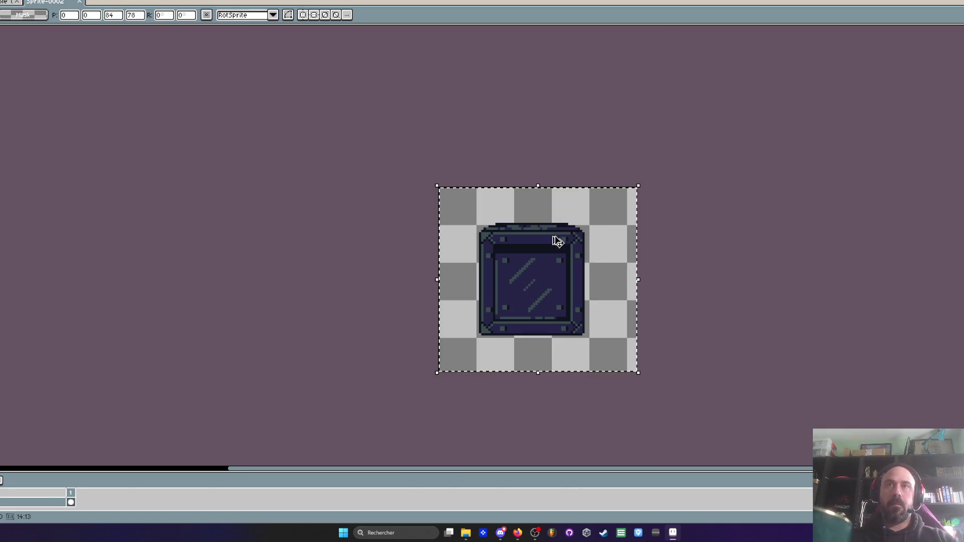
{"action": "key", "text": "ctrl+d"}
{"action": "key", "text": "ctrl+a"}
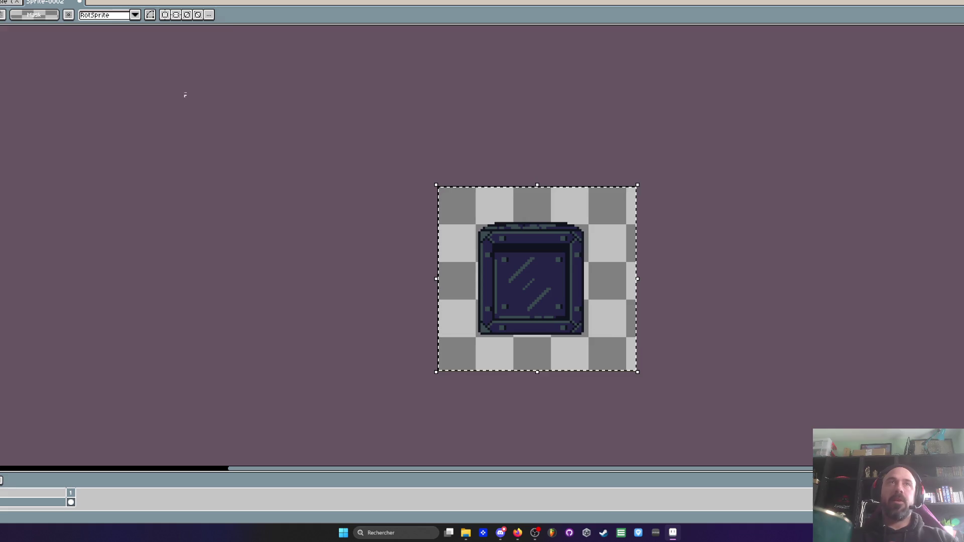
{"action": "key", "text": "ctrl+Tab"}
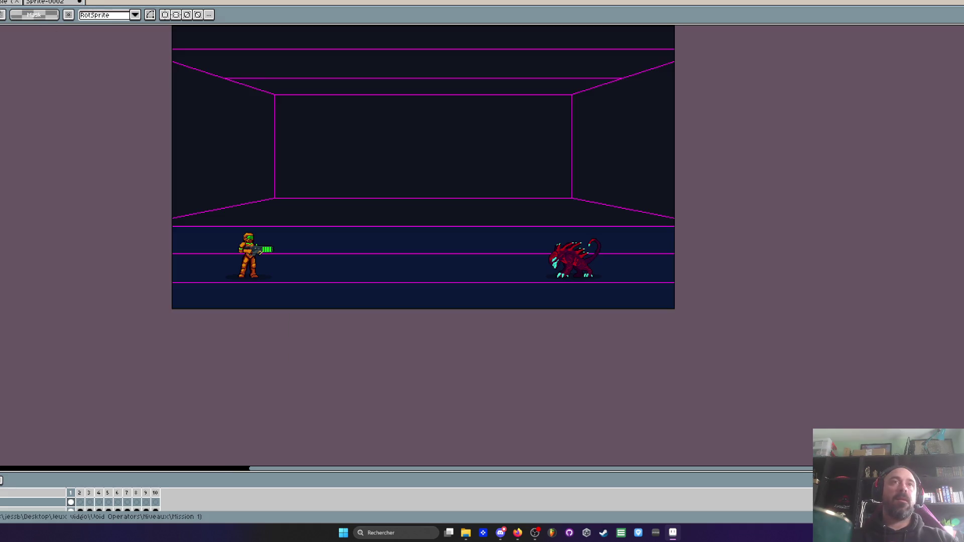
{"action": "scroll", "coordinate": [303, 253], "scroll_direction": "up", "scroll_amount": 2}
{"action": "key", "text": "ctrl+Tab"}
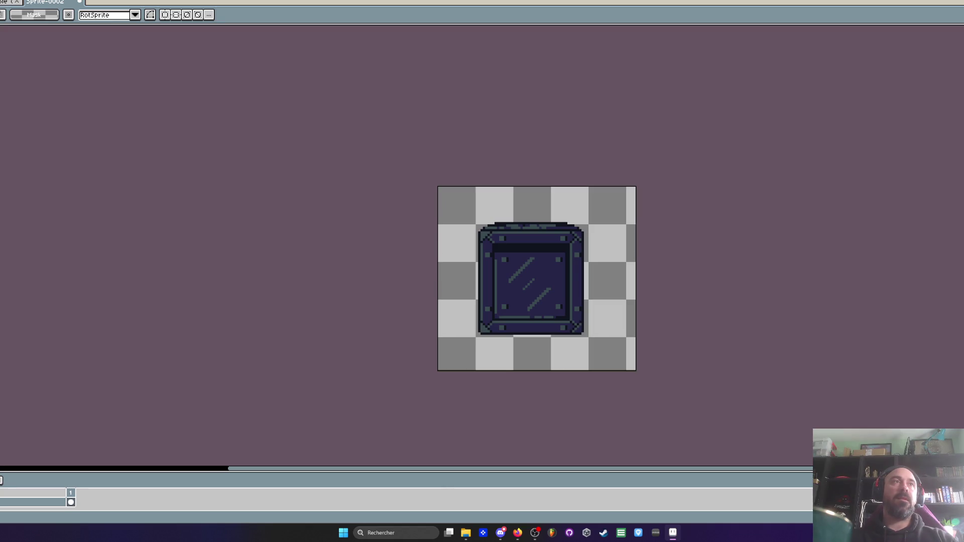
{"action": "key", "text": "ctrl+o"}
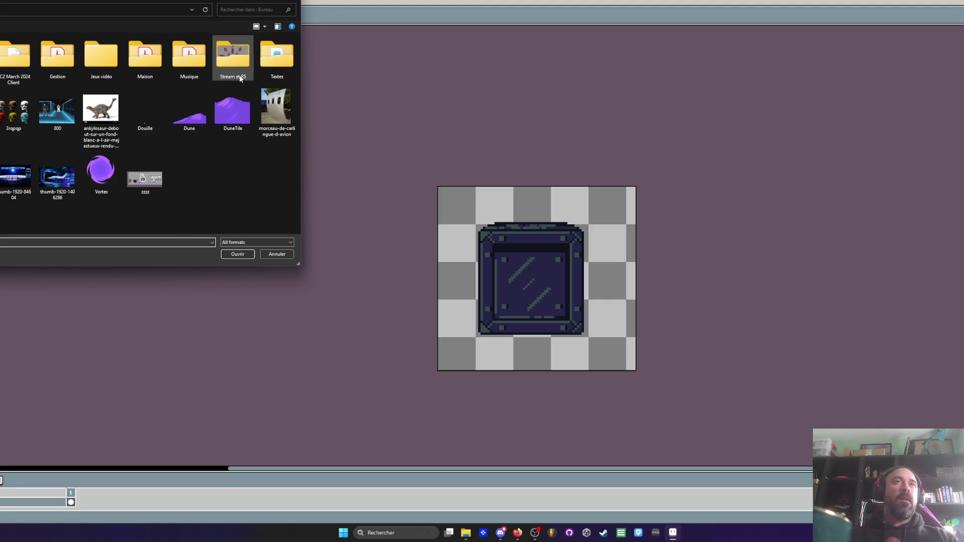
Load a palette from the Jeux vidéo > Palettes folder
{"action": "left_click", "coordinate": [87, 67]}
{"action": "double_click", "coordinate": [88, 67]}
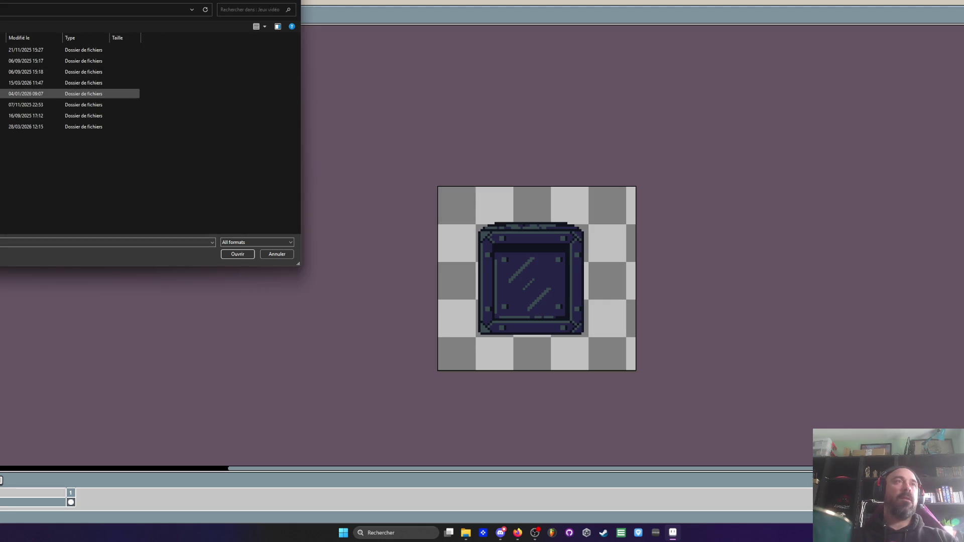
{"action": "double_click", "coordinate": [30, 105]}
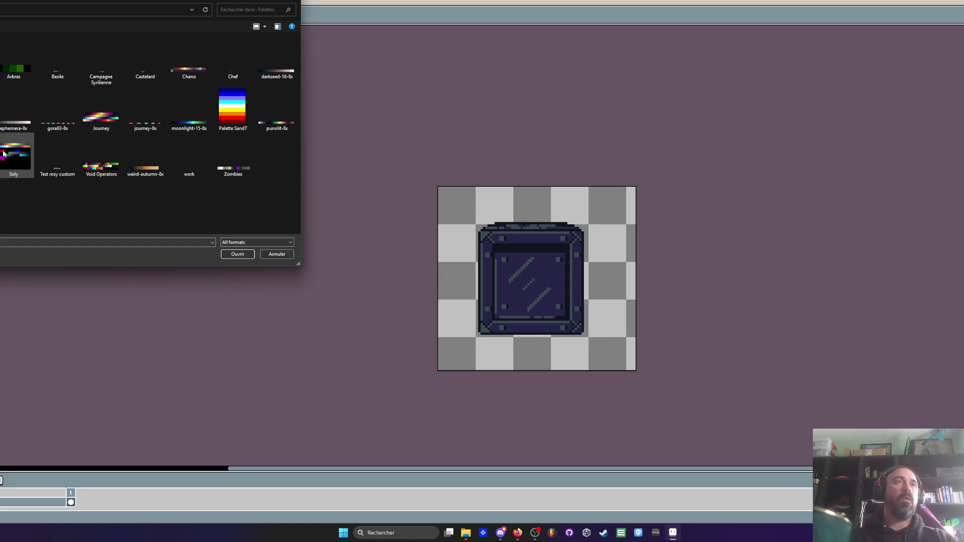
{"action": "left_click", "coordinate": [232, 254]}
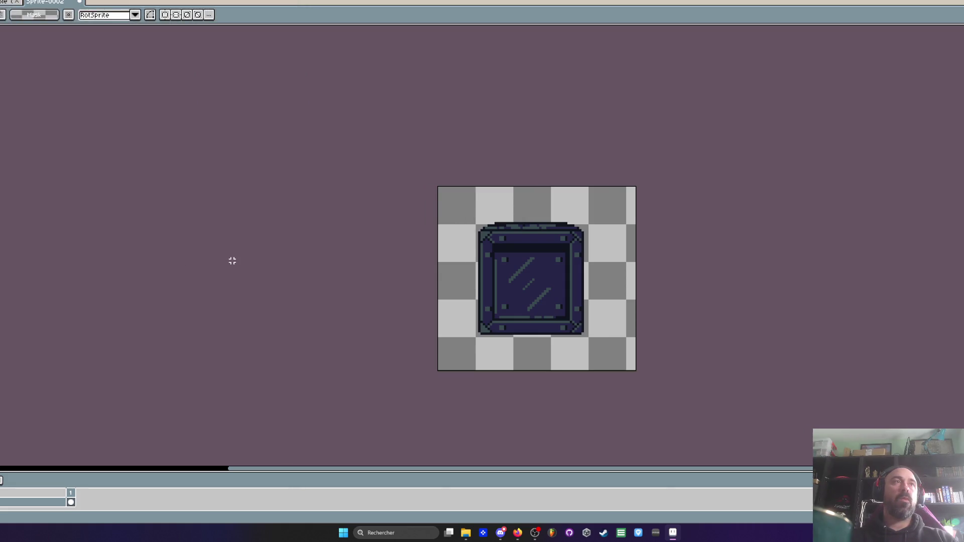
Draw a test line across the crate, undo it, and select the whole canvas
{"action": "scroll", "coordinate": [526, 275], "scroll_direction": "up", "scroll_amount": 1}
{"action": "left_click_drag", "start_coordinate": [381, 175], "coordinate": [684, 384]}
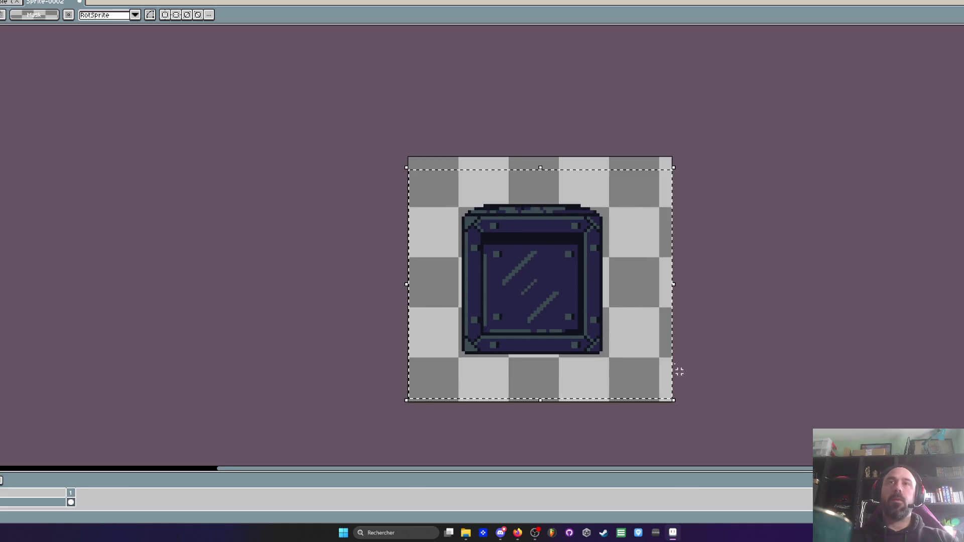
{"action": "scroll", "coordinate": [557, 281], "scroll_direction": "up", "scroll_amount": 1}
{"action": "key", "text": "ctrl+d"}
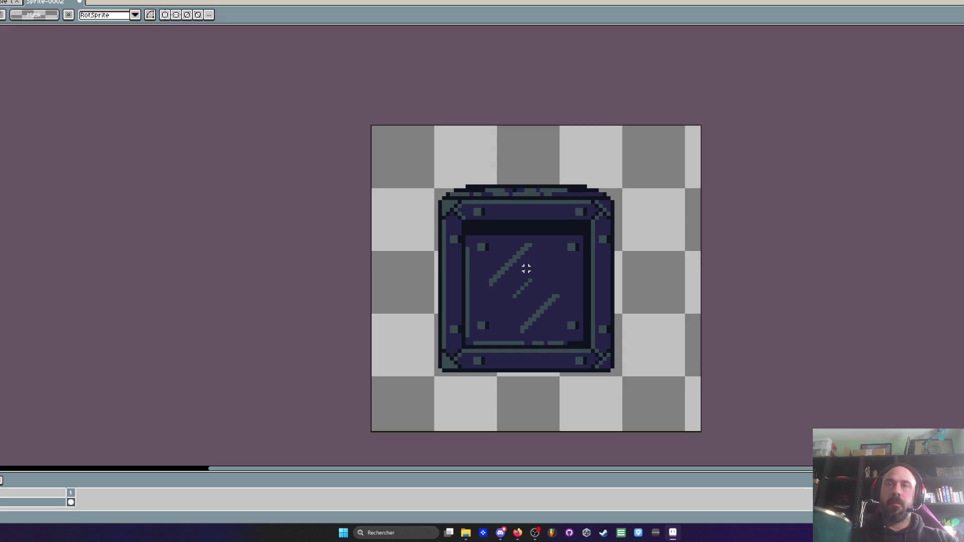
{"action": "key", "text": "l"}
{"action": "left_click_drag", "start_coordinate": [372, 187], "coordinate": [660, 388]}
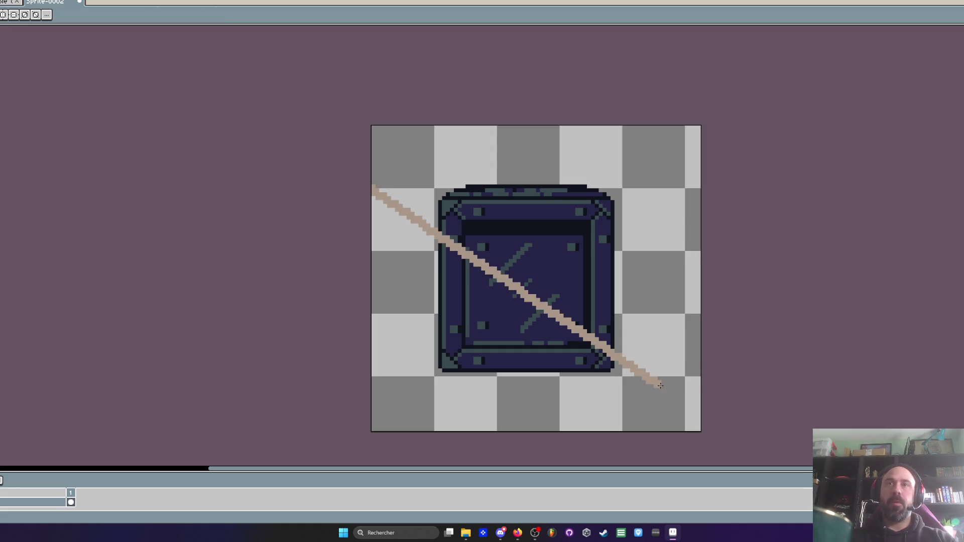
{"action": "key", "text": "ctrl+z"}
{"action": "key", "text": "m"}
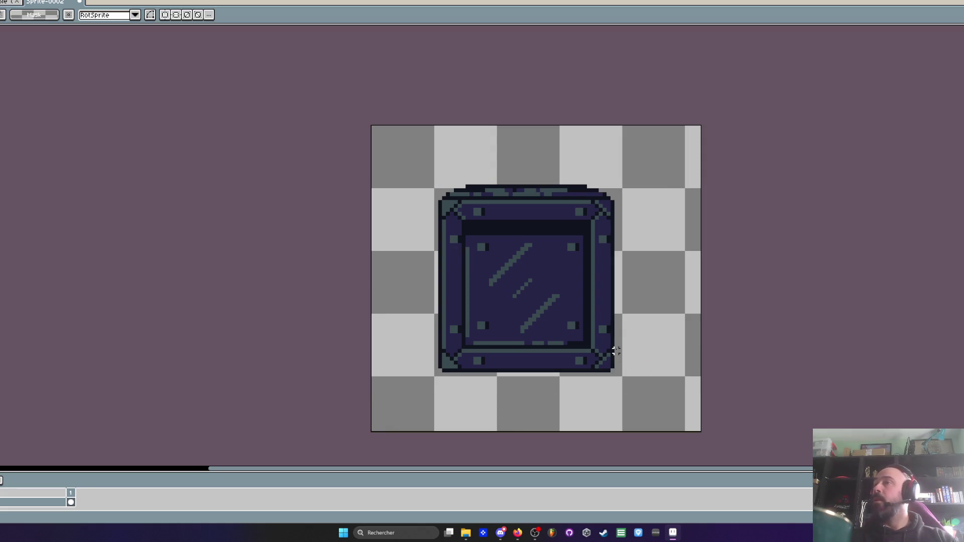
{"action": "scroll", "coordinate": [534, 320], "scroll_direction": "down", "scroll_amount": 1}
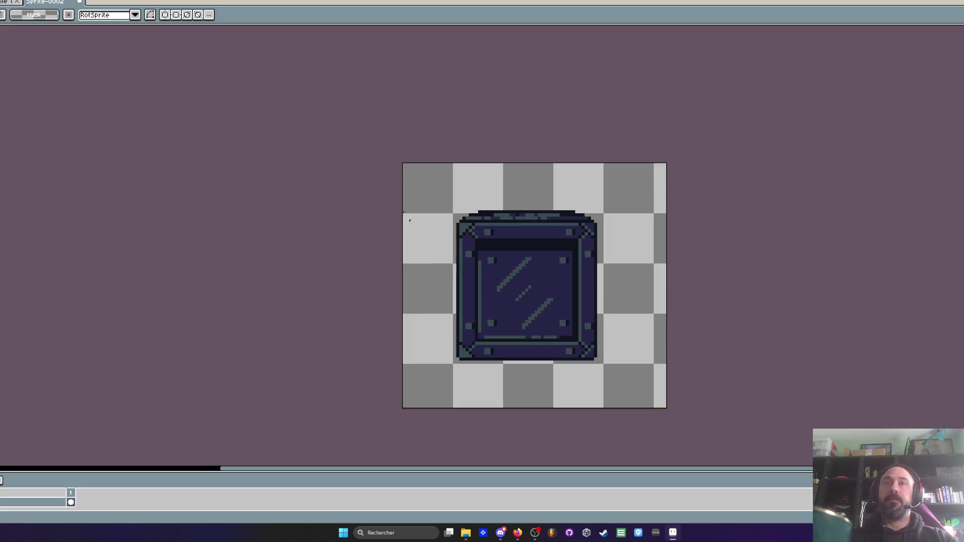
{"action": "scroll", "coordinate": [548, 319], "scroll_direction": "up", "scroll_amount": 2}
{"action": "key", "text": "ctrl+a"}
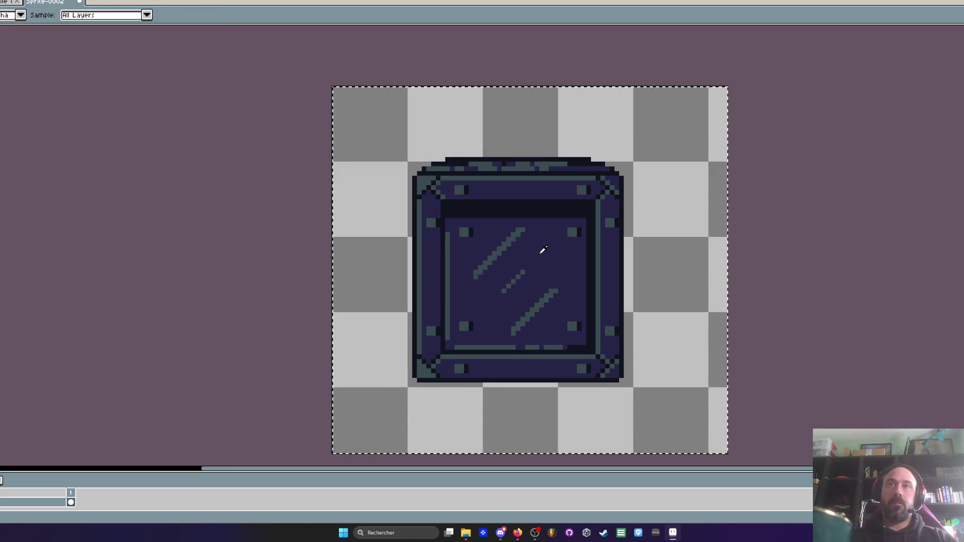
Replace the crate's navy fill colour with transparency at tolerance 51
{"action": "key", "text": "shift+r"}
{"action": "left_click_drag", "start_coordinate": [18, 156], "coordinate": [10, 156]}
{"action": "left_click", "coordinate": [89, 75]}
Pick the #394a50 glass-streak colour and replace it with transparency as well
{"action": "key", "text": "i"}
{"action": "scroll", "coordinate": [492, 224], "scroll_direction": "down", "scroll_amount": 1}
{"action": "left_click", "coordinate": [491, 225]}
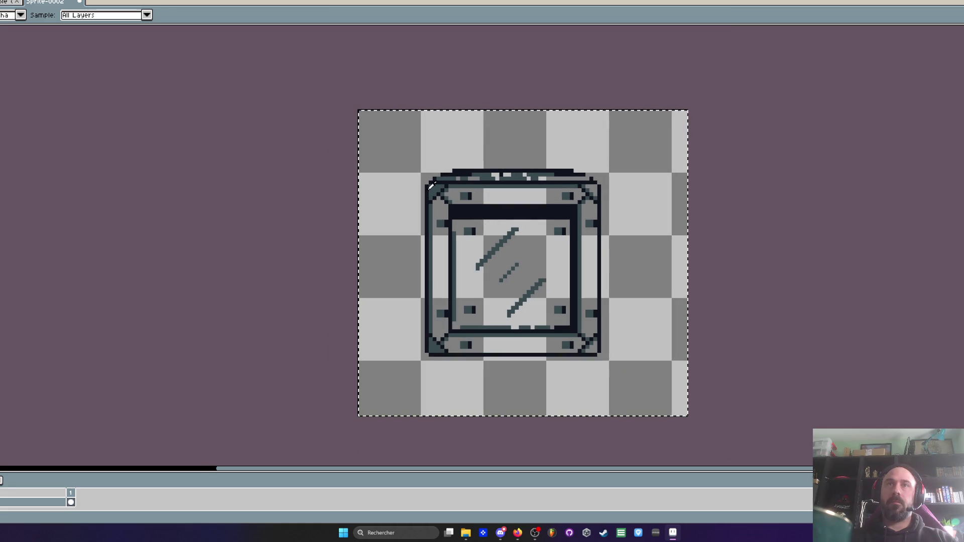
{"action": "key", "text": "shift+r"}
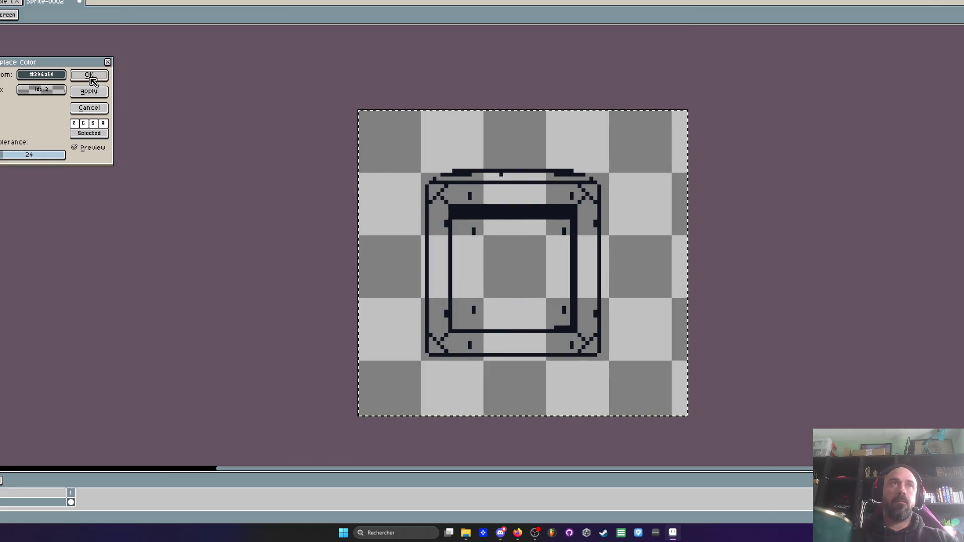
{"action": "left_click", "coordinate": [89, 75]}
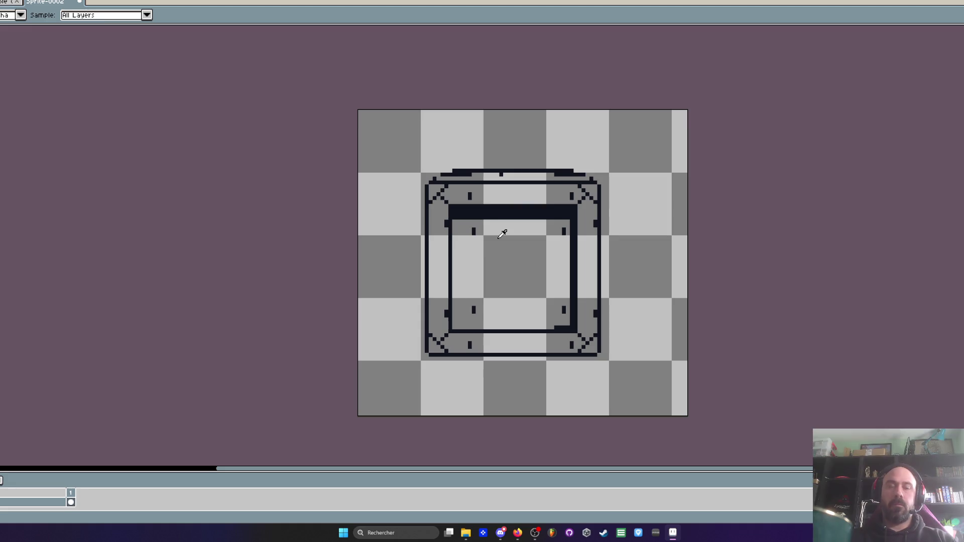
{"action": "scroll", "coordinate": [502, 234], "scroll_direction": "up", "scroll_amount": 2}
{"action": "key", "text": "b"}
{"action": "scroll", "coordinate": [500, 235], "scroll_direction": "up", "scroll_amount": 1}
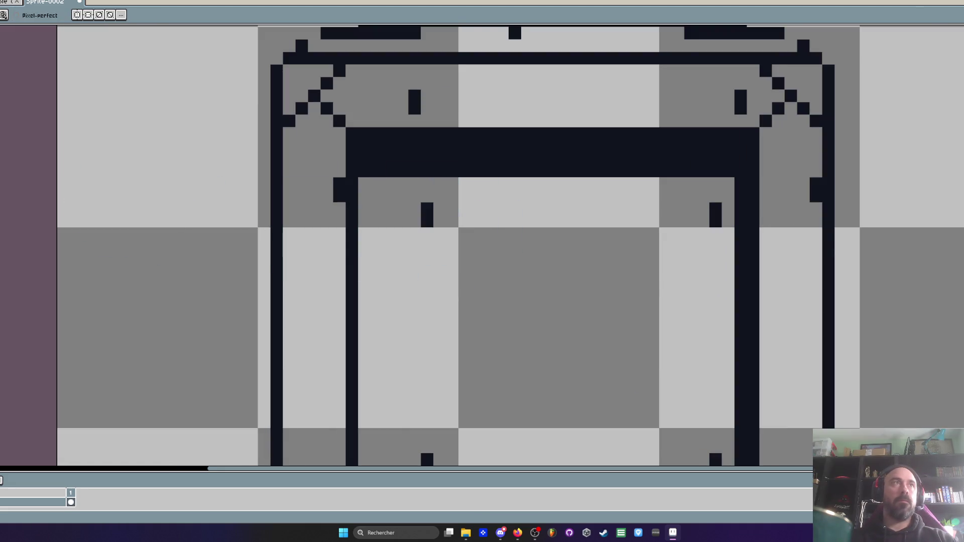
Erase the crate's dark top bar, dot pixels, and the right wall's notch and inner column with a 1-pixel eraser
{"action": "left_click", "coordinate": [426, 215]}
{"action": "key", "text": "minus"}
{"action": "key", "text": "minus"}
{"action": "key", "text": "minus"}
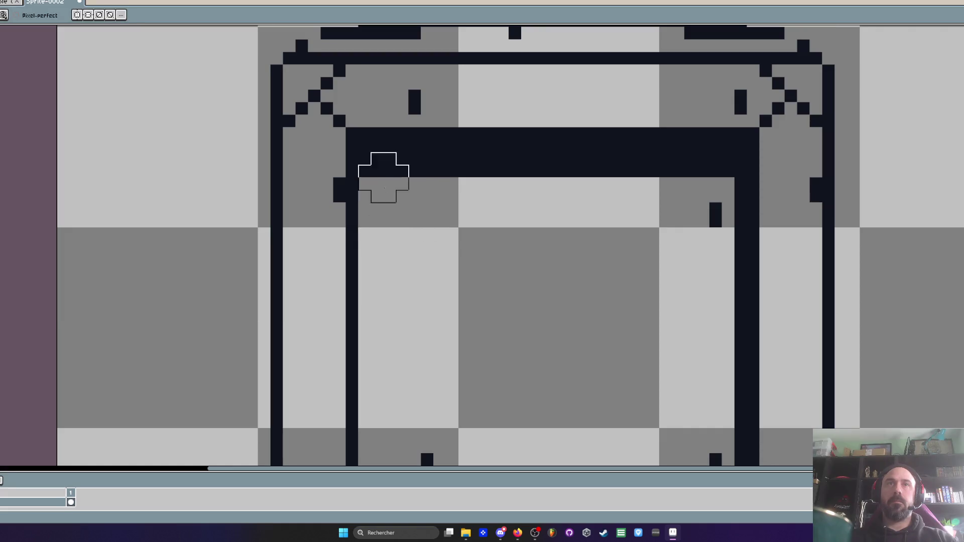
{"action": "mouse_move", "coordinate": [370, 165]}
{"action": "left_mouse_down"}
{"action": "mouse_move", "coordinate": [707, 176]}
{"action": "mouse_move", "coordinate": [697, 190]}
{"action": "mouse_move", "coordinate": [734, 166]}
{"action": "mouse_move", "coordinate": [710, 163]}
{"action": "mouse_move", "coordinate": [721, 189]}
{"action": "left_mouse_up"}
{"action": "scroll", "coordinate": [695, 258], "scroll_direction": "down", "scroll_amount": 3}
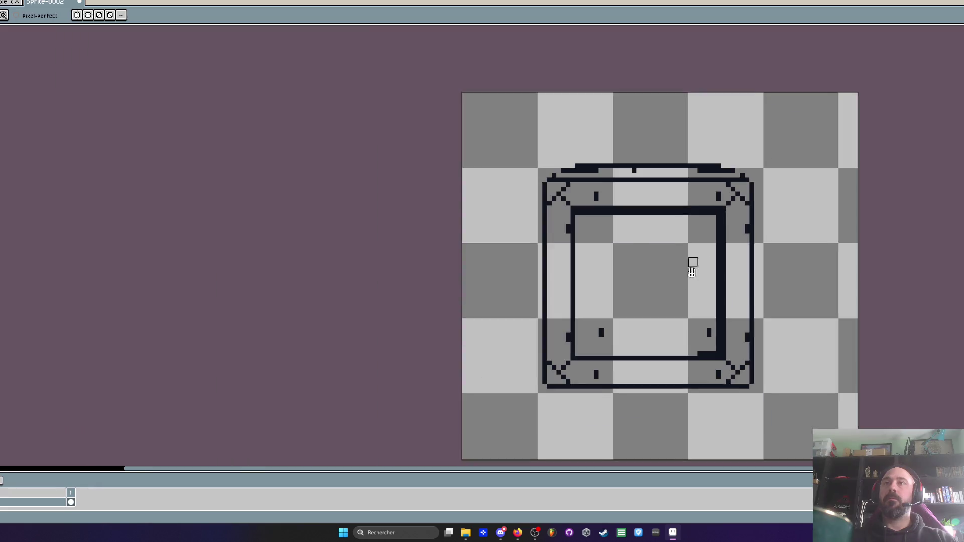
{"action": "scroll", "coordinate": [580, 255], "scroll_direction": "up", "scroll_amount": 3}
{"action": "left_click", "coordinate": [533, 285]}
{"action": "left_click", "coordinate": [822, 285]}
{"action": "mouse_move", "coordinate": [803, 341]}
{"action": "left_mouse_down"}
{"action": "mouse_move", "coordinate": [839, 323]}
{"action": "mouse_move", "coordinate": [841, 221]}
{"action": "left_mouse_up"}
{"action": "key", "text": "ctrl+z"}
{"action": "left_click_drag", "start_coordinate": [841, 273], "coordinate": [816, 286]}
{"action": "mouse_move", "coordinate": [804, 324]}
{"action": "left_mouse_down"}
{"action": "mouse_move", "coordinate": [815, 334]}
{"action": "mouse_move", "coordinate": [839, 233]}
{"action": "left_mouse_up"}
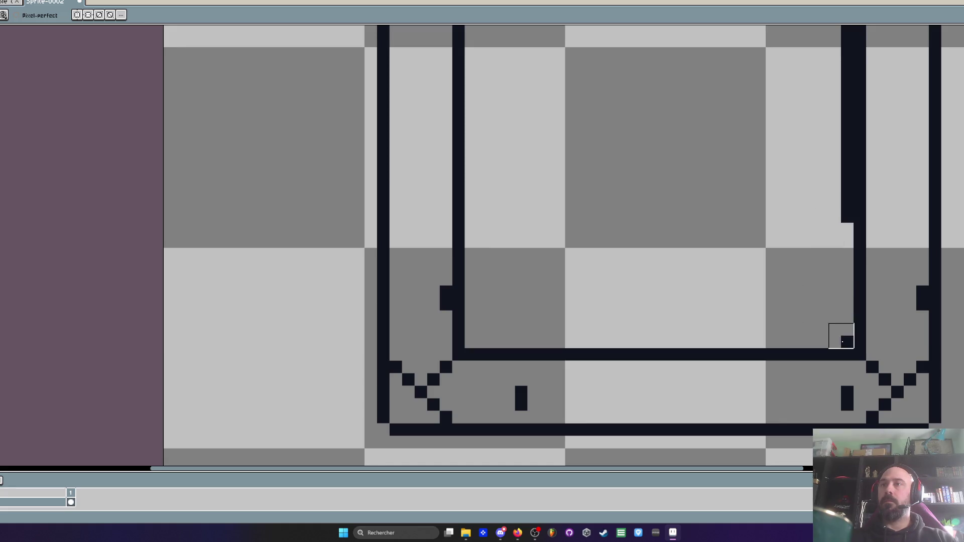
{"action": "scroll", "coordinate": [839, 338], "scroll_direction": "down", "scroll_amount": 3}
{"action": "scroll", "coordinate": [655, 318], "scroll_direction": "up", "scroll_amount": 3}
Remove the lower-left notch, dot and corner X, plus the dark block beside the right wall
{"action": "left_click", "coordinate": [622, 304]}
{"action": "left_click", "coordinate": [686, 397]}
{"action": "mouse_move", "coordinate": [630, 378]}
{"action": "left_mouse_down"}
{"action": "mouse_move", "coordinate": [591, 378]}
{"action": "mouse_move", "coordinate": [633, 417]}
{"action": "left_mouse_up"}
{"action": "scroll", "coordinate": [674, 387], "scroll_direction": "down", "scroll_amount": 3}
{"action": "scroll", "coordinate": [811, 370], "scroll_direction": "up", "scroll_amount": 3}
{"action": "mouse_move", "coordinate": [826, 317]}
{"action": "left_mouse_down"}
{"action": "mouse_move", "coordinate": [826, 305]}
{"action": "mouse_move", "coordinate": [798, 381]}
{"action": "mouse_move", "coordinate": [762, 403]}
{"action": "mouse_move", "coordinate": [774, 415]}
{"action": "left_mouse_up"}
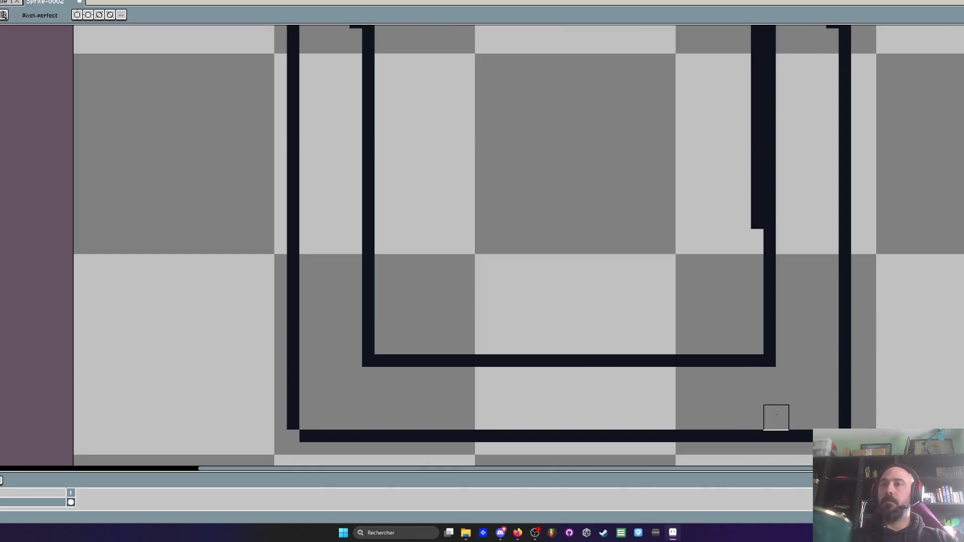
{"action": "scroll", "coordinate": [775, 415], "scroll_direction": "down", "scroll_amount": 3}
{"action": "scroll", "coordinate": [649, 250], "scroll_direction": "up", "scroll_amount": 3}
Erase the upper-left and upper-right corner X marks and the left and right stub pixels
{"action": "mouse_move", "coordinate": [615, 192]}
{"action": "left_mouse_down"}
{"action": "mouse_move", "coordinate": [618, 179]}
{"action": "mouse_move", "coordinate": [575, 222]}
{"action": "mouse_move", "coordinate": [726, 209]}
{"action": "left_mouse_up"}
{"action": "scroll", "coordinate": [726, 209], "scroll_direction": "right", "scroll_amount": 3}
{"action": "mouse_move", "coordinate": [851, 208]}
{"action": "left_mouse_down"}
{"action": "mouse_move", "coordinate": [878, 187]}
{"action": "mouse_move", "coordinate": [881, 224]}
{"action": "mouse_move", "coordinate": [906, 260]}
{"action": "left_mouse_up"}
{"action": "left_click", "coordinate": [911, 229]}
{"action": "left_click_drag", "start_coordinate": [435, 290], "coordinate": [430, 310]}
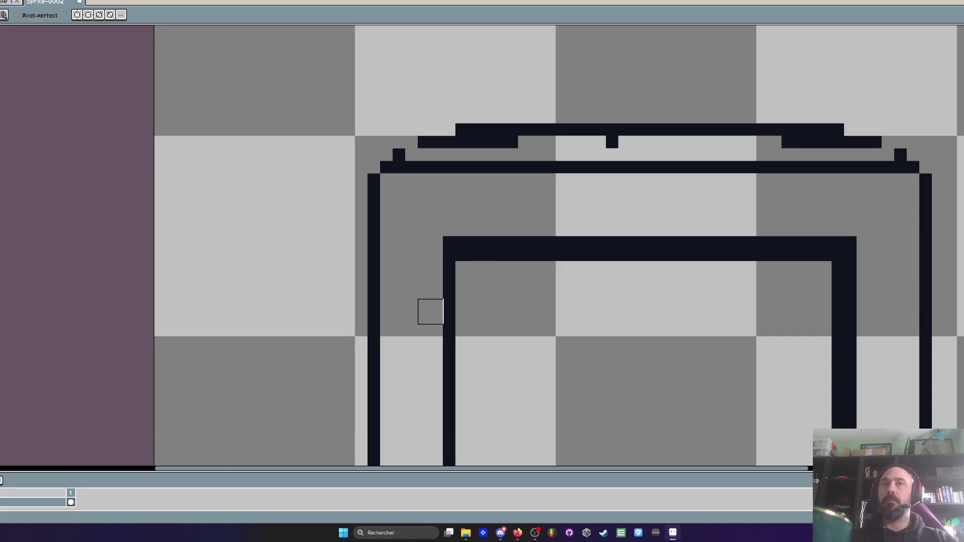
{"action": "scroll", "coordinate": [430, 309], "scroll_direction": "down", "scroll_amount": 3}
{"action": "scroll", "coordinate": [447, 315], "scroll_direction": "up", "scroll_amount": 3}
Thin the inner rectangle's top edge and trim its right wall
{"action": "left_click_drag", "start_coordinate": [421, 243], "coordinate": [602, 246]}
{"action": "left_click", "coordinate": [726, 248]}
{"action": "mouse_move", "coordinate": [727, 248]}
{"action": "left_mouse_down"}
{"action": "mouse_move", "coordinate": [690, 262]}
{"action": "mouse_move", "coordinate": [763, 250]}
{"action": "mouse_move", "coordinate": [777, 387]}
{"action": "left_mouse_up"}
{"action": "mouse_move", "coordinate": [776, 311]}
{"action": "left_mouse_down"}
{"action": "mouse_move", "coordinate": [772, 208]}
{"action": "mouse_move", "coordinate": [781, 181]}
{"action": "mouse_move", "coordinate": [786, 397]}
{"action": "left_mouse_up"}
{"action": "scroll", "coordinate": [786, 397], "scroll_direction": "down", "scroll_amount": 3}
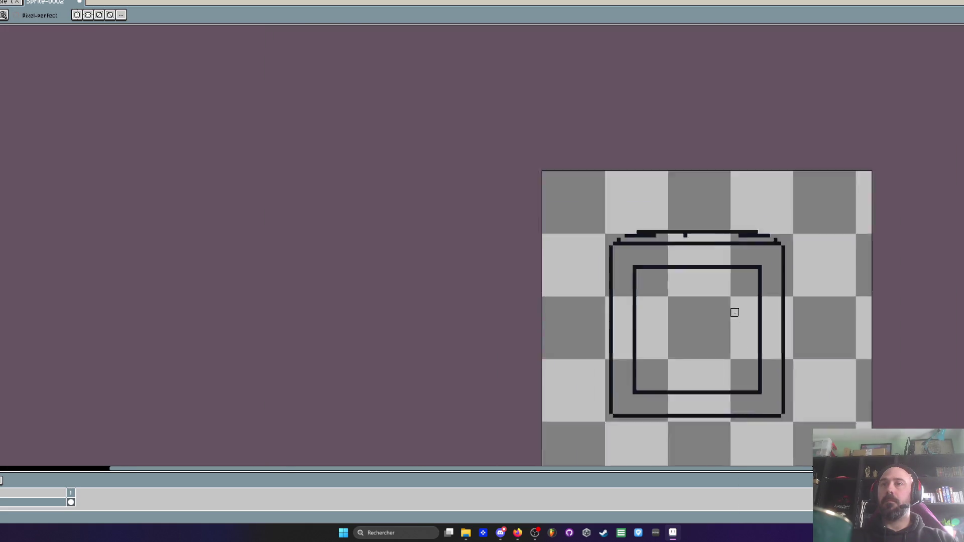
{"action": "scroll", "coordinate": [706, 273], "scroll_direction": "up", "scroll_amount": 3}
{"action": "scroll", "coordinate": [698, 289], "scroll_direction": "up", "scroll_amount": 2}
Fix the lid's stair-step with one black pencil pixel and clear stray pixels from its second row
{"action": "key", "text": "i"}
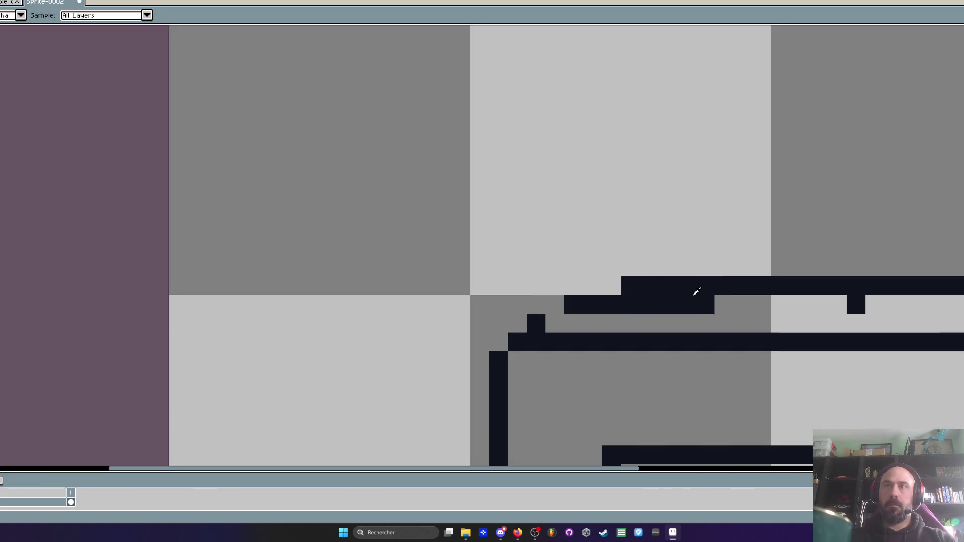
{"action": "key", "text": "b"}
{"action": "left_click", "coordinate": [555, 323]}
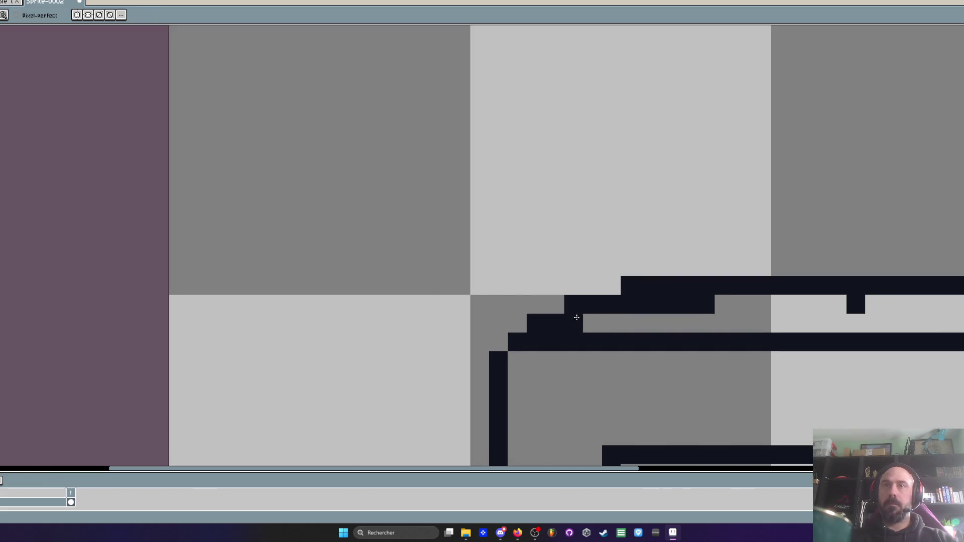
{"action": "mouse_move", "coordinate": [635, 300]}
{"action": "left_mouse_down"}
{"action": "mouse_move", "coordinate": [743, 321]}
{"action": "mouse_move", "coordinate": [882, 307]}
{"action": "left_mouse_up"}
{"action": "scroll", "coordinate": [723, 261], "scroll_direction": "down", "scroll_amount": 2}
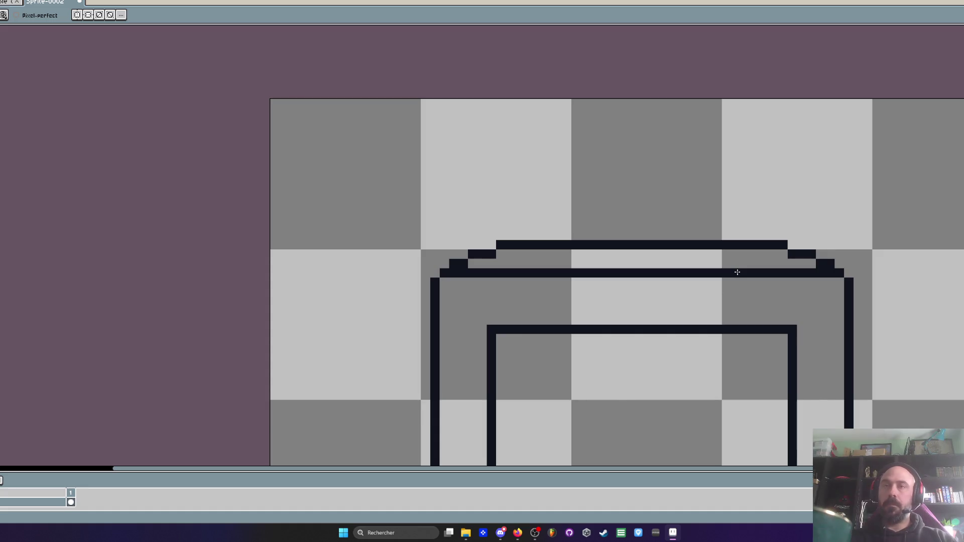
{"action": "scroll", "coordinate": [736, 272], "scroll_direction": "down", "scroll_amount": 2}
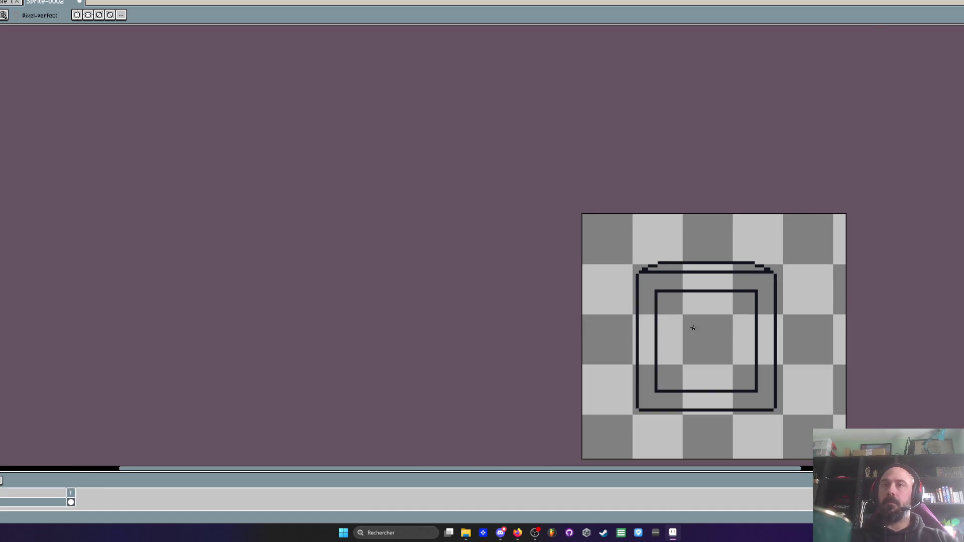
{"action": "scroll", "coordinate": [693, 331], "scroll_direction": "up", "scroll_amount": 1}
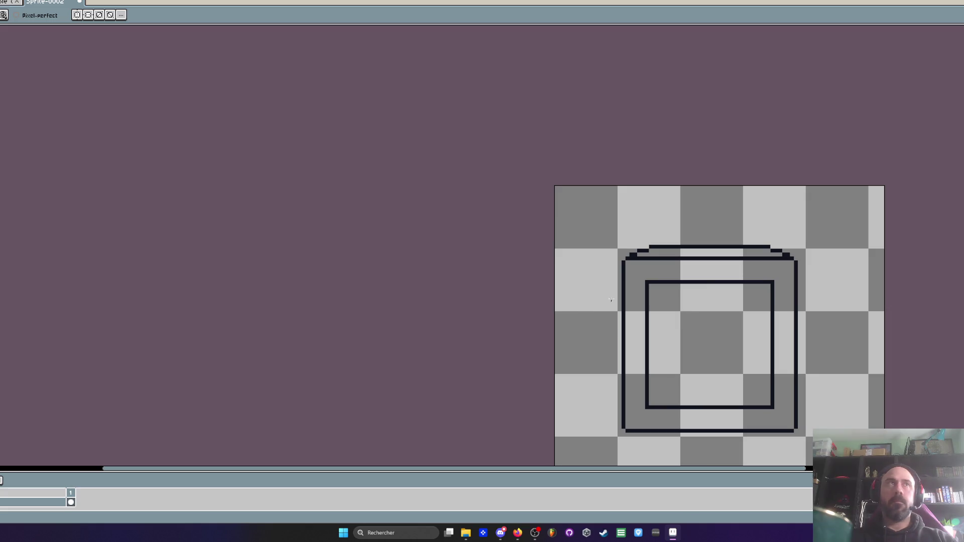
Select the crate and replace its black outline colour with magenta
{"action": "key", "text": "m"}
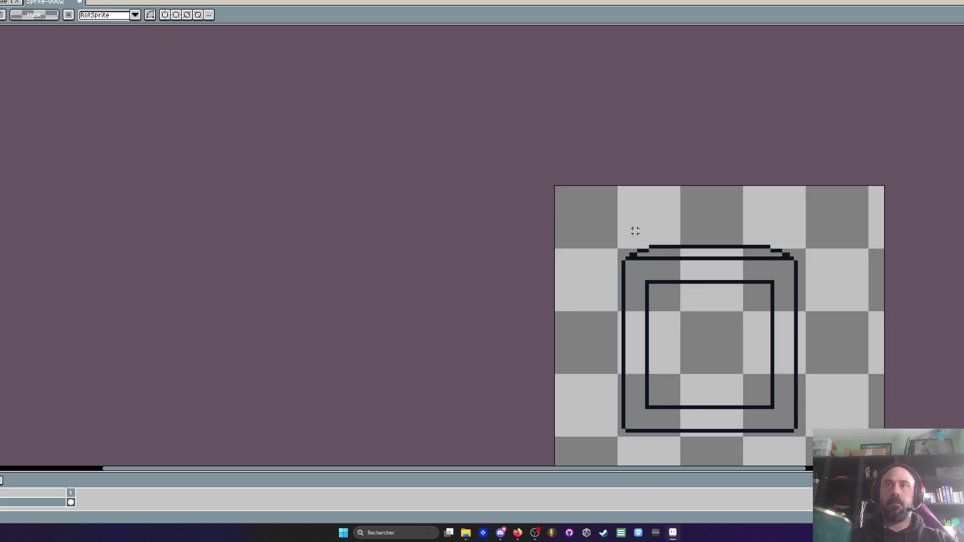
{"action": "left_click_drag", "start_coordinate": [594, 204], "coordinate": [885, 451]}
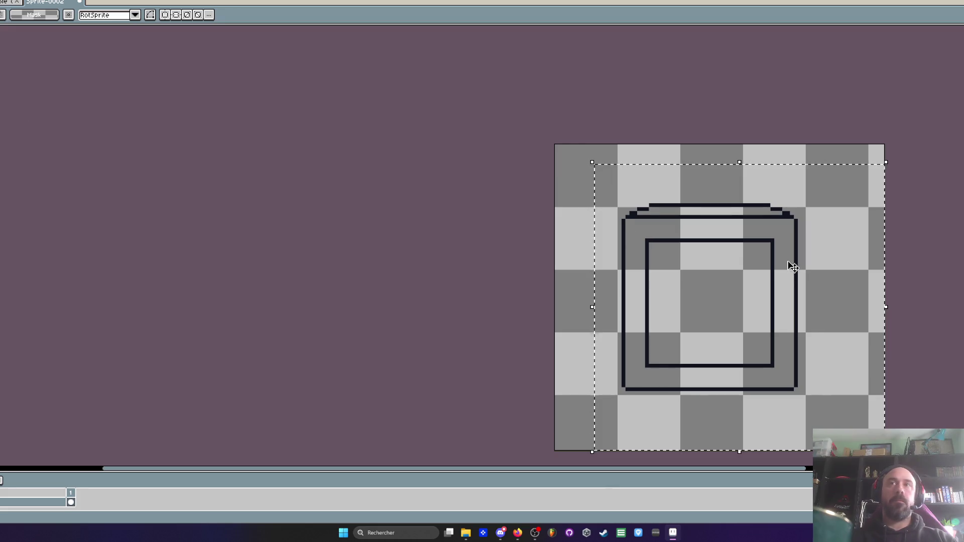
{"action": "scroll", "coordinate": [787, 262], "scroll_direction": "up", "scroll_amount": 1}
{"action": "key", "text": "i"}
{"action": "left_click", "coordinate": [684, 204]}
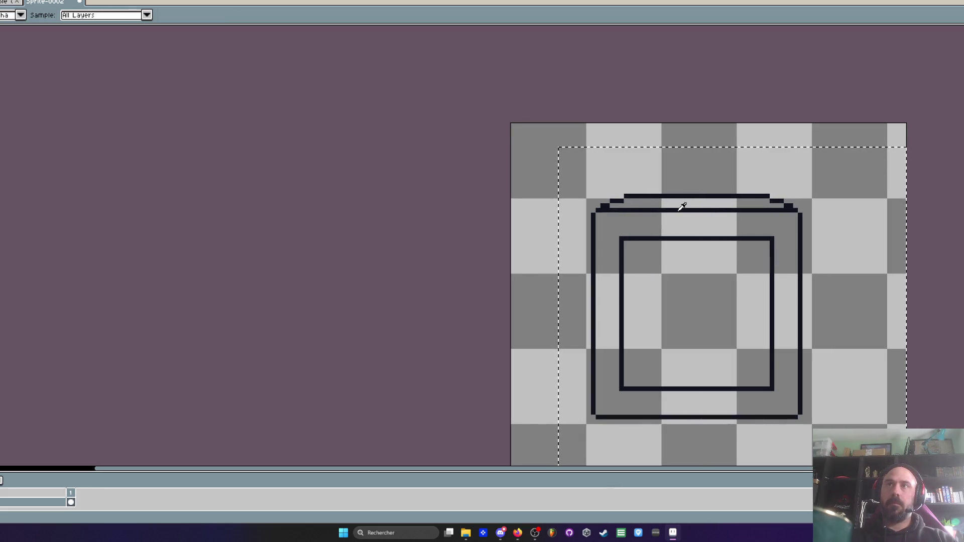
{"action": "key", "text": "shift+r"}
{"action": "left_click", "coordinate": [41, 90]}
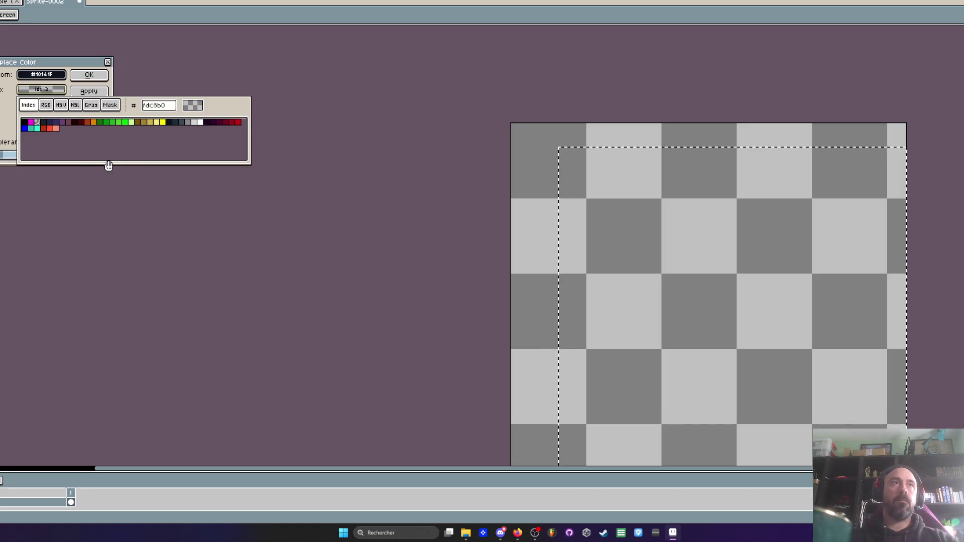
{"action": "left_click", "coordinate": [31, 123]}
{"action": "left_click", "coordinate": [76, 79]}
{"action": "scroll", "coordinate": [577, 247], "scroll_direction": "down", "scroll_amount": 2}
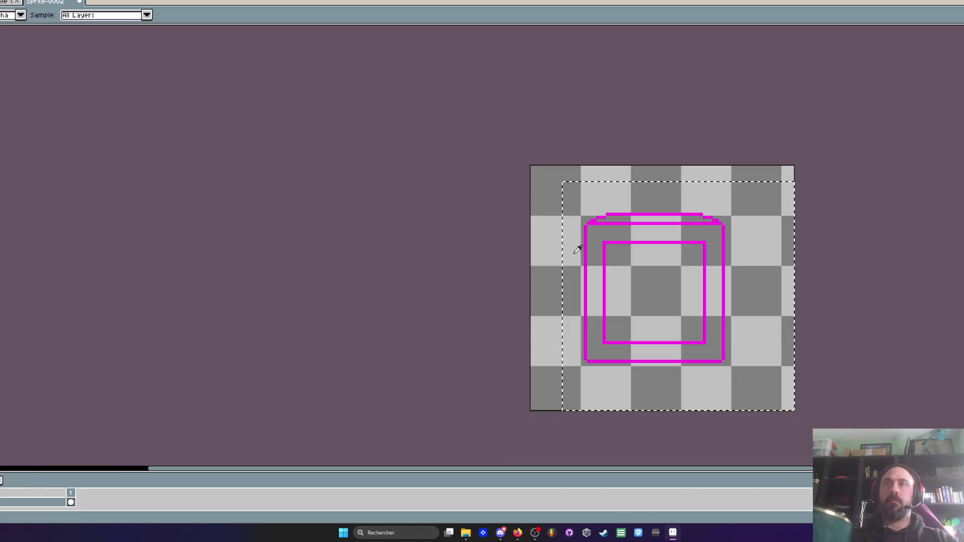
{"action": "scroll", "coordinate": [635, 255], "scroll_direction": "up", "scroll_amount": 3}
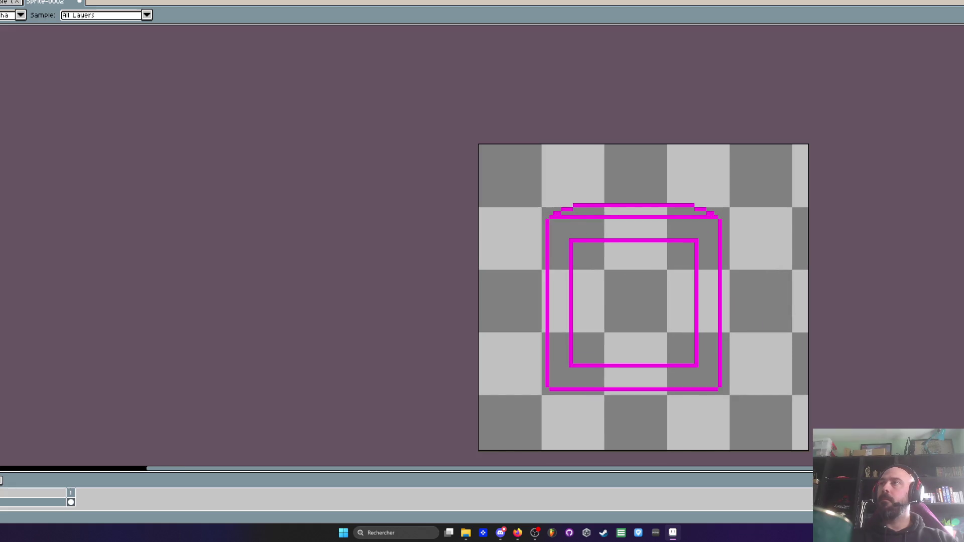
Pencil diagonal edges at the upper-left and upper-right corners, undoing a misplaced lower-left one
{"action": "key", "text": "b"}
{"action": "scroll", "coordinate": [617, 220], "scroll_direction": "up", "scroll_amount": 2}
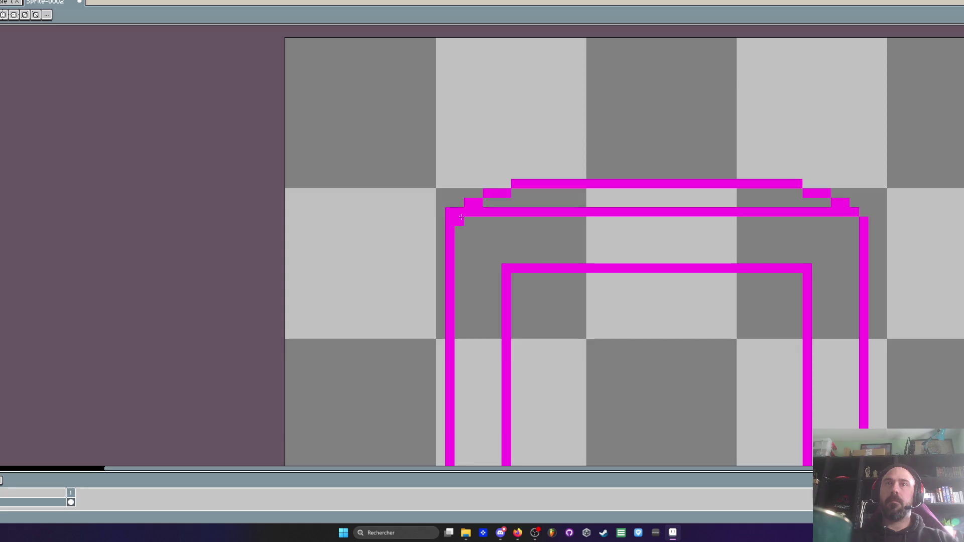
{"action": "left_click_drag", "start_coordinate": [452, 211], "coordinate": [492, 249]}
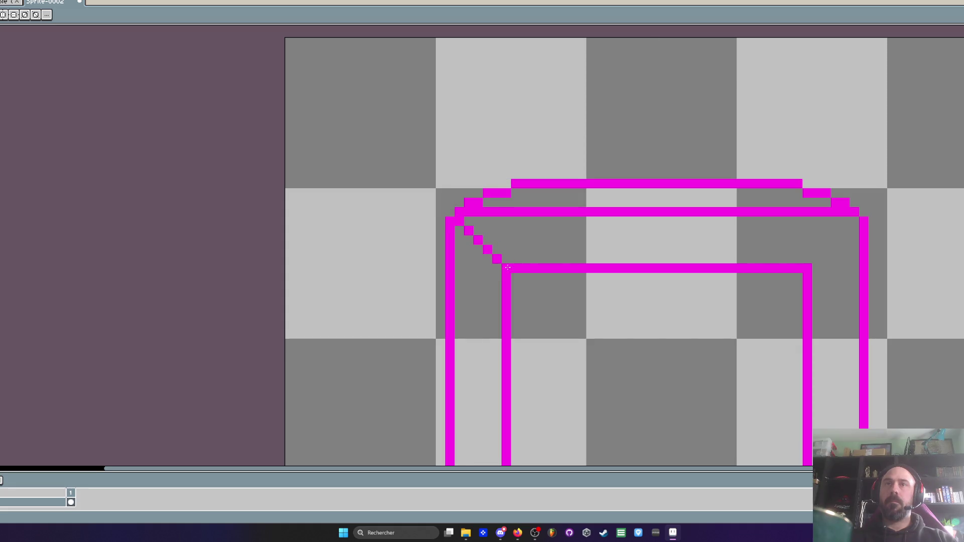
{"action": "left_click_drag", "start_coordinate": [802, 268], "coordinate": [855, 221]}
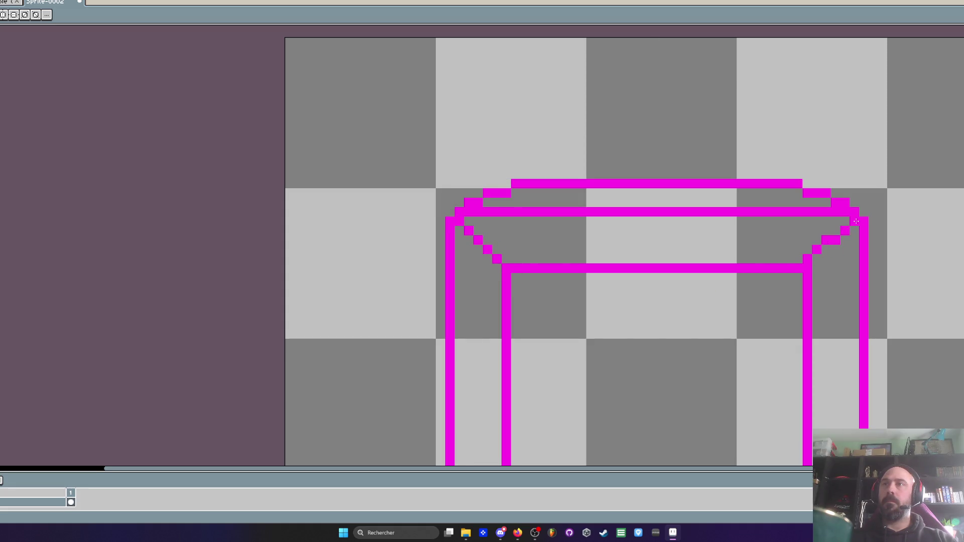
{"action": "scroll", "coordinate": [856, 221], "scroll_direction": "down", "scroll_amount": 1}
{"action": "scroll", "coordinate": [715, 215], "scroll_direction": "down", "scroll_amount": 1}
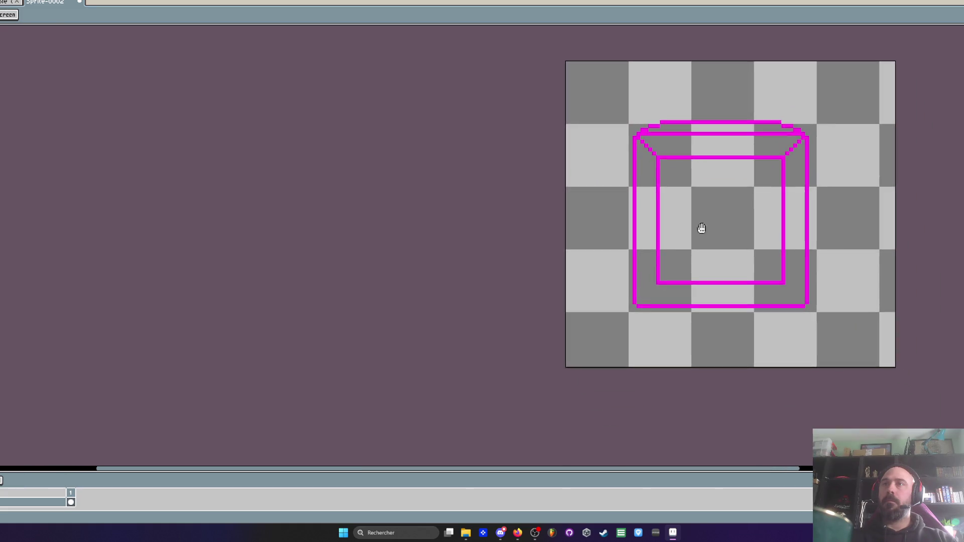
{"action": "scroll", "coordinate": [668, 272], "scroll_direction": "up", "scroll_amount": 2}
{"action": "mouse_move", "coordinate": [677, 247]}
{"action": "left_mouse_down"}
{"action": "mouse_move", "coordinate": [621, 302]}
{"action": "mouse_move", "coordinate": [678, 247]}
{"action": "left_mouse_up"}
{"action": "key", "text": "ctrl+z"}
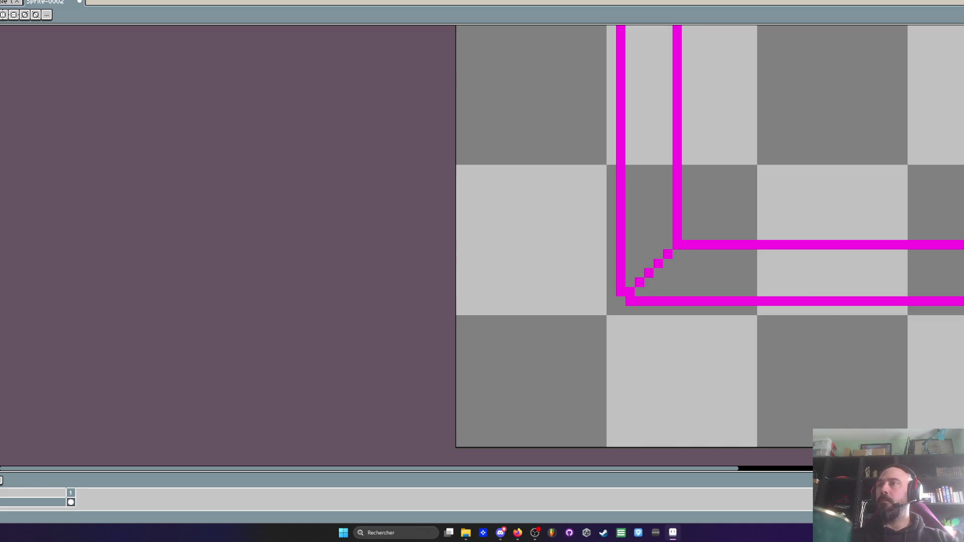
Bring the whole crate into view and marquee-select the magenta crate sprite
{"action": "scroll", "coordinate": [939, 244], "scroll_direction": "down", "scroll_amount": 4}
{"action": "left_click_drag", "start_coordinate": [940, 245], "coordinate": [857, 272]}
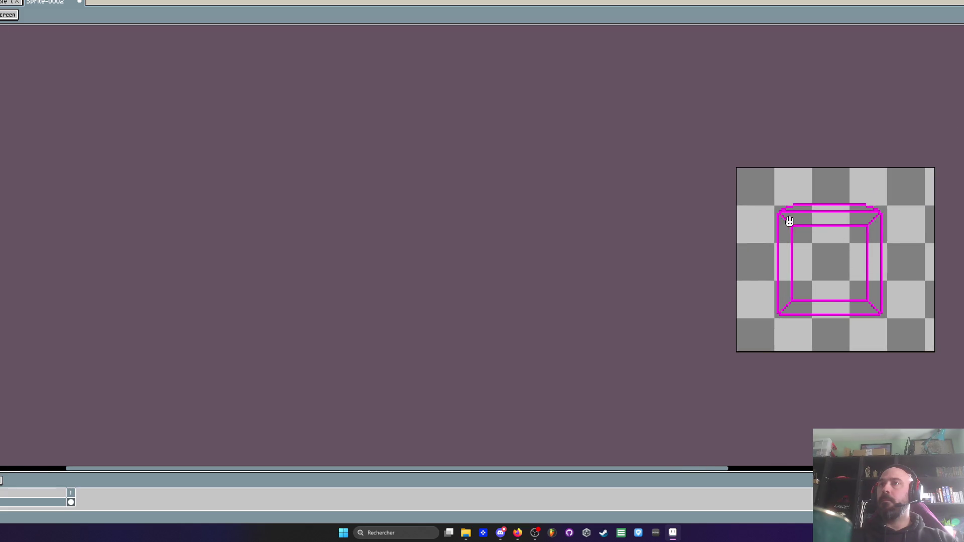
{"action": "scroll", "coordinate": [790, 224], "scroll_direction": "up", "scroll_amount": 5}
{"action": "key", "text": "w"}
{"action": "left_click", "coordinate": [808, 227]}
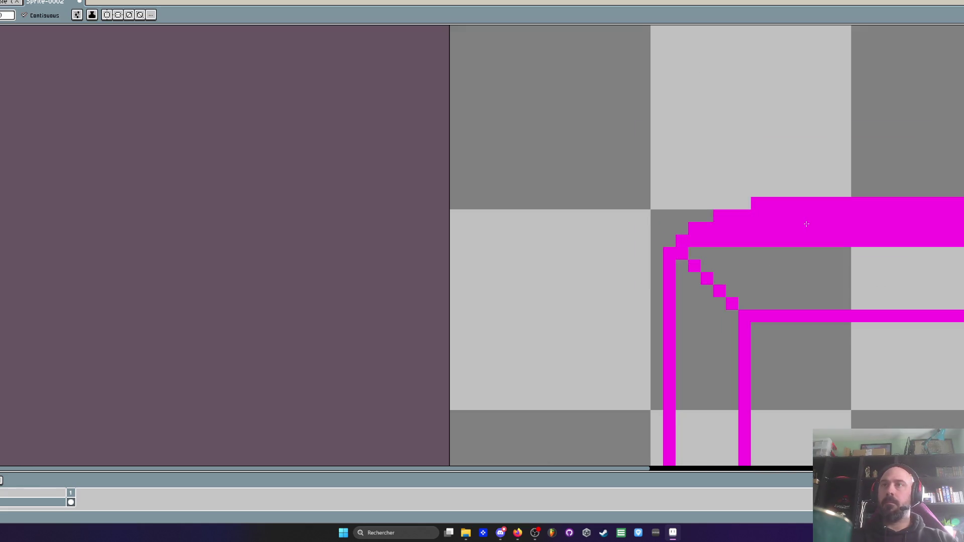
{"action": "scroll", "coordinate": [809, 228], "scroll_direction": "down", "scroll_amount": 5}
{"action": "key", "text": "m"}
{"action": "left_click_drag", "start_coordinate": [791, 187], "coordinate": [943, 338]}
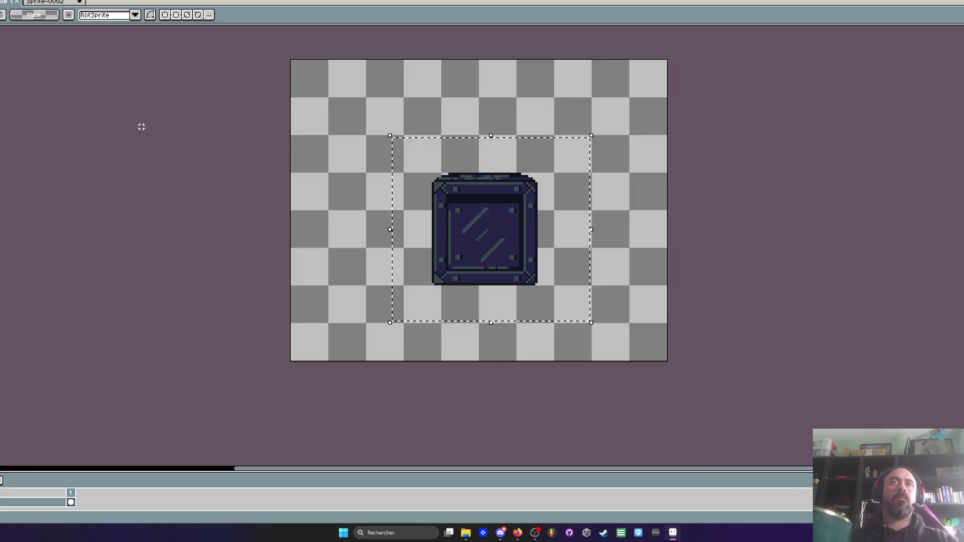
Paste the magenta crate into frame 2 of the neon corridor level
{"action": "key", "text": "ctrl+Tab"}
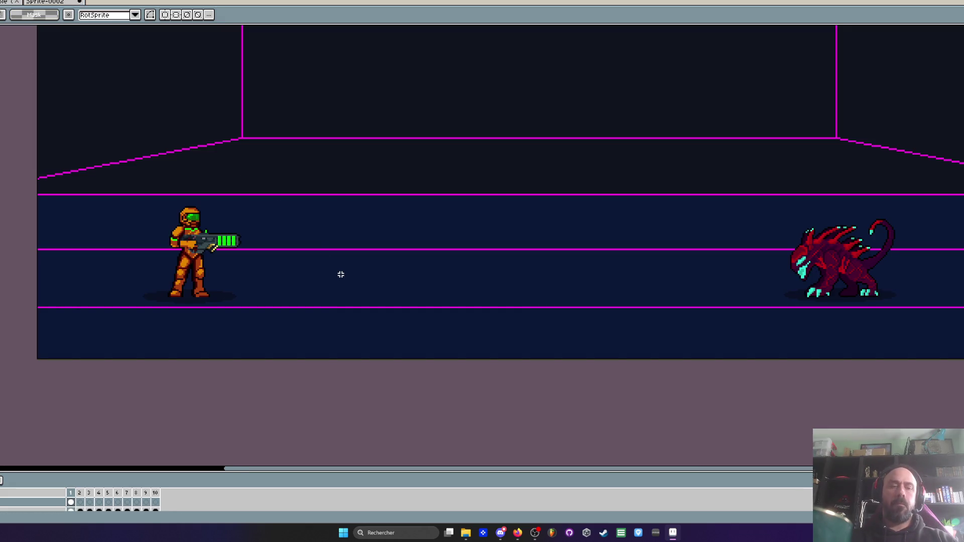
{"action": "scroll", "coordinate": [511, 156], "scroll_direction": "down", "scroll_amount": 4}
{"action": "scroll", "coordinate": [536, 188], "scroll_direction": "up", "scroll_amount": 2}
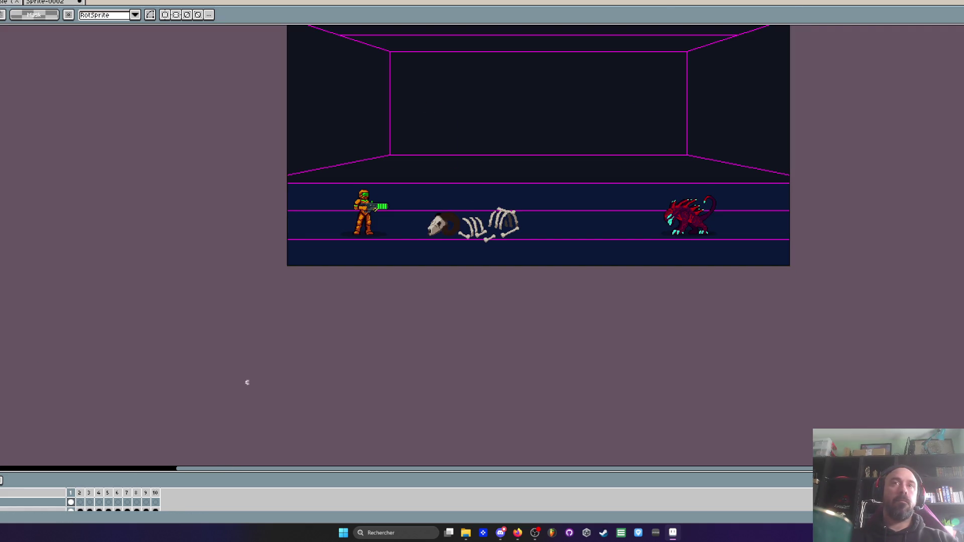
{"action": "left_click", "coordinate": [73, 503]}
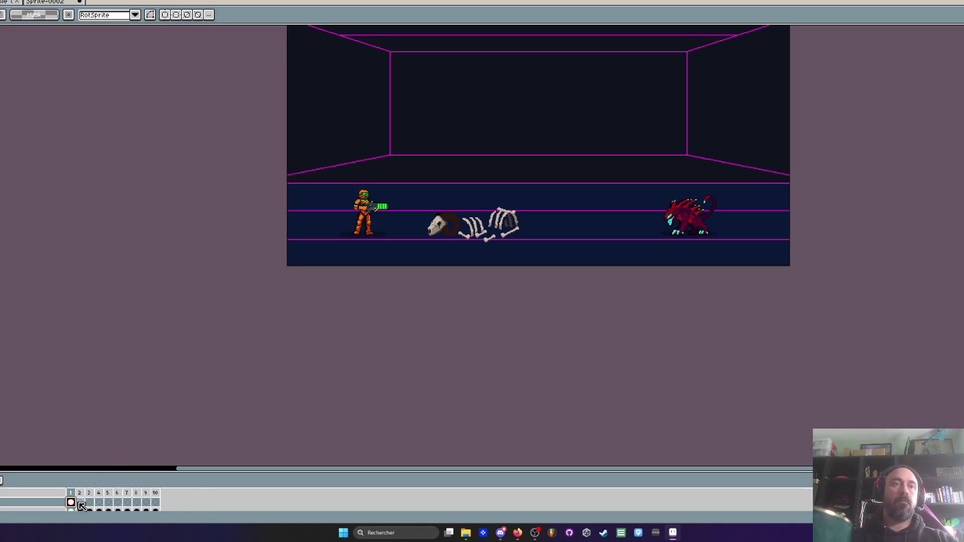
{"action": "left_click", "coordinate": [81, 503]}
{"action": "key", "text": "ctrl+v"}
Move the crate between the soldier and the red alien and commit it in place
{"action": "mouse_move", "coordinate": [334, 270]}
{"action": "left_mouse_down"}
{"action": "mouse_move", "coordinate": [507, 238]}
{"action": "mouse_move", "coordinate": [523, 245]}
{"action": "left_mouse_up"}
{"action": "scroll", "coordinate": [522, 243], "scroll_direction": "up", "scroll_amount": 2}
{"action": "scroll", "coordinate": [522, 244], "scroll_direction": "up", "scroll_amount": 2}
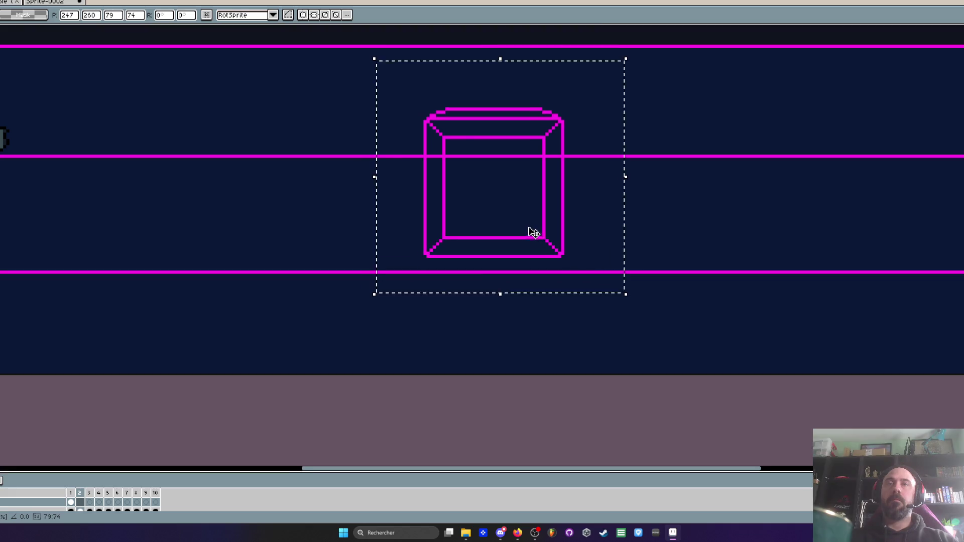
{"action": "scroll", "coordinate": [519, 246], "scroll_direction": "down", "scroll_amount": 2}
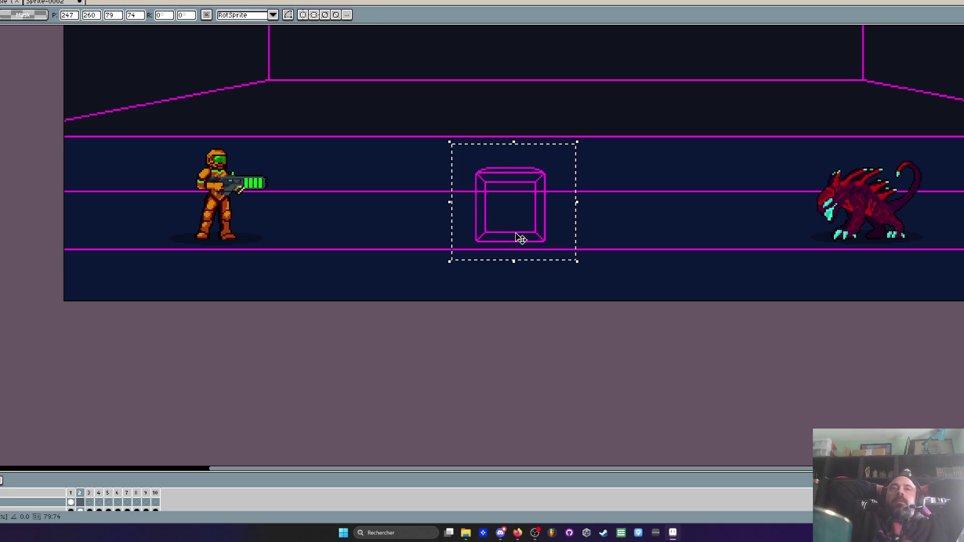
{"action": "scroll", "coordinate": [522, 240], "scroll_direction": "down", "scroll_amount": 2}
{"action": "left_click", "coordinate": [534, 229]}
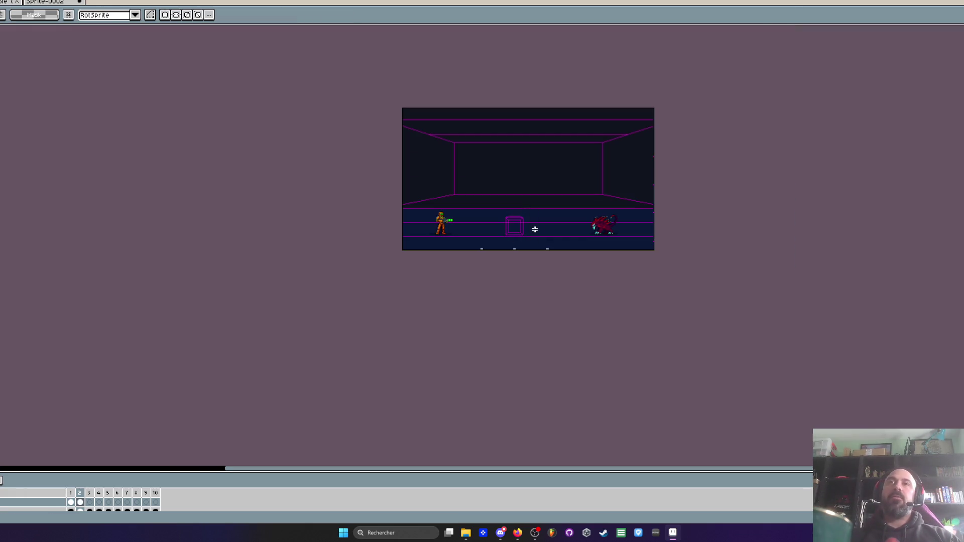
{"action": "scroll", "coordinate": [528, 221], "scroll_direction": "up", "scroll_amount": 1}
Reselect and cut the crate from the scene, pasting it into the separate crate sprite
{"action": "key", "text": "ctrl+shift+d"}
{"action": "key", "text": "ctrl+x"}
{"action": "left_click", "coordinate": [59, 2]}
{"action": "key", "text": "ctrl+v"}
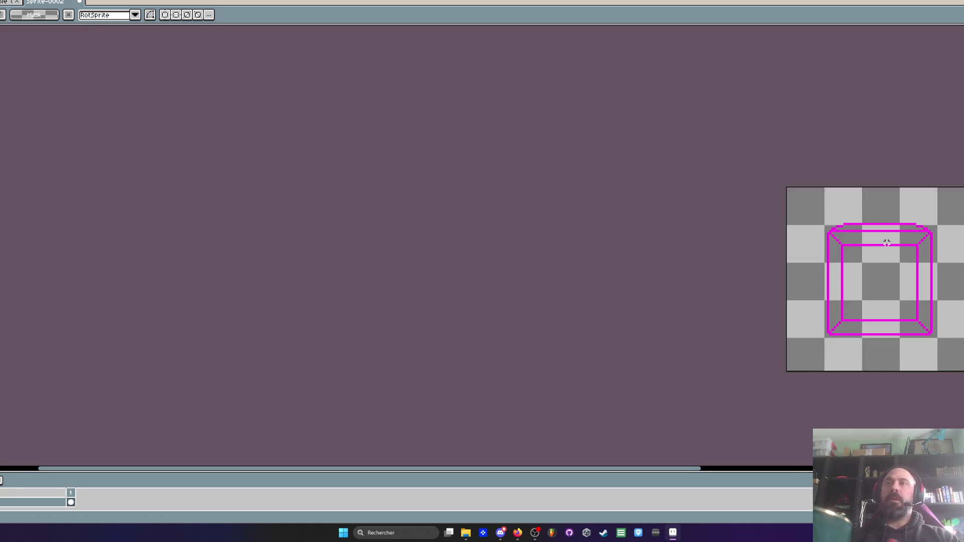
Paint-bucket the crate's top, left, right and bottom bands solid magenta
{"action": "scroll", "coordinate": [886, 239], "scroll_direction": "up", "scroll_amount": 1}
{"action": "key", "text": "w"}
{"action": "left_click", "coordinate": [863, 251]}
{"action": "key", "text": "ctrl+z"}
{"action": "left_click", "coordinate": [874, 235]}
{"action": "left_click", "coordinate": [798, 312]}
{"action": "left_click", "coordinate": [954, 285]}
{"action": "left_click", "coordinate": [869, 387]}
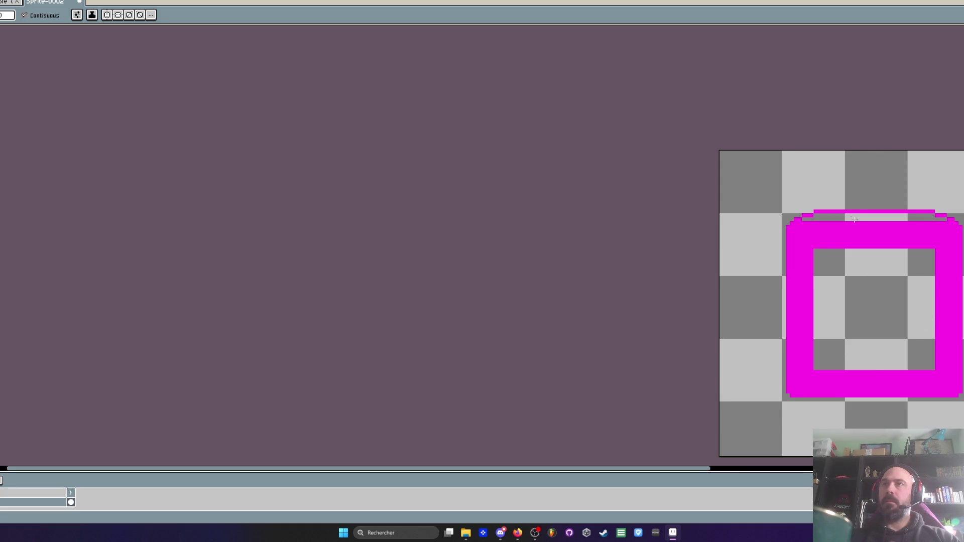
{"action": "left_click", "coordinate": [853, 218]}
{"action": "scroll", "coordinate": [859, 219], "scroll_direction": "down", "scroll_amount": 1}
{"action": "left_click", "coordinate": [904, 236]}
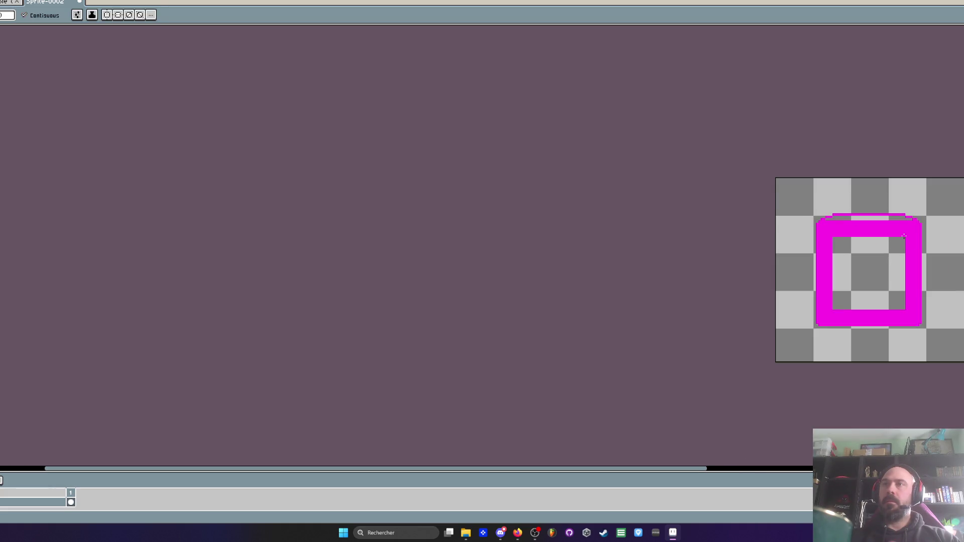
Select the filled crate and trial-paste it into the corridor scene, then discard it
{"action": "key", "text": "m"}
{"action": "left_click_drag", "start_coordinate": [797, 196], "coordinate": [960, 359]}
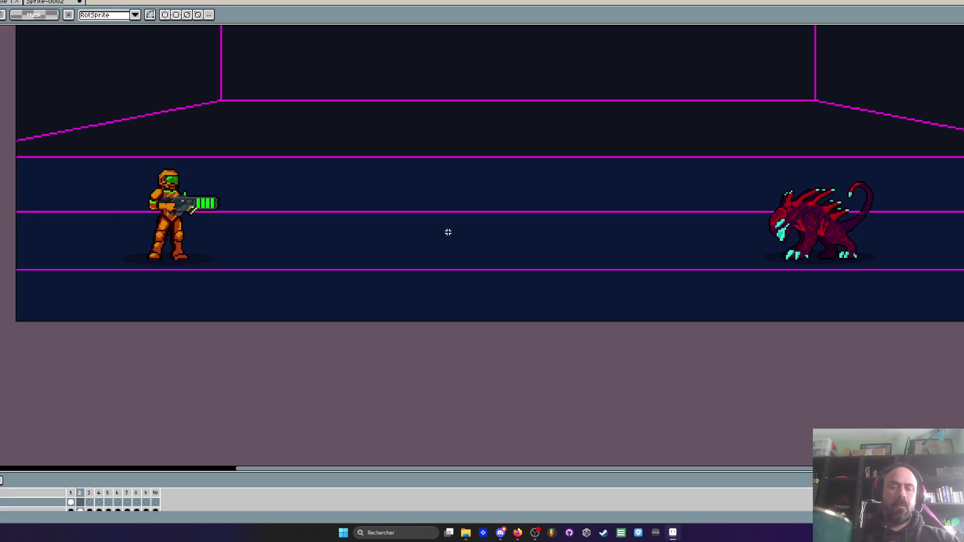
{"action": "key", "text": "ctrl+v"}
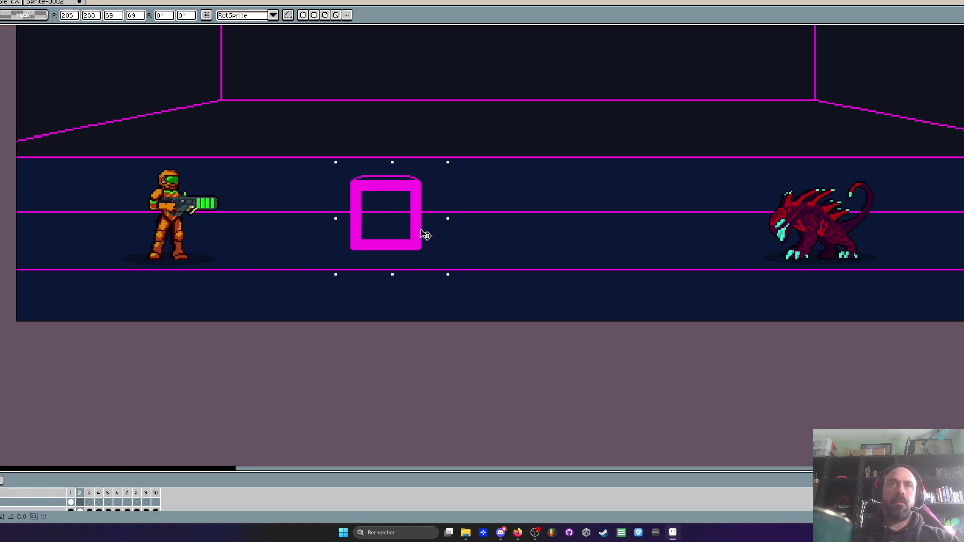
{"action": "key", "text": "Escape"}
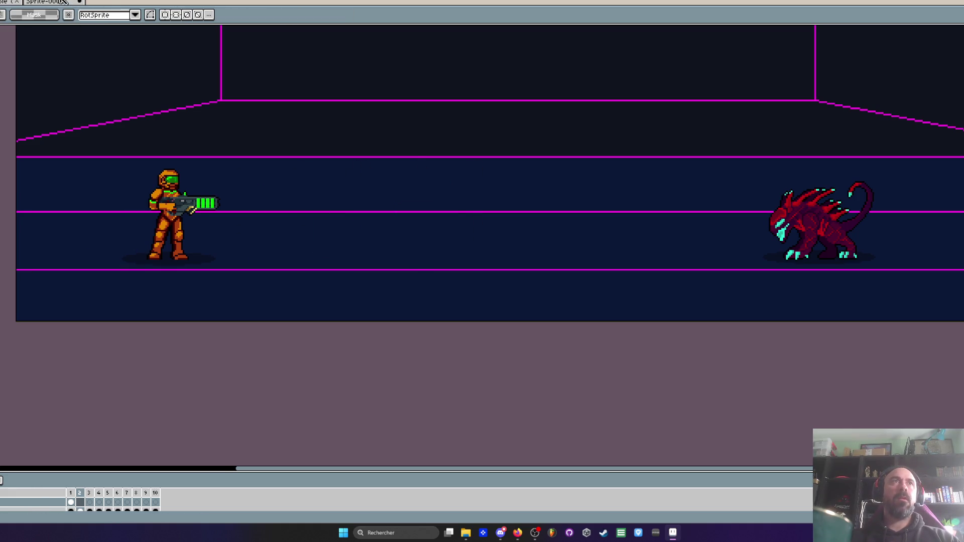
Undo the fills back to the thin wireframe and paste that crate into the corridor scene
{"action": "left_click", "coordinate": [64, 2]}
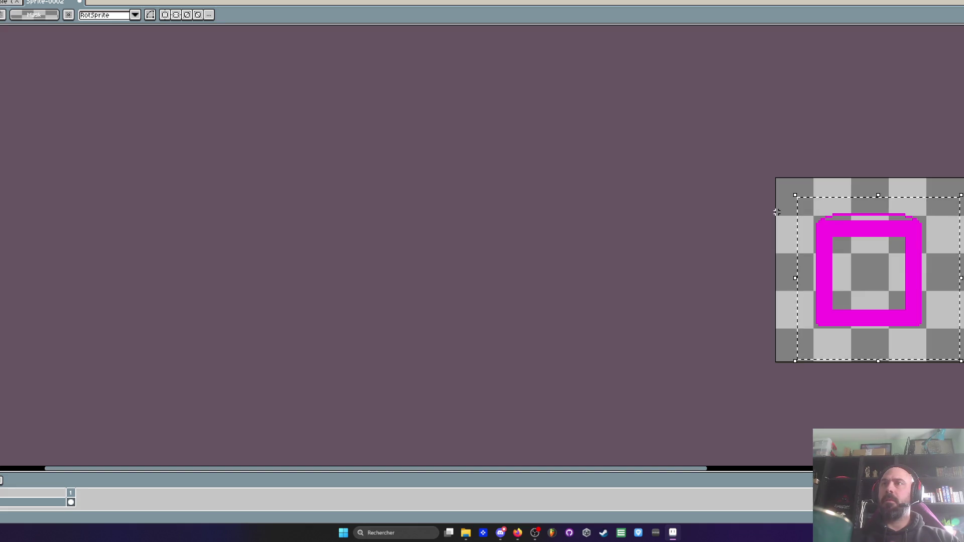
{"action": "key", "text": "ctrl+z"}
{"action": "key", "text": "ctrl+z"}
{"action": "key", "text": "ctrl+z"}
{"action": "key", "text": "ctrl+a"}
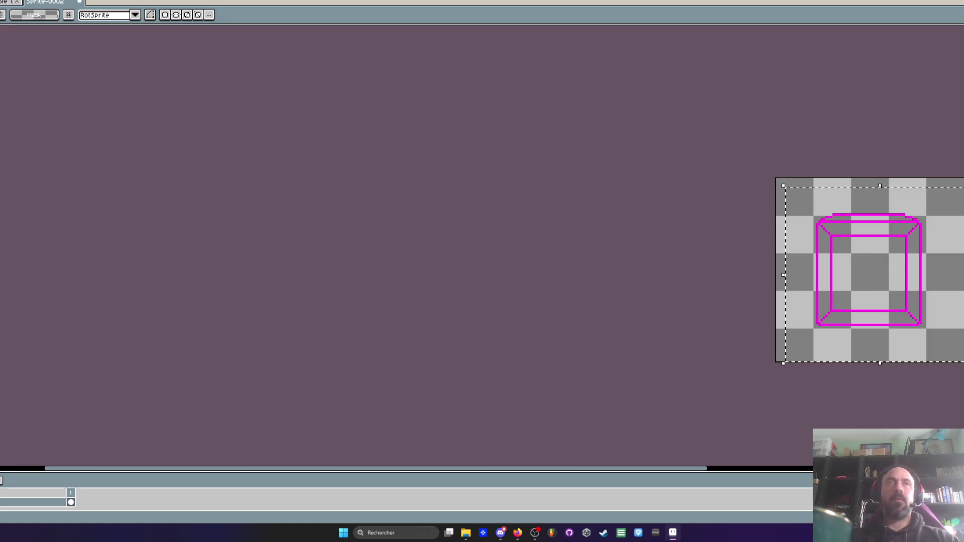
{"action": "key", "text": "ctrl+Tab"}
{"action": "key", "text": "ctrl+Tab"}
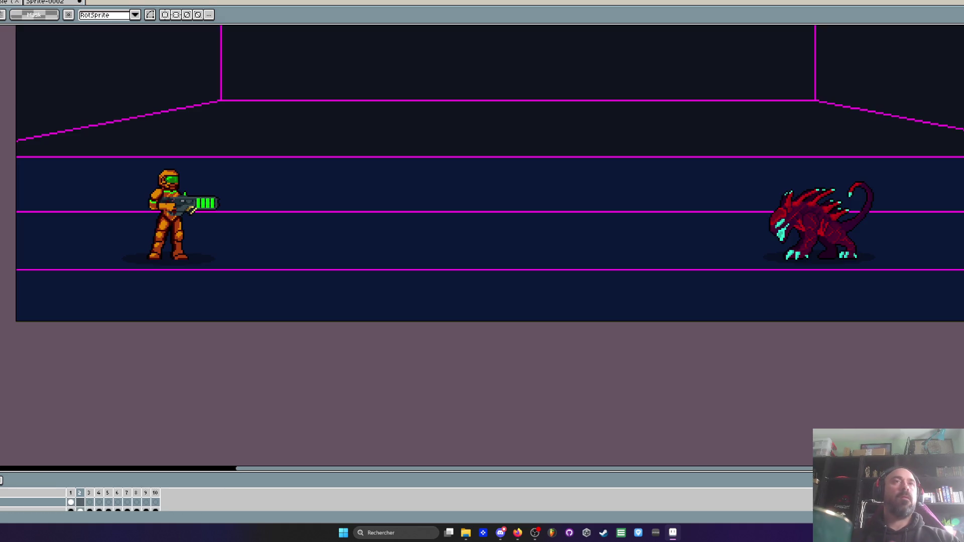
{"action": "key", "text": "ctrl+v"}
Position the wireframe crate on the floor between the soldier and the red creature, raising it slightly
{"action": "left_click_drag", "start_coordinate": [102, 255], "coordinate": [506, 240]}
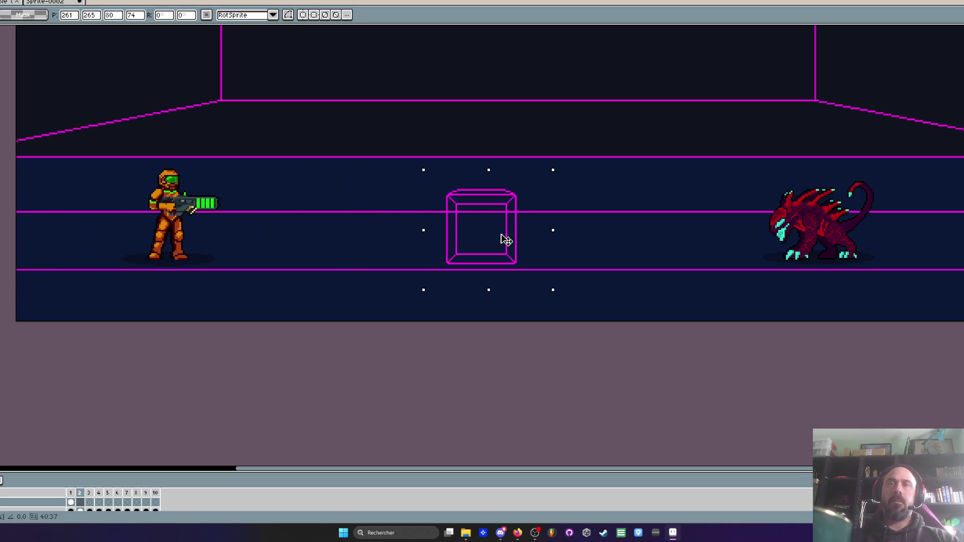
{"action": "scroll", "coordinate": [496, 237], "scroll_direction": "up", "scroll_amount": 2}
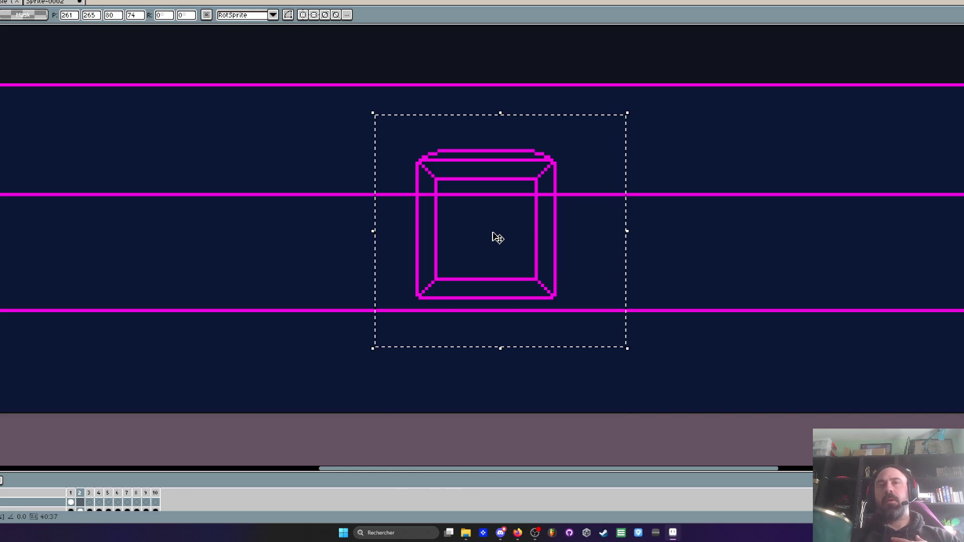
{"action": "left_click_drag", "start_coordinate": [498, 238], "coordinate": [502, 219]}
{"action": "scroll", "coordinate": [496, 220], "scroll_direction": "down", "scroll_amount": 2}
{"action": "scroll", "coordinate": [502, 219], "scroll_direction": "down", "scroll_amount": 2}
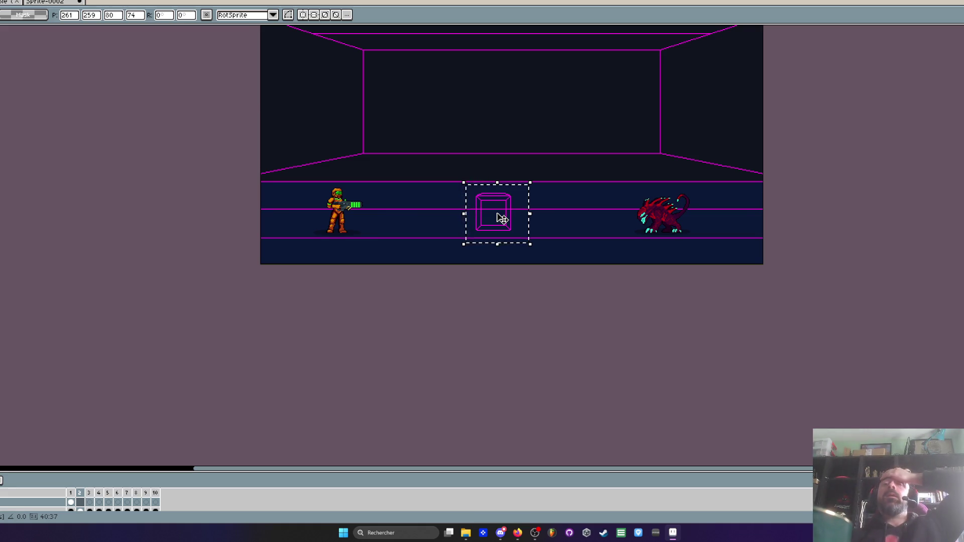
{"action": "scroll", "coordinate": [502, 219], "scroll_direction": "up", "scroll_amount": 2}
{"action": "left_click", "coordinate": [53, 5]}
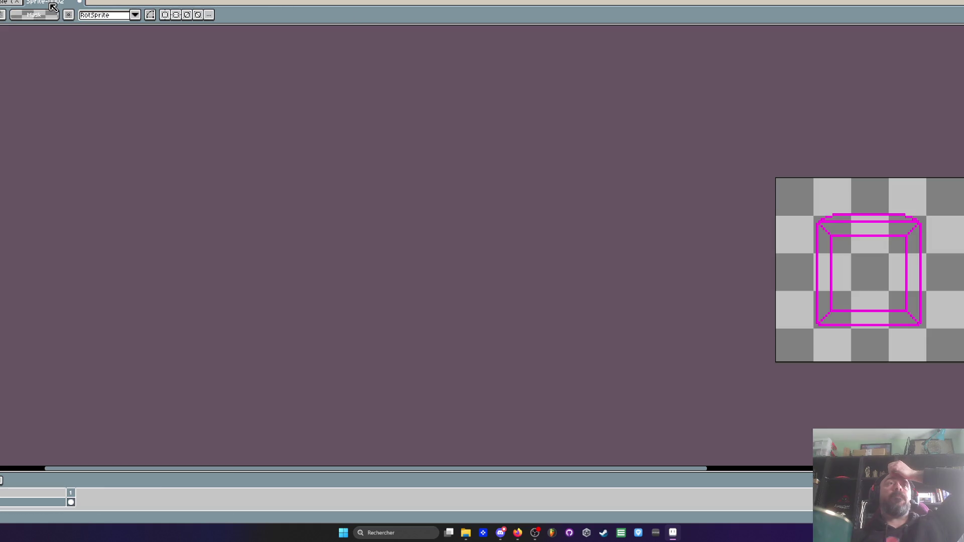
{"action": "left_click", "coordinate": [10, 2]}
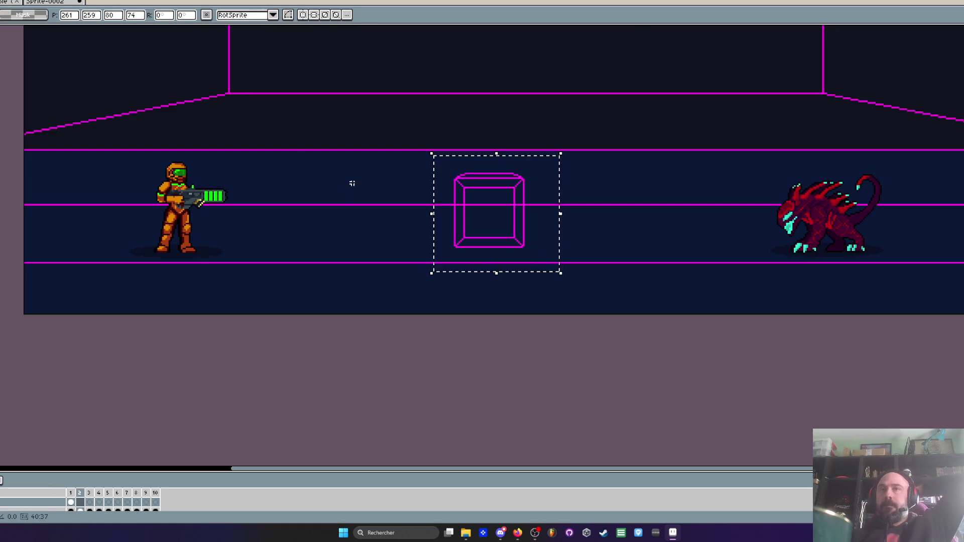
{"action": "scroll", "coordinate": [436, 169], "scroll_direction": "down", "scroll_amount": 1}
{"action": "scroll", "coordinate": [492, 161], "scroll_direction": "up", "scroll_amount": 1}
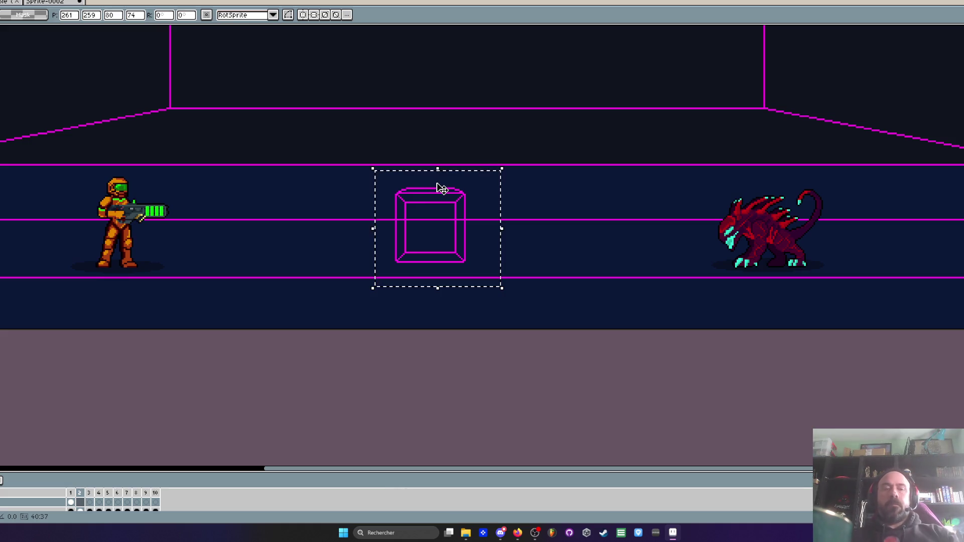
Try a side-by-side duplicate and a stacked copy of the crate, undo both, and deselect
{"action": "left_click_drag", "start_coordinate": [437, 181], "coordinate": [501, 217]}
{"action": "key", "text": "Up"}
{"action": "key", "text": "Right"}
{"action": "key", "text": "Left"}
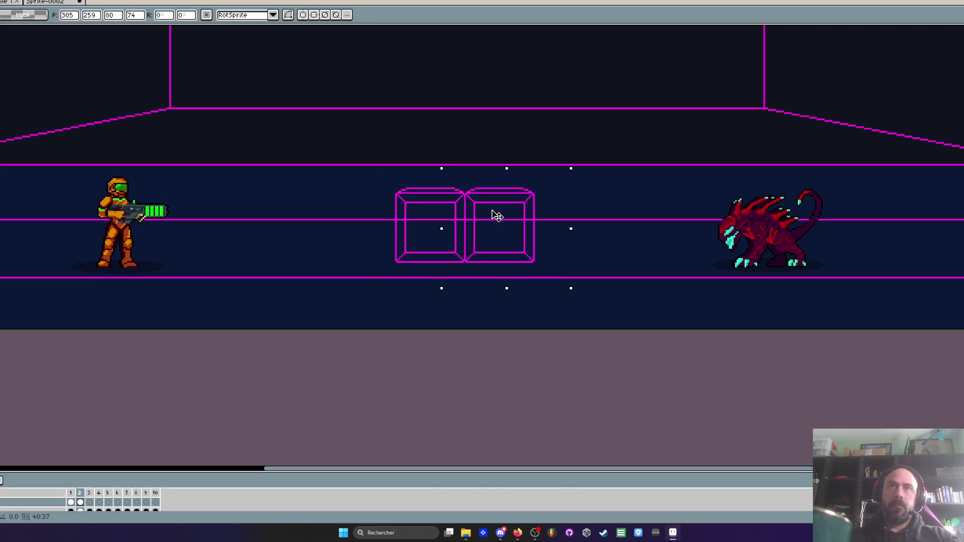
{"action": "scroll", "coordinate": [491, 208], "scroll_direction": "down", "scroll_amount": 2}
{"action": "scroll", "coordinate": [492, 212], "scroll_direction": "up", "scroll_amount": 2}
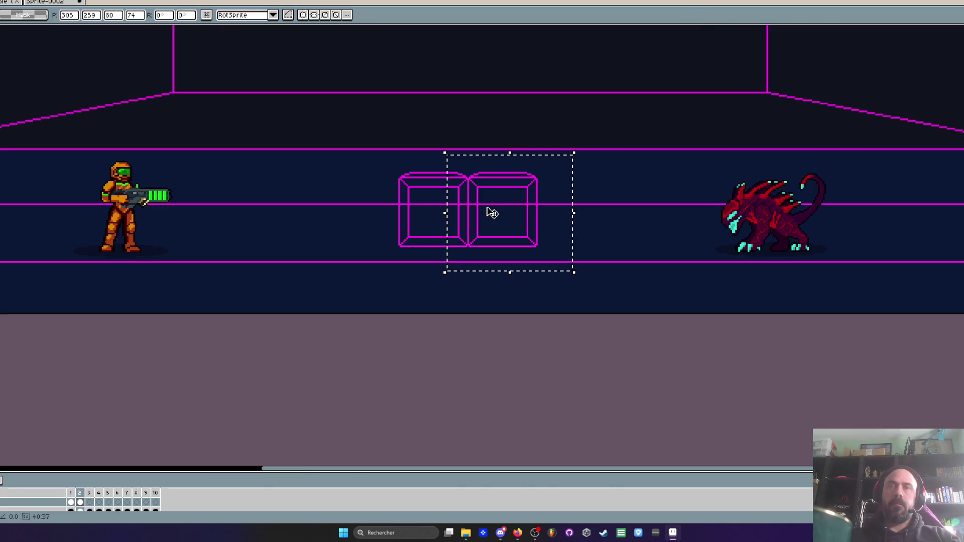
{"action": "key", "text": "ctrl+z"}
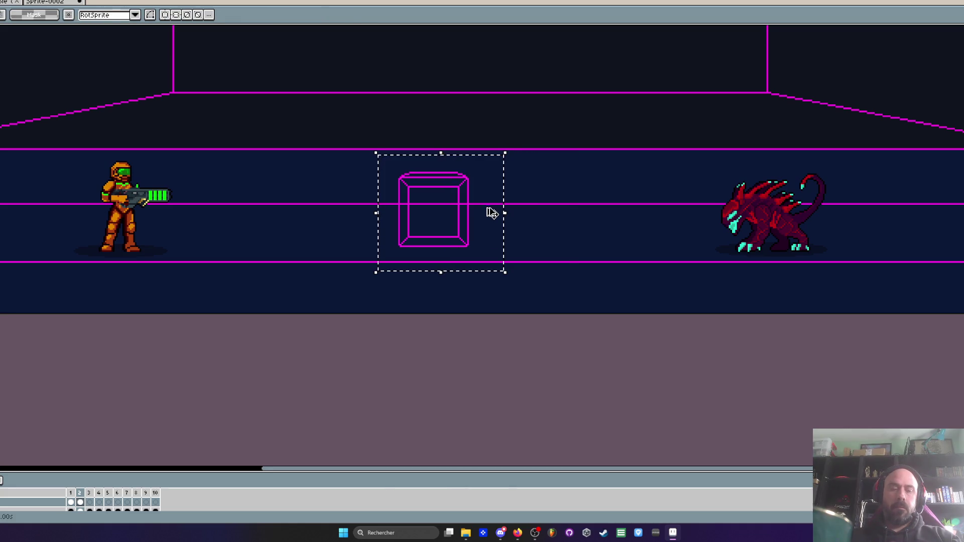
{"action": "mouse_move", "coordinate": [484, 239]}
{"action": "left_mouse_down"}
{"action": "mouse_move", "coordinate": [463, 146]}
{"action": "mouse_move", "coordinate": [462, 160]}
{"action": "left_mouse_up"}
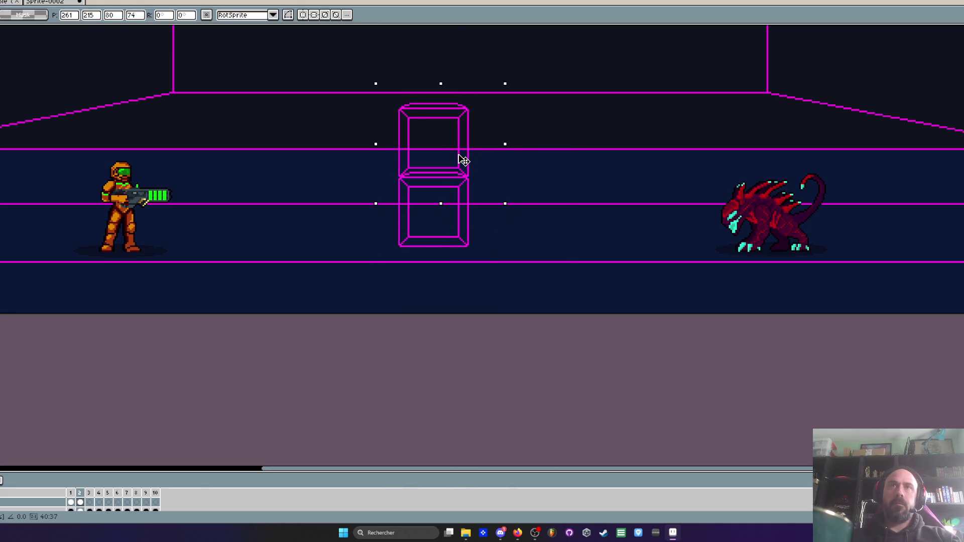
{"action": "scroll", "coordinate": [463, 161], "scroll_direction": "down", "scroll_amount": 2}
{"action": "key", "text": "ctrl+z"}
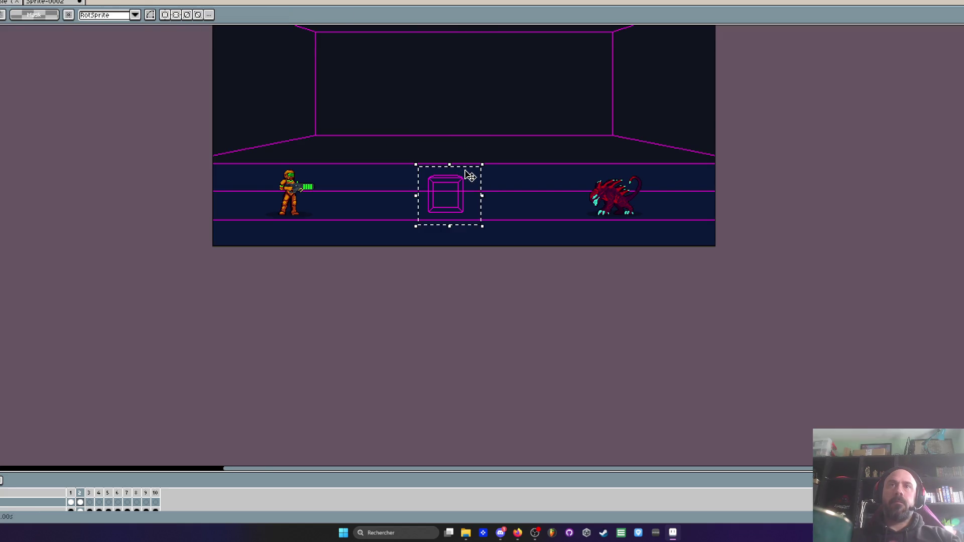
{"action": "key", "text": "ctrl+d"}
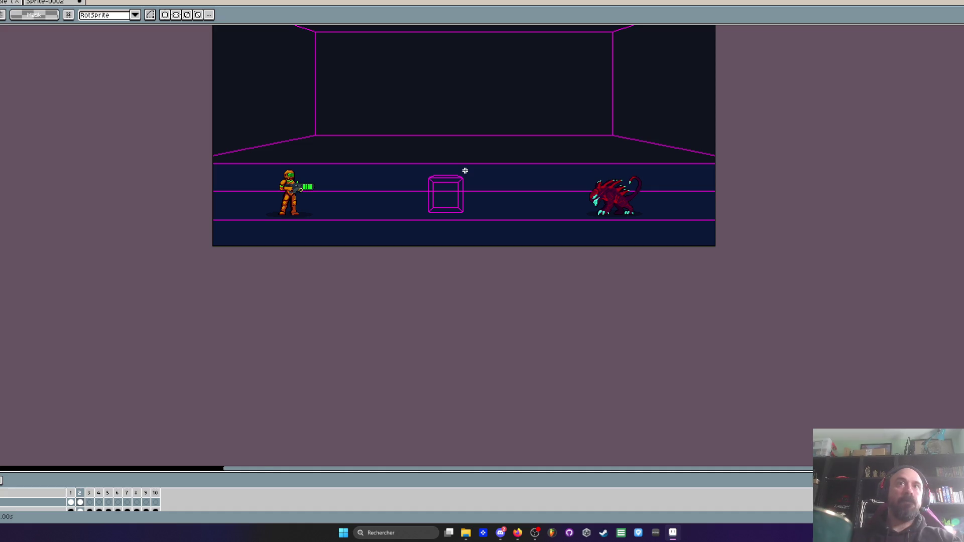
Paint-bucket the crate's top face magenta
{"action": "scroll", "coordinate": [465, 171], "scroll_direction": "up", "scroll_amount": 2}
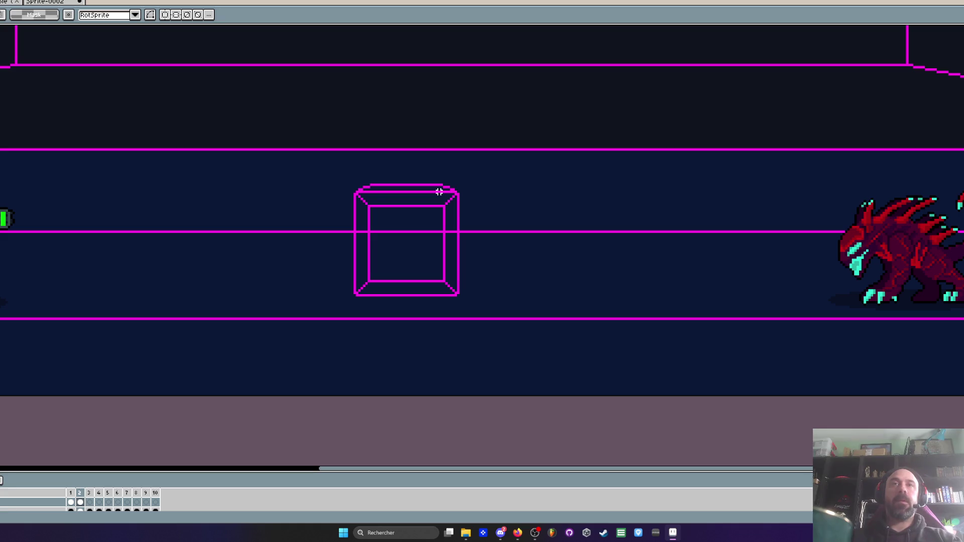
{"action": "scroll", "coordinate": [439, 192], "scroll_direction": "down", "scroll_amount": 1}
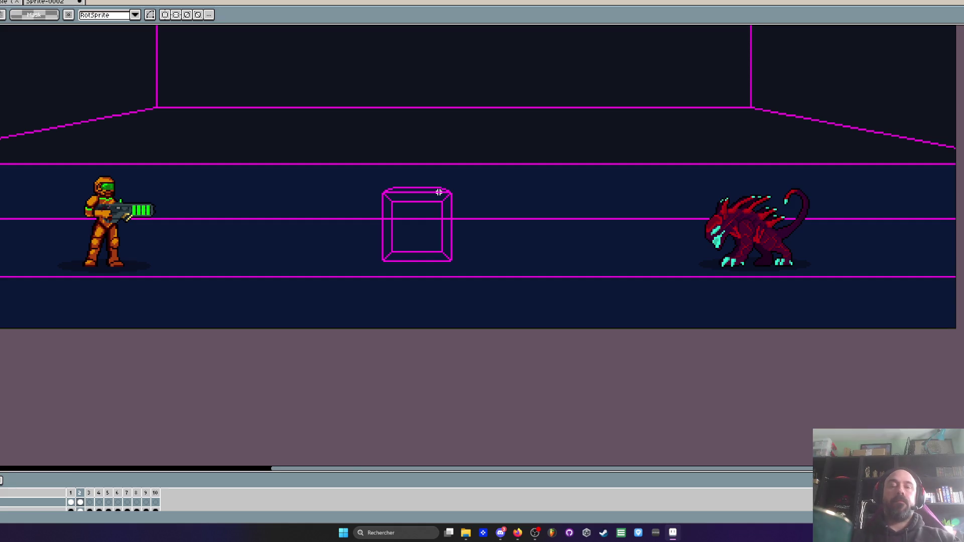
{"action": "scroll", "coordinate": [439, 192], "scroll_direction": "up", "scroll_amount": 1}
{"action": "key", "text": "g"}
{"action": "left_click", "coordinate": [407, 187]}
{"action": "scroll", "coordinate": [443, 182], "scroll_direction": "down", "scroll_amount": 3}
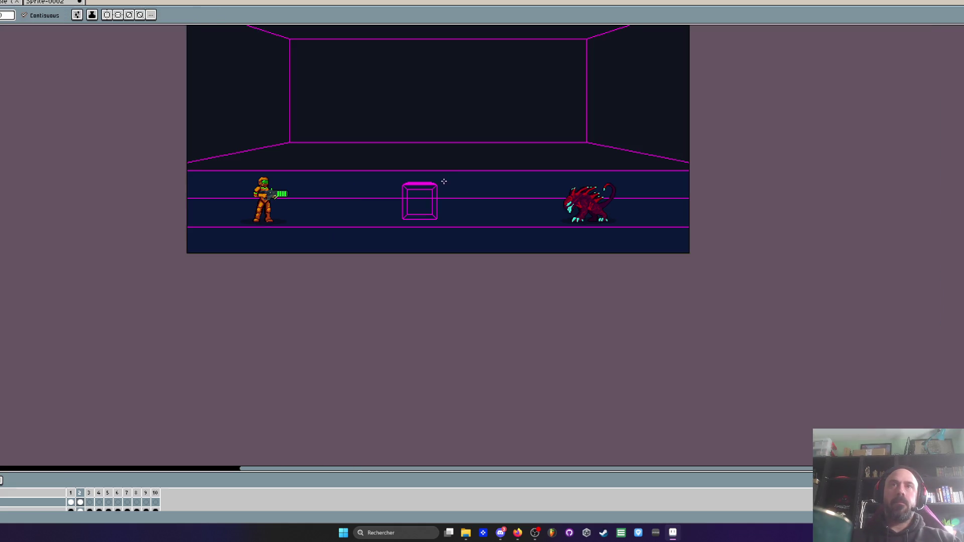
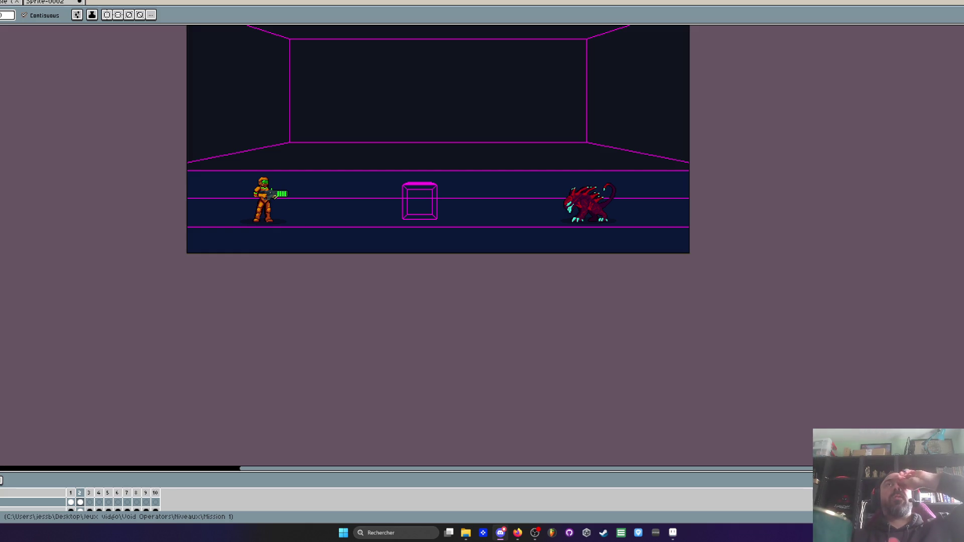
Zoom around the level, briefly switching to the eyedropper and back to the magic wand
{"action": "scroll", "coordinate": [422, 222], "scroll_direction": "up", "scroll_amount": 2}
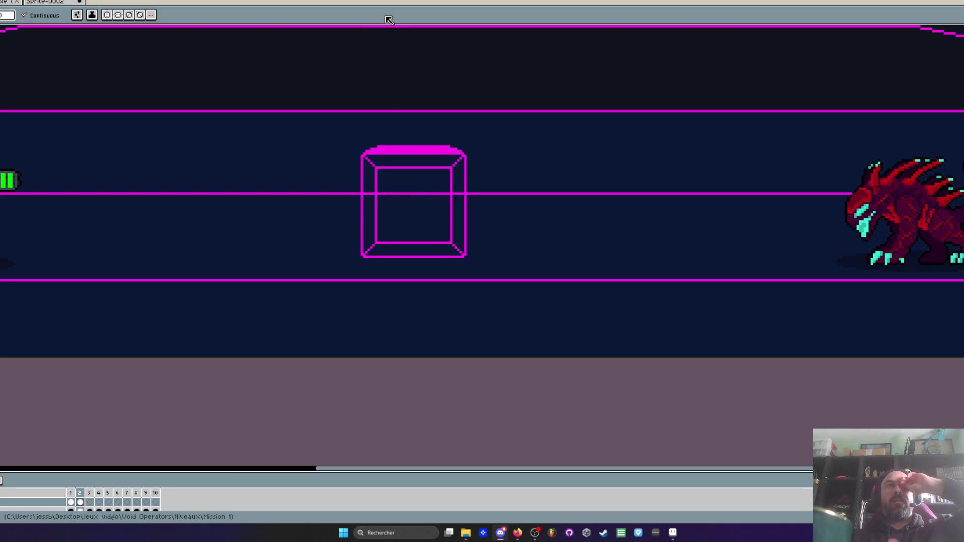
{"action": "scroll", "coordinate": [422, 194], "scroll_direction": "up", "scroll_amount": 1}
{"action": "scroll", "coordinate": [440, 149], "scroll_direction": "down", "scroll_amount": 1}
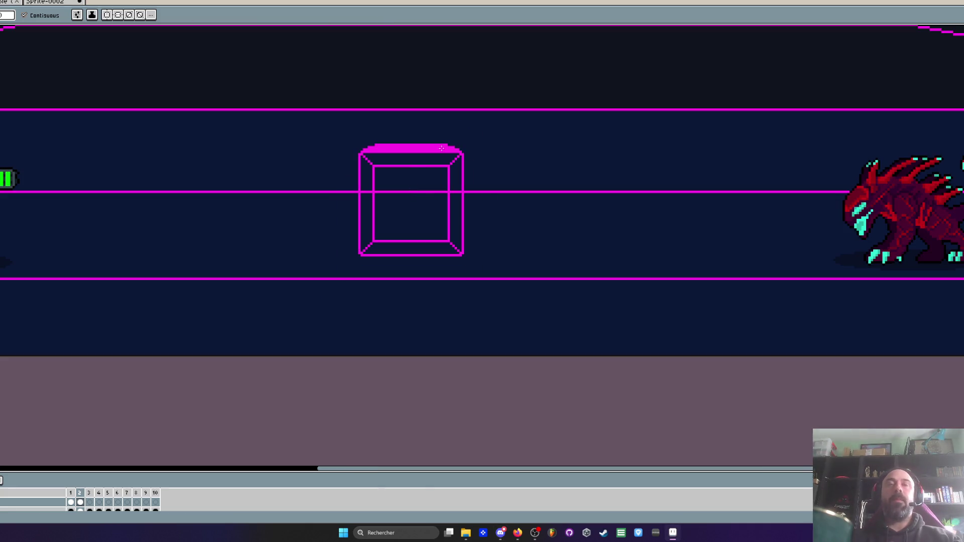
{"action": "scroll", "coordinate": [420, 183], "scroll_direction": "up", "scroll_amount": 1}
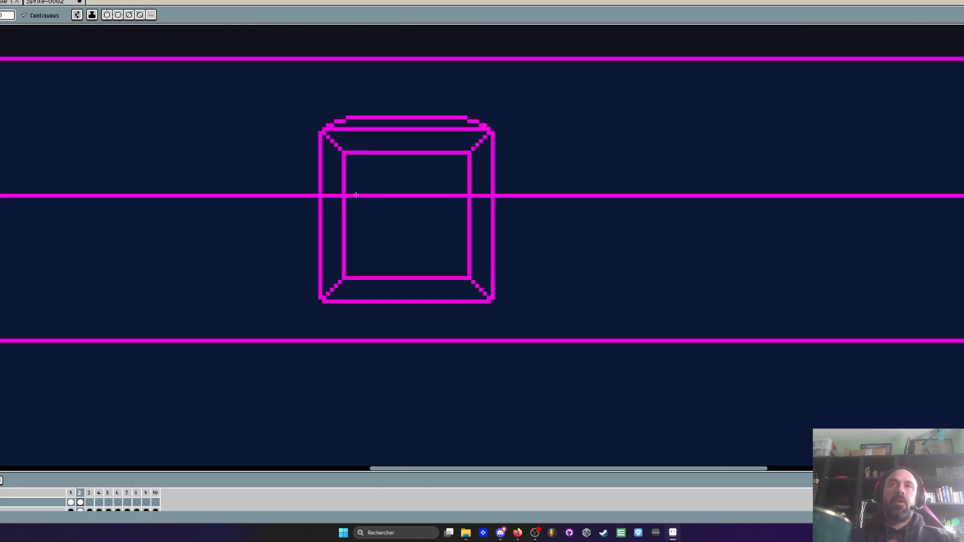
{"action": "scroll", "coordinate": [355, 193], "scroll_direction": "up", "scroll_amount": 1}
{"action": "scroll", "coordinate": [413, 191], "scroll_direction": "down", "scroll_amount": 1}
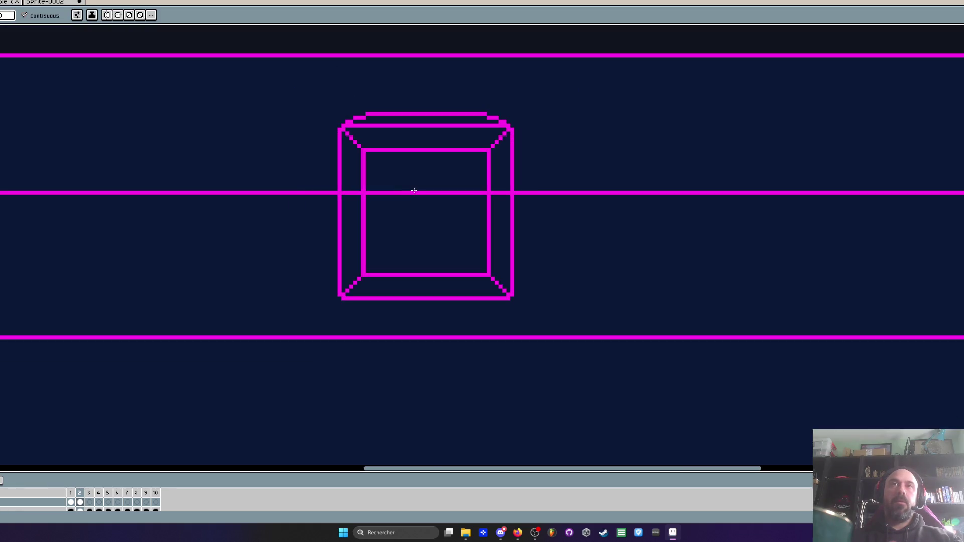
{"action": "scroll", "coordinate": [413, 191], "scroll_direction": "down", "scroll_amount": 1}
{"action": "scroll", "coordinate": [412, 191], "scroll_direction": "up", "scroll_amount": 1}
{"action": "scroll", "coordinate": [412, 191], "scroll_direction": "down", "scroll_amount": 1}
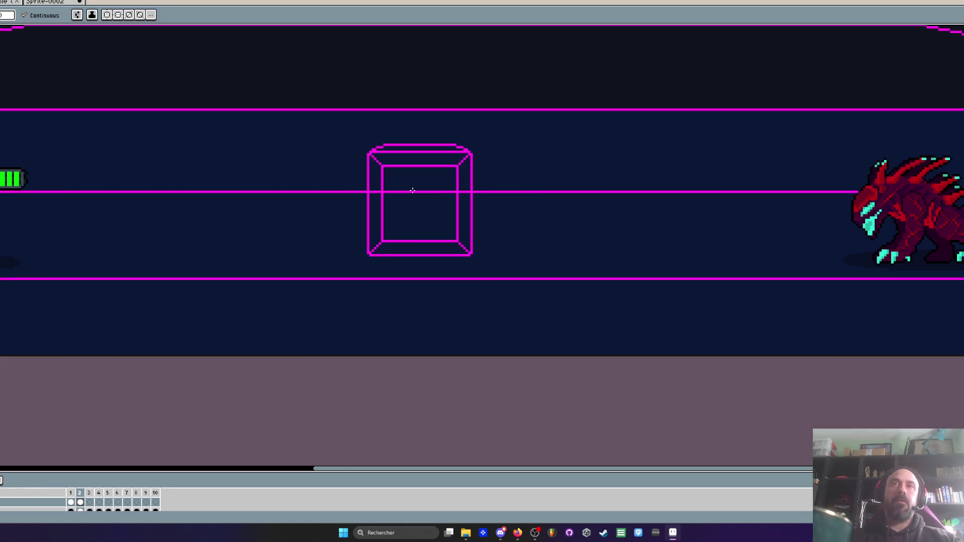
{"action": "scroll", "coordinate": [412, 190], "scroll_direction": "down", "scroll_amount": 1}
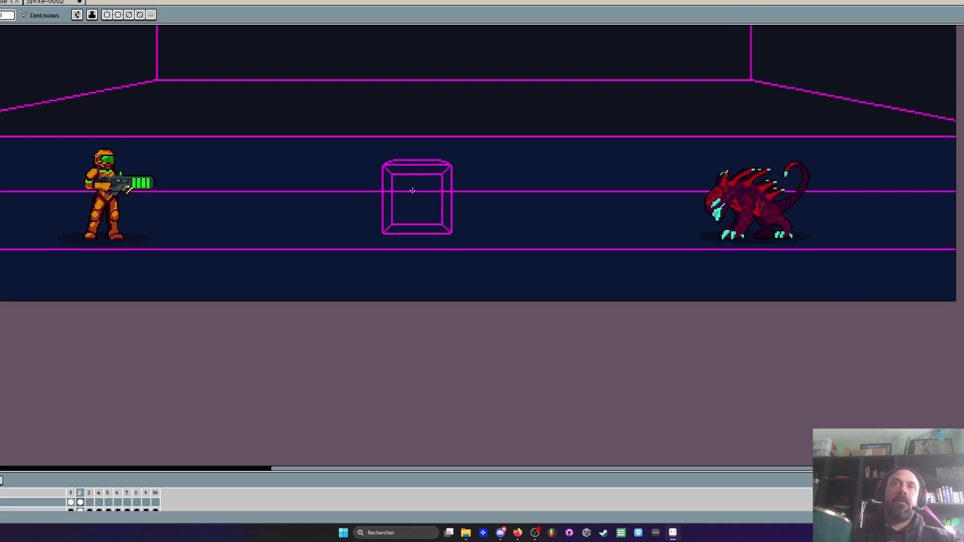
{"action": "key", "text": "i"}
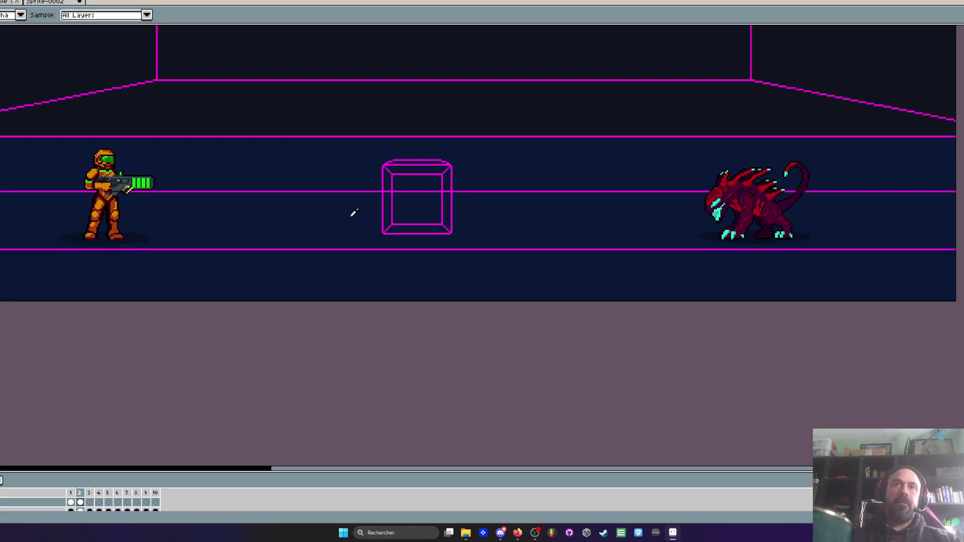
{"action": "key", "text": "w"}
{"action": "scroll", "coordinate": [413, 193], "scroll_direction": "down", "scroll_amount": 1}
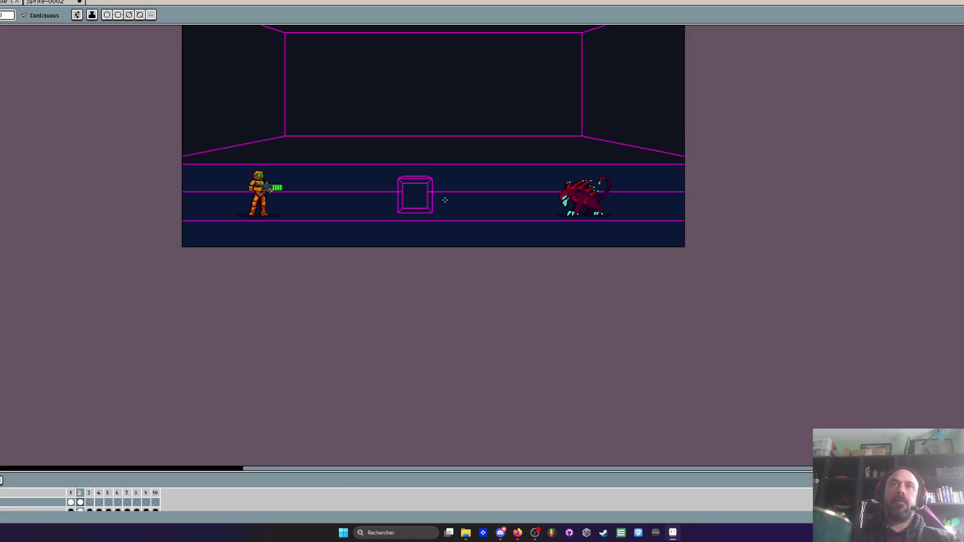
{"action": "scroll", "coordinate": [446, 198], "scroll_direction": "up", "scroll_amount": 3}
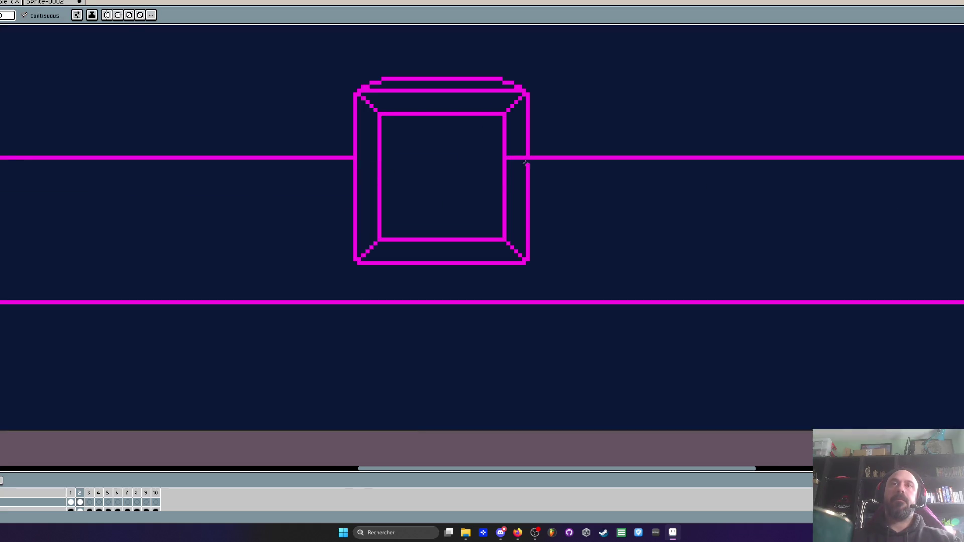
{"action": "scroll", "coordinate": [490, 190], "scroll_direction": "down", "scroll_amount": 2}
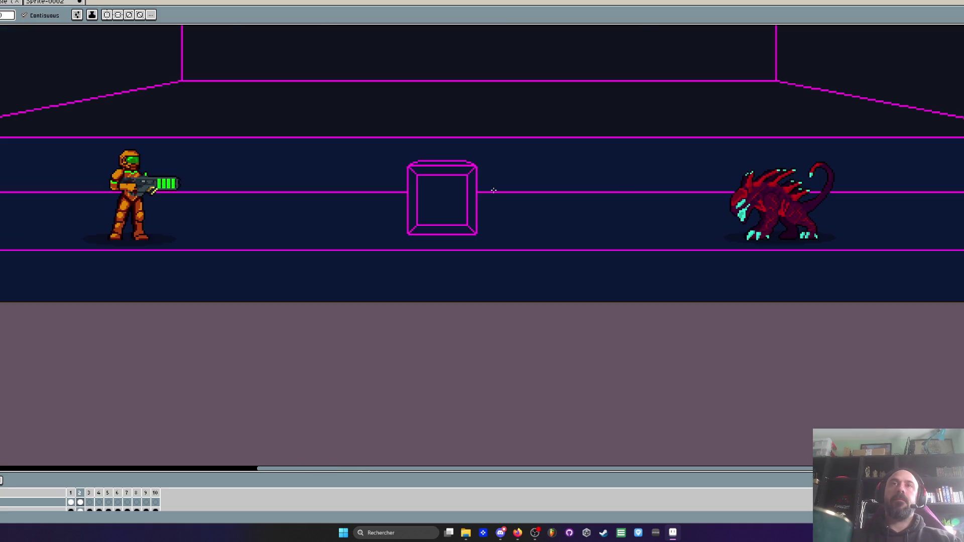
{"action": "scroll", "coordinate": [507, 181], "scroll_direction": "down", "scroll_amount": 2}
{"action": "scroll", "coordinate": [508, 181], "scroll_direction": "up", "scroll_amount": 1}
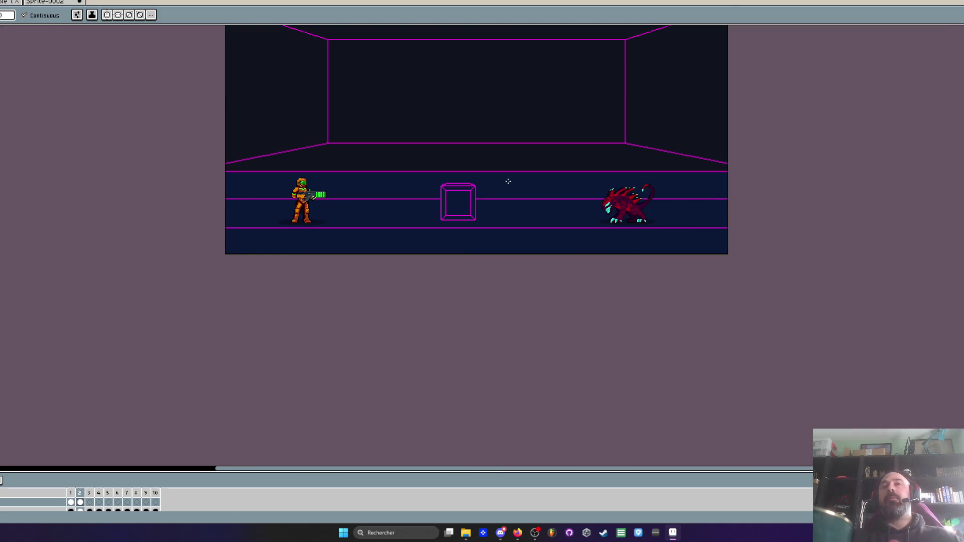
{"action": "scroll", "coordinate": [508, 181], "scroll_direction": "up", "scroll_amount": 2}
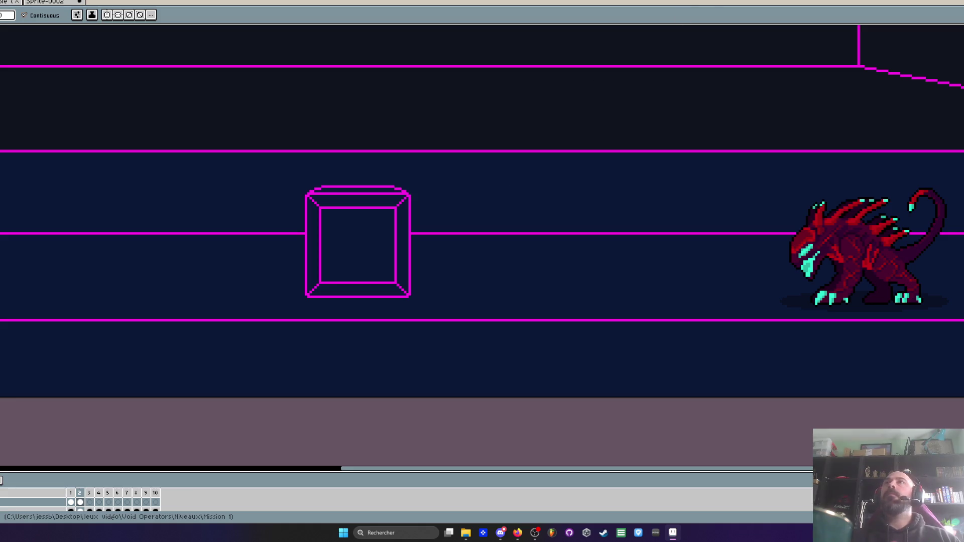
Check the reference page in Firefox
{"action": "key", "text": "alt+Tab"}
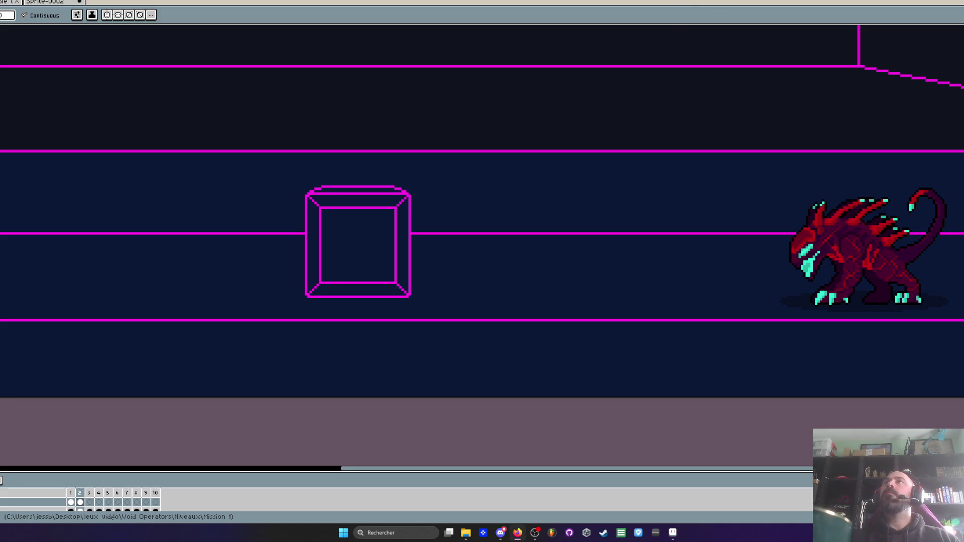
{"action": "scroll", "coordinate": [406, 162], "scroll_direction": "down", "scroll_amount": 5}
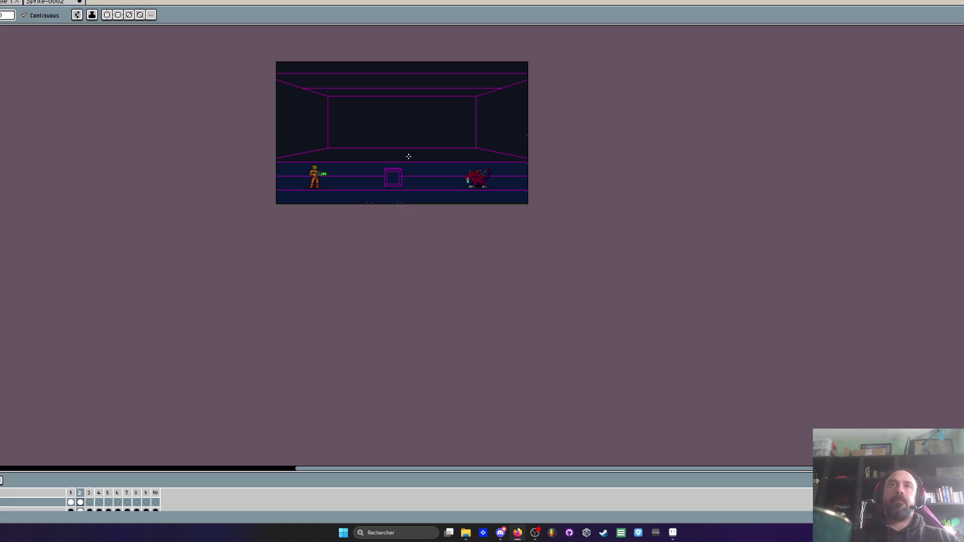
{"action": "scroll", "coordinate": [409, 156], "scroll_direction": "up", "scroll_amount": 3}
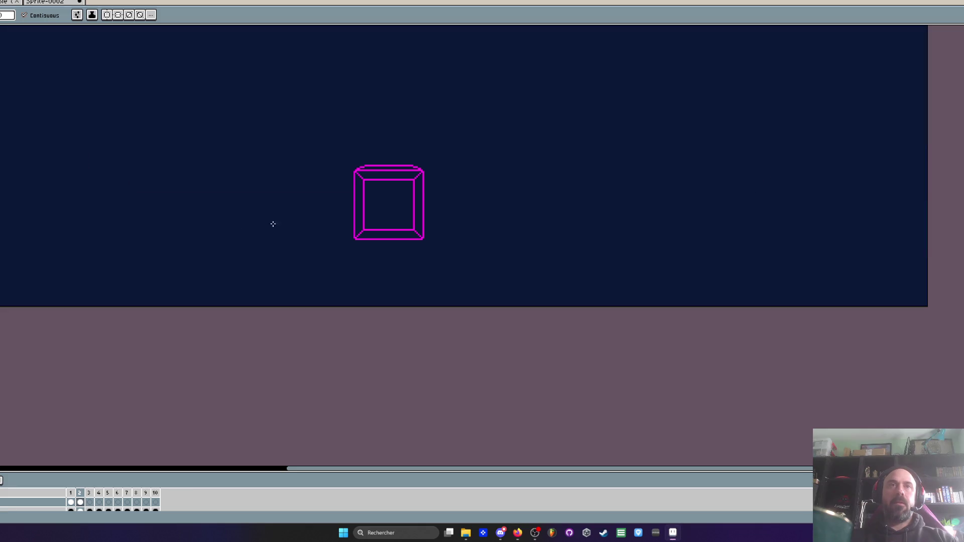
In Sprite-0002, fill the crate's four bevel faces, inner square and top cap strip dark navy
{"action": "left_click", "coordinate": [50, 4]}
{"action": "left_click", "coordinate": [830, 236]}
{"action": "key", "text": "ctrl+z"}
{"action": "left_click", "coordinate": [854, 229]}
{"action": "left_click", "coordinate": [825, 261]}
{"action": "left_click", "coordinate": [854, 322]}
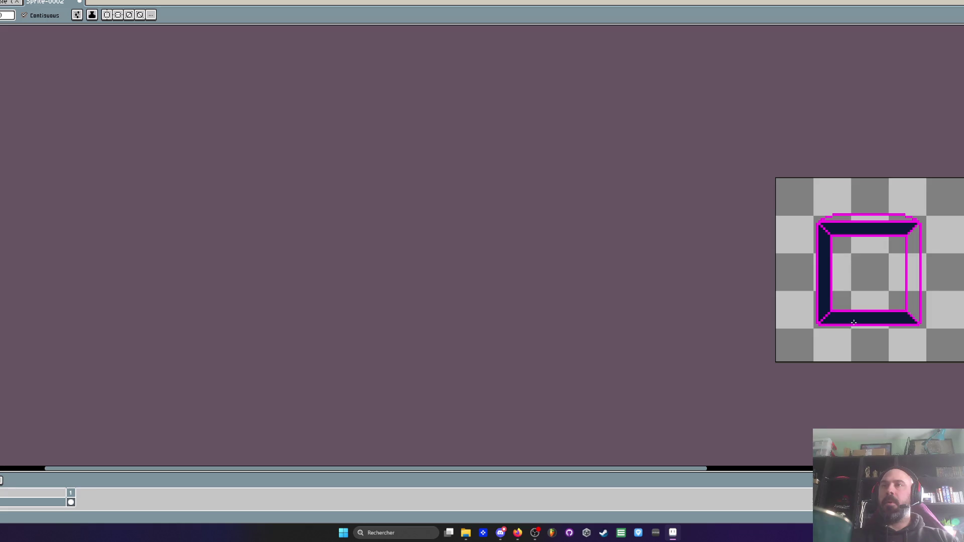
{"action": "left_click", "coordinate": [869, 273]}
{"action": "left_click", "coordinate": [913, 273]}
{"action": "left_click", "coordinate": [868, 220]}
{"action": "scroll", "coordinate": [876, 262], "scroll_direction": "down", "scroll_amount": 1}
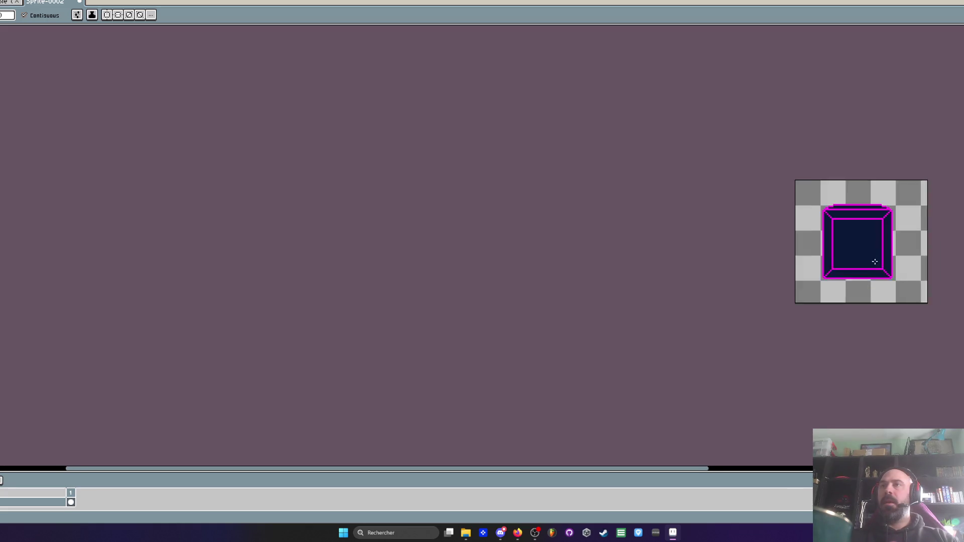
{"action": "scroll", "coordinate": [876, 261], "scroll_direction": "up", "scroll_amount": 1}
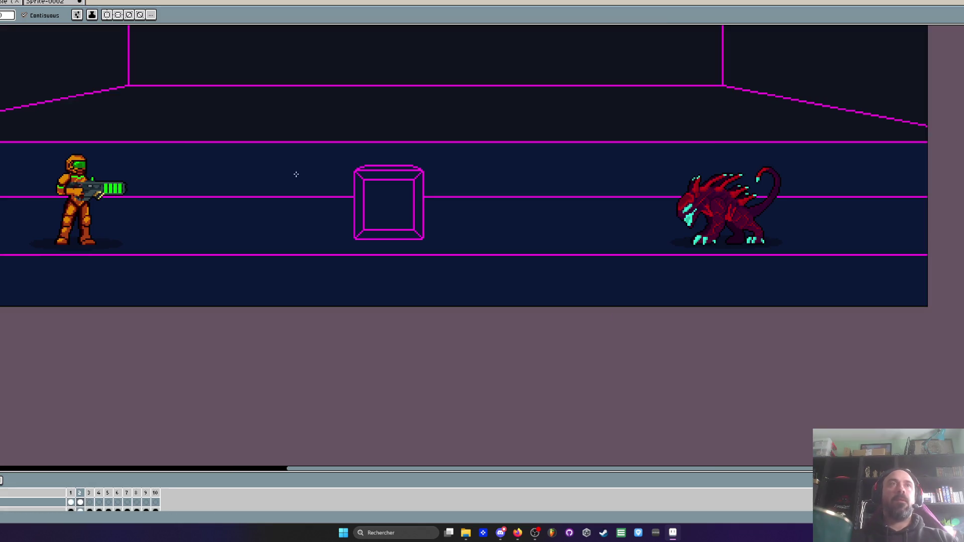
{"action": "scroll", "coordinate": [397, 193], "scroll_direction": "up", "scroll_amount": 1}
{"action": "scroll", "coordinate": [396, 193], "scroll_direction": "down", "scroll_amount": 1}
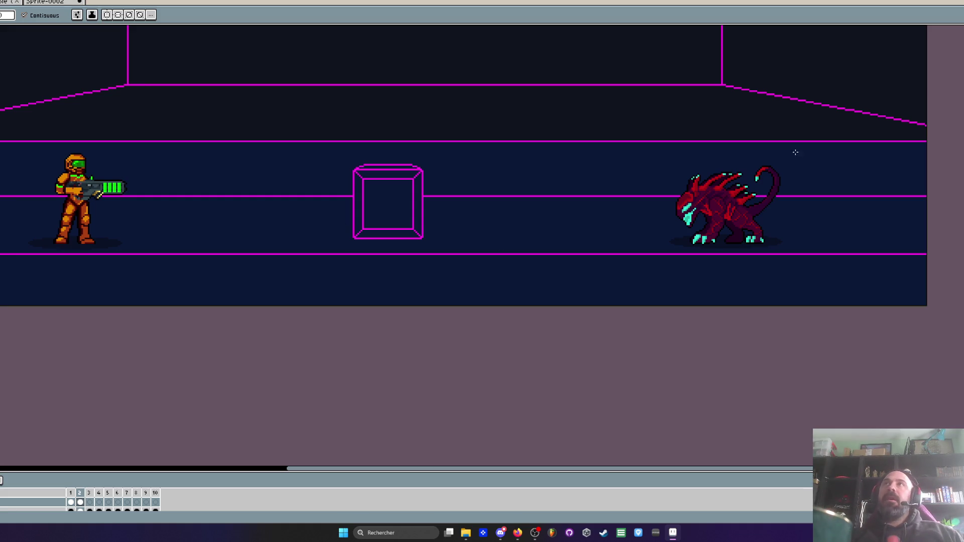
{"action": "scroll", "coordinate": [756, 184], "scroll_direction": "up", "scroll_amount": 2}
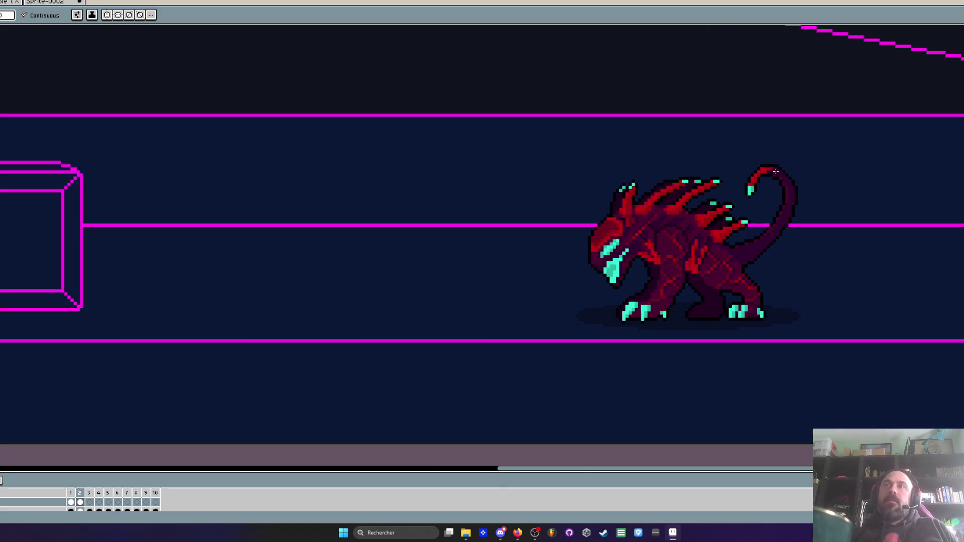
{"action": "scroll", "coordinate": [637, 228], "scroll_direction": "down", "scroll_amount": 1}
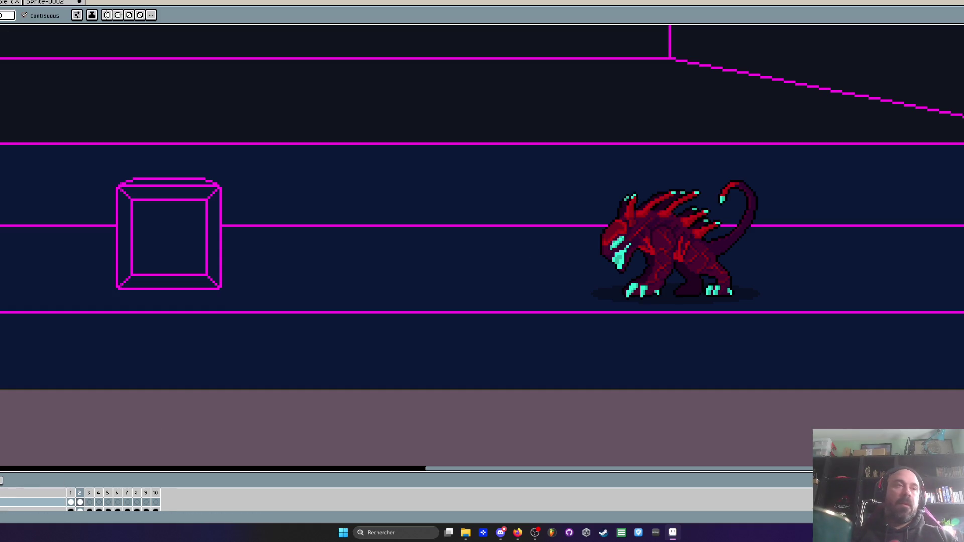
Enlarge the timeline, pick the monster's frame 2 cel and marquee the red monster
{"action": "left_click_drag", "start_coordinate": [20, 469], "coordinate": [13, 368]}
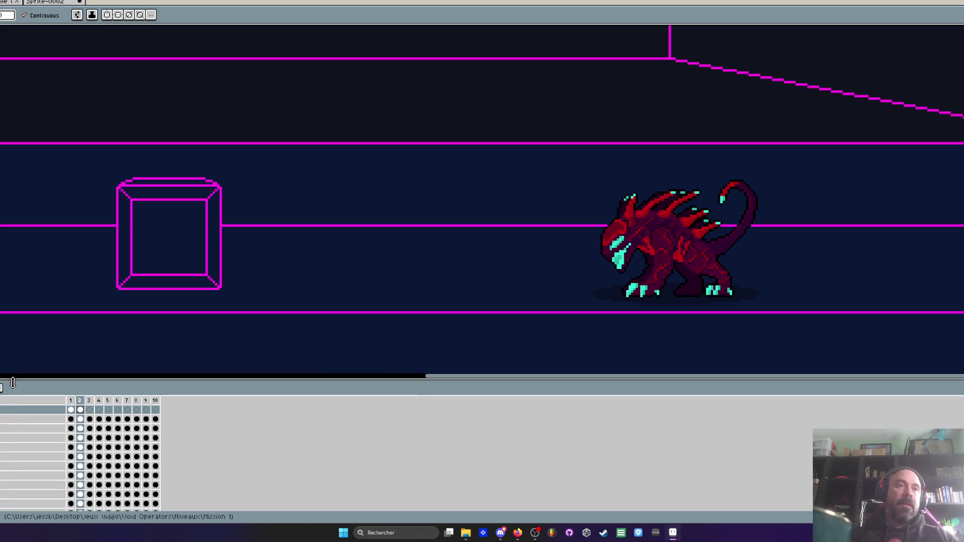
{"action": "left_click", "coordinate": [80, 418]}
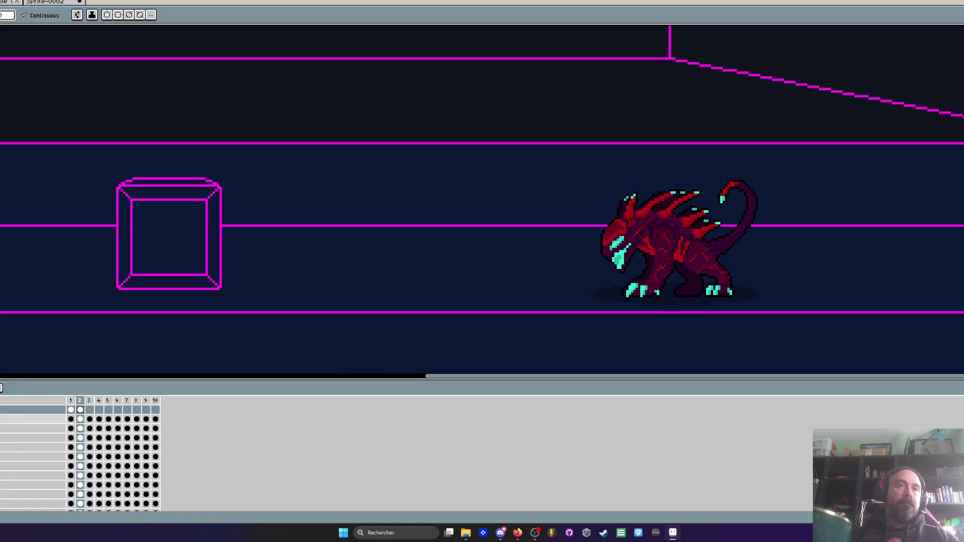
{"action": "key", "text": "m"}
{"action": "left_click_drag", "start_coordinate": [537, 162], "coordinate": [836, 336]}
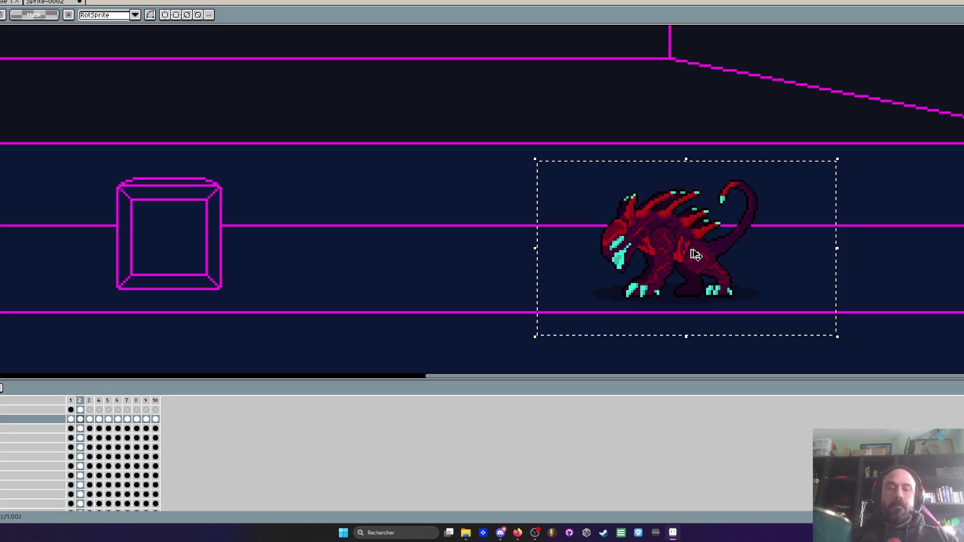
Paste the monster into a new 127×74 transparent sprite
{"action": "key", "text": "ctrl+n"}
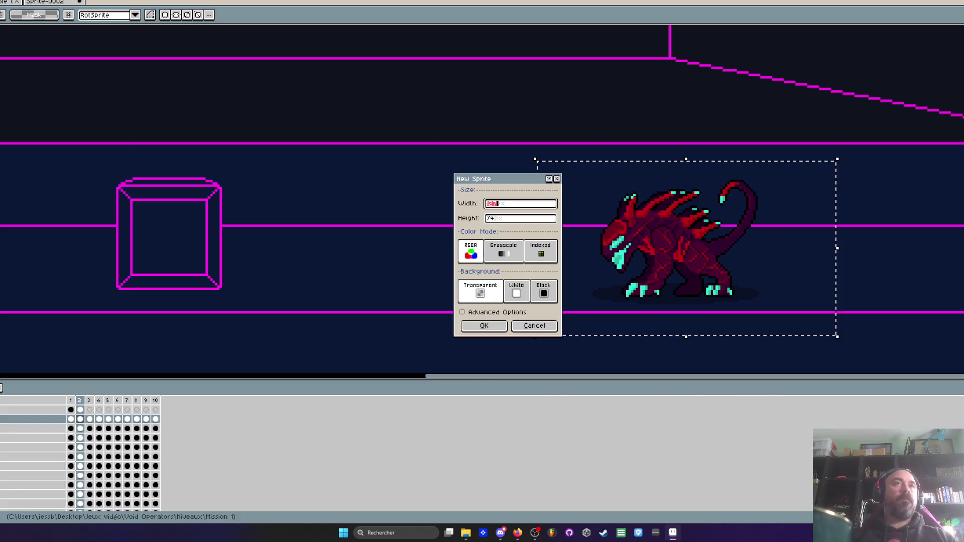
{"action": "left_click", "coordinate": [484, 329]}
{"action": "key", "text": "ctrl+v"}
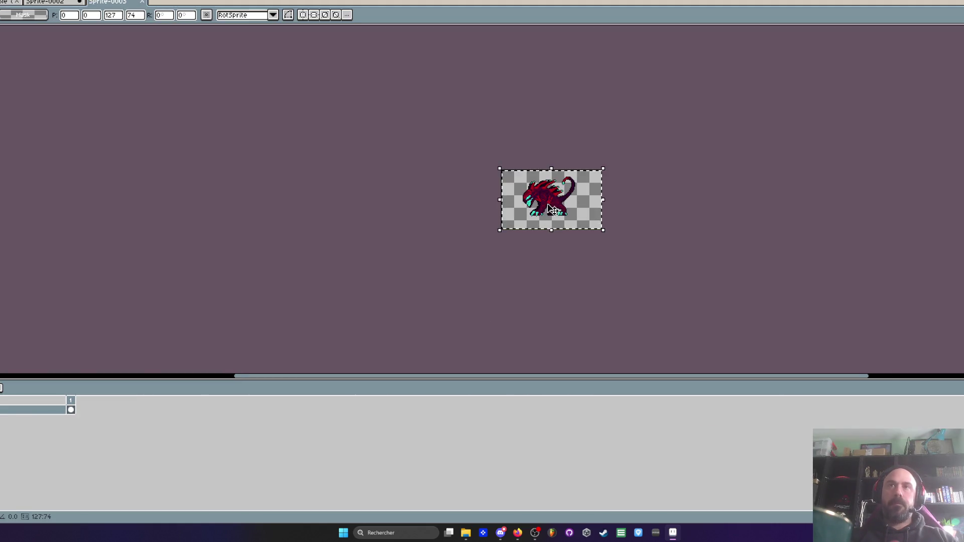
{"action": "scroll", "coordinate": [547, 206], "scroll_direction": "up", "scroll_amount": 2}
{"action": "key", "text": "Return"}
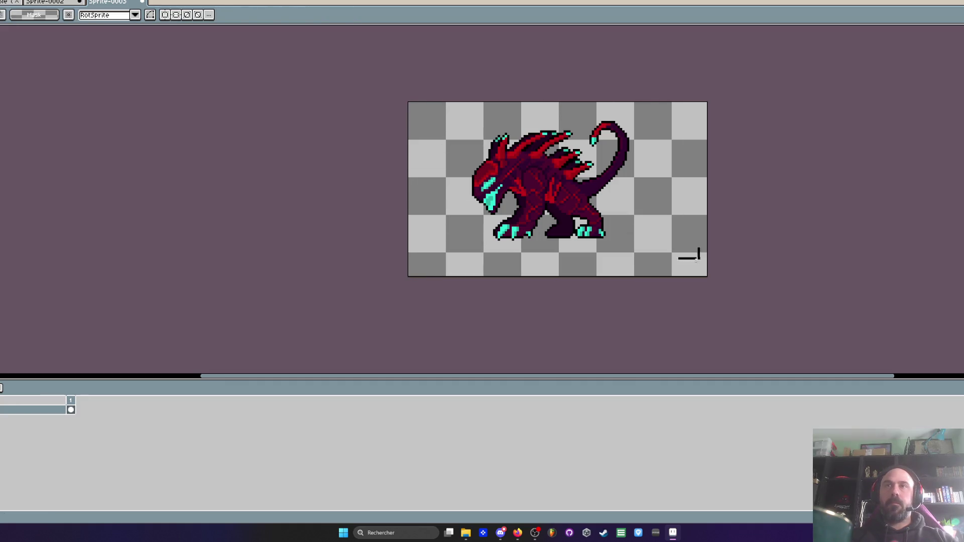
{"action": "scroll", "coordinate": [527, 228], "scroll_direction": "up", "scroll_amount": 3}
{"action": "scroll", "coordinate": [451, 280], "scroll_direction": "down", "scroll_amount": 1}
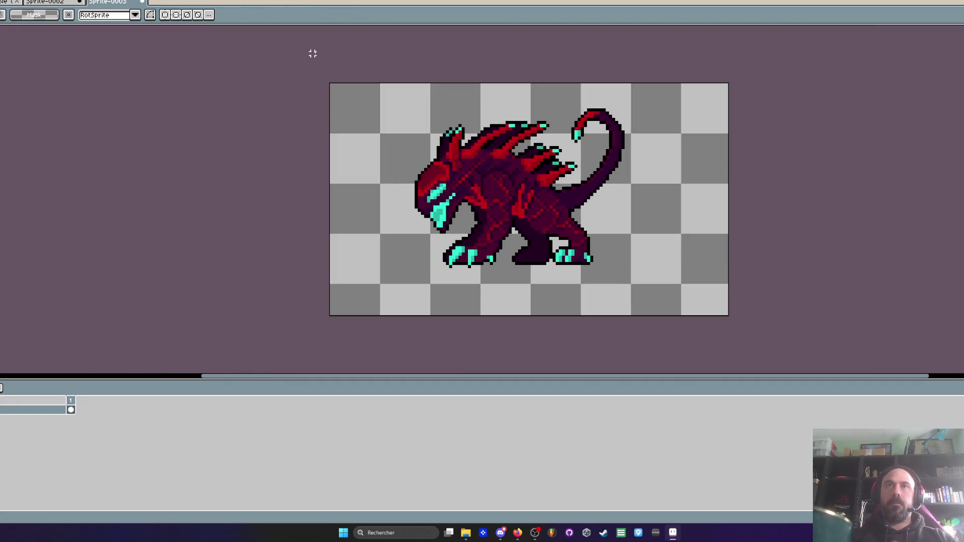
Select the whole canvas and pick the eyedropper to start replacing dark red
{"action": "key", "text": "ctrl+a"}
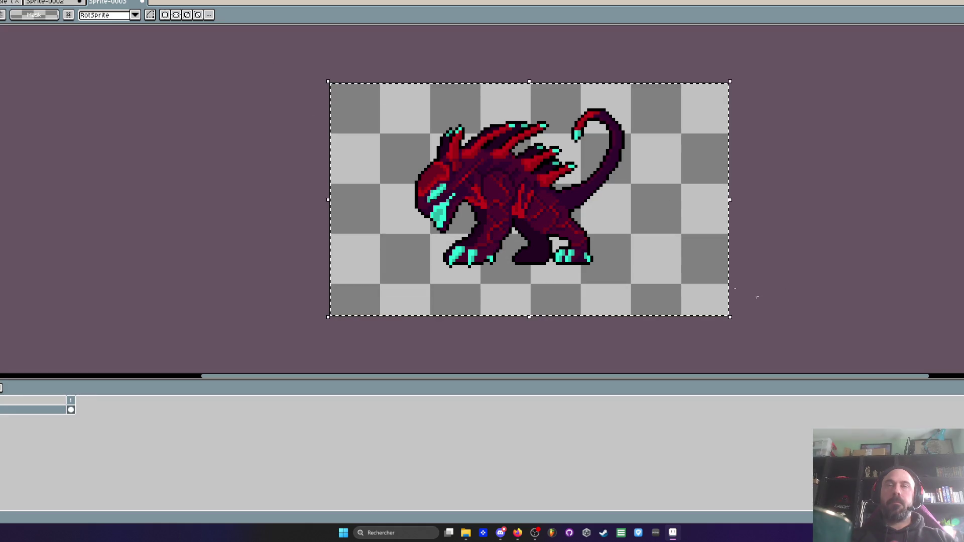
{"action": "key", "text": "i"}
{"action": "scroll", "coordinate": [508, 185], "scroll_direction": "up", "scroll_amount": 1}
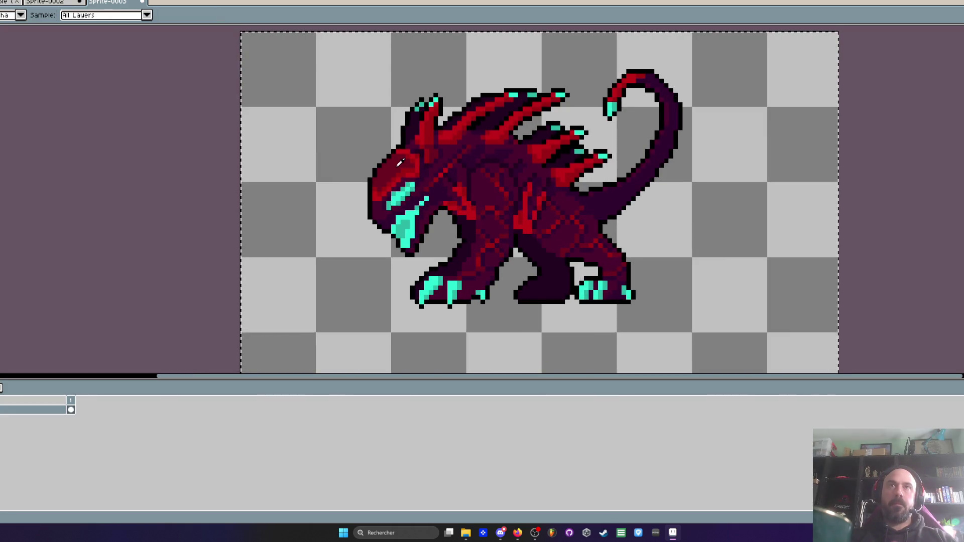
{"action": "key", "text": "shift+r"}
Cancel the colour replacement, deselect, and load the Void Operators palette
{"action": "left_click", "coordinate": [41, 89]}
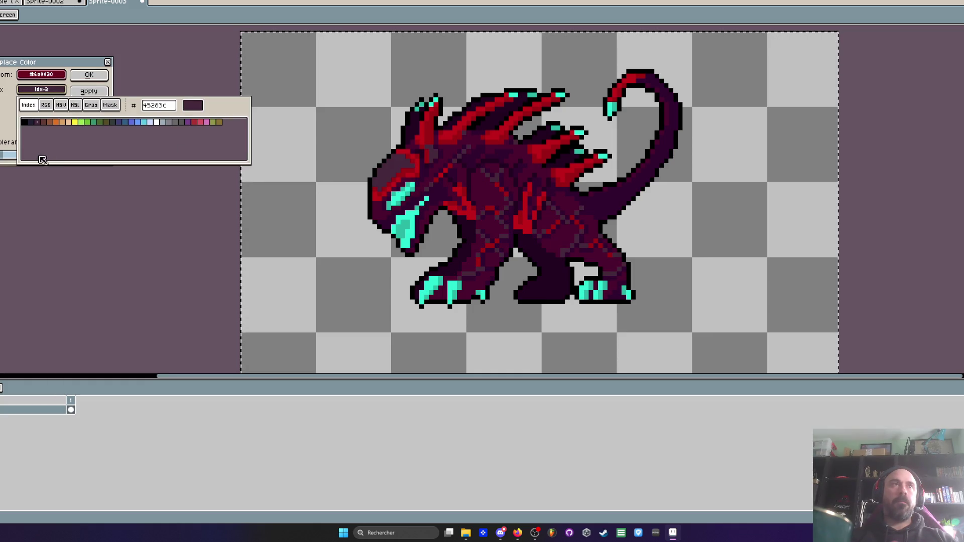
{"action": "left_click", "coordinate": [90, 118]}
{"action": "key", "text": "Return"}
{"action": "key", "text": "ctrl+d"}
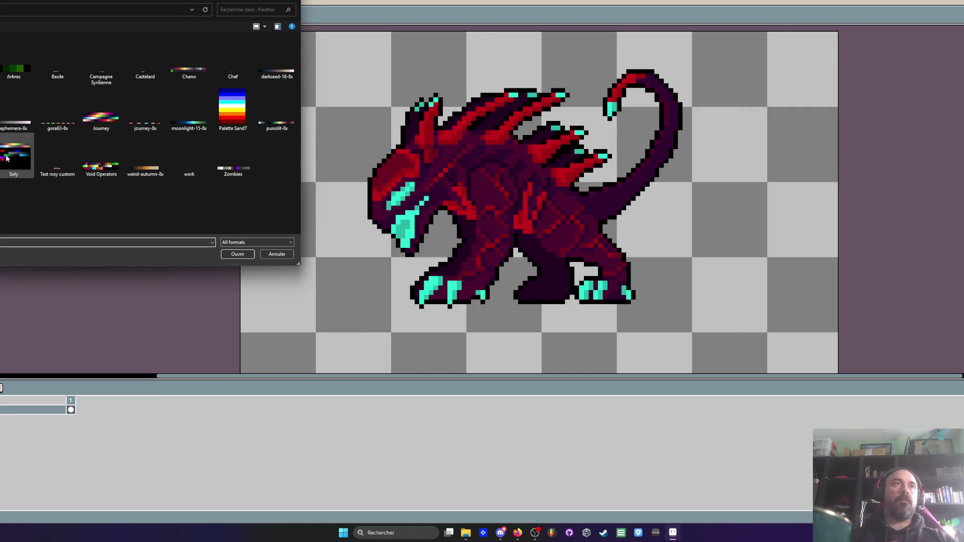
{"action": "left_click", "coordinate": [101, 156]}
{"action": "left_click", "coordinate": [237, 254]}
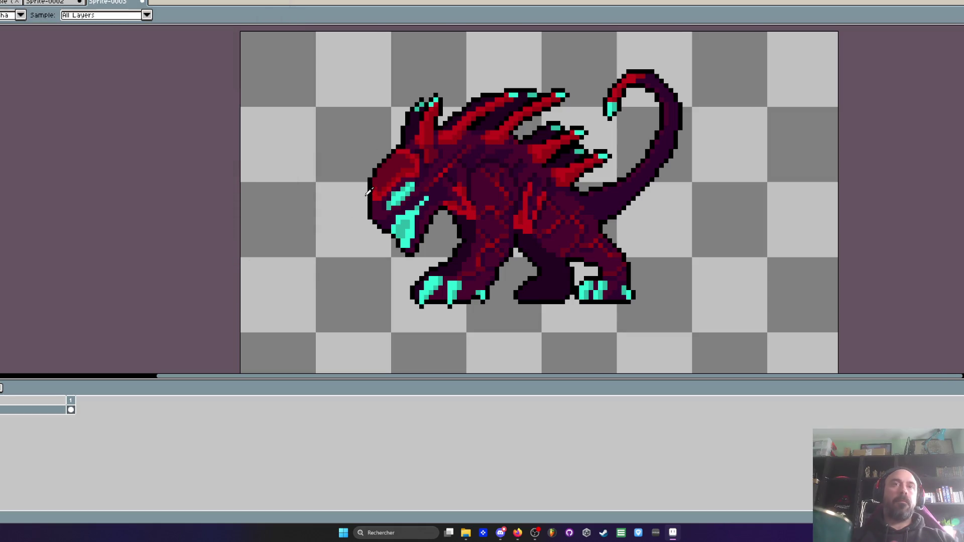
Marquee the monster and erase its dark red body colour
{"action": "key", "text": "m"}
{"action": "left_click_drag", "start_coordinate": [307, 47], "coordinate": [801, 357]}
{"action": "key", "text": "i"}
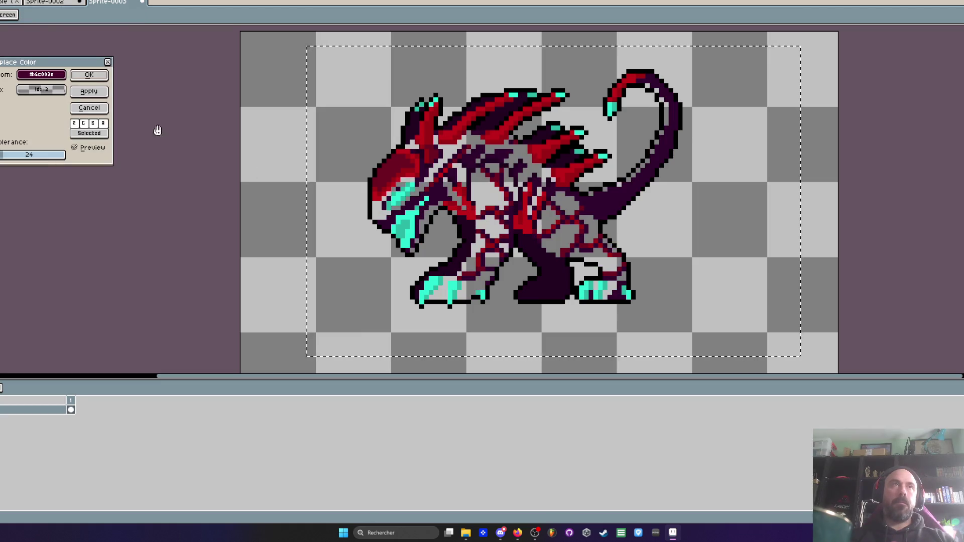
{"action": "left_click", "coordinate": [91, 79]}
{"action": "key", "text": "shift+r"}
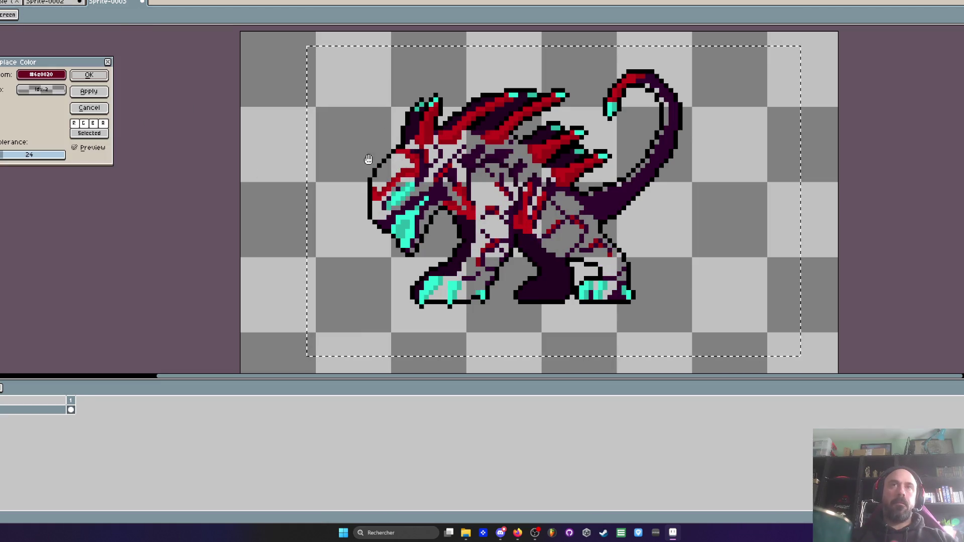
{"action": "left_click", "coordinate": [100, 79]}
Erase the remaining red shades and the dark purple pixels
{"action": "key", "text": "shift+r"}
{"action": "left_click", "coordinate": [55, 76]}
{"action": "left_click", "coordinate": [90, 75]}
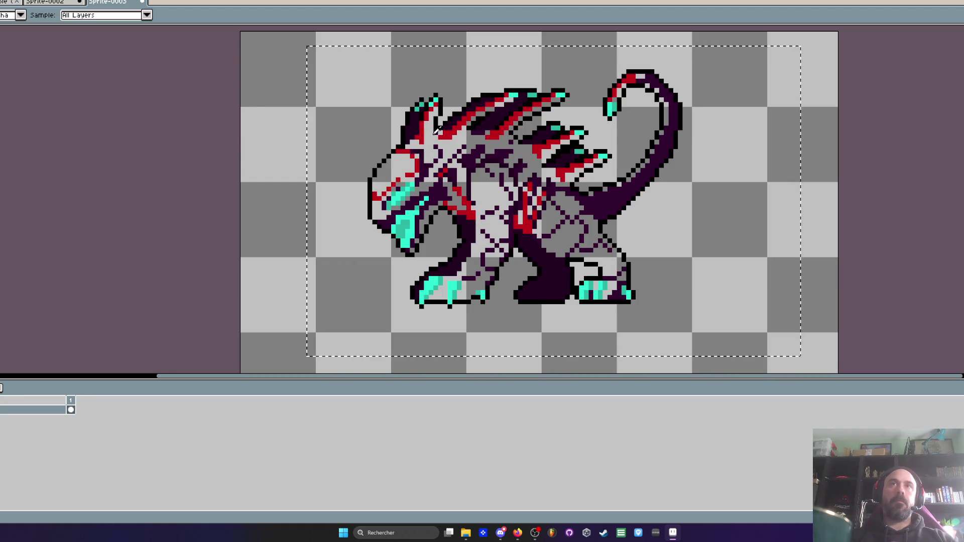
{"action": "key", "text": "shift+r"}
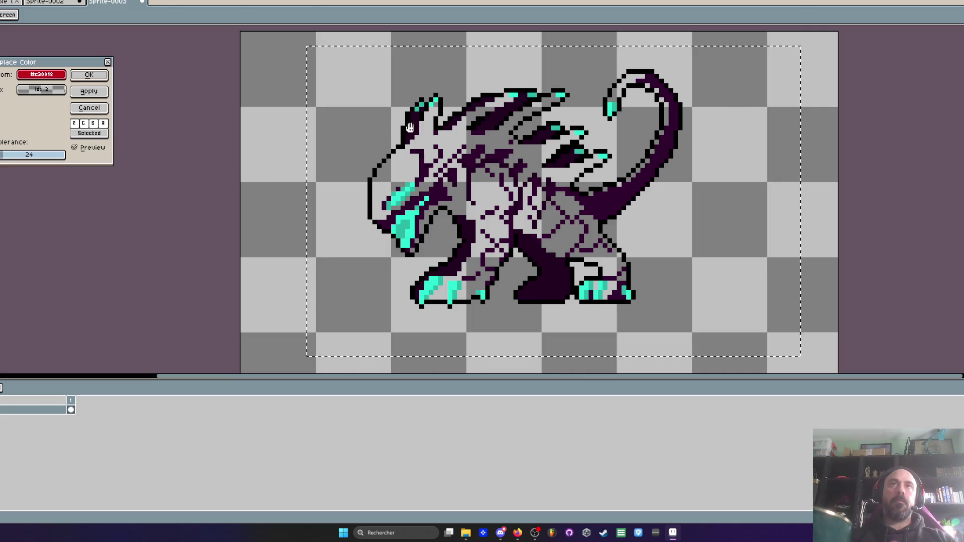
{"action": "left_click", "coordinate": [84, 76]}
{"action": "left_click", "coordinate": [402, 120]}
{"action": "key", "text": "shift+r"}
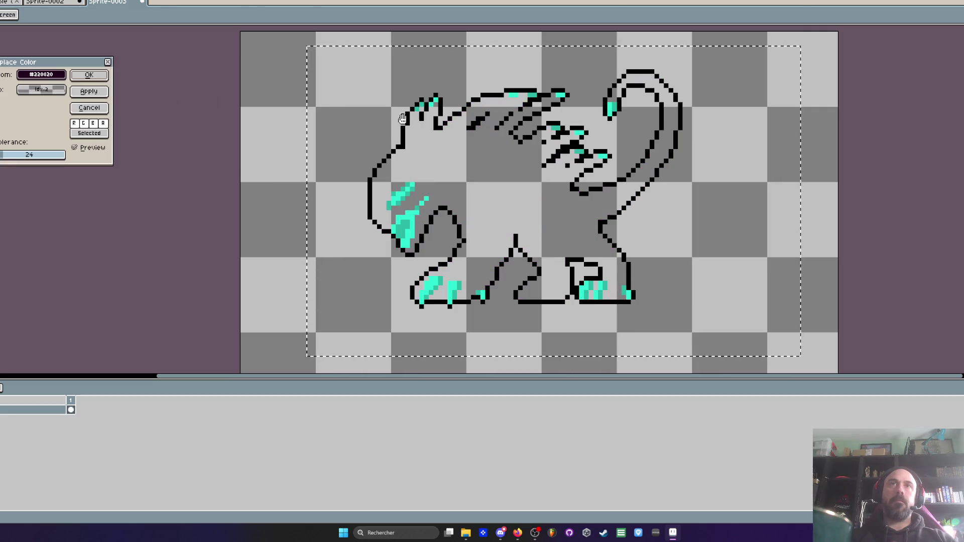
{"action": "key", "text": "Return"}
{"action": "scroll", "coordinate": [518, 165], "scroll_direction": "down", "scroll_amount": 1}
{"action": "scroll", "coordinate": [518, 165], "scroll_direction": "down", "scroll_amount": 1}
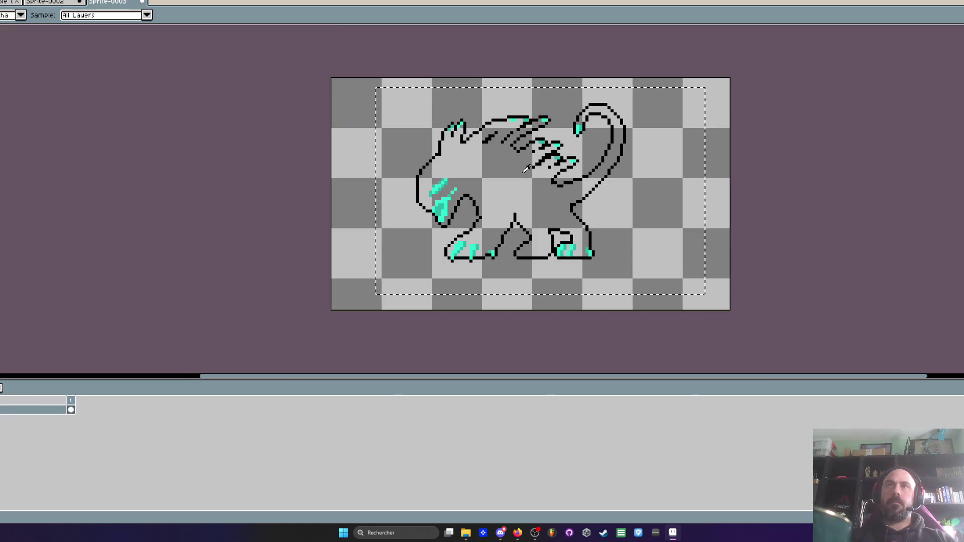
{"action": "scroll", "coordinate": [484, 183], "scroll_direction": "up", "scroll_amount": 2}
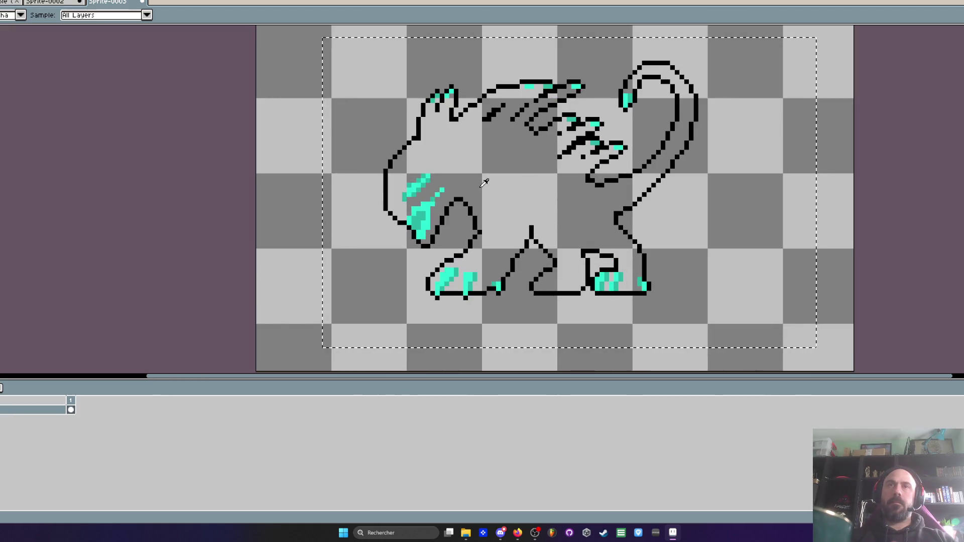
Recolour the black outline magenta
{"action": "left_click", "coordinate": [421, 125]}
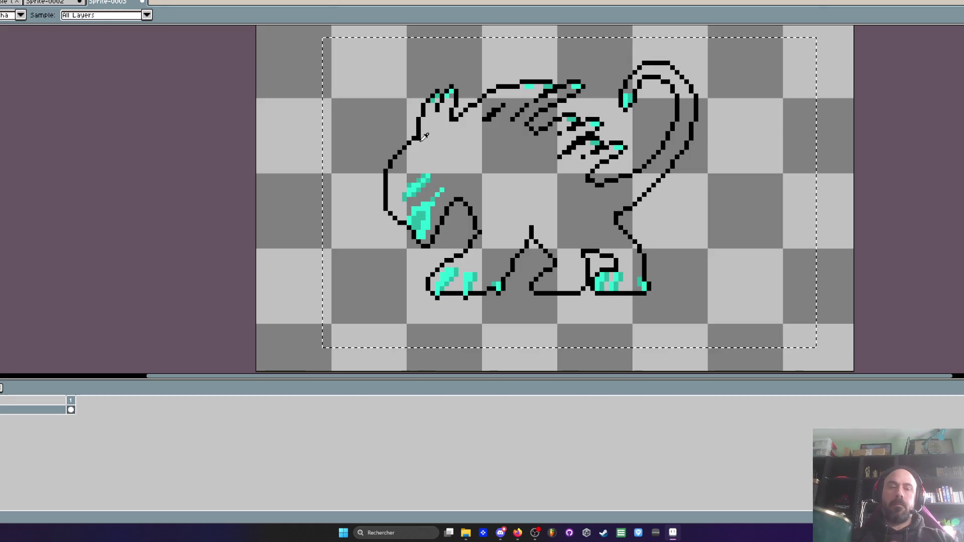
{"action": "key", "text": "shift+r"}
{"action": "left_click", "coordinate": [59, 92]}
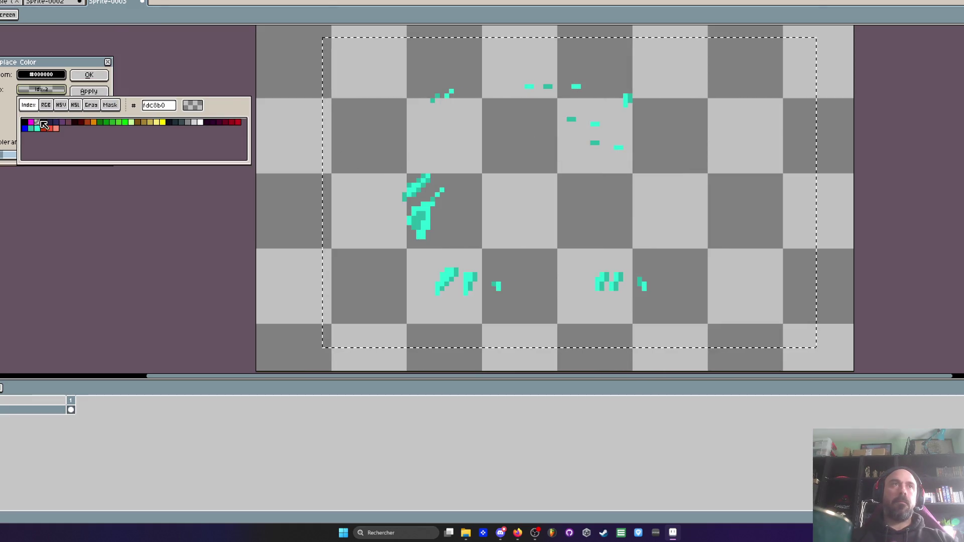
{"action": "left_click", "coordinate": [31, 122]}
{"action": "left_click", "coordinate": [89, 75]}
{"action": "scroll", "coordinate": [393, 133], "scroll_direction": "down", "scroll_amount": 3}
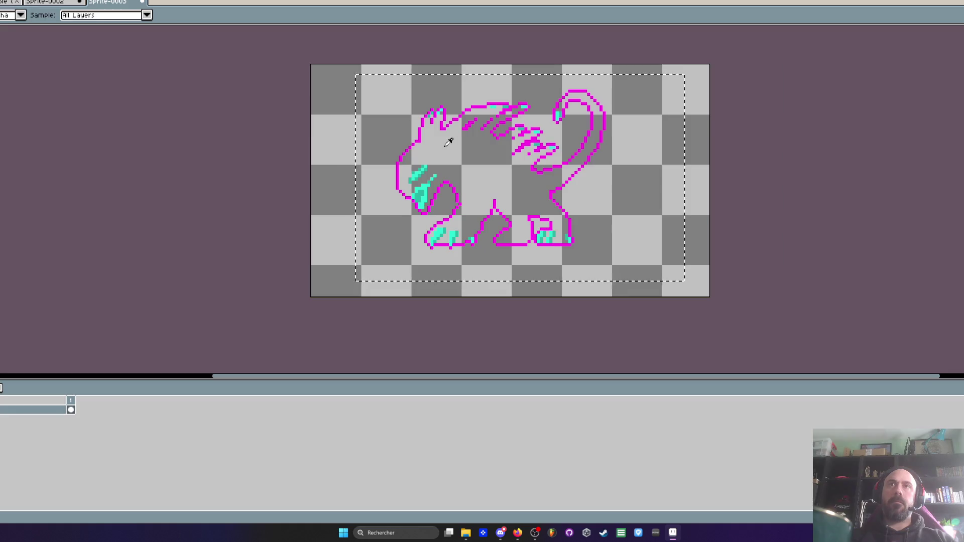
{"action": "scroll", "coordinate": [416, 170], "scroll_direction": "up", "scroll_amount": 2}
Turn the cyan accents magenta, raising tolerance to catch all shades
{"action": "left_click", "coordinate": [417, 170]}
{"action": "key", "text": "shift+r"}
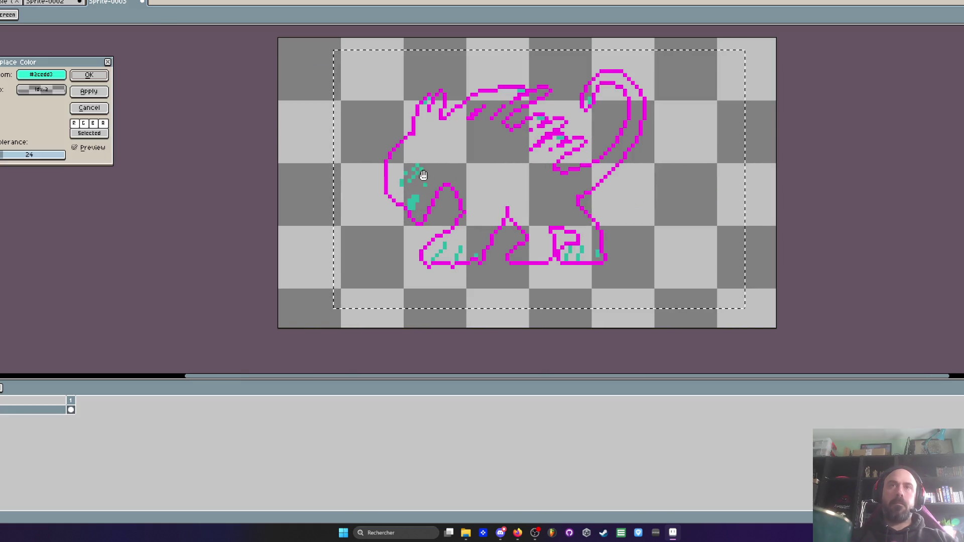
{"action": "left_click", "coordinate": [41, 89]}
{"action": "left_click", "coordinate": [31, 122]}
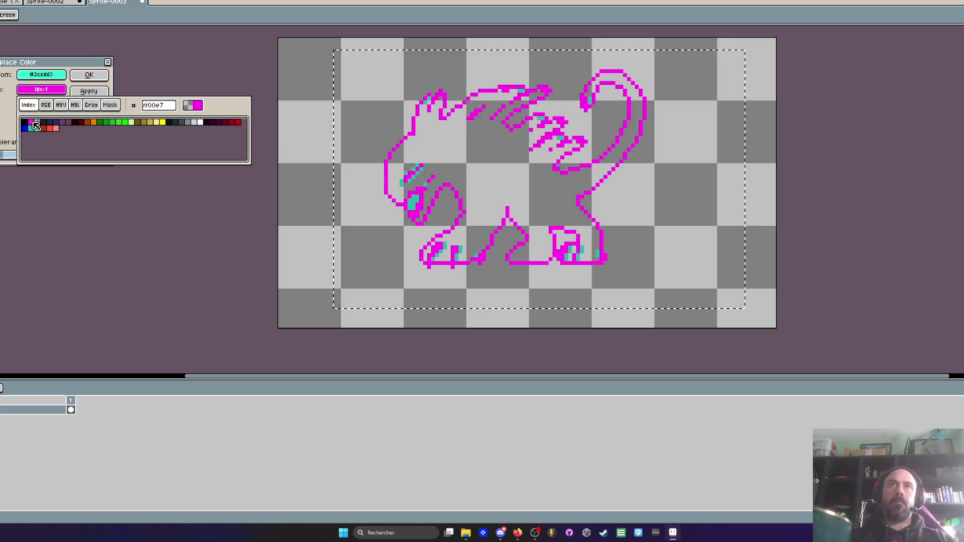
{"action": "left_click", "coordinate": [27, 156]}
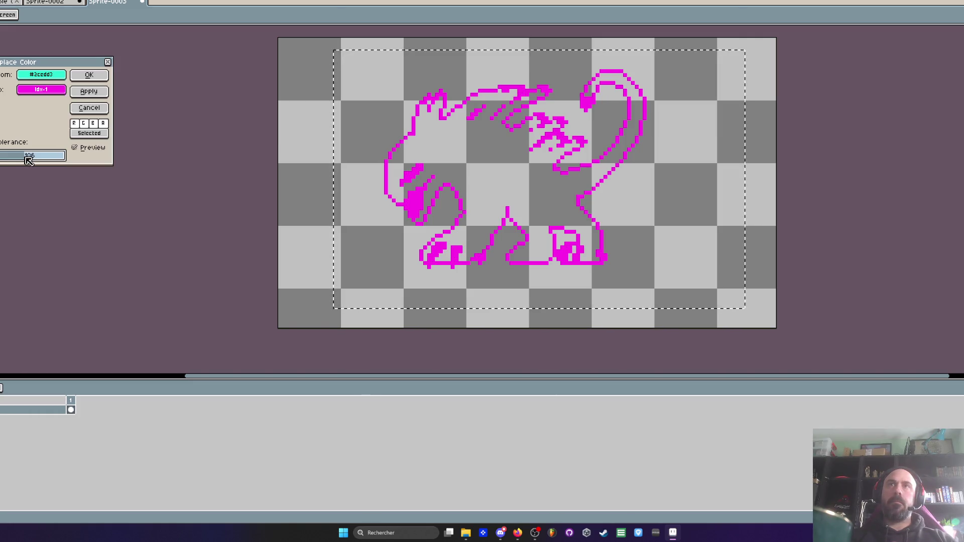
{"action": "left_click", "coordinate": [89, 75]}
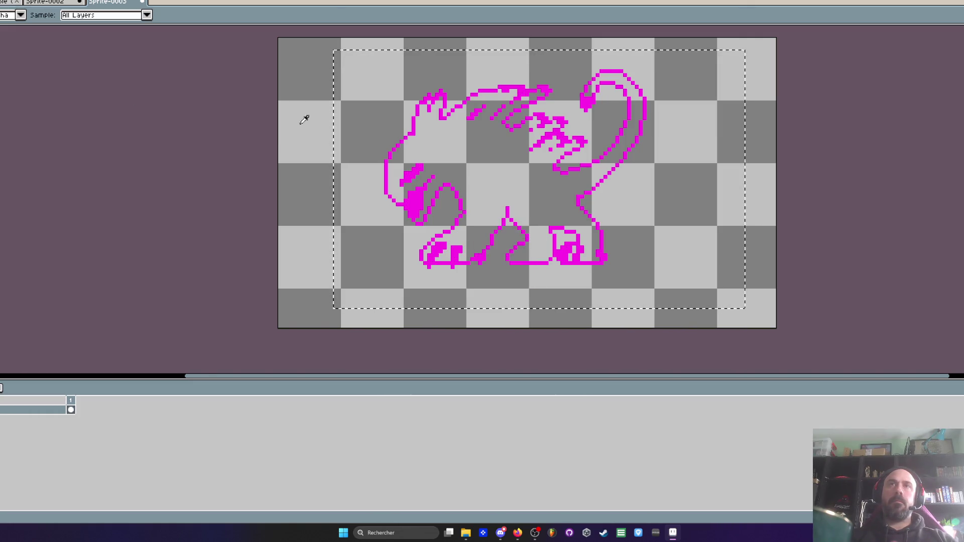
{"action": "scroll", "coordinate": [497, 145], "scroll_direction": "down", "scroll_amount": 4}
{"action": "scroll", "coordinate": [511, 154], "scroll_direction": "up", "scroll_amount": 3}
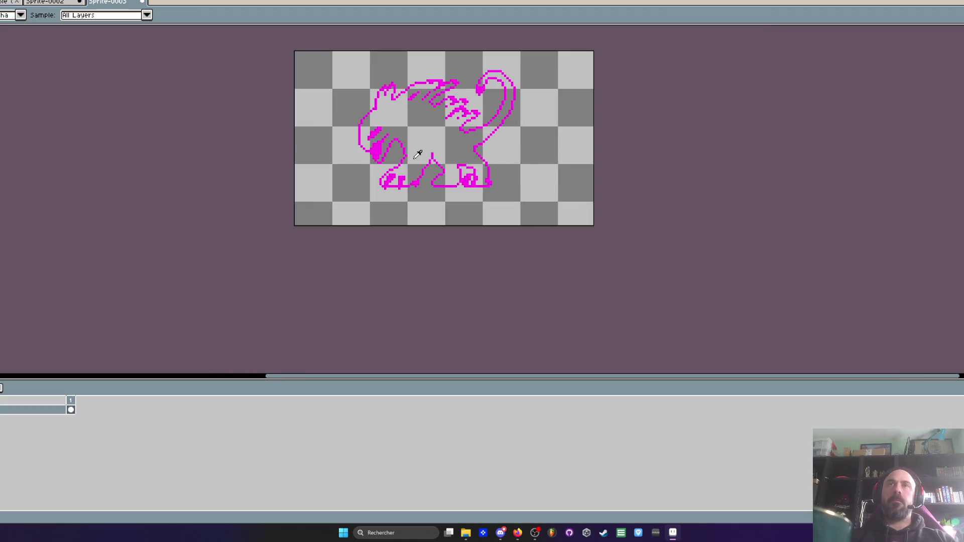
{"action": "scroll", "coordinate": [418, 155], "scroll_direction": "up", "scroll_amount": 2}
{"action": "scroll", "coordinate": [418, 155], "scroll_direction": "down", "scroll_amount": 1}
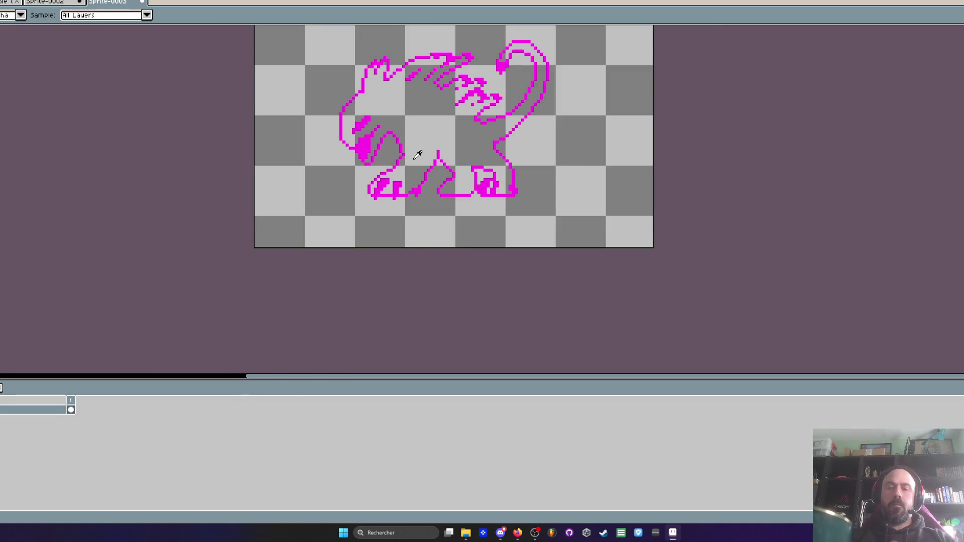
Marquee-select the recoloured magenta monster outline
{"action": "key", "text": "m"}
{"action": "scroll", "coordinate": [402, 141], "scroll_direction": "down", "scroll_amount": 1}
{"action": "left_click_drag", "start_coordinate": [321, 64], "coordinate": [591, 219]}
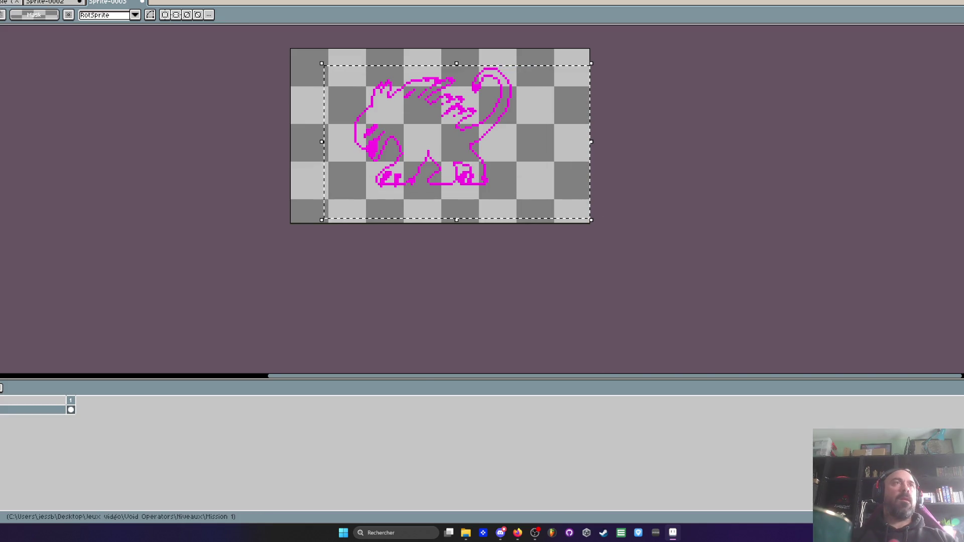
Paste the magenta-outline monster into the level document
{"action": "left_click", "coordinate": [43, 8]}
{"action": "left_click", "coordinate": [394, 220]}
{"action": "scroll", "coordinate": [398, 223], "scroll_direction": "up", "scroll_amount": 1}
{"action": "key", "text": "ctrl+v"}
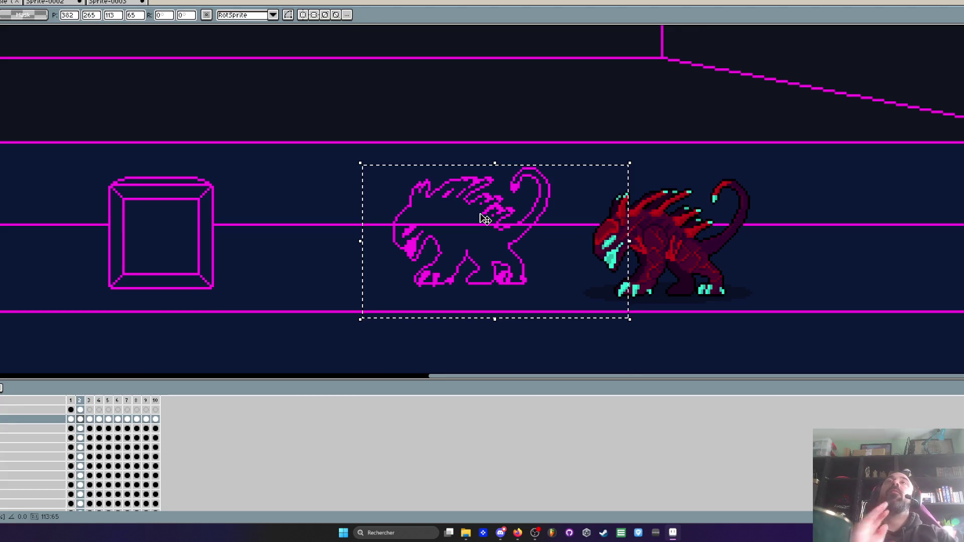
Close the magenta monster copy document, discarding its changes
{"action": "key", "text": "alt+Tab"}
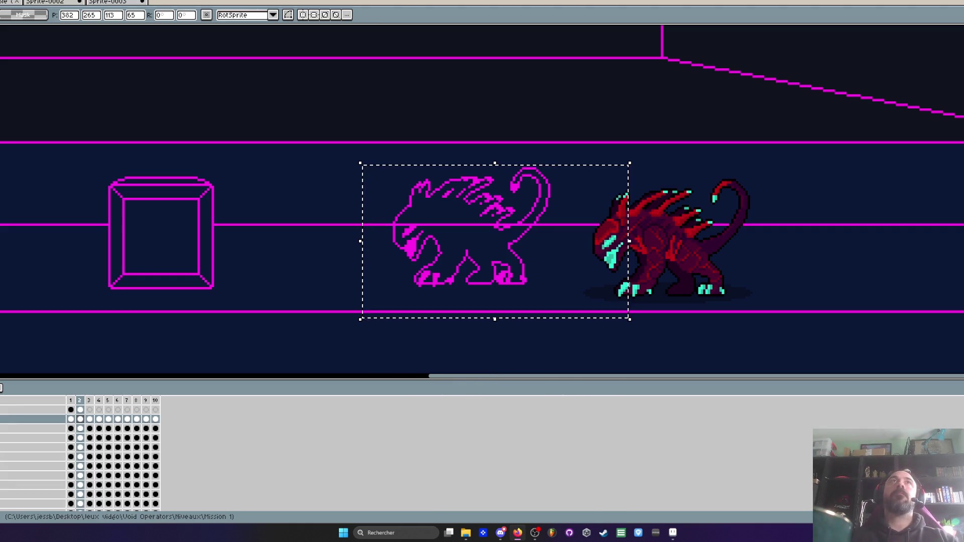
{"action": "left_click_drag", "start_coordinate": [451, 376], "coordinate": [188, 380]}
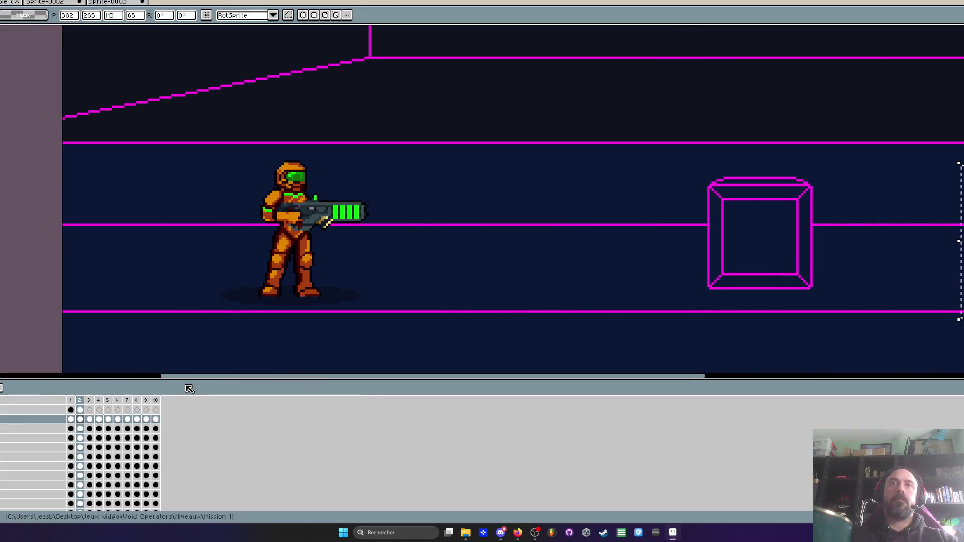
{"action": "scroll", "coordinate": [188, 379], "scroll_direction": "down", "scroll_amount": 2}
{"action": "left_click", "coordinate": [44, 3]}
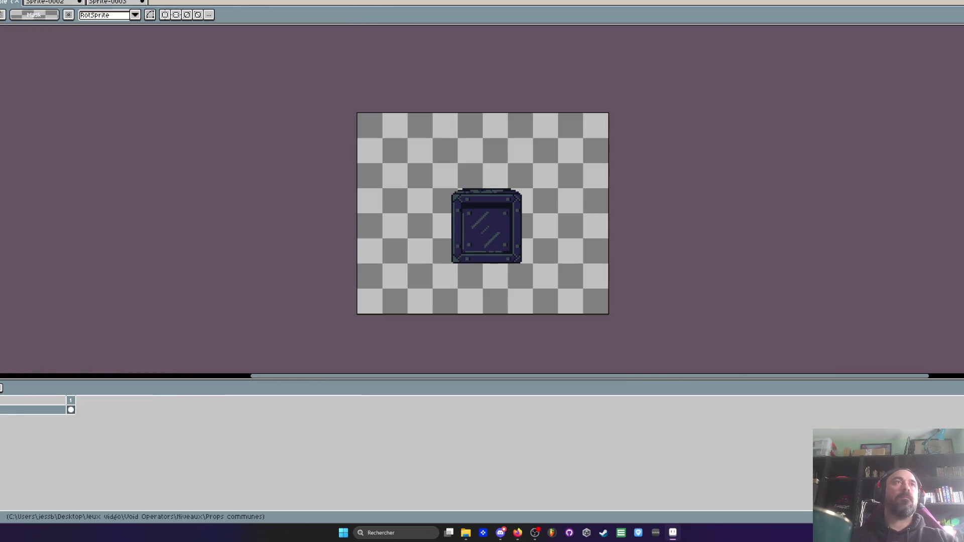
{"action": "left_click", "coordinate": [107, 3]}
{"action": "left_click", "coordinate": [142, 2]}
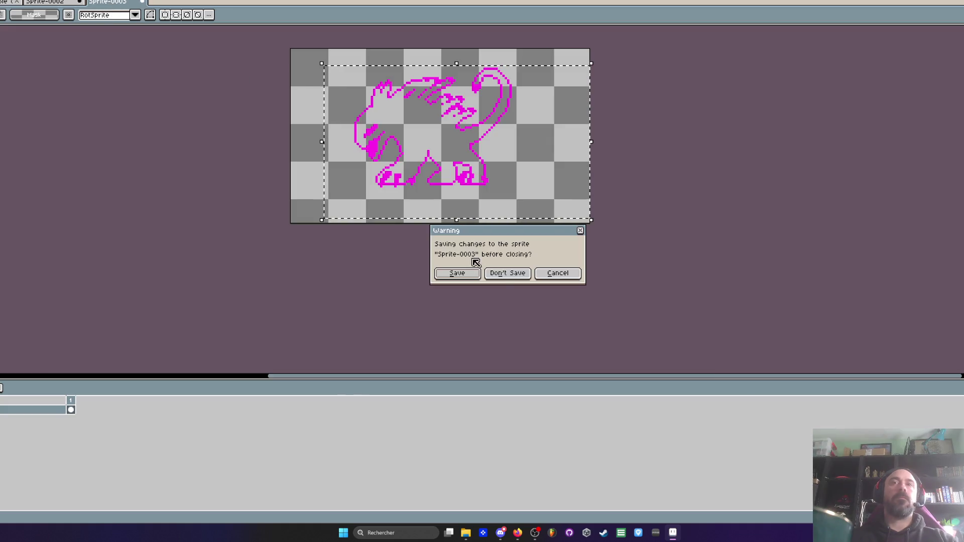
{"action": "left_click", "coordinate": [507, 274]}
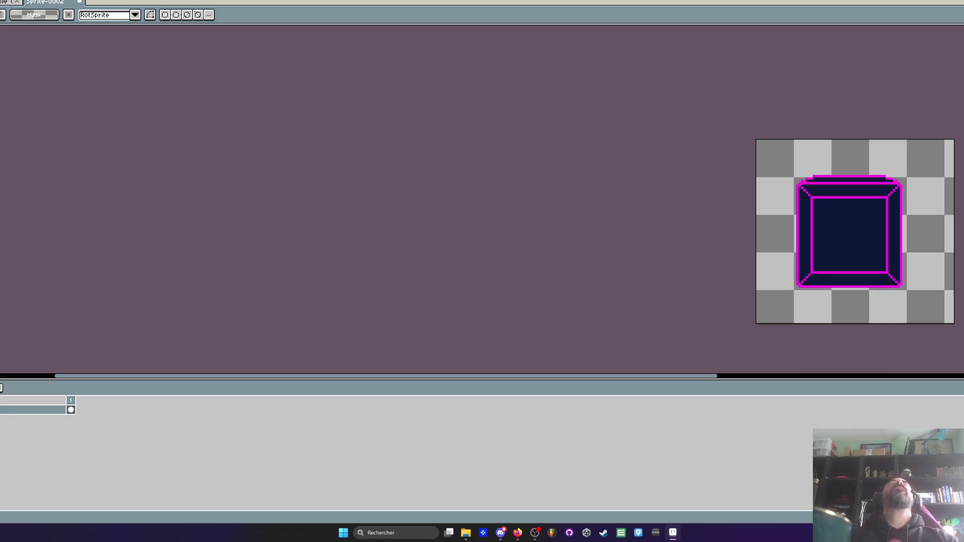
Open Factory.aseprite from Niveaux > Mission 2 via File Explorer and return to Aseprite
{"action": "left_click", "coordinate": [673, 533]}
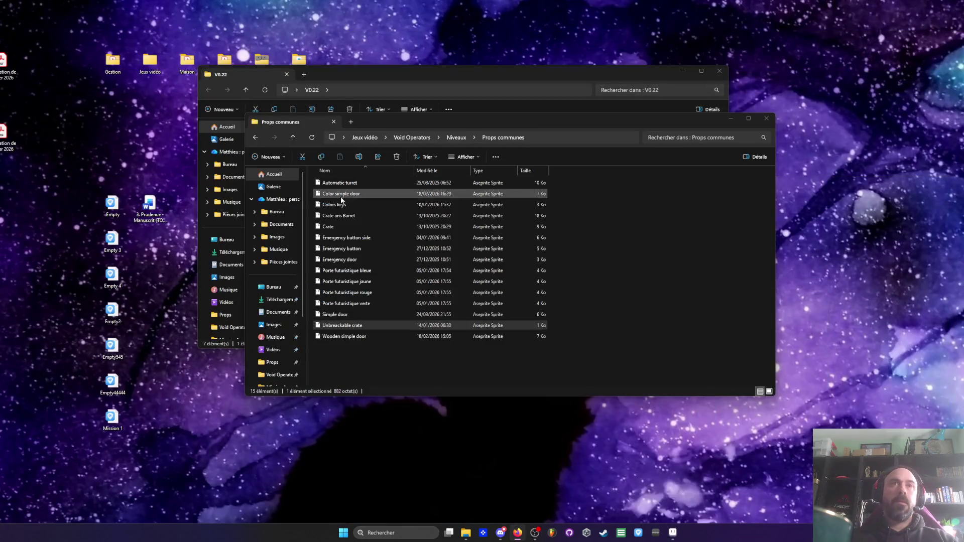
{"action": "left_click", "coordinate": [255, 138]}
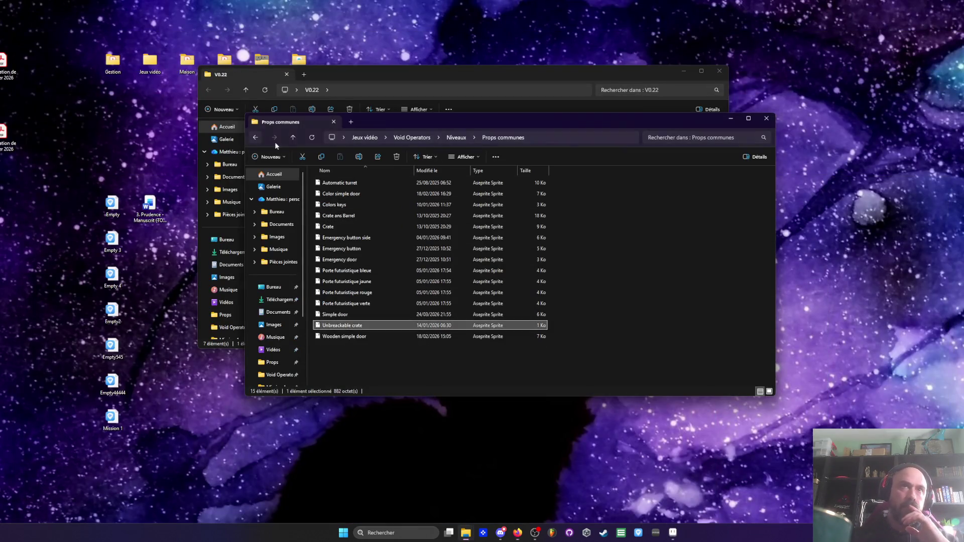
{"action": "double_click", "coordinate": [333, 206]}
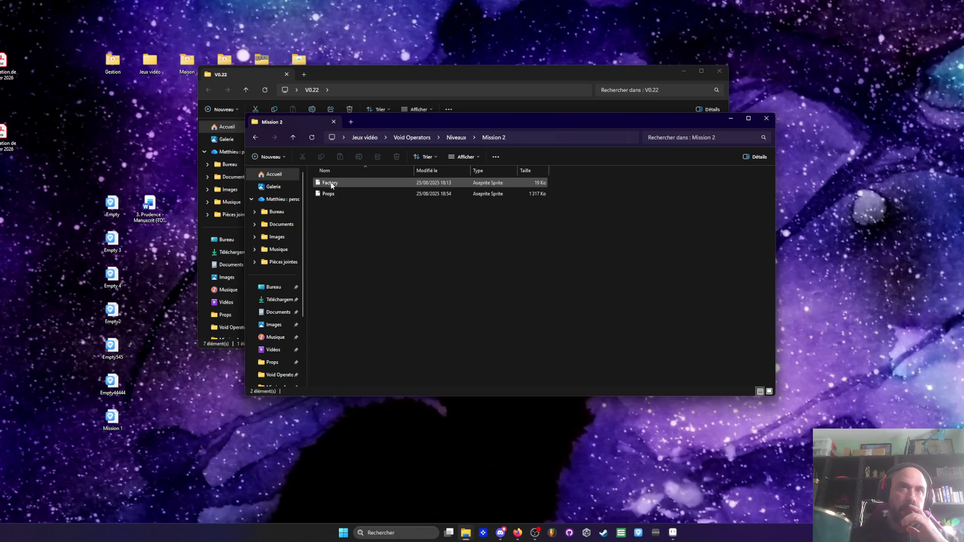
{"action": "left_click", "coordinate": [330, 182]}
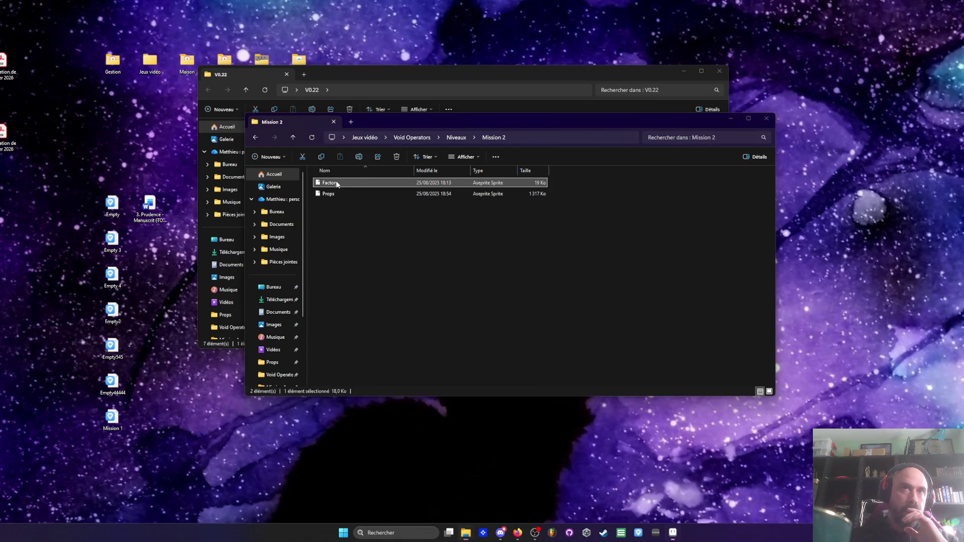
{"action": "left_click", "coordinate": [673, 533]}
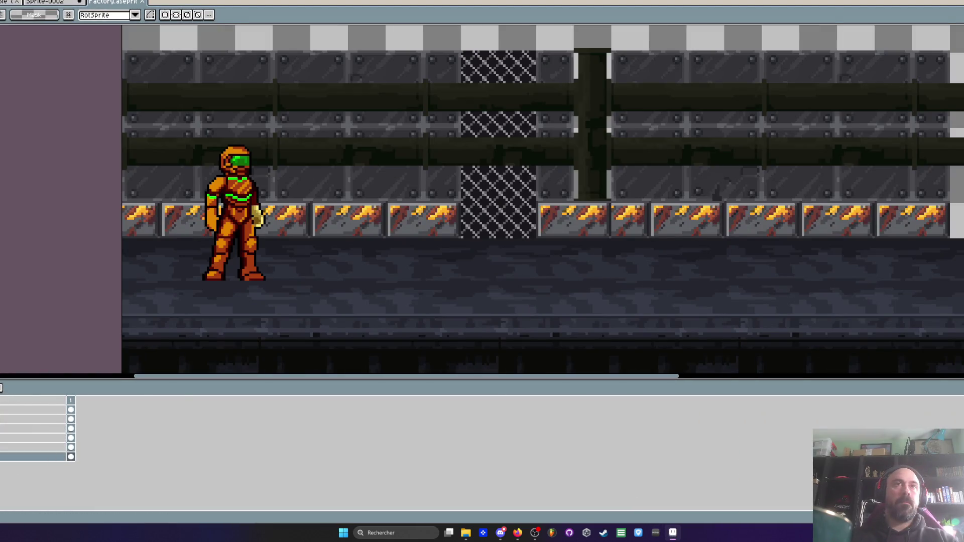
Marquee the orange soldier on Factory's top layer and paste it into a new 84×102 sprite
{"action": "left_click", "coordinate": [33, 409]}
{"action": "left_click_drag", "start_coordinate": [146, 95], "coordinate": [348, 339]}
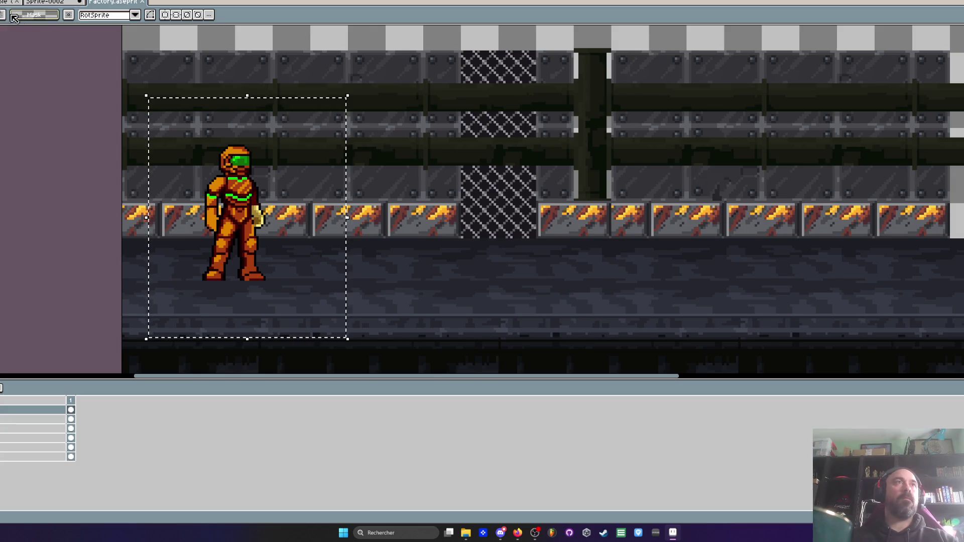
{"action": "left_click", "coordinate": [36, 3]}
{"action": "key", "text": "ctrl+n"}
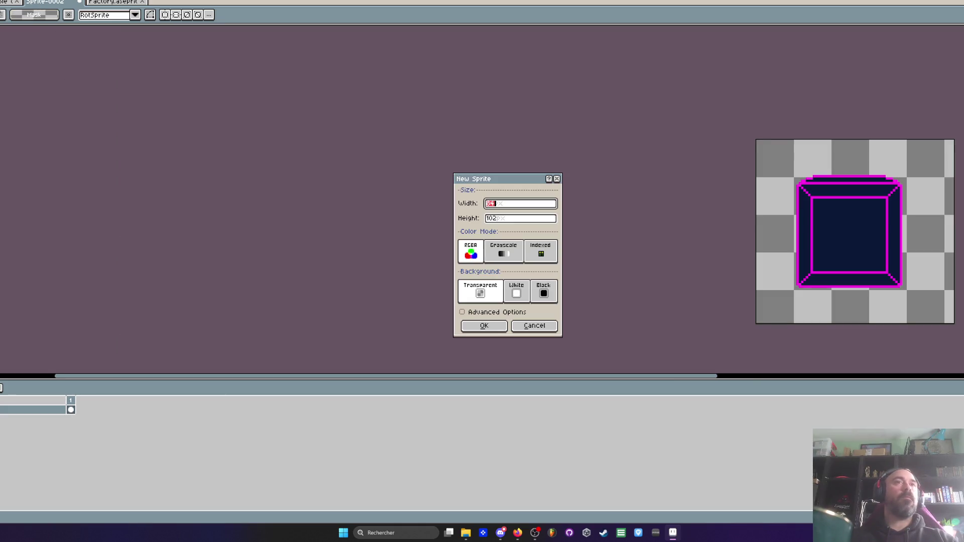
{"action": "key", "text": "Return"}
{"action": "key", "text": "ctrl+v"}
{"action": "scroll", "coordinate": [539, 233], "scroll_direction": "up", "scroll_amount": 3}
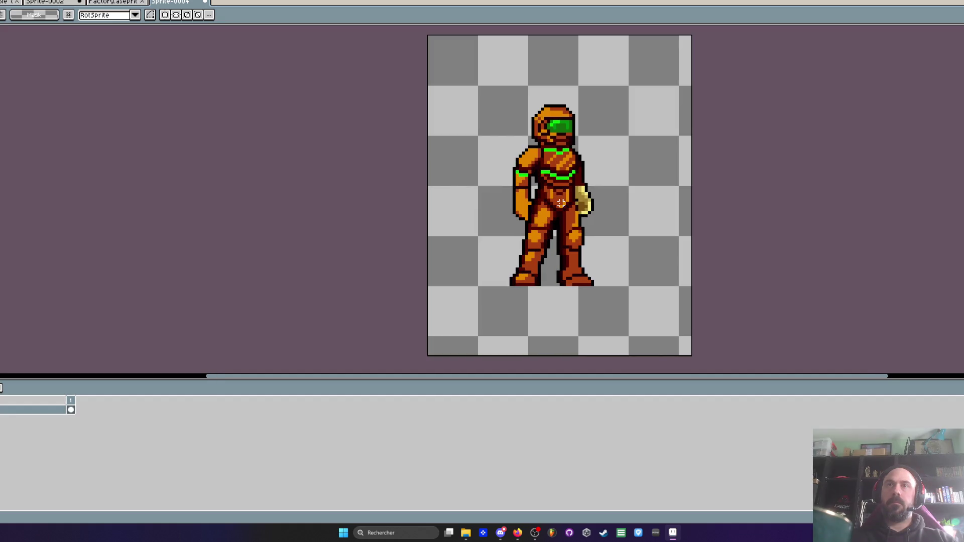
Select the area around the soldier and sample its black outline colour for replacement
{"action": "left_click_drag", "start_coordinate": [462, 92], "coordinate": [653, 328]}
{"action": "scroll", "coordinate": [553, 260], "scroll_direction": "up", "scroll_amount": 1}
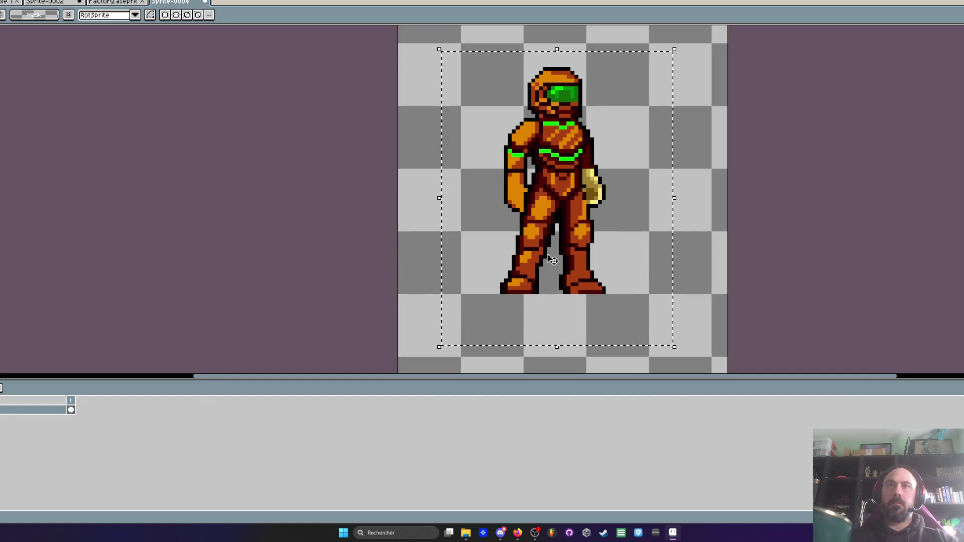
{"action": "scroll", "coordinate": [544, 274], "scroll_direction": "up", "scroll_amount": 2}
{"action": "key", "text": "i"}
{"action": "left_click", "coordinate": [542, 290]}
{"action": "key", "text": "shift+r"}
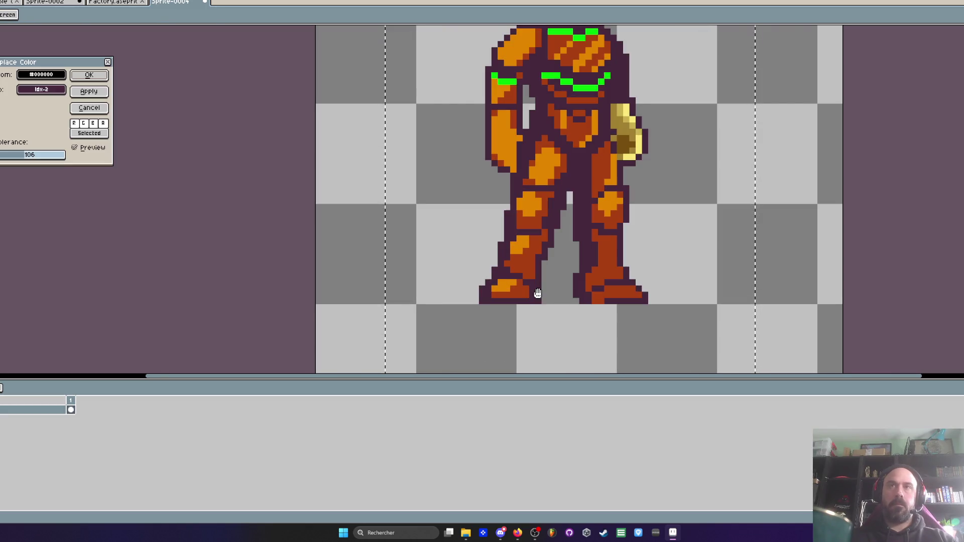
{"action": "scroll", "coordinate": [457, 155], "scroll_direction": "down", "scroll_amount": 1}
{"action": "left_click", "coordinate": [35, 85]}
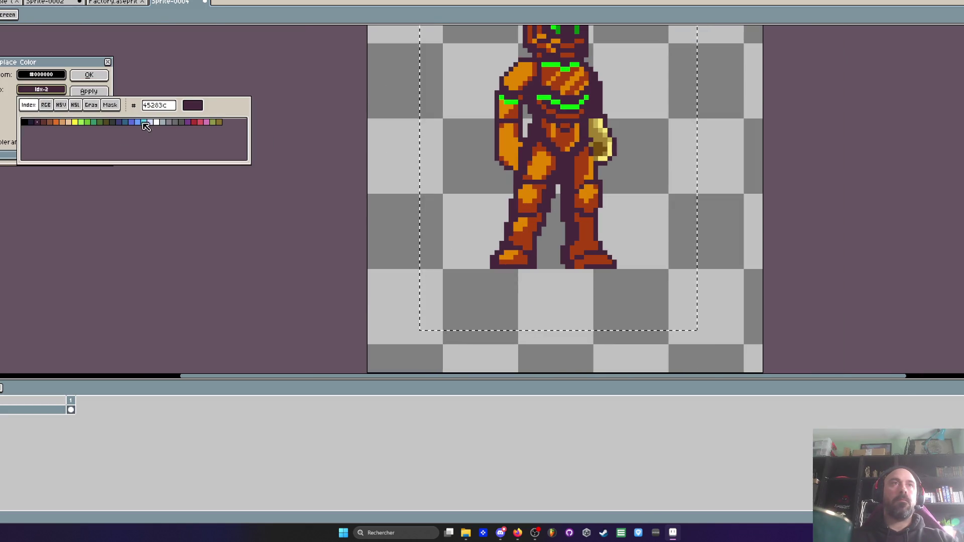
{"action": "key", "text": "Return"}
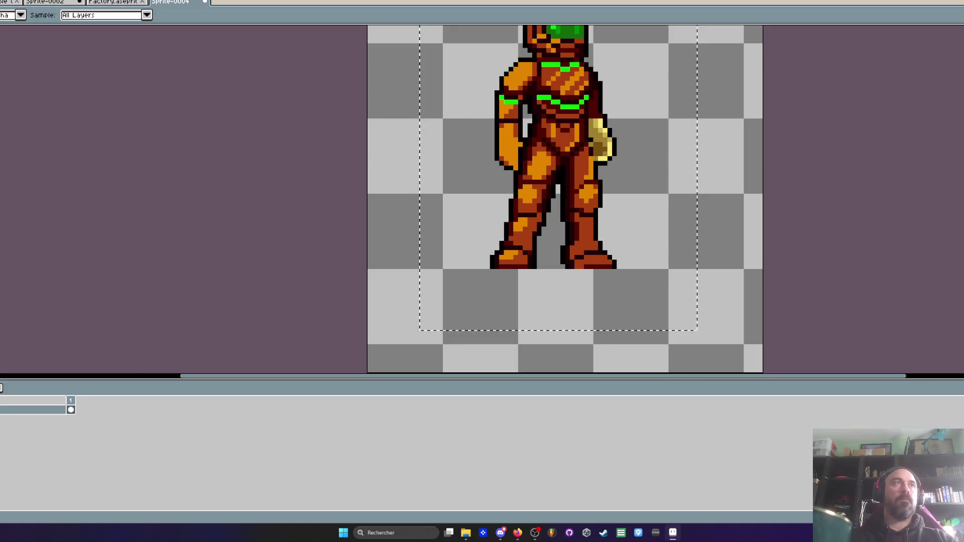
Load a palette with magenta and recolour the black outline magenta at low tolerance
{"action": "left_click", "coordinate": [100, 156]}
{"action": "left_click", "coordinate": [237, 252]}
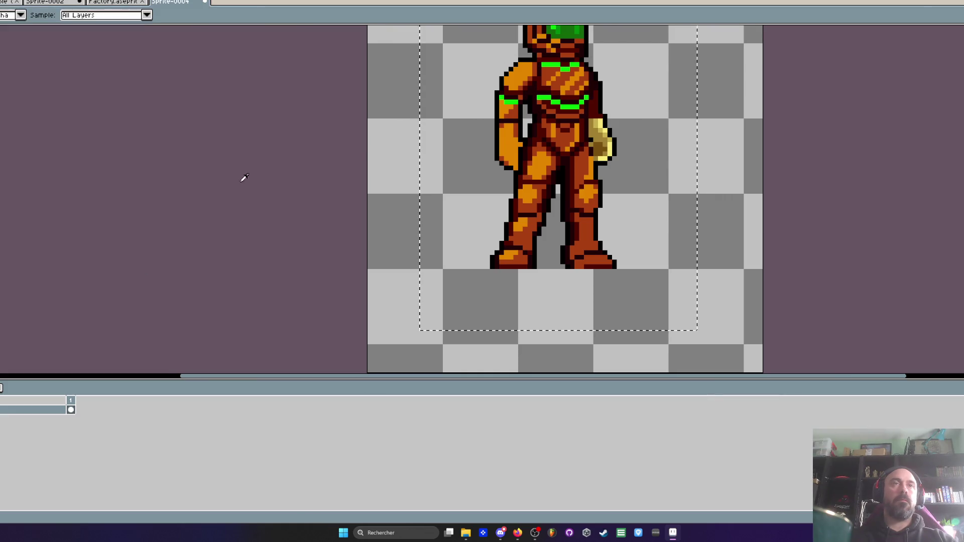
{"action": "scroll", "coordinate": [368, 149], "scroll_direction": "down", "scroll_amount": 1}
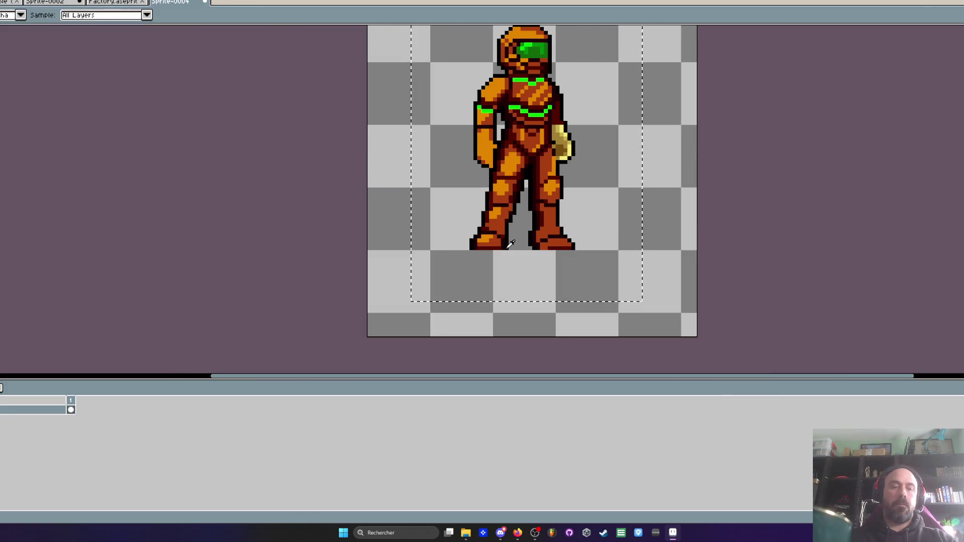
{"action": "key", "text": "shift+r"}
{"action": "left_click", "coordinate": [41, 90]}
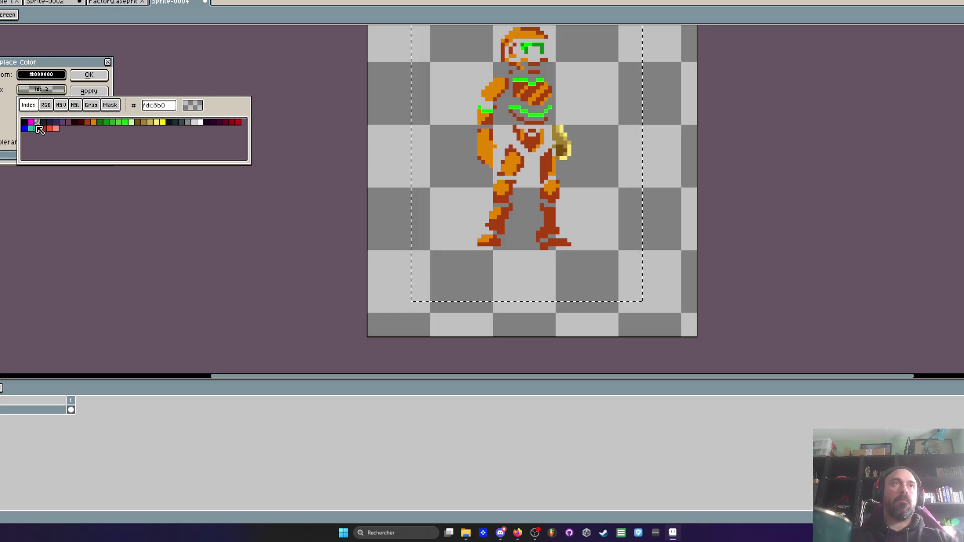
{"action": "left_click", "coordinate": [32, 123]}
{"action": "left_click", "coordinate": [1, 161]}
{"action": "mouse_move", "coordinate": [25, 162]}
{"action": "left_mouse_down"}
{"action": "mouse_move", "coordinate": [1, 165]}
{"action": "mouse_move", "coordinate": [15, 163]}
{"action": "left_mouse_up"}
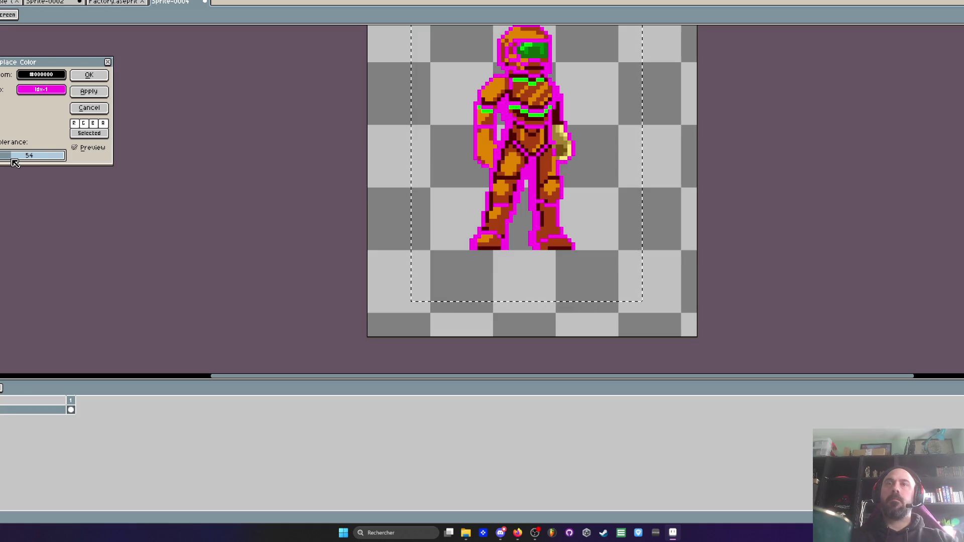
{"action": "left_click", "coordinate": [89, 75]}
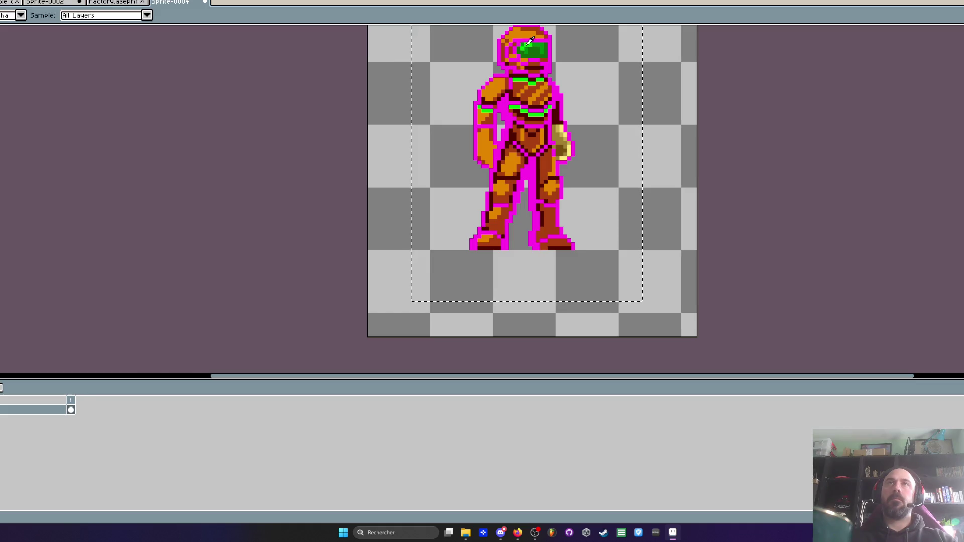
Remove the orange suit, green visor, rust brown and dark brown colours
{"action": "key", "text": "shift+r"}
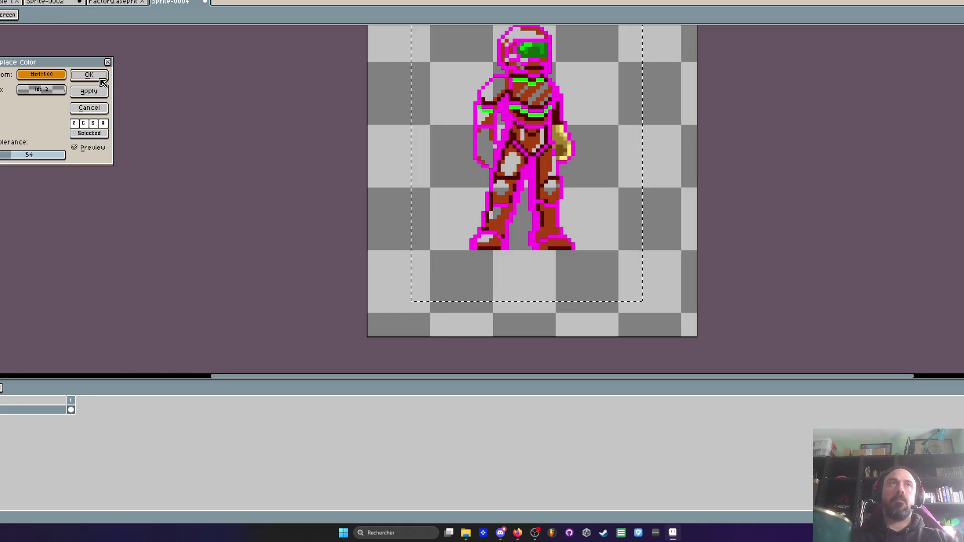
{"action": "left_click", "coordinate": [100, 77]}
{"action": "key", "text": "shift+r"}
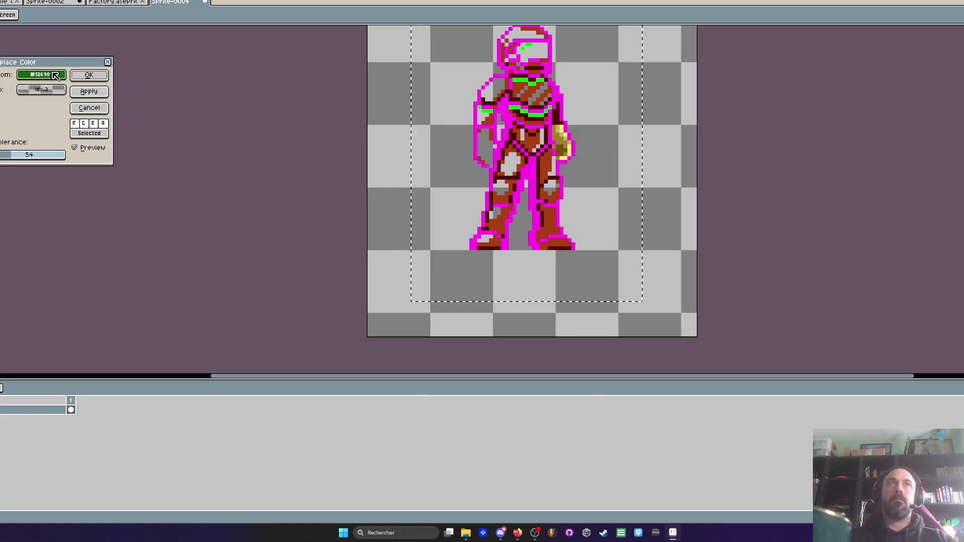
{"action": "left_click", "coordinate": [91, 78]}
{"action": "key", "text": "shift+r"}
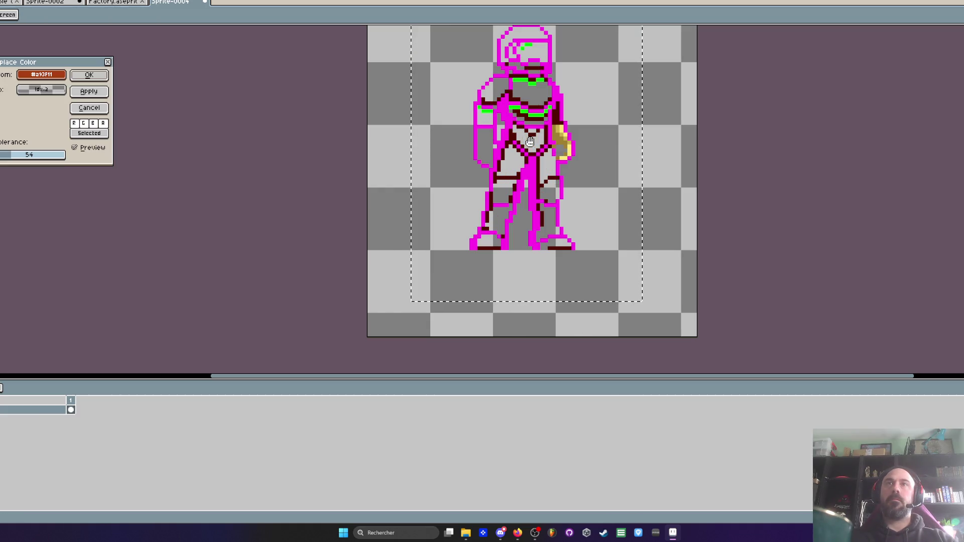
{"action": "left_click", "coordinate": [93, 75]}
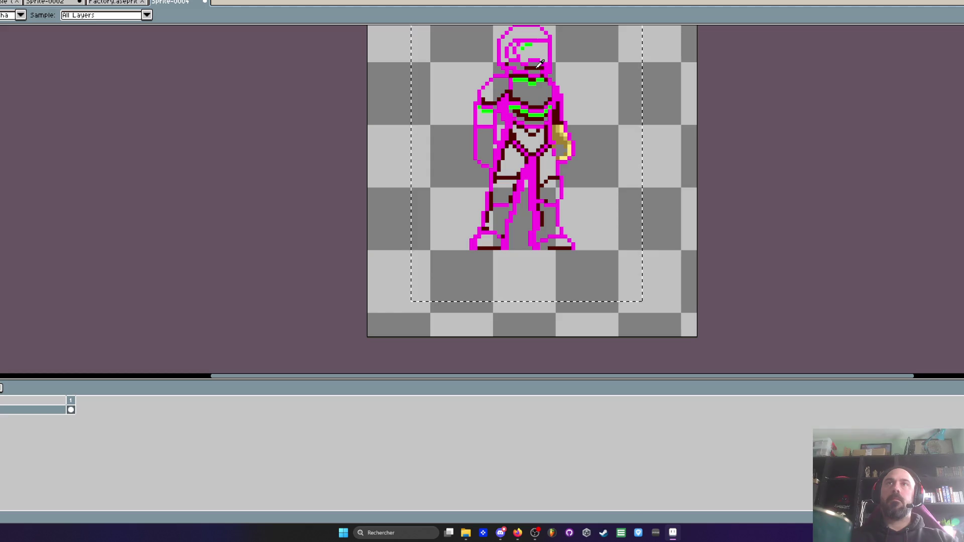
{"action": "key", "text": "shift+r"}
{"action": "left_click", "coordinate": [93, 75]}
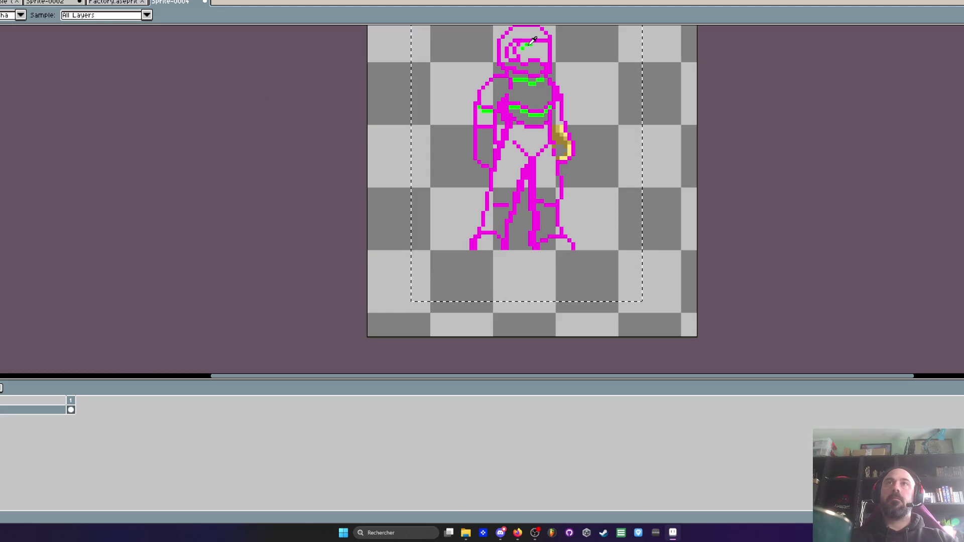
Sample and remove the bright green stripe, pale yellow glove and gold brown colours
{"action": "left_click", "coordinate": [529, 44]}
{"action": "key", "text": "shift+r"}
{"action": "left_click", "coordinate": [102, 76]}
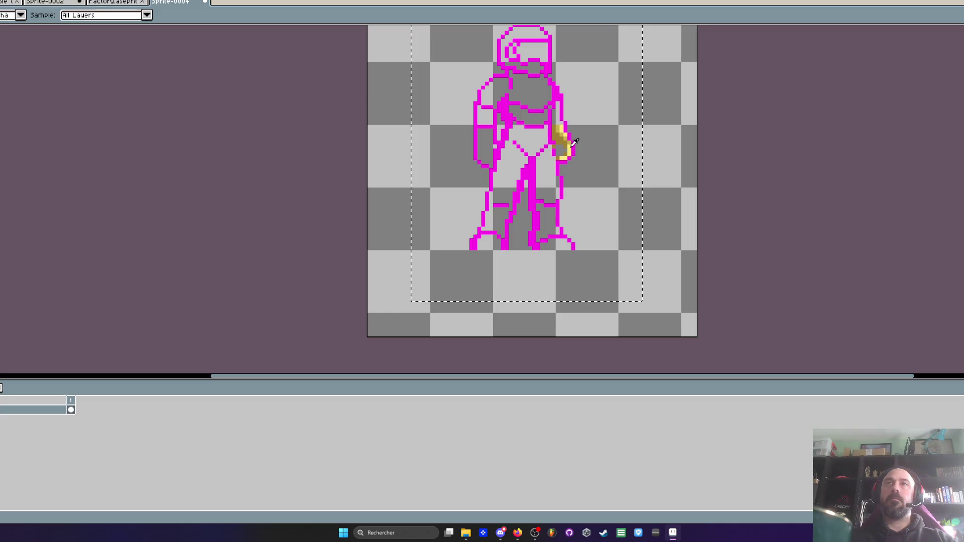
{"action": "left_click", "coordinate": [573, 143]}
{"action": "key", "text": "shift+r"}
{"action": "left_click", "coordinate": [89, 75]}
{"action": "left_click", "coordinate": [554, 130]}
{"action": "key", "text": "shift+r"}
{"action": "key", "text": "Return"}
{"action": "scroll", "coordinate": [467, 125], "scroll_direction": "down", "scroll_amount": 2}
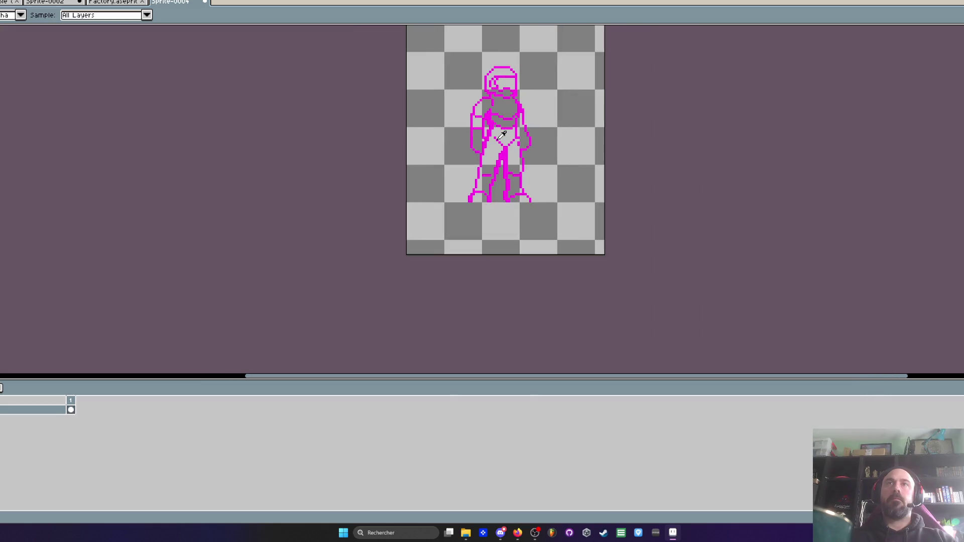
{"action": "left_click_drag", "start_coordinate": [494, 129], "coordinate": [490, 177]}
{"action": "scroll", "coordinate": [490, 177], "scroll_direction": "up", "scroll_amount": 1}
{"action": "key", "text": "m"}
{"action": "scroll", "coordinate": [532, 131], "scroll_direction": "up", "scroll_amount": 2}
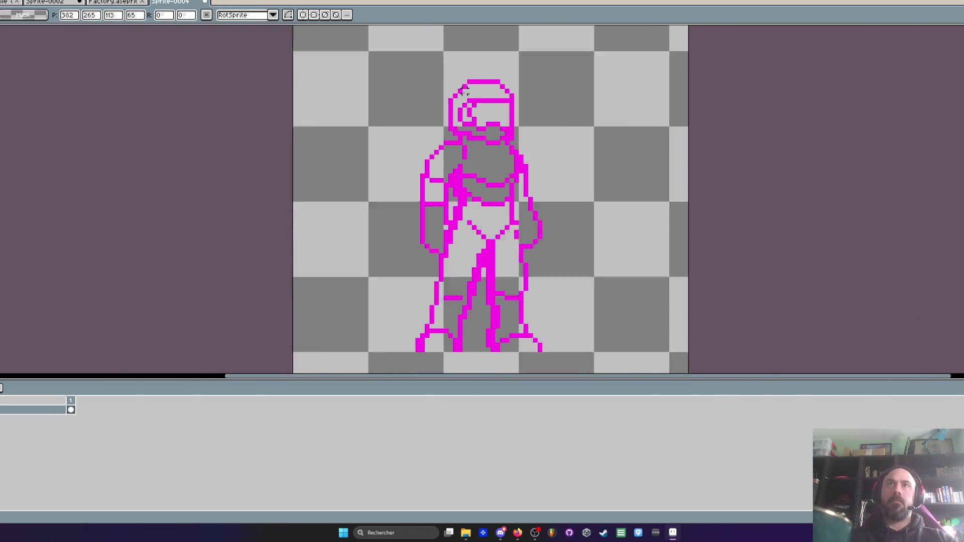
Select the whole magenta-outlined soldier and switch to the Factory scene
{"action": "scroll", "coordinate": [463, 92], "scroll_direction": "down", "scroll_amount": 1}
{"action": "mouse_move", "coordinate": [375, 62]}
{"action": "left_mouse_down"}
{"action": "mouse_move", "coordinate": [476, 147]}
{"action": "mouse_move", "coordinate": [629, 349]}
{"action": "left_mouse_up"}
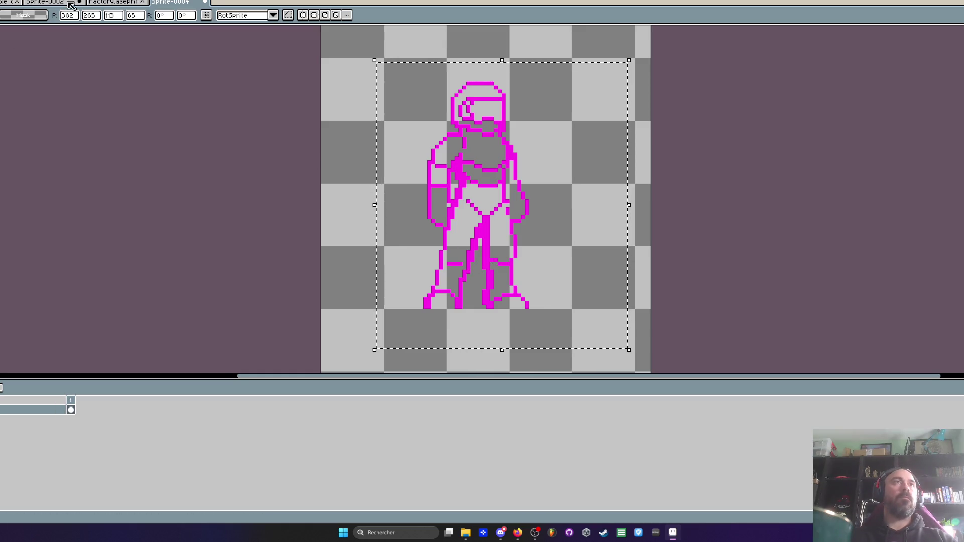
{"action": "left_click", "coordinate": [71, 4]}
{"action": "left_click", "coordinate": [113, 2]}
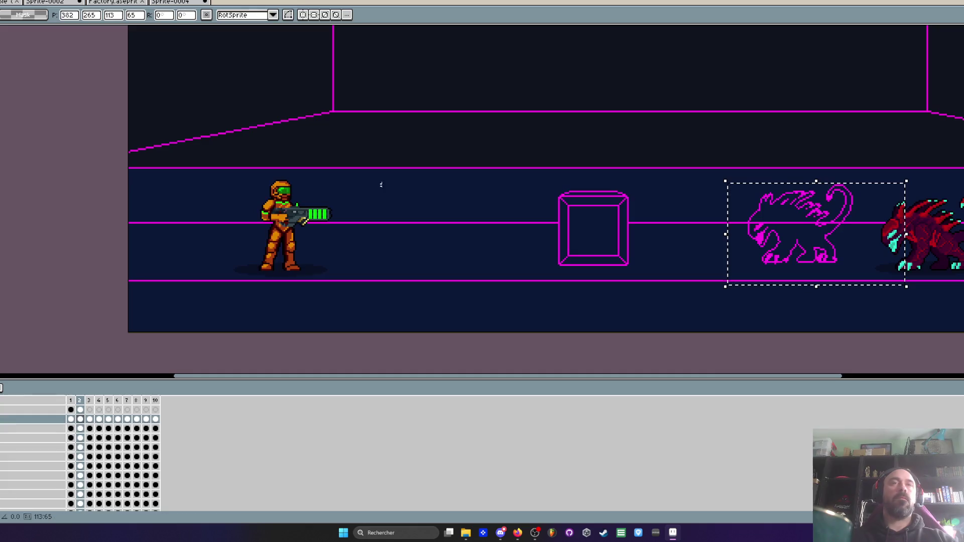
Delete the magenta monster from the level and paste the soldier right of the box
{"action": "mouse_move", "coordinate": [655, 141]}
{"action": "left_mouse_down"}
{"action": "mouse_move", "coordinate": [949, 295]}
{"action": "mouse_move", "coordinate": [806, 284]}
{"action": "left_mouse_up"}
{"action": "key", "text": "Delete"}
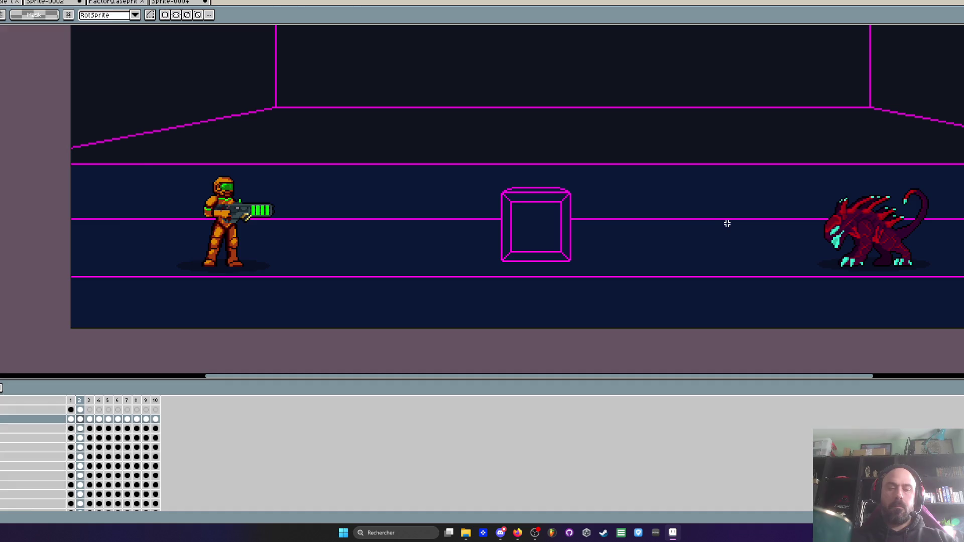
{"action": "key", "text": "ctrl+v"}
{"action": "mouse_move", "coordinate": [151, 201]}
{"action": "left_mouse_down"}
{"action": "mouse_move", "coordinate": [696, 213]}
{"action": "mouse_move", "coordinate": [670, 227]}
{"action": "left_mouse_up"}
Discard the pasted soldier and return to the Sprite-0004 soldier drawing
{"action": "scroll", "coordinate": [694, 212], "scroll_direction": "up", "scroll_amount": 1}
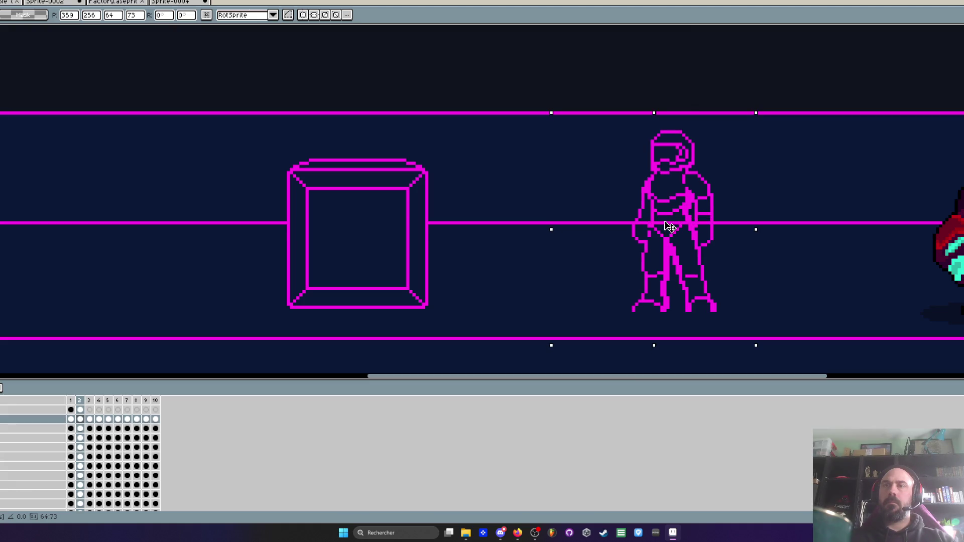
{"action": "key", "text": "Escape"}
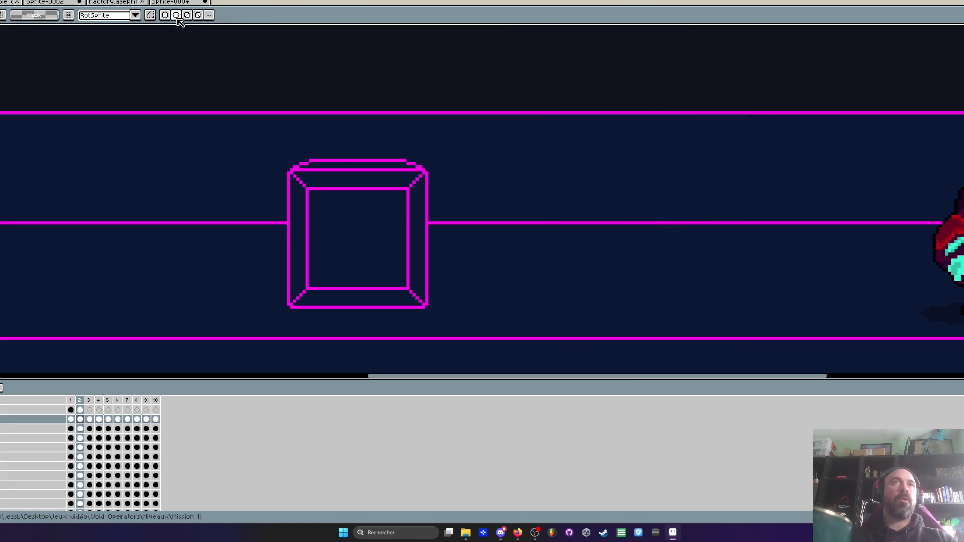
{"action": "left_click", "coordinate": [171, 2]}
{"action": "scroll", "coordinate": [486, 126], "scroll_direction": "up", "scroll_amount": 2}
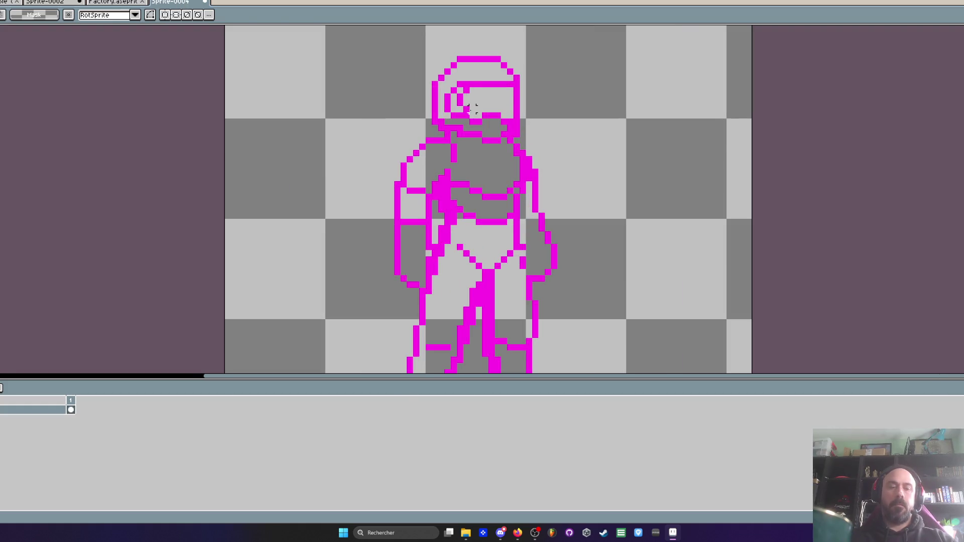
Erase the old visor pixels on the helmet and the magenta pixels inside the chest
{"action": "scroll", "coordinate": [472, 107], "scroll_direction": "up", "scroll_amount": 2}
{"action": "key", "text": "b"}
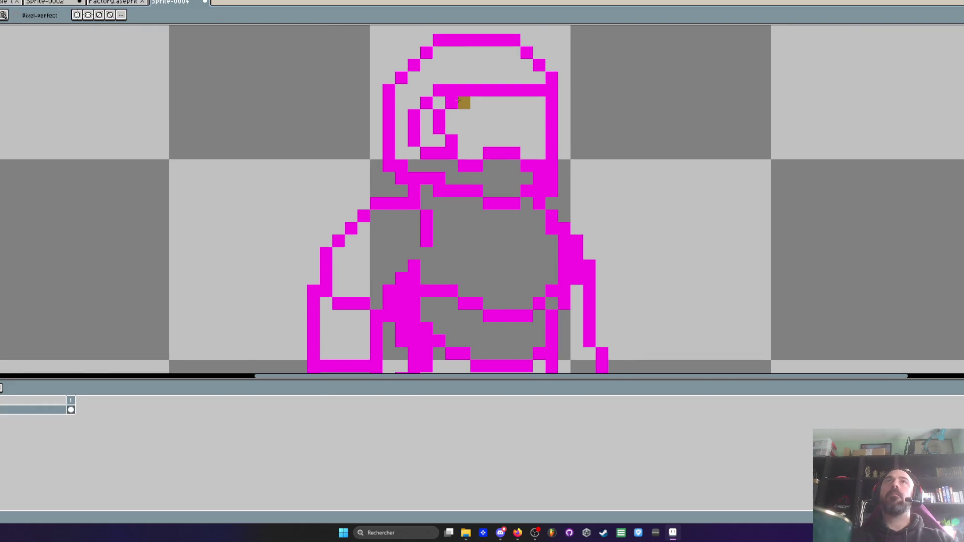
{"action": "scroll", "coordinate": [457, 100], "scroll_direction": "down", "scroll_amount": 1}
{"action": "key", "text": "i"}
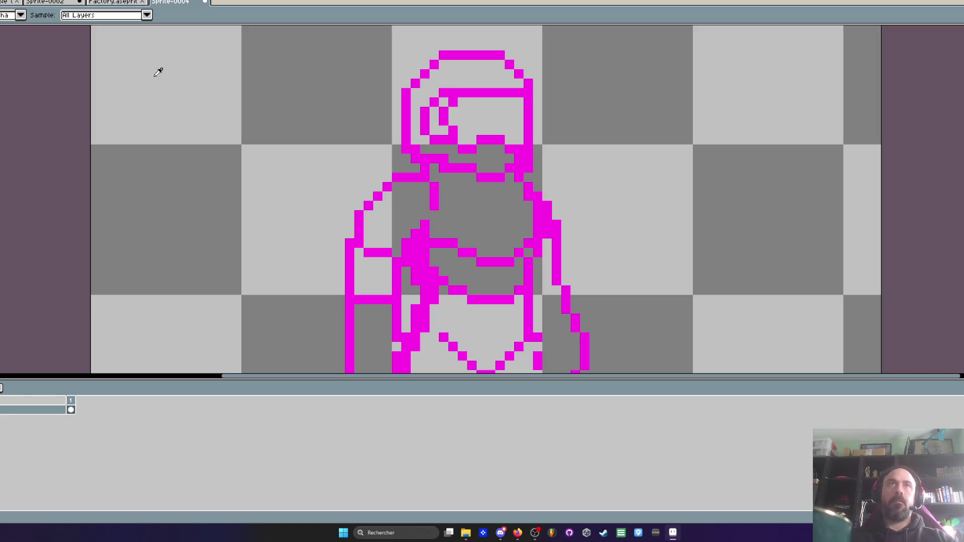
{"action": "key", "text": "b"}
{"action": "scroll", "coordinate": [436, 105], "scroll_direction": "up", "scroll_amount": 1}
{"action": "mouse_move", "coordinate": [484, 97]}
{"action": "left_mouse_down"}
{"action": "mouse_move", "coordinate": [430, 97]}
{"action": "mouse_move", "coordinate": [488, 154]}
{"action": "mouse_move", "coordinate": [577, 189]}
{"action": "mouse_move", "coordinate": [525, 80]}
{"action": "mouse_move", "coordinate": [581, 80]}
{"action": "left_mouse_up"}
{"action": "scroll", "coordinate": [545, 162], "scroll_direction": "down", "scroll_amount": 2}
{"action": "scroll", "coordinate": [545, 162], "scroll_direction": "up", "scroll_amount": 2}
{"action": "mouse_move", "coordinate": [517, 140]}
{"action": "left_mouse_down"}
{"action": "mouse_move", "coordinate": [572, 142]}
{"action": "mouse_move", "coordinate": [526, 176]}
{"action": "mouse_move", "coordinate": [525, 197]}
{"action": "mouse_move", "coordinate": [572, 197]}
{"action": "left_mouse_up"}
{"action": "scroll", "coordinate": [490, 138], "scroll_direction": "up", "scroll_amount": 1}
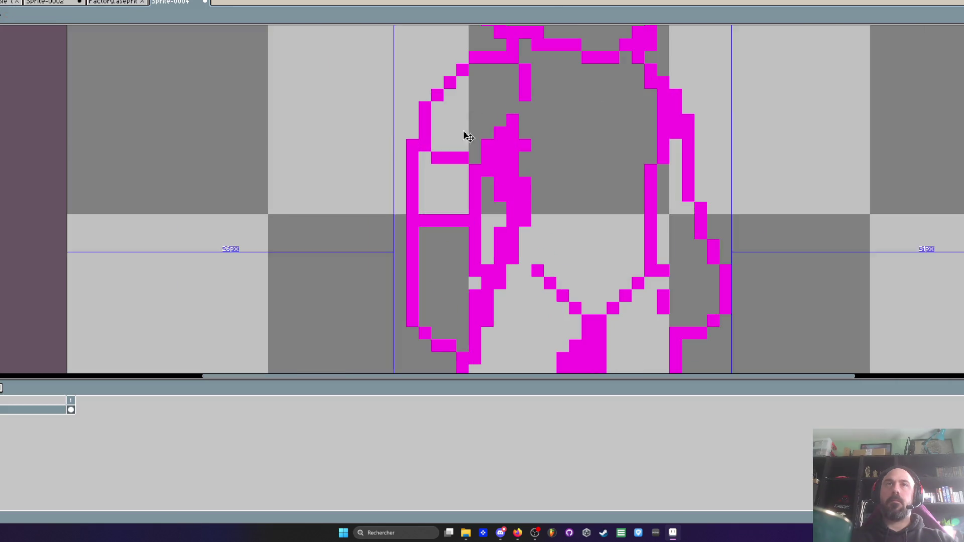
Pan down to bring the soldier's legs into view and switch to the eraser
{"action": "key", "text": "h"}
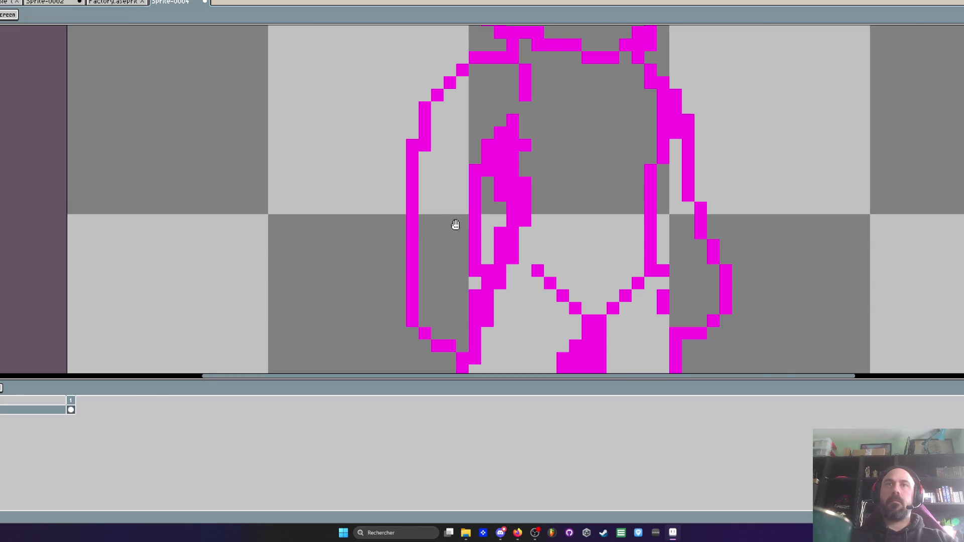
{"action": "scroll", "coordinate": [456, 224], "scroll_direction": "down", "scroll_amount": 3}
{"action": "left_click_drag", "start_coordinate": [507, 243], "coordinate": [500, 215]}
{"action": "scroll", "coordinate": [499, 257], "scroll_direction": "up", "scroll_amount": 2}
{"action": "key", "text": "e"}
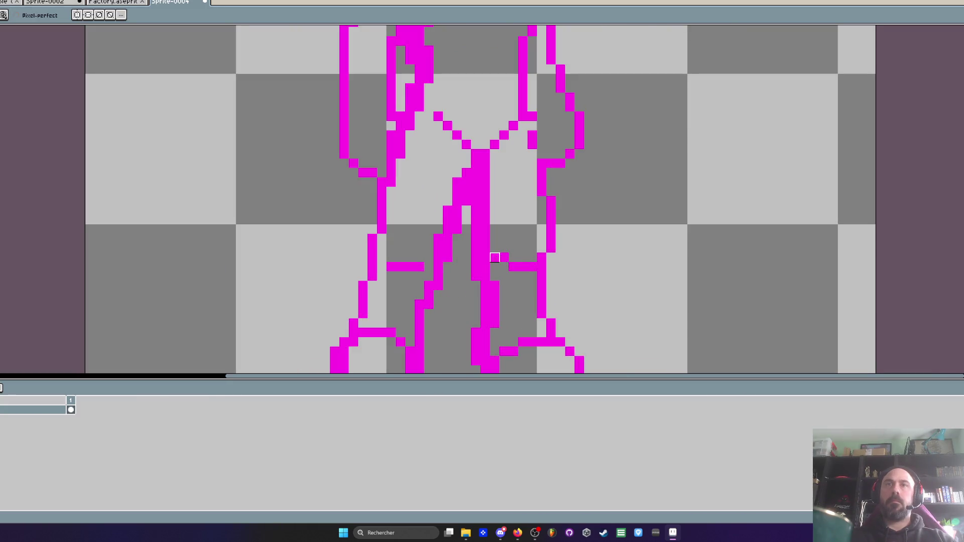
{"action": "scroll", "coordinate": [391, 266], "scroll_direction": "down", "scroll_amount": 2}
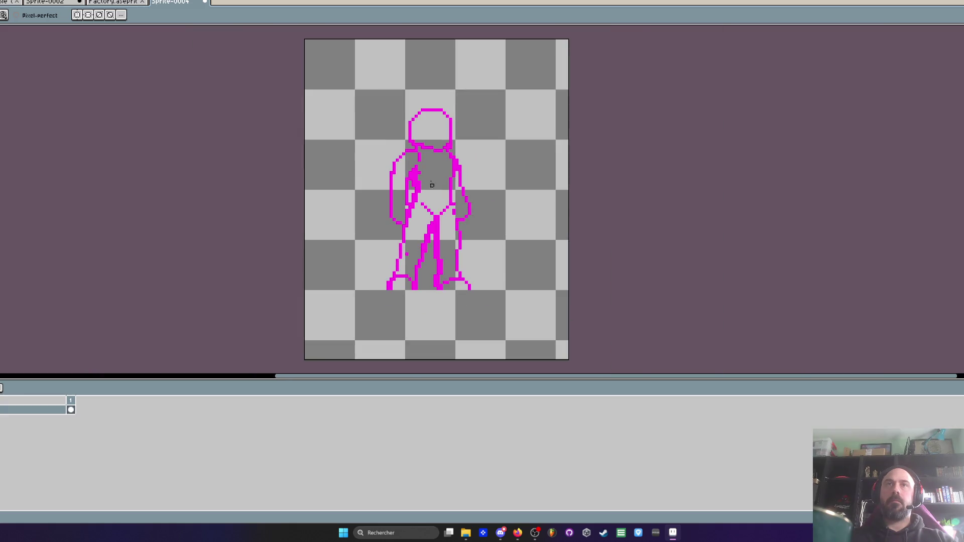
{"action": "scroll", "coordinate": [418, 170], "scroll_direction": "up", "scroll_amount": 1}
{"action": "scroll", "coordinate": [424, 171], "scroll_direction": "up", "scroll_amount": 1}
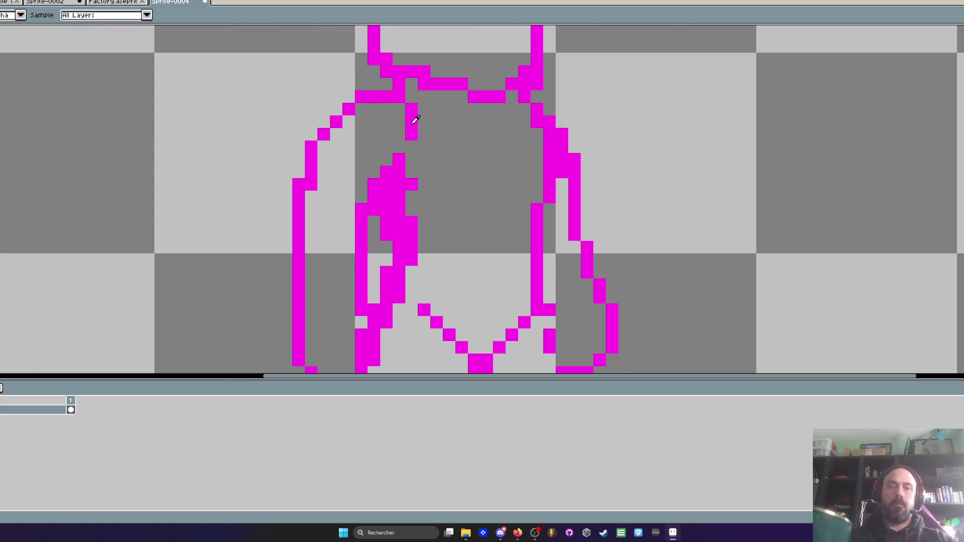
{"action": "scroll", "coordinate": [505, 129], "scroll_direction": "down", "scroll_amount": 1}
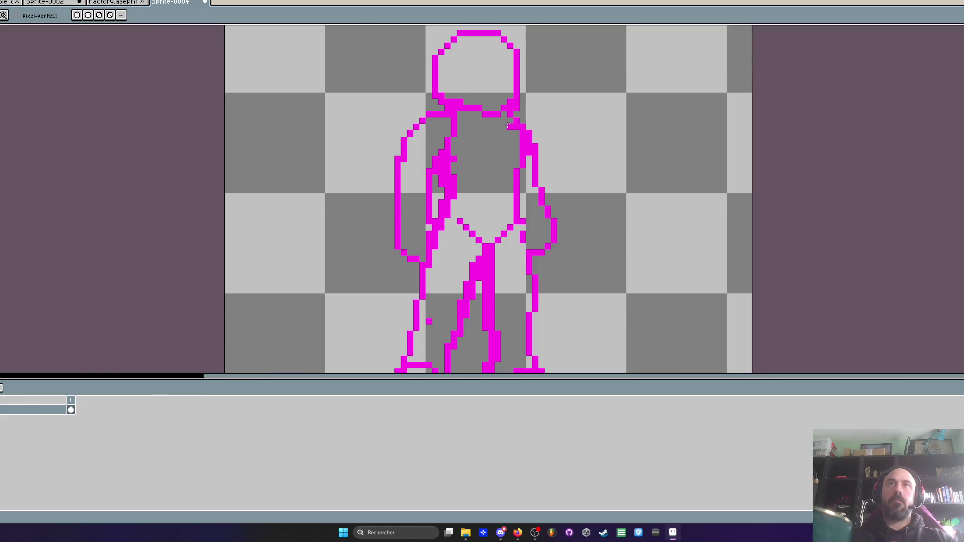
{"action": "scroll", "coordinate": [473, 160], "scroll_direction": "up", "scroll_amount": 1}
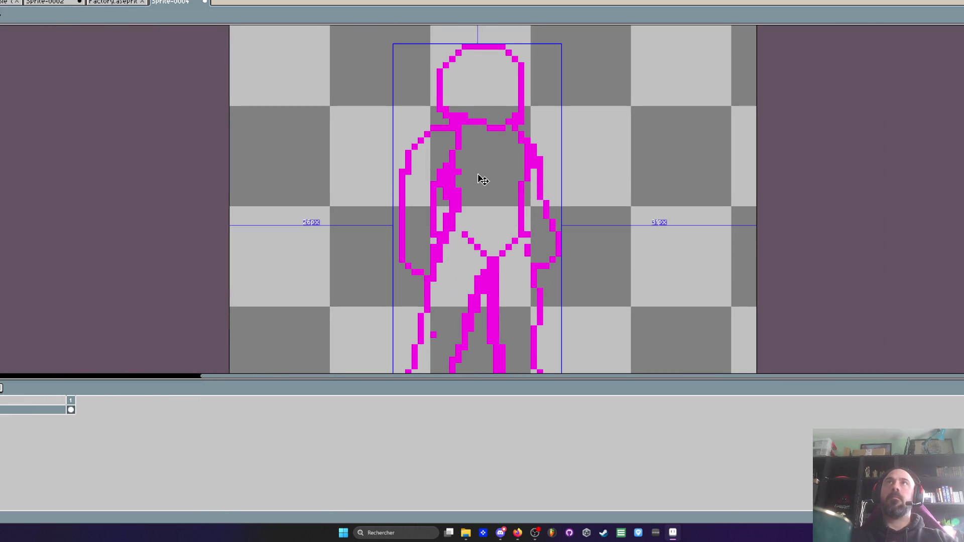
{"action": "scroll", "coordinate": [475, 166], "scroll_direction": "up", "scroll_amount": 5}
{"action": "scroll", "coordinate": [480, 95], "scroll_direction": "up", "scroll_amount": 1}
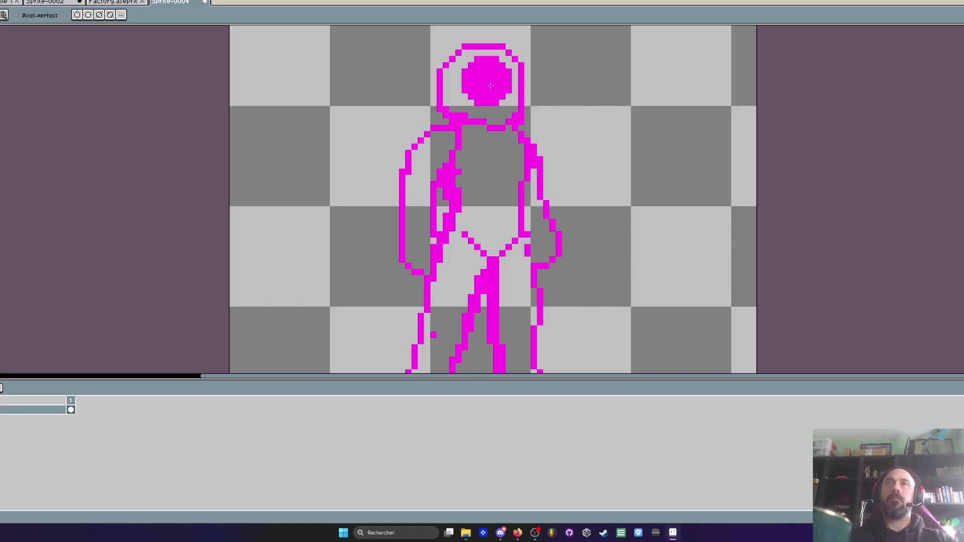
Erase pixels inside the helmet ring to shape the quartered emblem
{"action": "scroll", "coordinate": [490, 86], "scroll_direction": "down", "scroll_amount": 3}
{"action": "scroll", "coordinate": [489, 97], "scroll_direction": "down", "scroll_amount": 4}
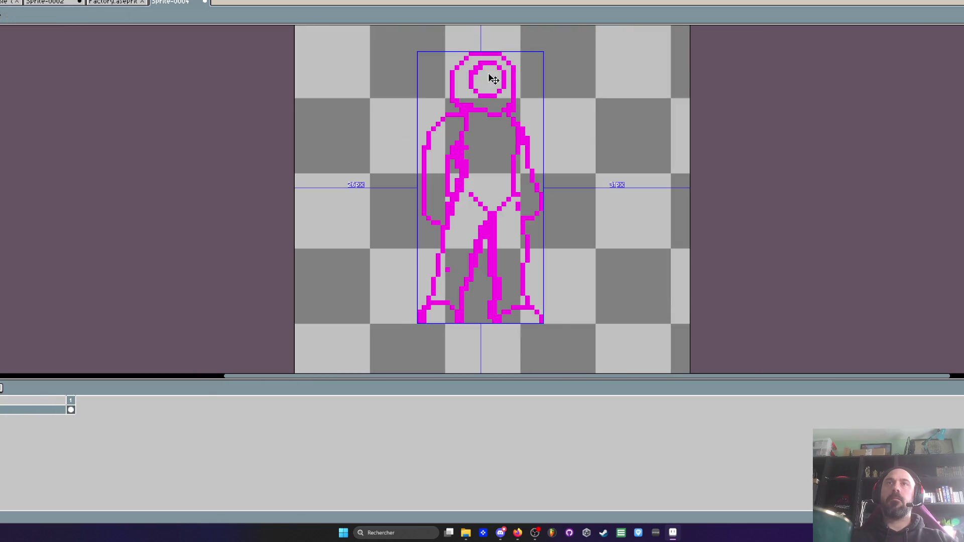
{"action": "scroll", "coordinate": [477, 61], "scroll_direction": "up", "scroll_amount": 6}
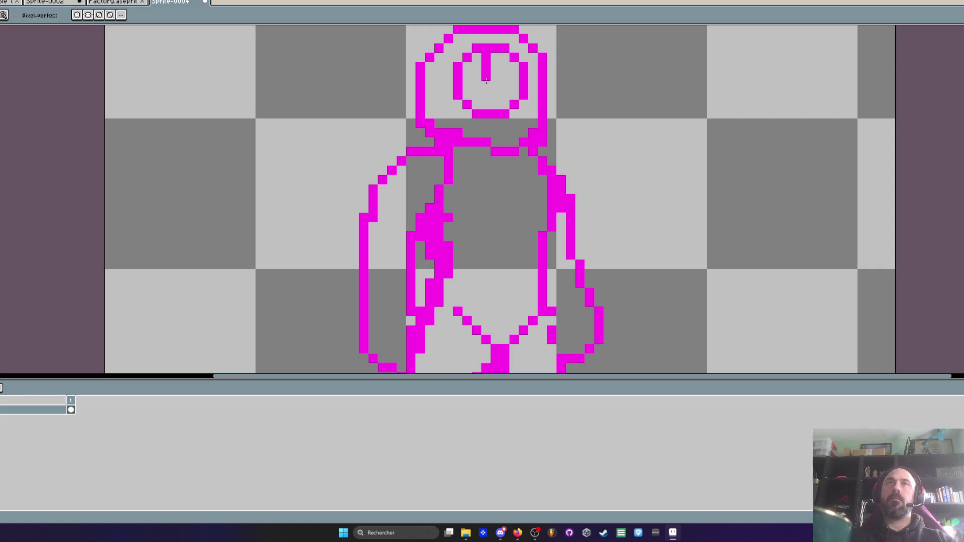
{"action": "left_click_drag", "start_coordinate": [469, 78], "coordinate": [467, 71]}
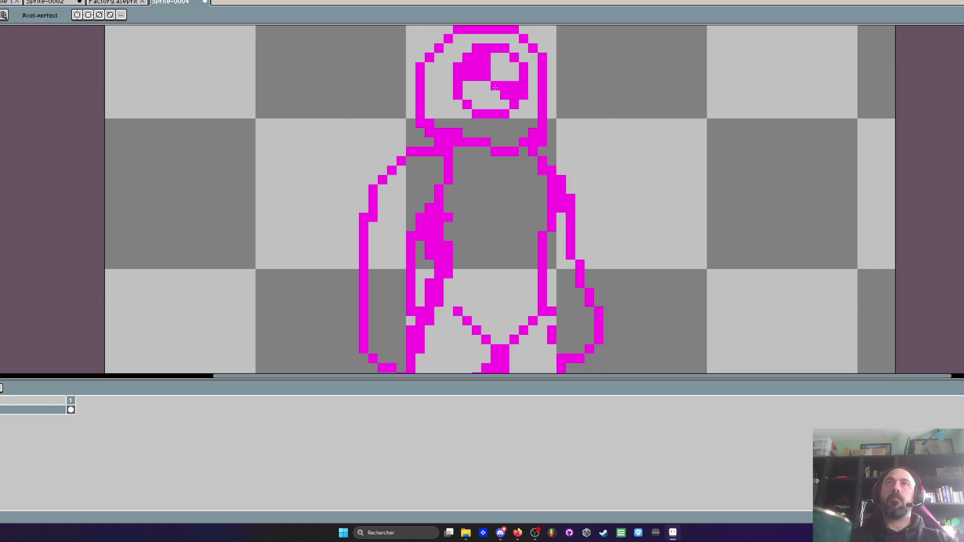
{"action": "scroll", "coordinate": [502, 105], "scroll_direction": "down", "scroll_amount": 2}
{"action": "scroll", "coordinate": [491, 116], "scroll_direction": "up", "scroll_amount": 1}
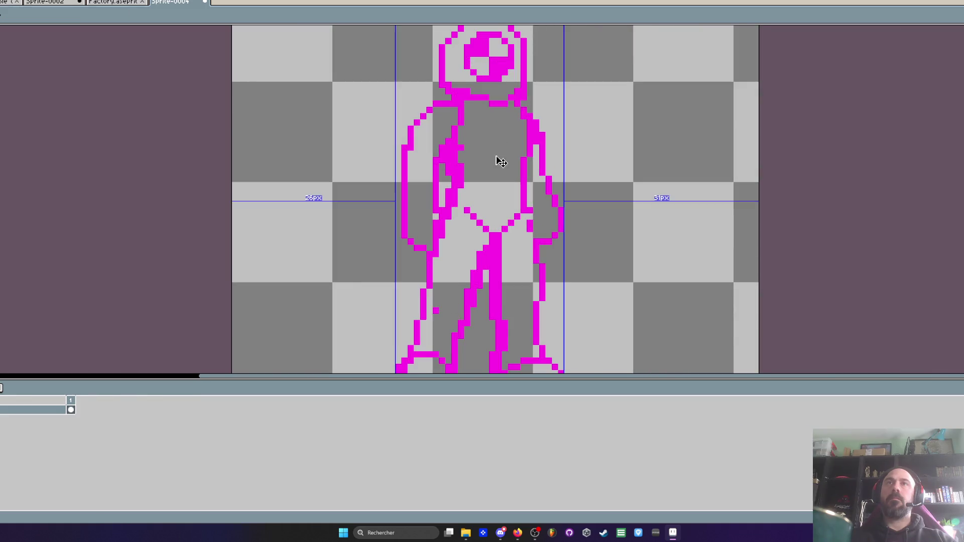
Select the round emblem inside the helmet
{"action": "scroll", "coordinate": [491, 116], "scroll_direction": "down", "scroll_amount": 1}
{"action": "scroll", "coordinate": [490, 100], "scroll_direction": "up", "scroll_amount": 3}
{"action": "mouse_move", "coordinate": [486, 93]}
{"action": "left_mouse_down"}
{"action": "mouse_move", "coordinate": [477, 93]}
{"action": "mouse_move", "coordinate": [448, 206]}
{"action": "mouse_move", "coordinate": [542, 186]}
{"action": "mouse_move", "coordinate": [516, 131]}
{"action": "mouse_move", "coordinate": [479, 178]}
{"action": "mouse_move", "coordinate": [552, 203]}
{"action": "mouse_move", "coordinate": [573, 134]}
{"action": "mouse_move", "coordinate": [517, 113]}
{"action": "left_mouse_up"}
{"action": "scroll", "coordinate": [534, 166], "scroll_direction": "down", "scroll_amount": 3}
{"action": "scroll", "coordinate": [516, 131], "scroll_direction": "up", "scroll_amount": 2}
{"action": "scroll", "coordinate": [527, 157], "scroll_direction": "down", "scroll_amount": 2}
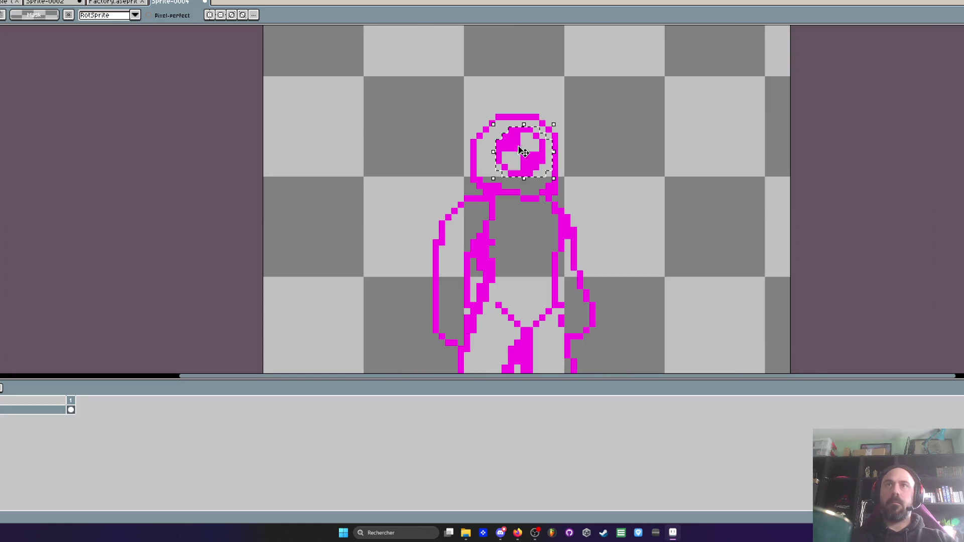
Place a copy of the helmet emblem on the soldier's chest and commit it
{"action": "left_click_drag", "start_coordinate": [527, 157], "coordinate": [530, 237]}
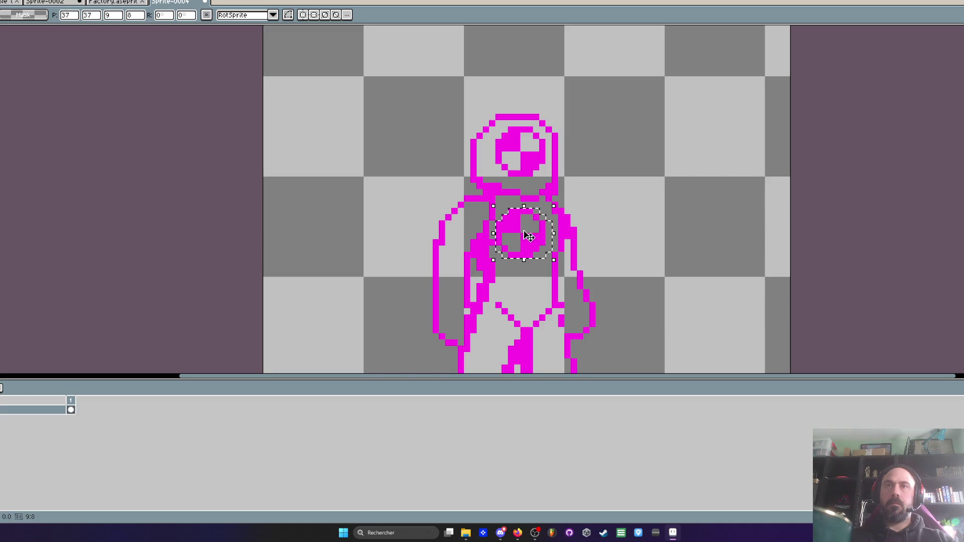
{"action": "key", "text": "Return"}
{"action": "scroll", "coordinate": [525, 220], "scroll_direction": "up", "scroll_amount": 3}
{"action": "key", "text": "b"}
{"action": "scroll", "coordinate": [518, 205], "scroll_direction": "down", "scroll_amount": 4}
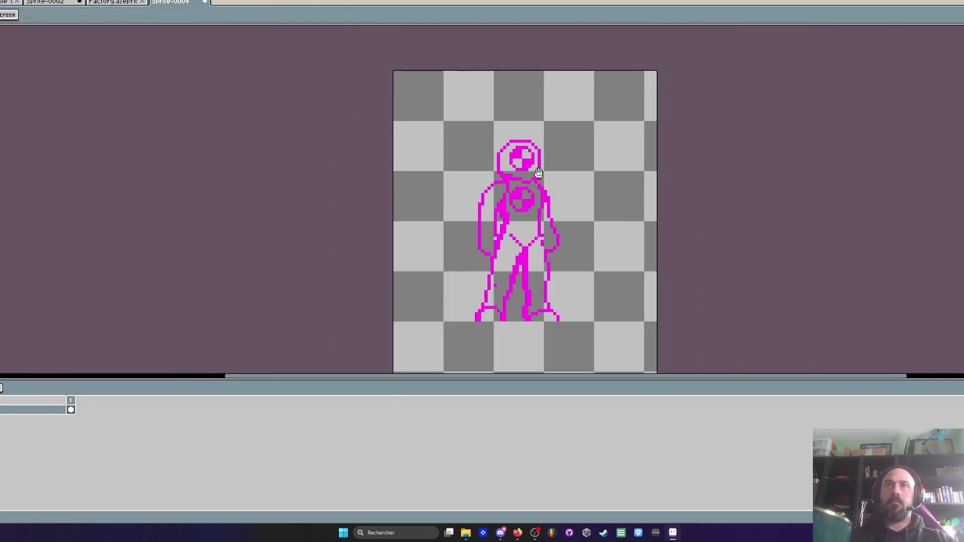
{"action": "scroll", "coordinate": [524, 277], "scroll_direction": "up", "scroll_amount": 5}
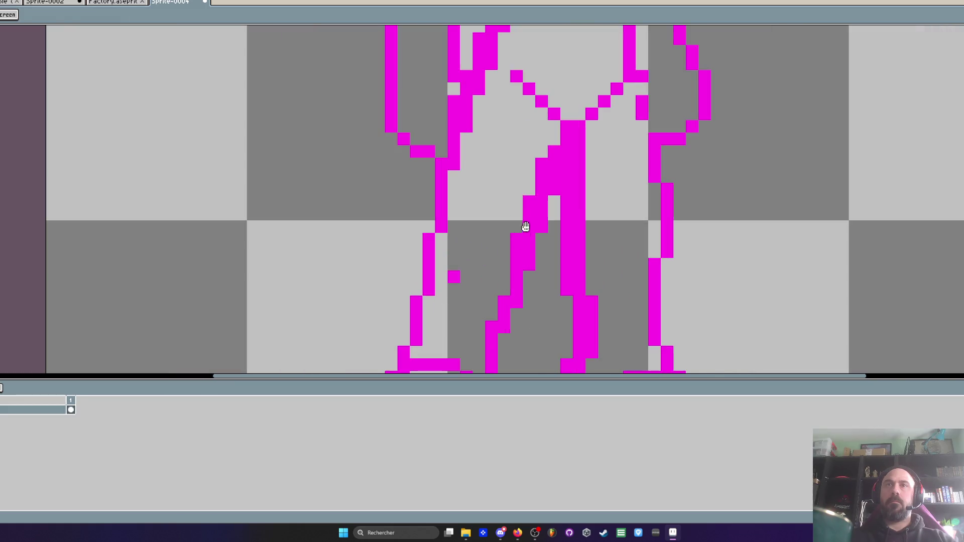
Thin the diagonal and thick leg lines and erase stray pixels along the left torso
{"action": "mouse_move", "coordinate": [523, 190]}
{"action": "left_mouse_down"}
{"action": "mouse_move", "coordinate": [516, 257]}
{"action": "mouse_move", "coordinate": [509, 189]}
{"action": "left_mouse_up"}
{"action": "left_click_drag", "start_coordinate": [517, 229], "coordinate": [498, 261]}
{"action": "scroll", "coordinate": [549, 268], "scroll_direction": "down", "scroll_amount": 4}
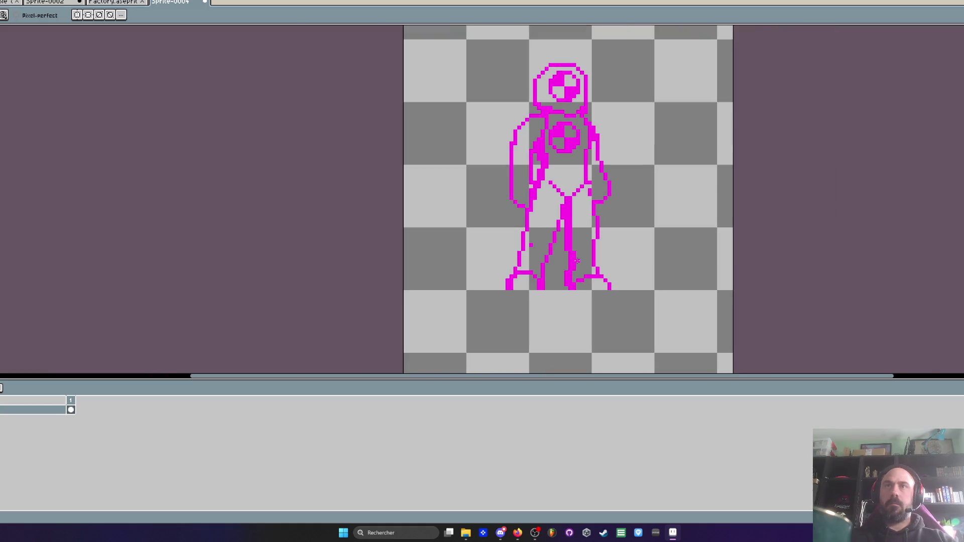
{"action": "scroll", "coordinate": [563, 172], "scroll_direction": "up", "scroll_amount": 3}
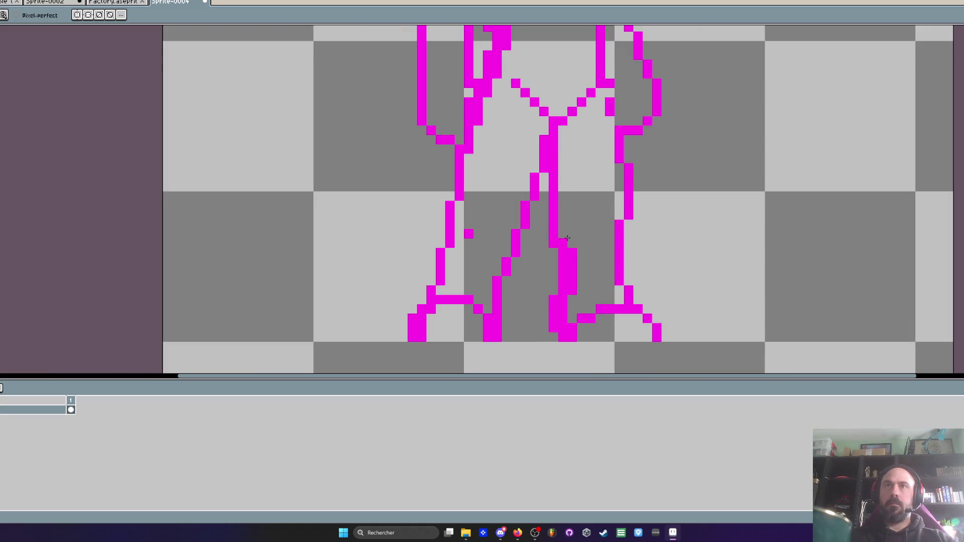
{"action": "left_click_drag", "start_coordinate": [567, 238], "coordinate": [571, 290]}
{"action": "scroll", "coordinate": [569, 291], "scroll_direction": "down", "scroll_amount": 3}
{"action": "scroll", "coordinate": [572, 287], "scroll_direction": "up", "scroll_amount": 3}
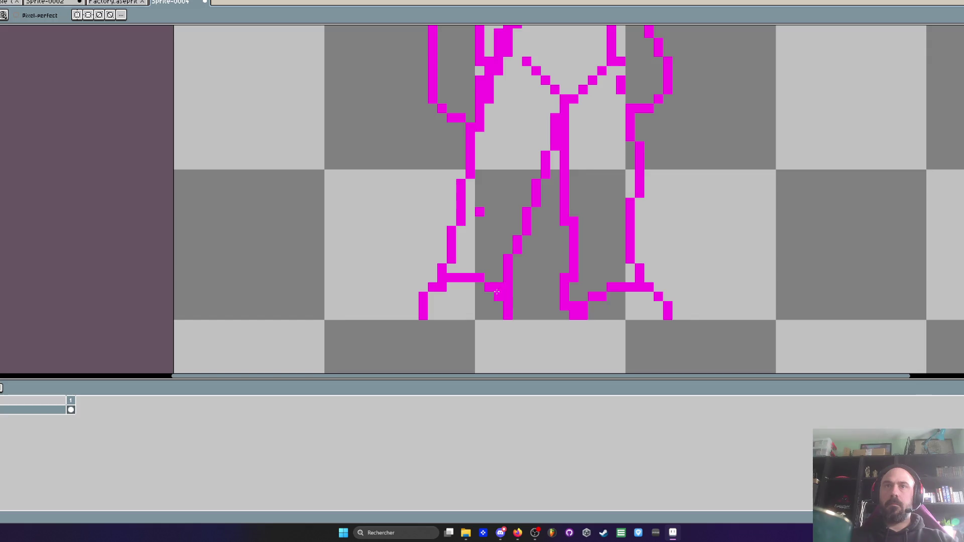
{"action": "scroll", "coordinate": [530, 324], "scroll_direction": "down", "scroll_amount": 3}
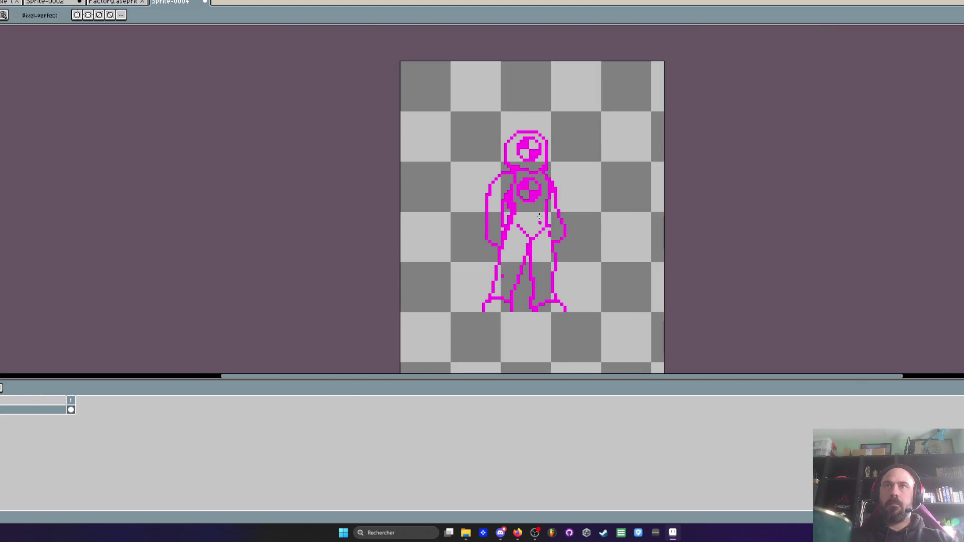
{"action": "scroll", "coordinate": [538, 225], "scroll_direction": "up", "scroll_amount": 8}
{"action": "scroll", "coordinate": [555, 233], "scroll_direction": "down", "scroll_amount": 7}
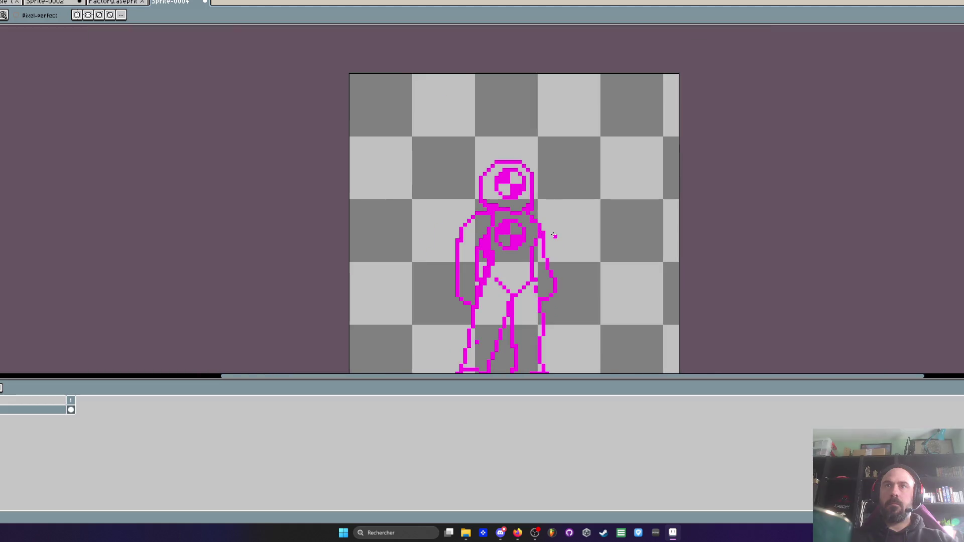
{"action": "scroll", "coordinate": [554, 232], "scroll_direction": "up", "scroll_amount": 3}
{"action": "left_click_drag", "start_coordinate": [490, 233], "coordinate": [501, 273]}
{"action": "scroll", "coordinate": [490, 274], "scroll_direction": "down", "scroll_amount": 3}
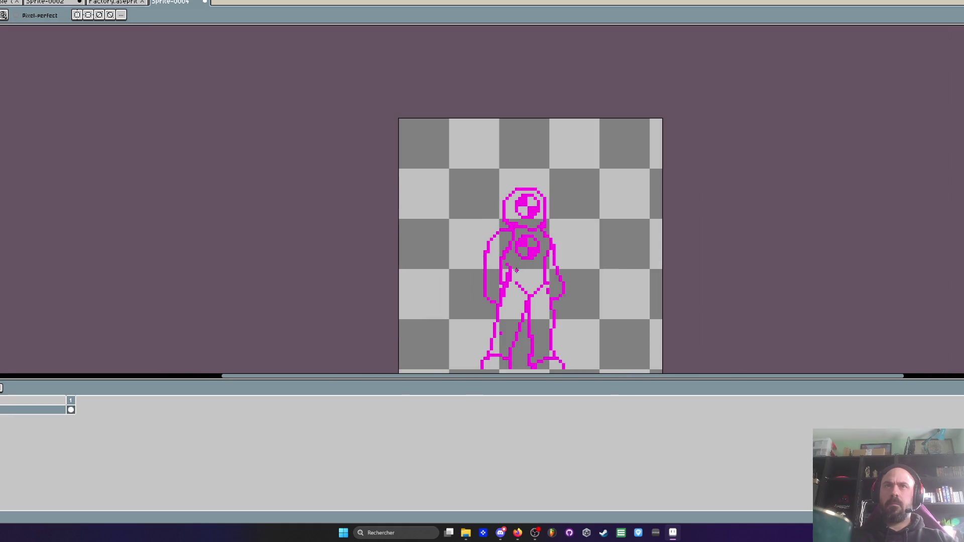